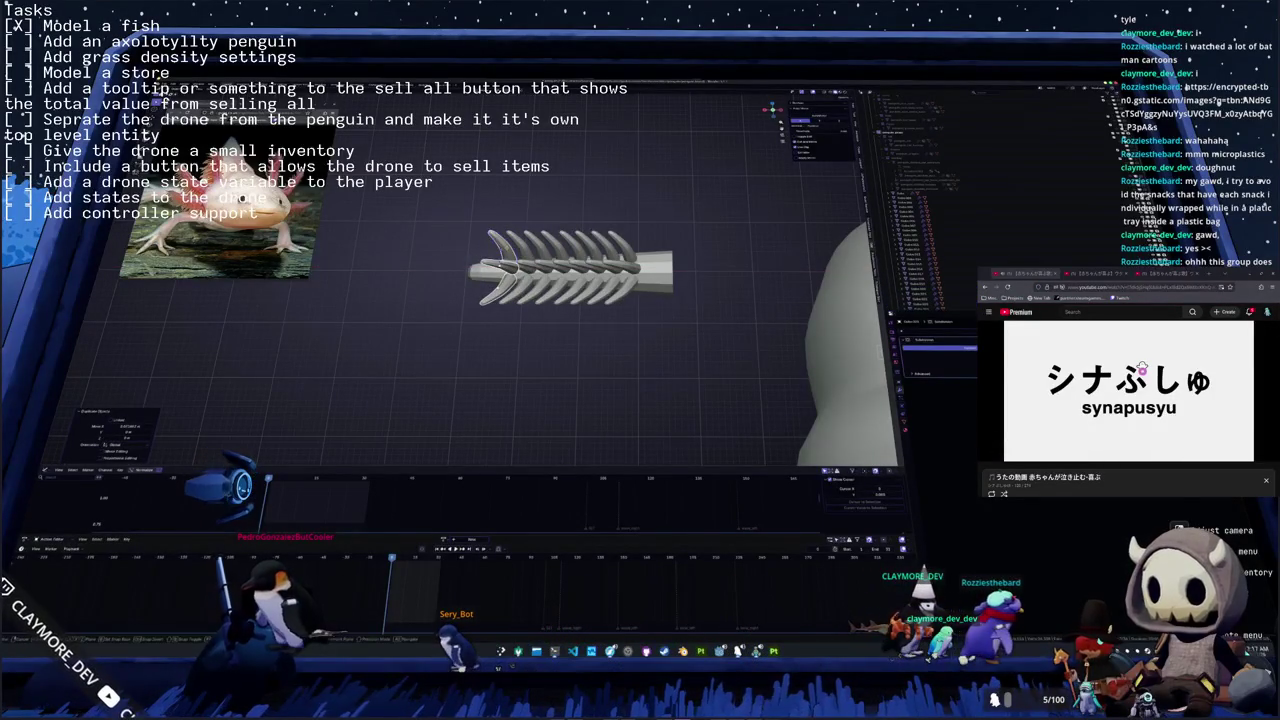
- Scale the gill ribs along the X axis, then zoom and pan in to inspect them
key("s")
key("x")
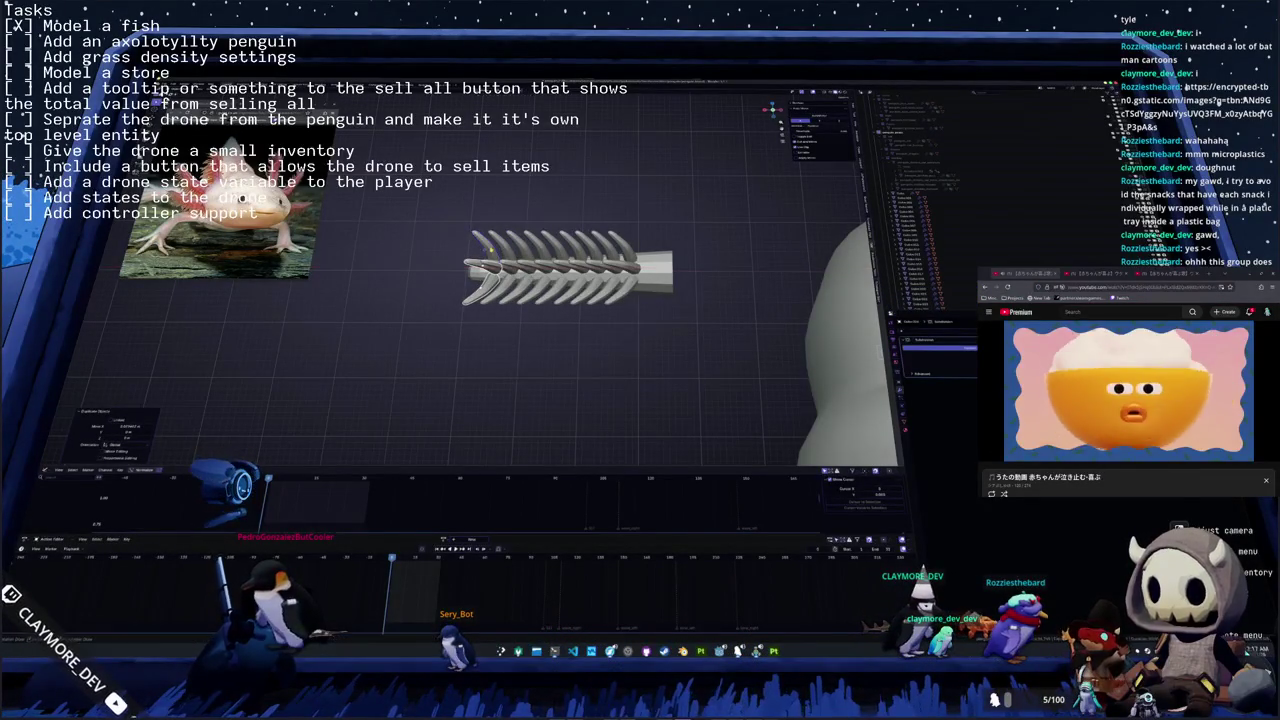
key("Return")
scroll(583, 270, "up", 1)
middle_click_drag(583, 270, 620, 270, "shift")
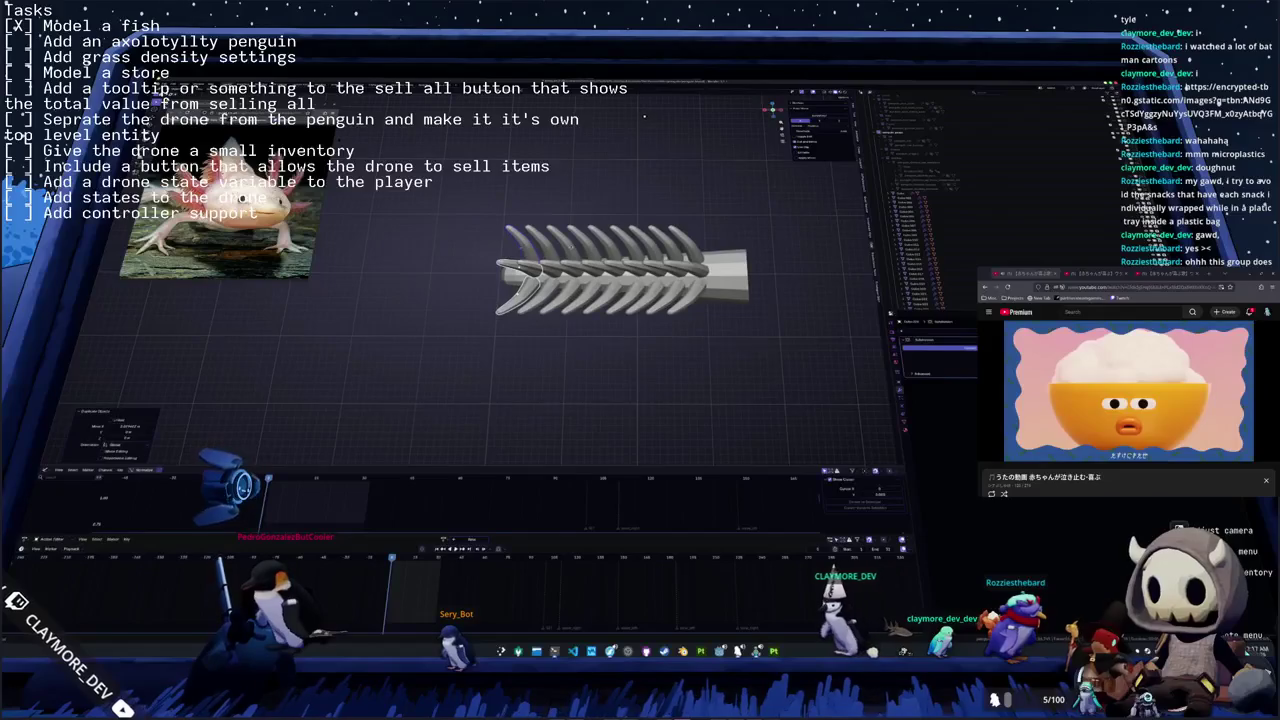
middle_click_drag(645, 116, 657, 124, "shift")
scroll(686, 137, "up", 1)
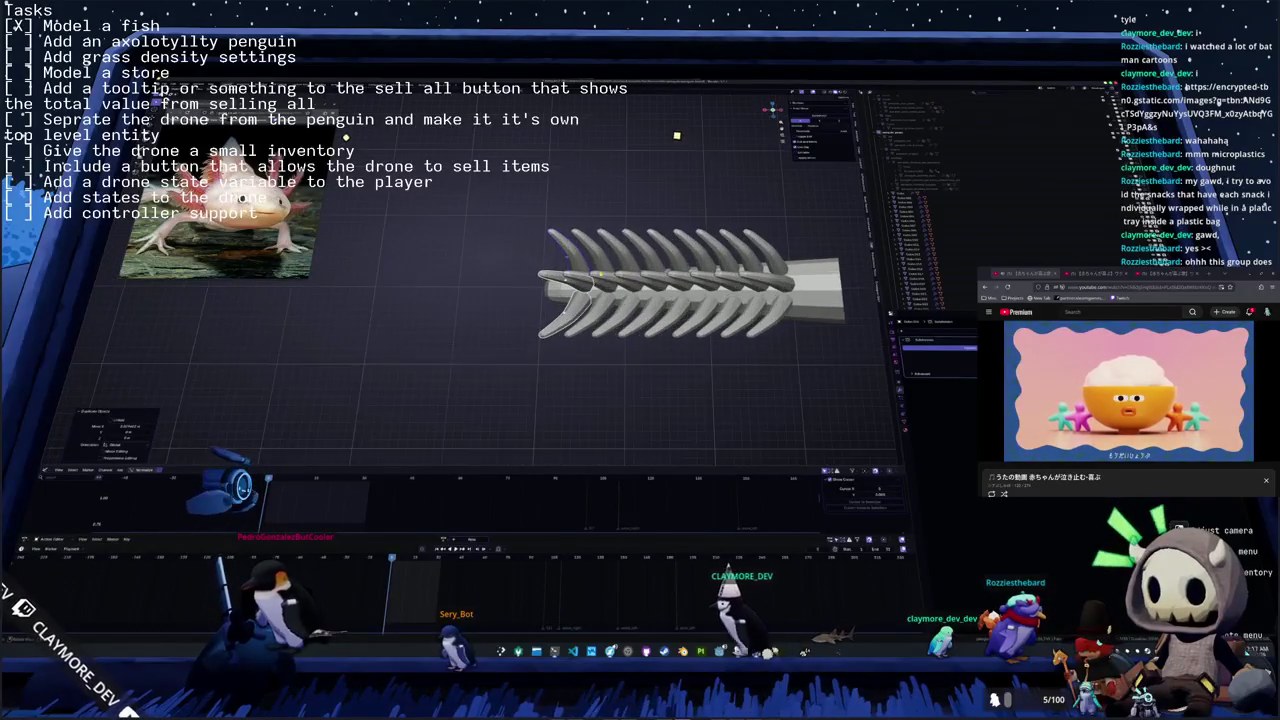
middle_click_drag(684, 141, 702, 142, "shift")
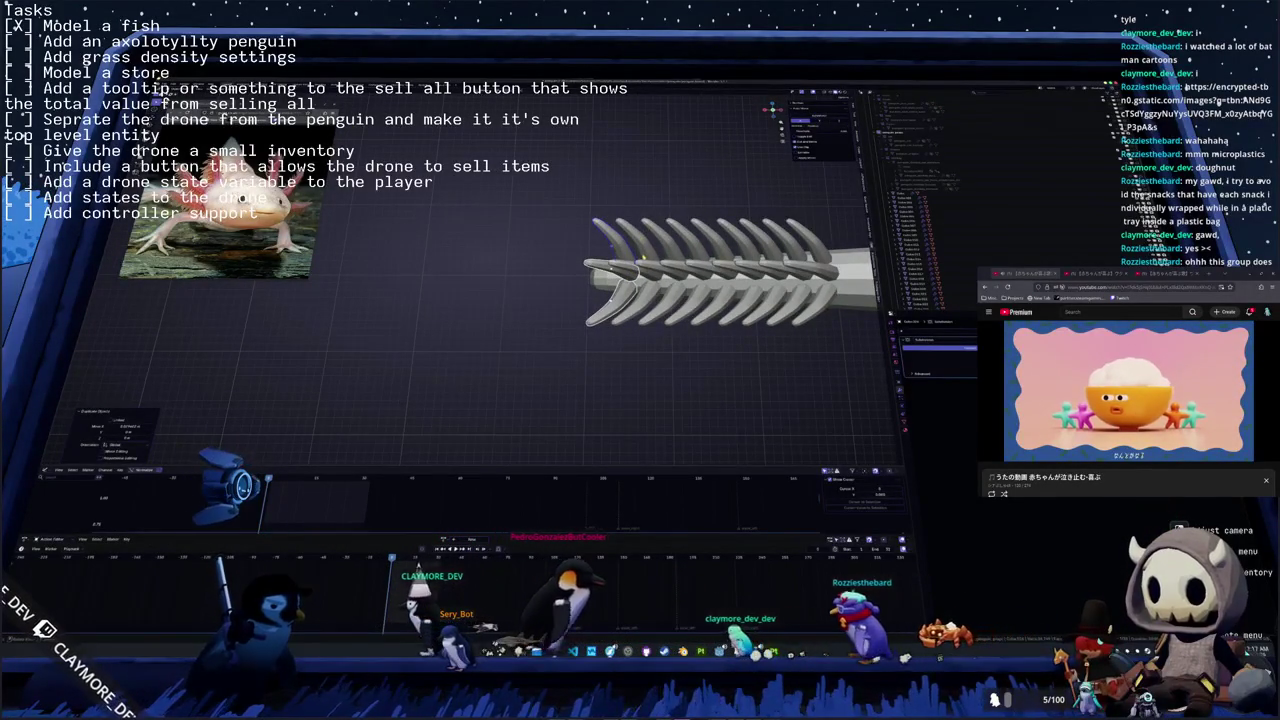
scroll(730, 275, "up", 1)
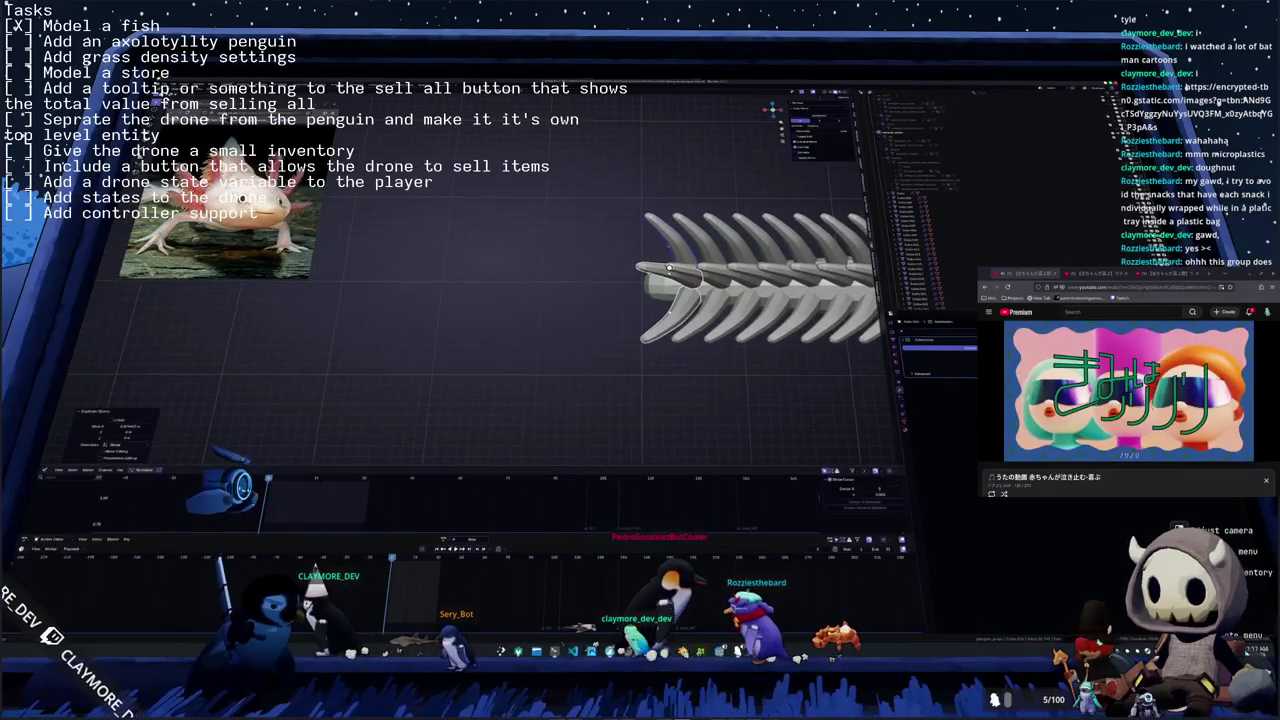
middle_click_drag(700, 280, 720, 285)
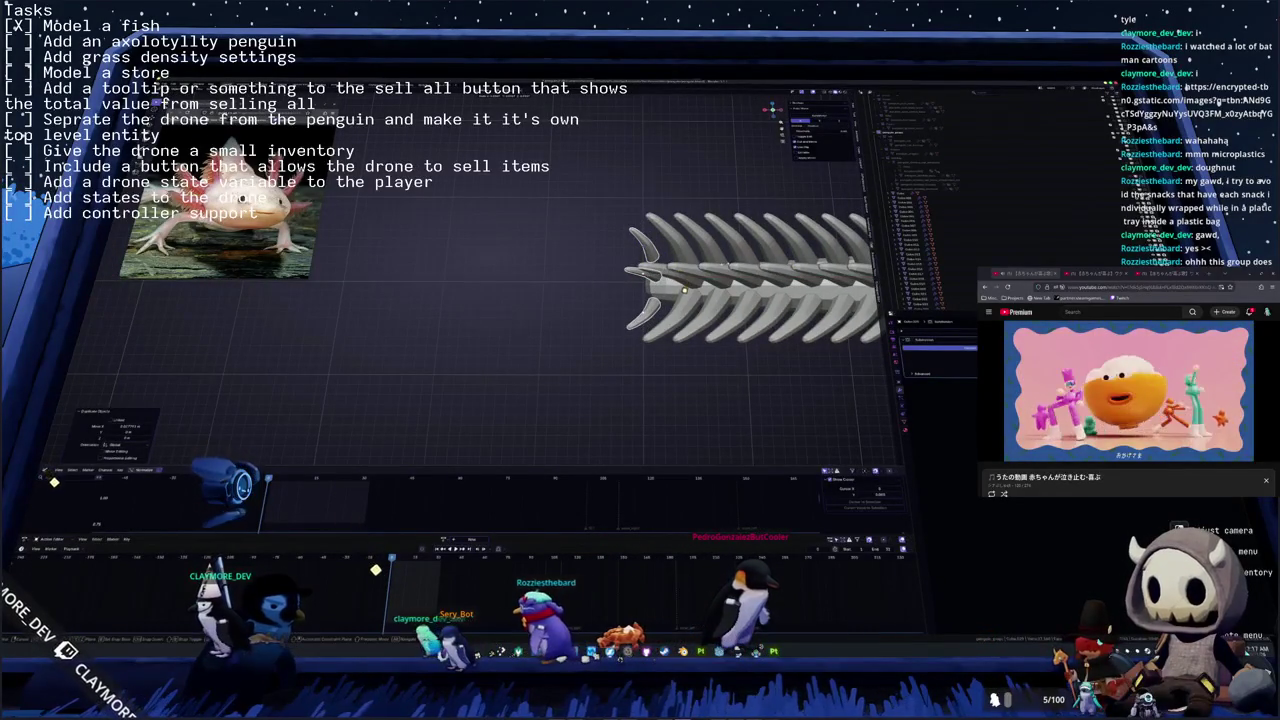
- Frame the selected gill bones and rotate them up toward the penguin's body
scroll(650, 290, "down", 3)
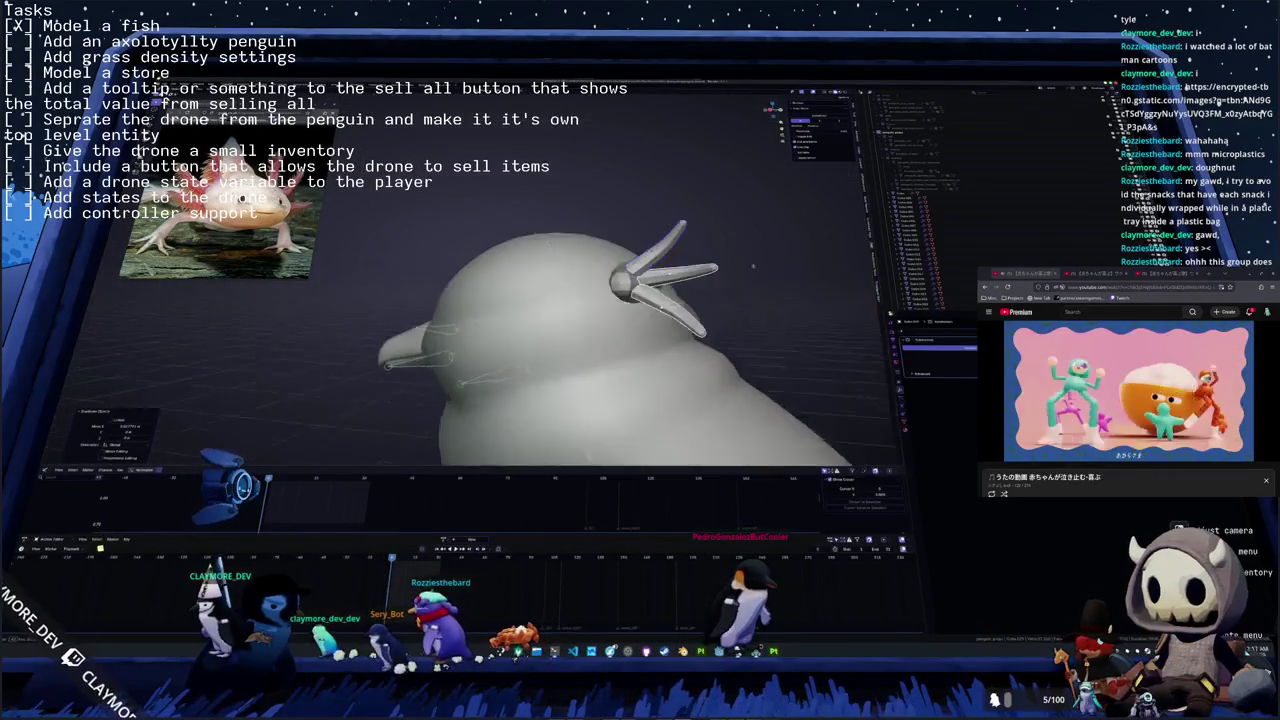
middle_click_drag(650, 290, 600, 305)
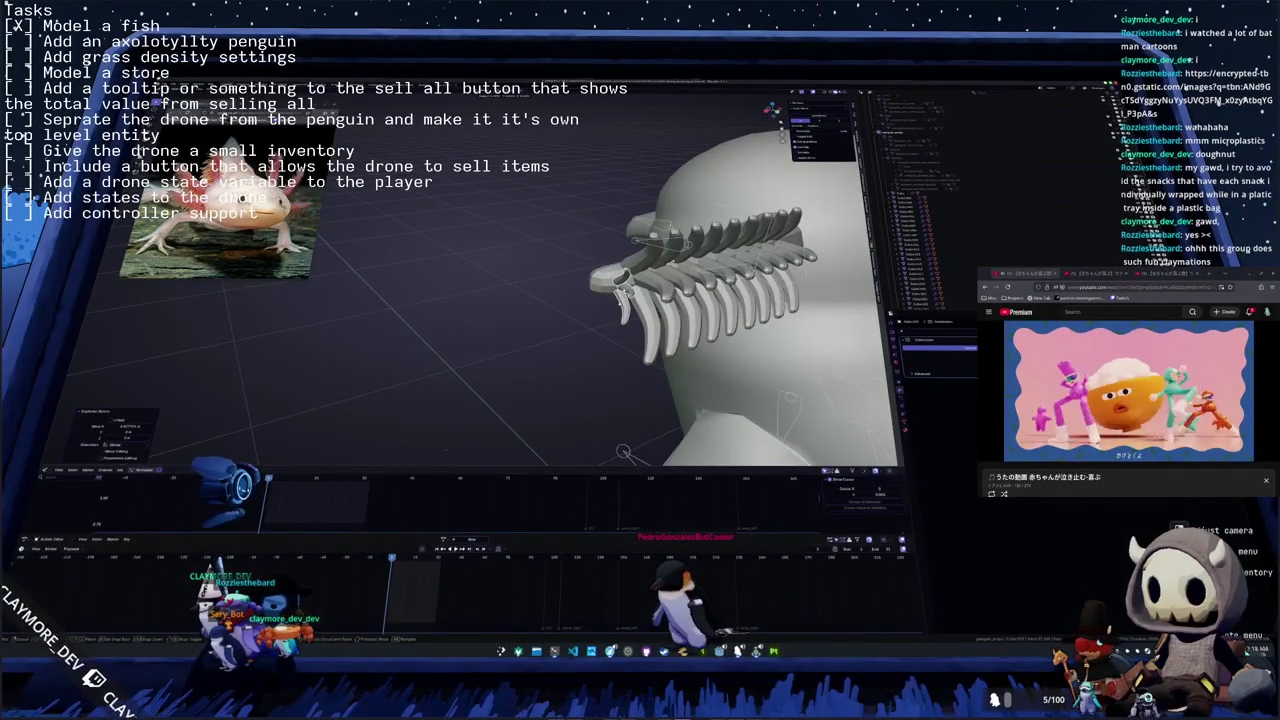
middle_click_drag(640, 300, 590, 305)
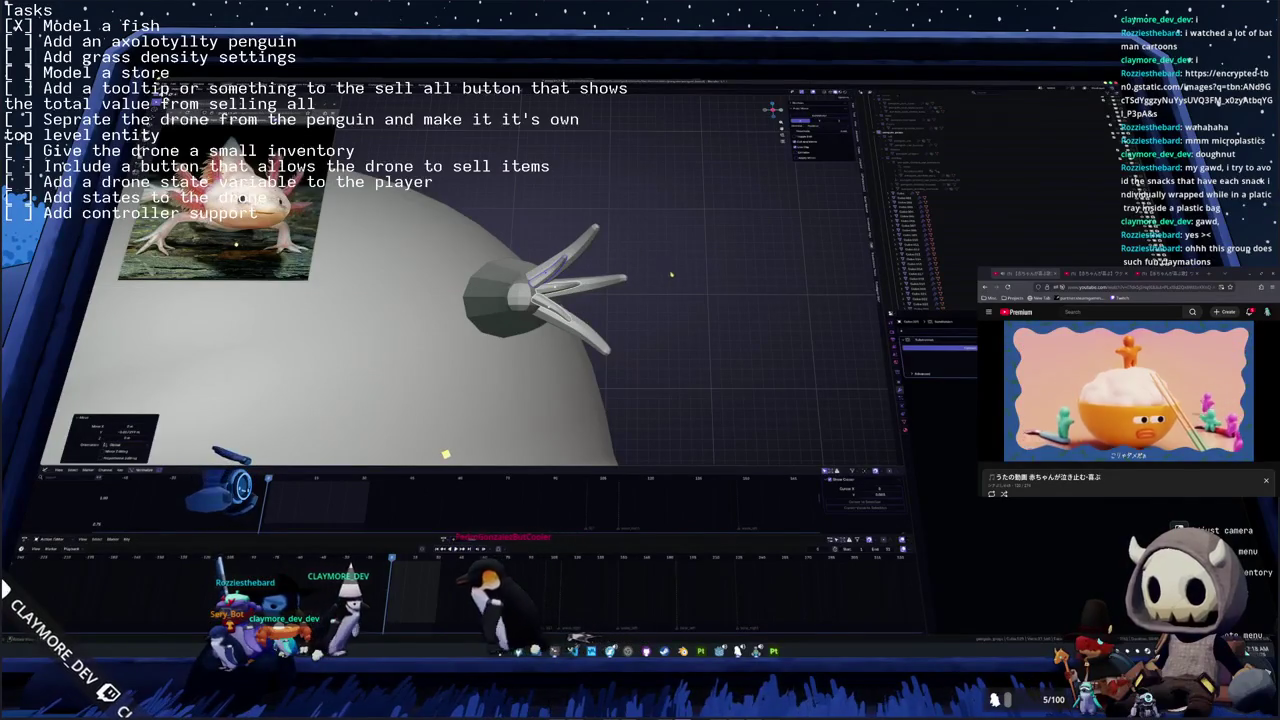
mouse_move(674, 283)
middle_mouse_down()
mouse_move(662, 289)
mouse_move(679, 298)
middle_mouse_up()
key("KP_Decimal")
key("r")
left_click(643, 351)
- Orbit around the rig, switch to front view and rotate the gill bones into a new pose
mouse_move(643, 351)
middle_mouse_down()
mouse_move(672, 388)
mouse_move(650, 385)
mouse_move(667, 341)
mouse_move(659, 364)
mouse_move(714, 347)
mouse_move(701, 327)
middle_mouse_up()
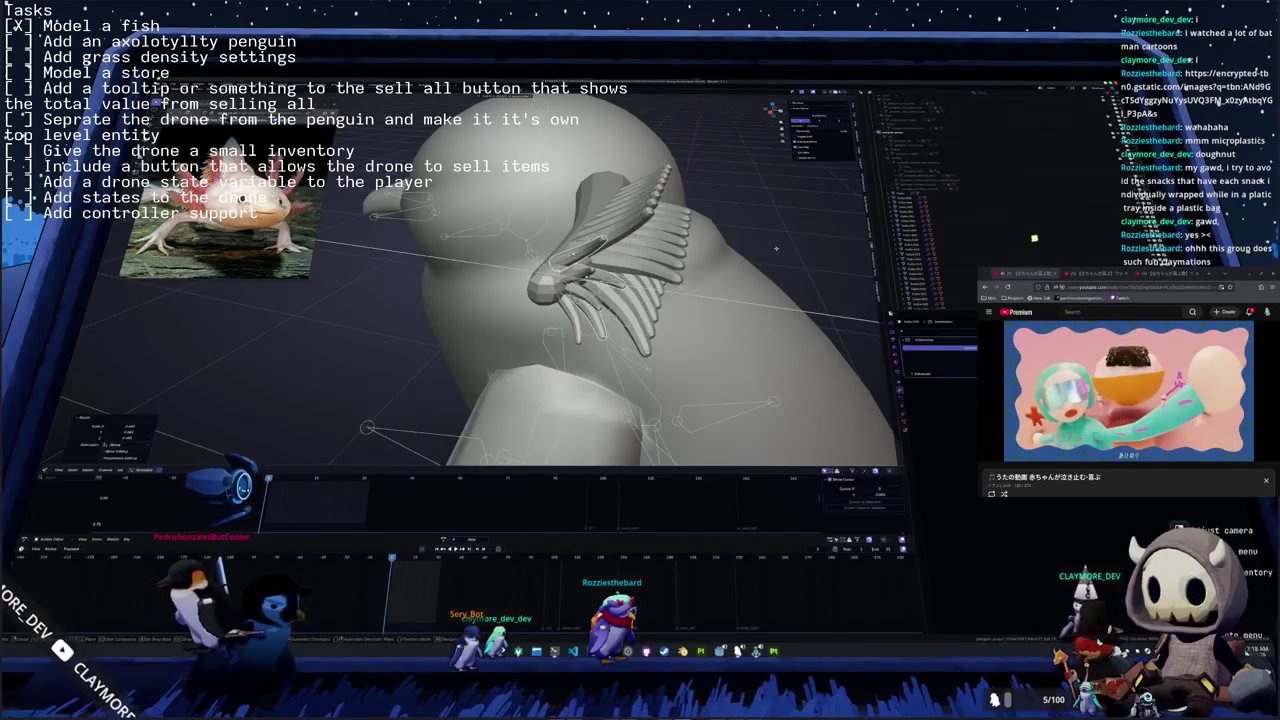
middle_click_drag(783, 250, 773, 272)
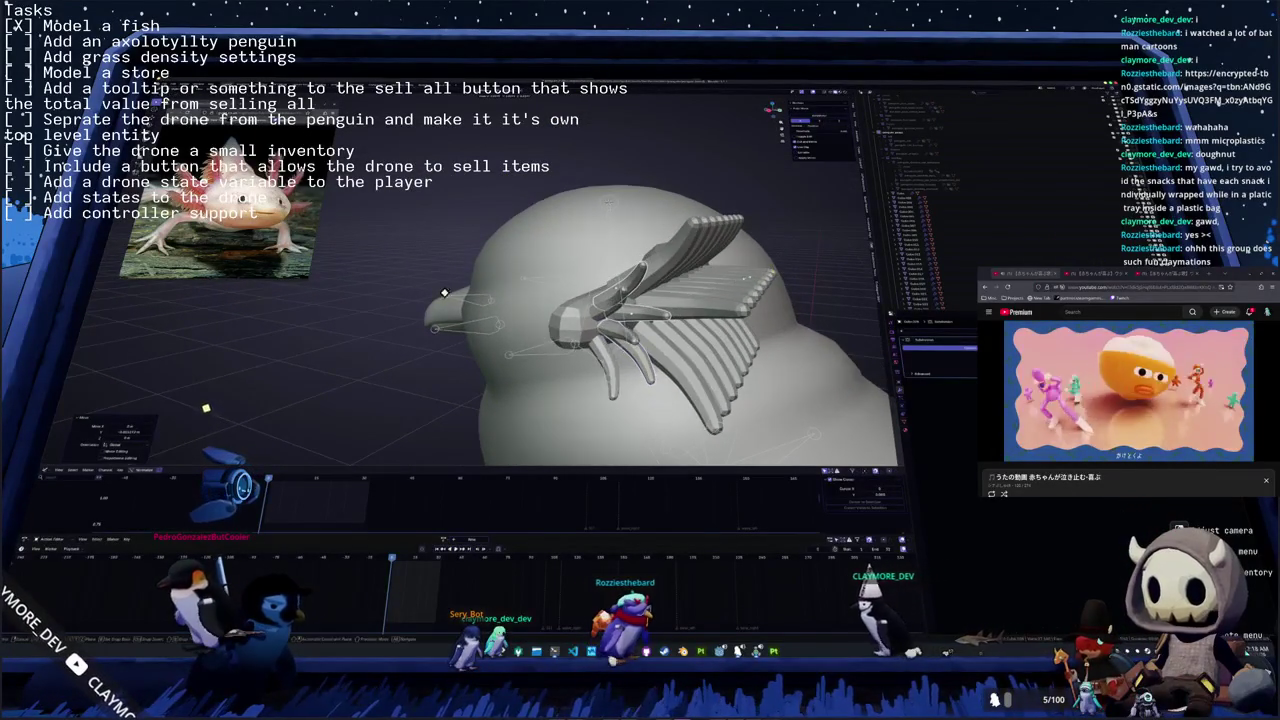
middle_click_drag(529, 312, 720, 295)
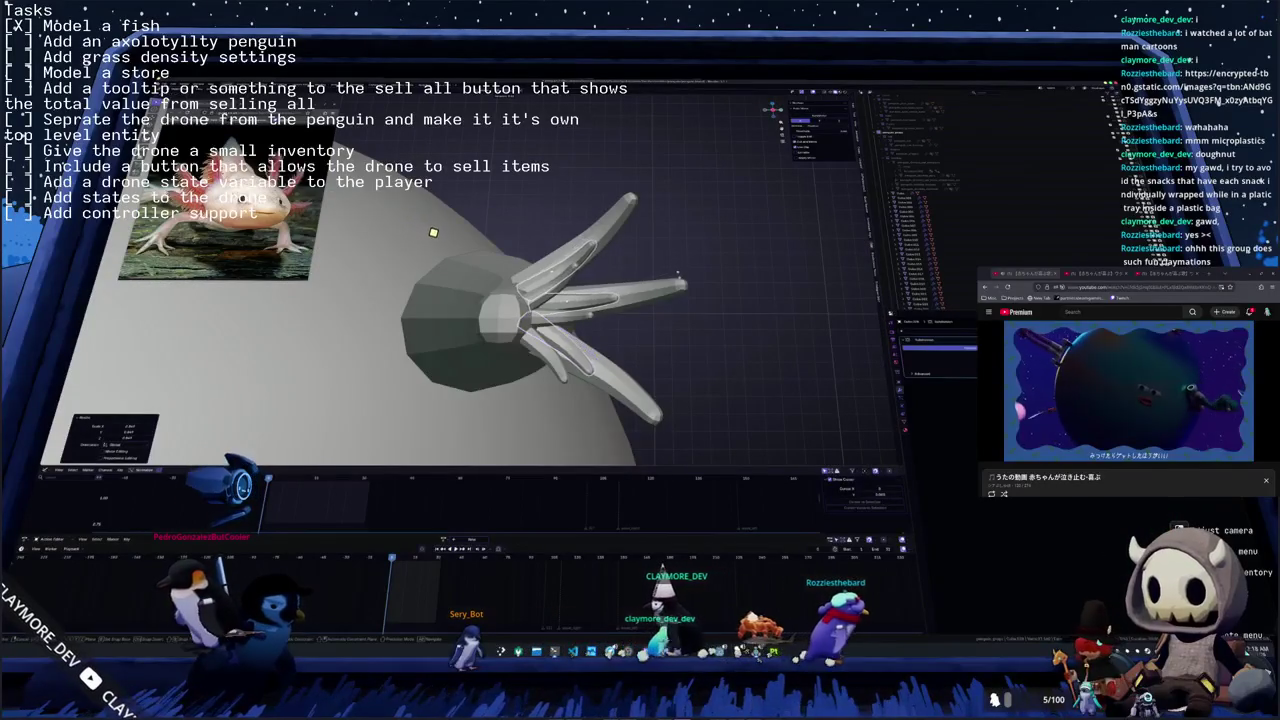
left_click_drag(458, 237, 487, 240)
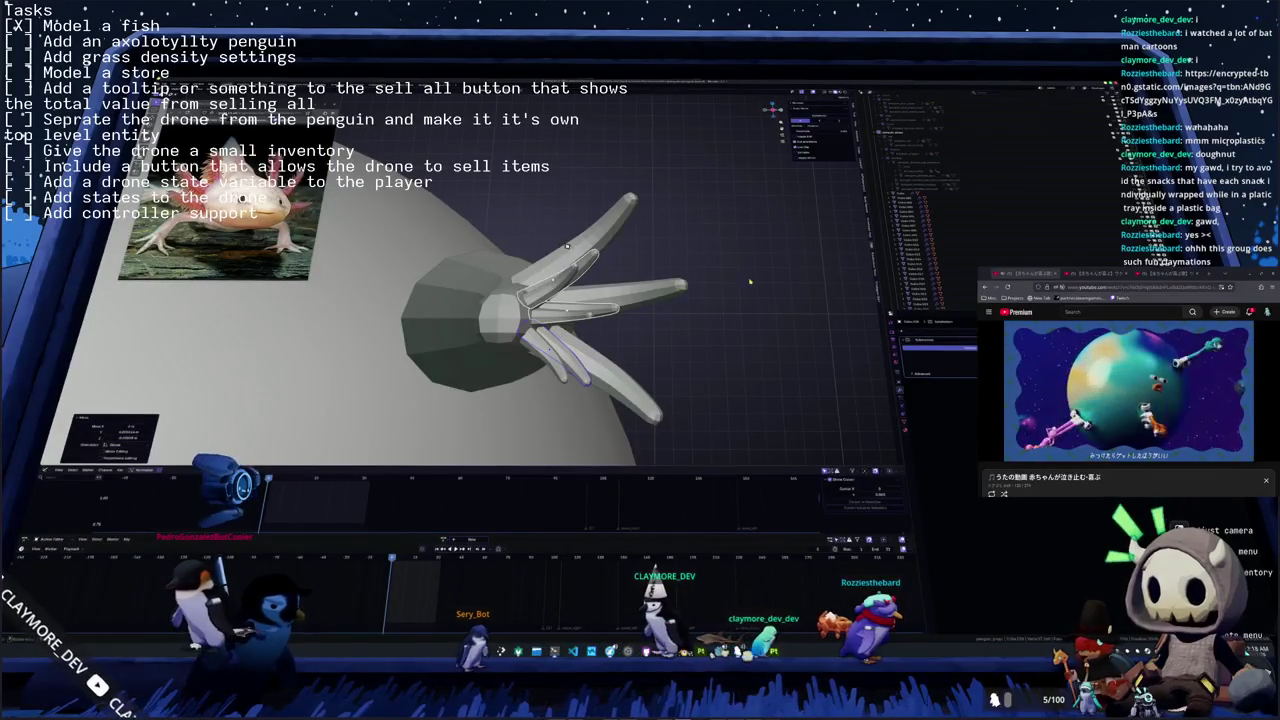
middle_click_drag(750, 282, 684, 333)
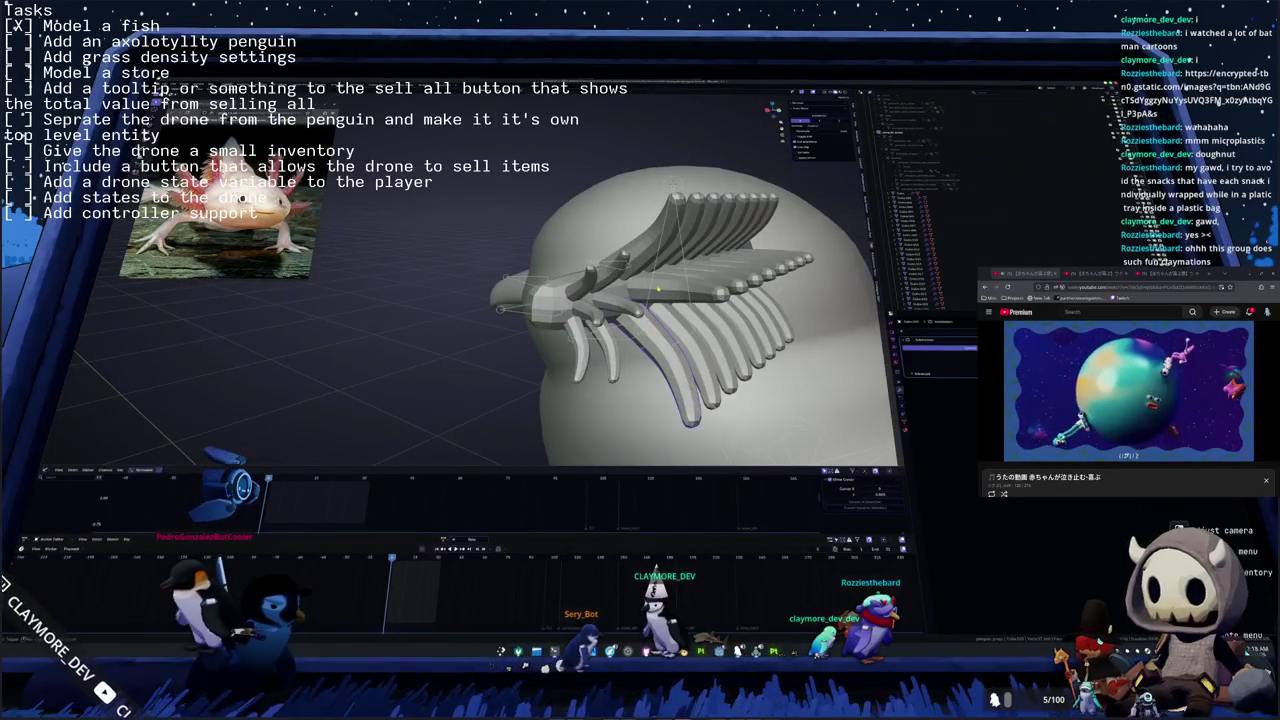
key("KP_1")
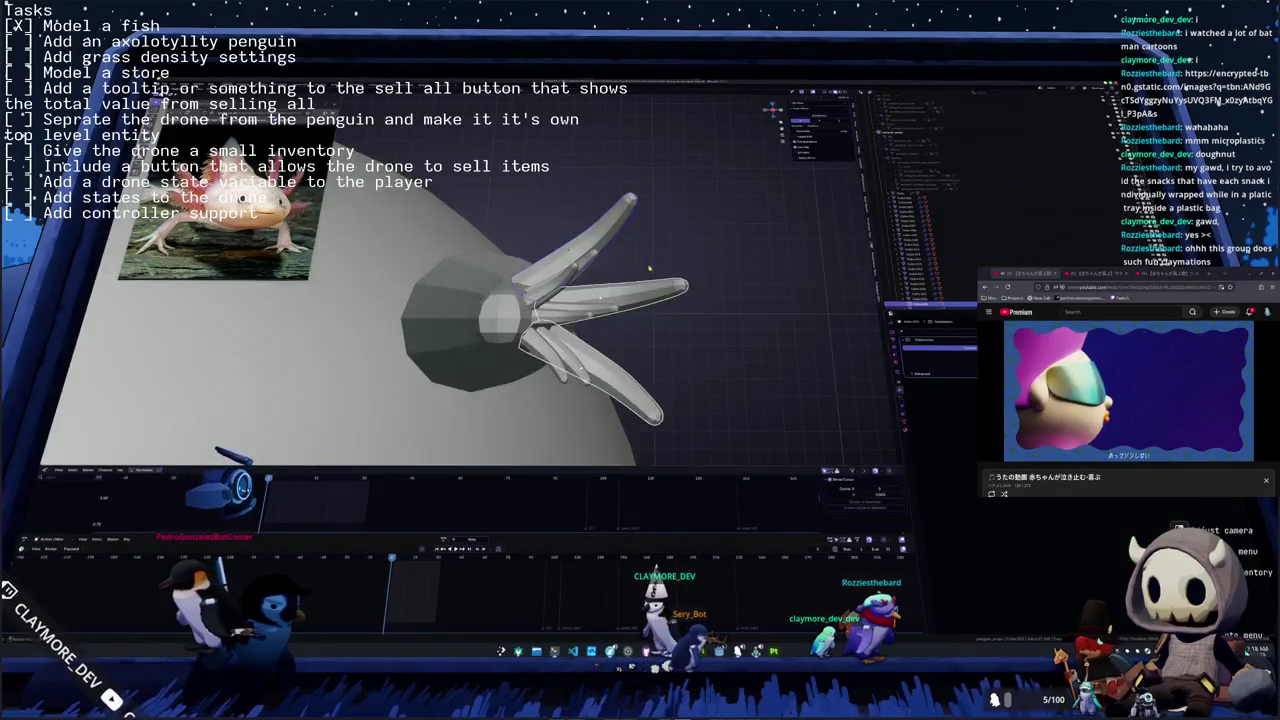
key("r")
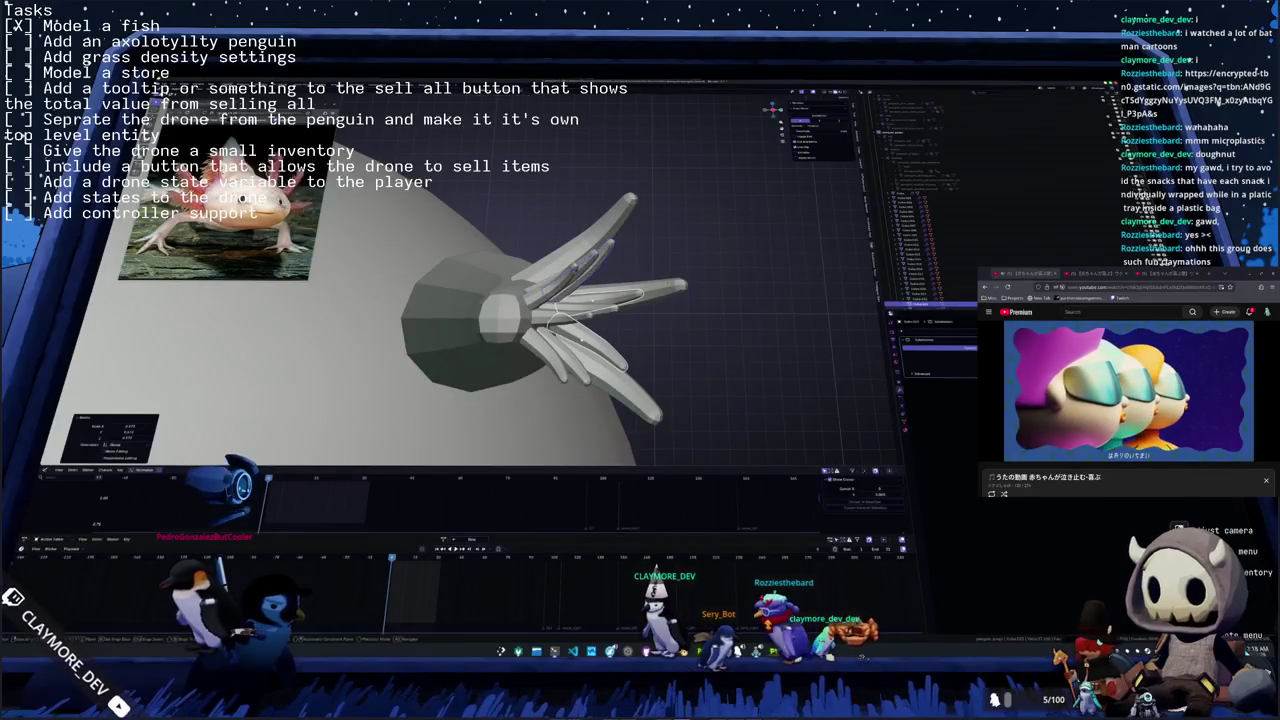
left_click(649, 268)
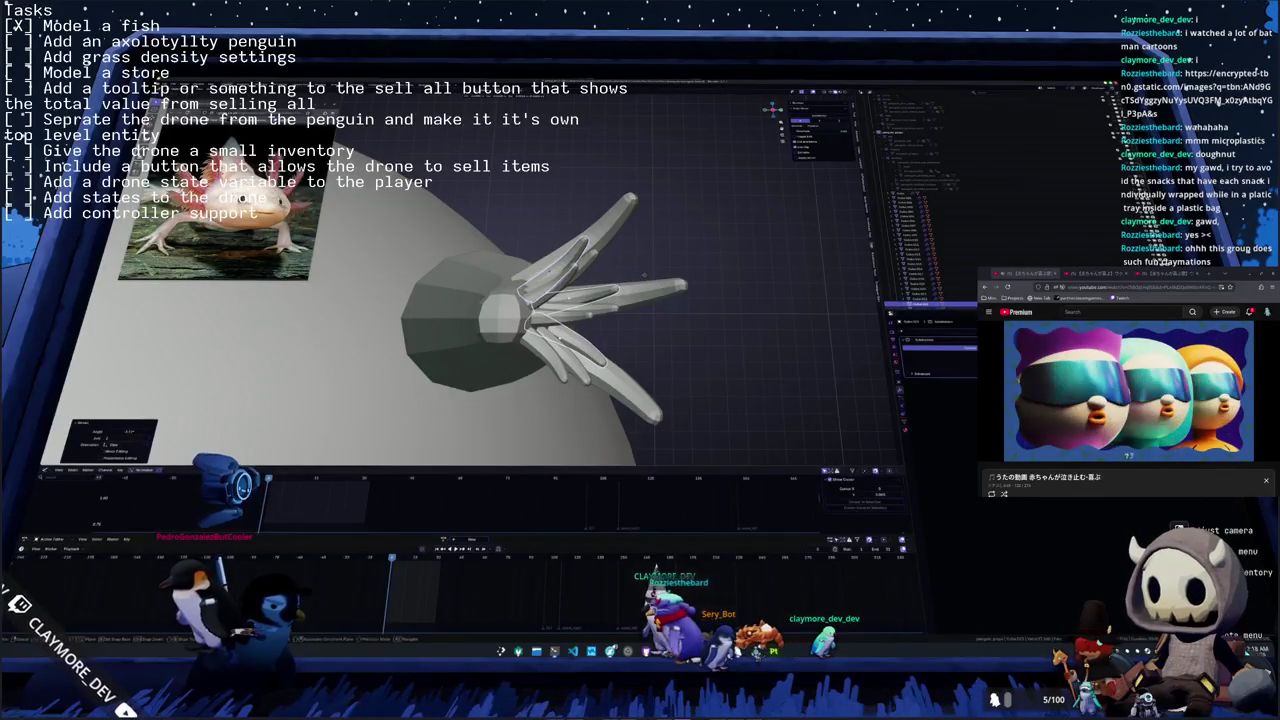
left_click(645, 280)
key("KP_3")
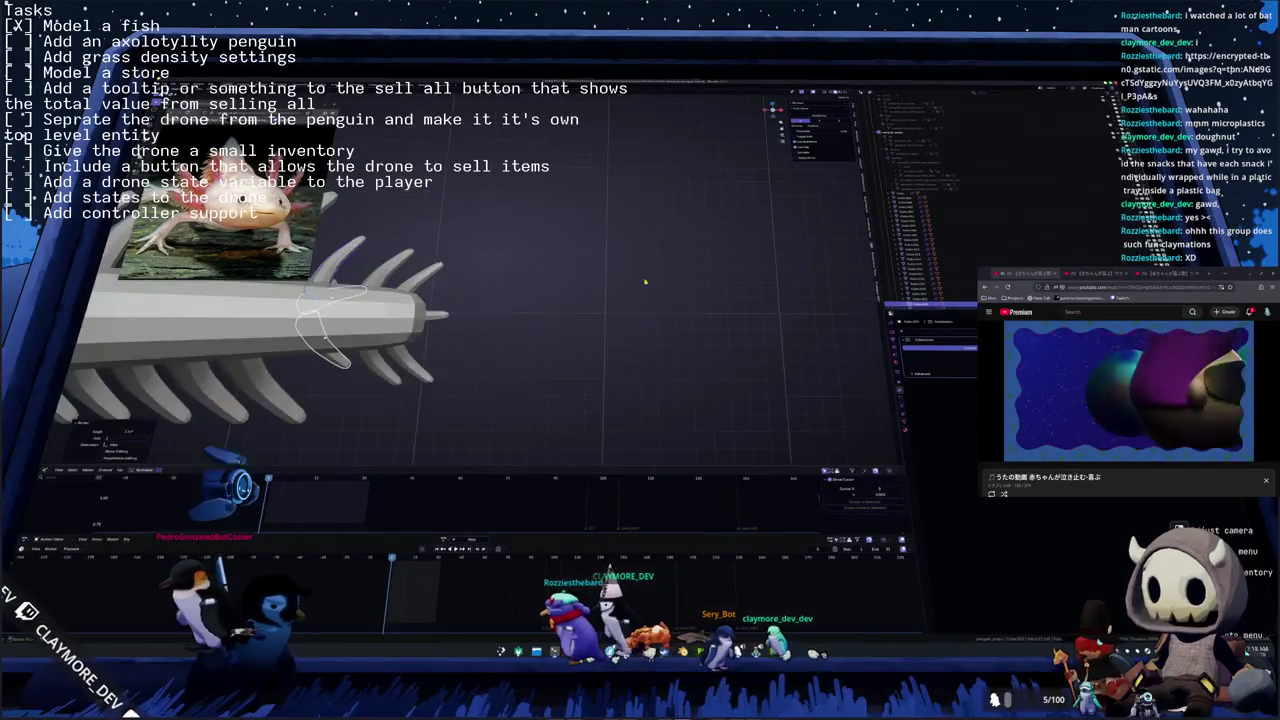
key("KP_8")
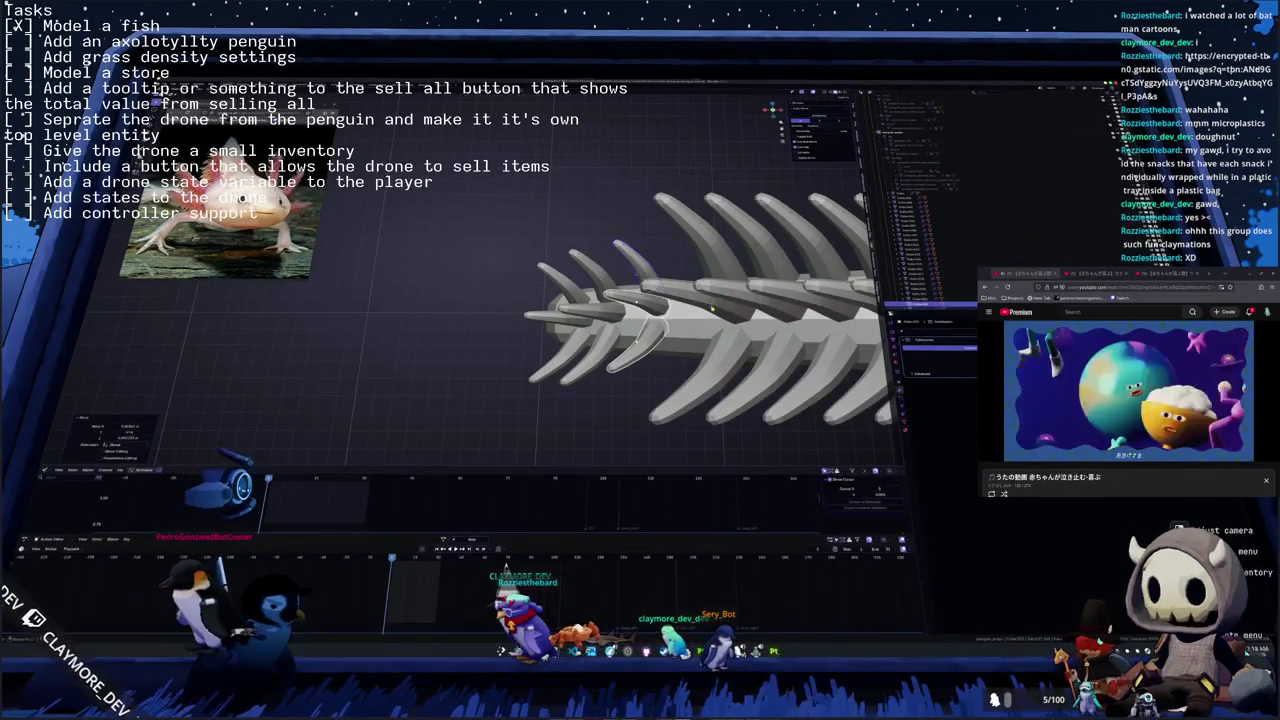
key("r")
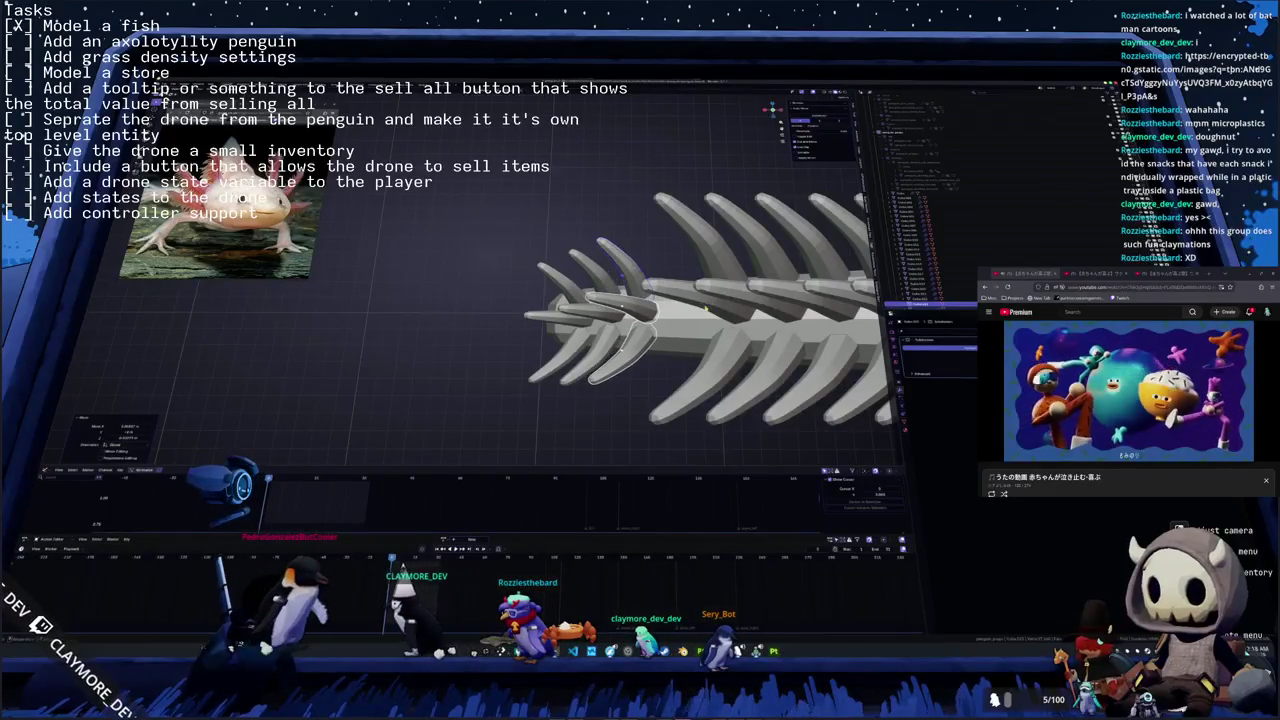
key("KP_Divide")
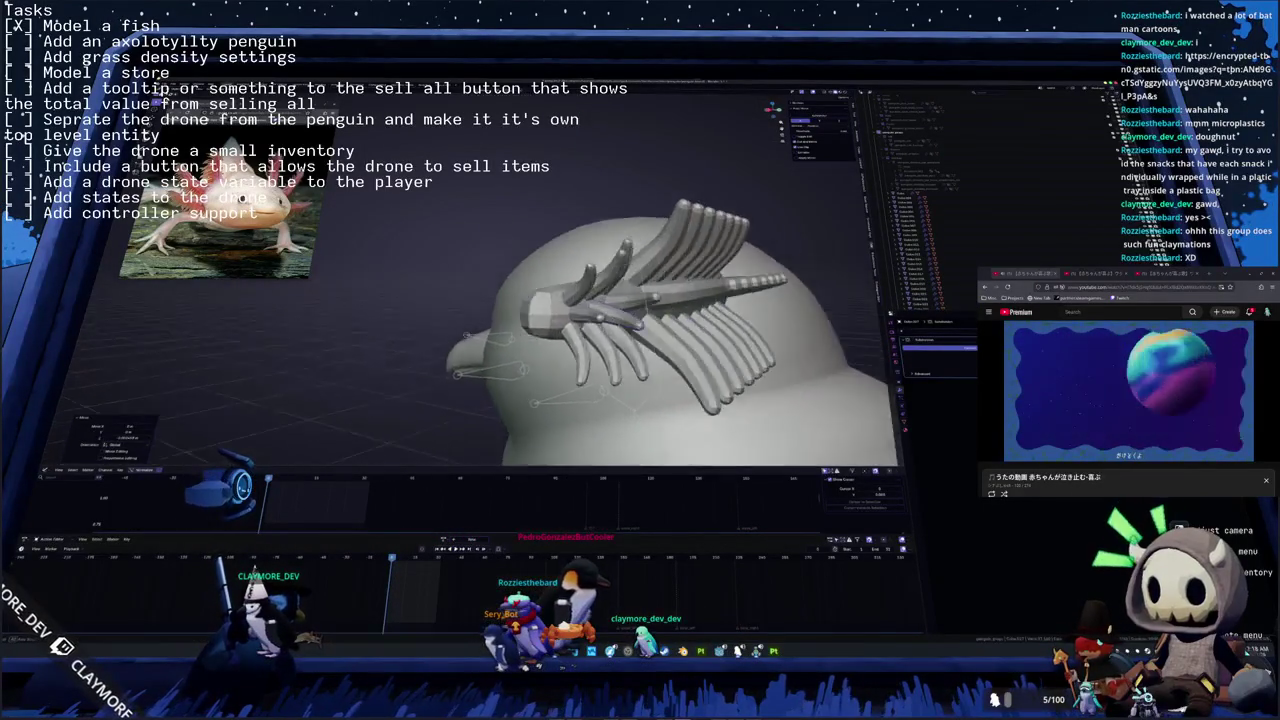
key("KP_Divide")
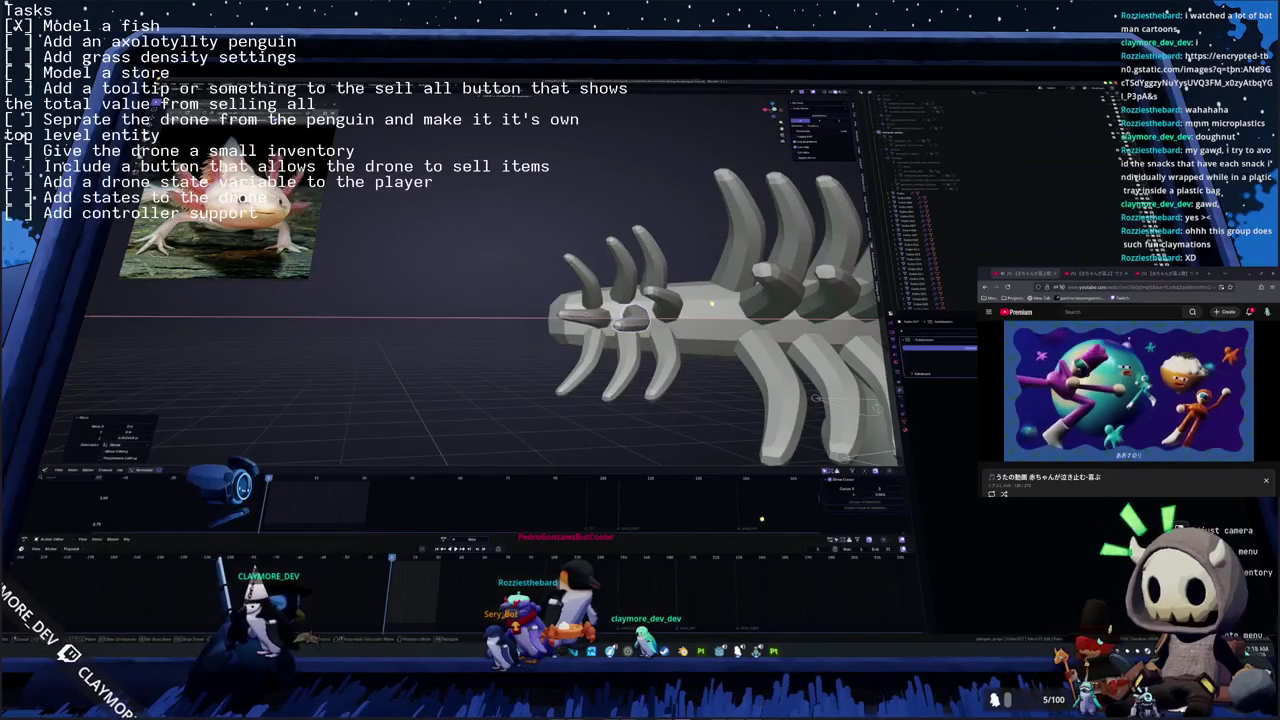
middle_click_drag(640, 330, 600, 368)
left_click(600, 368)
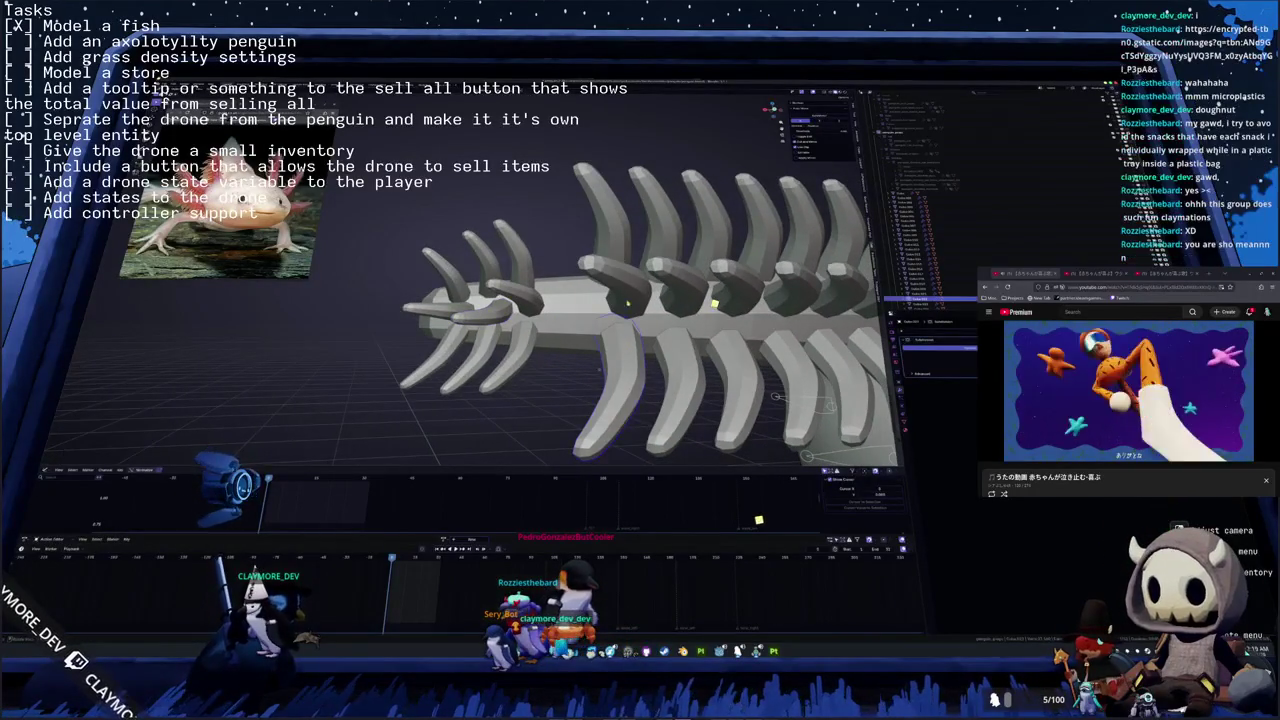
key("KP_Divide")
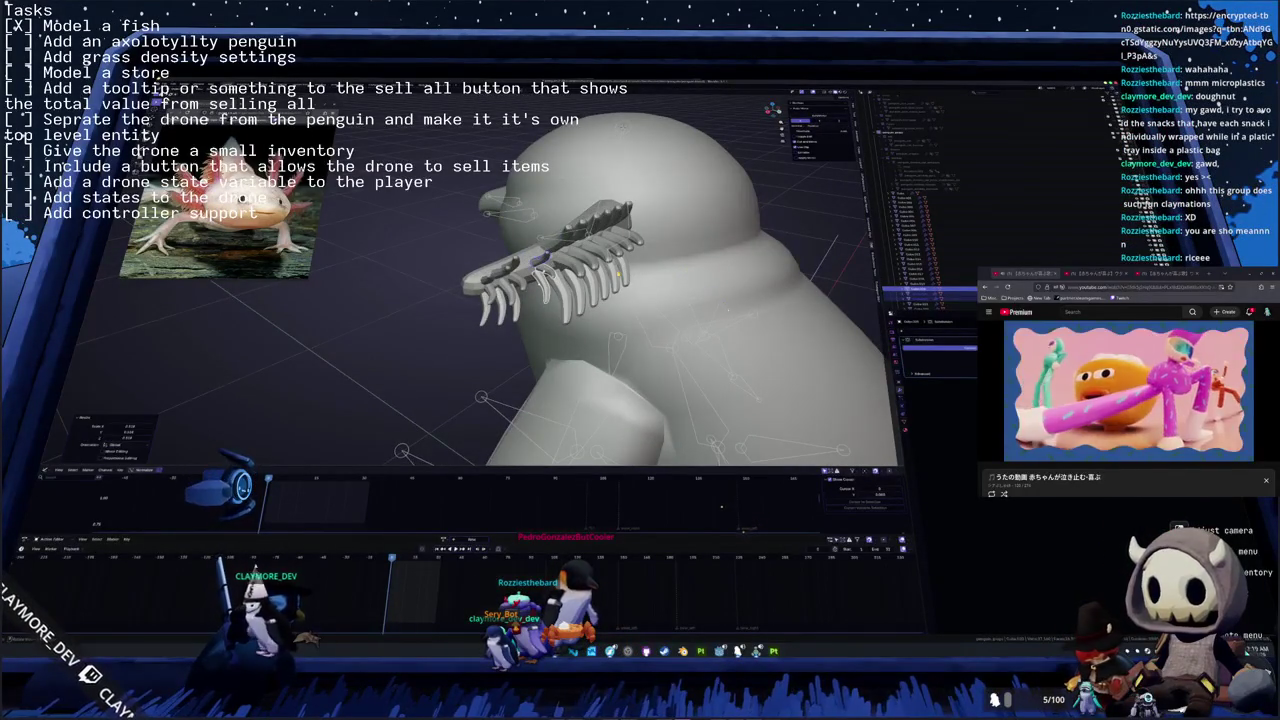
middle_click_drag(619, 274, 631, 255)
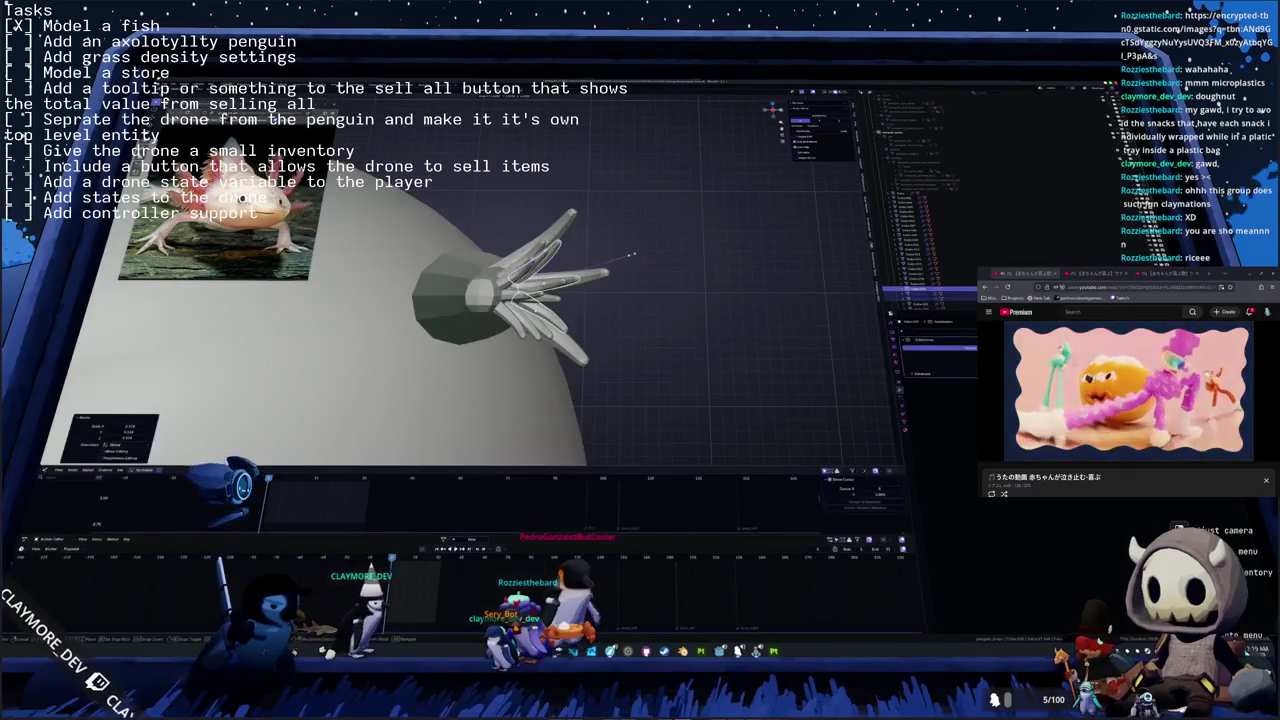
left_click(624, 270)
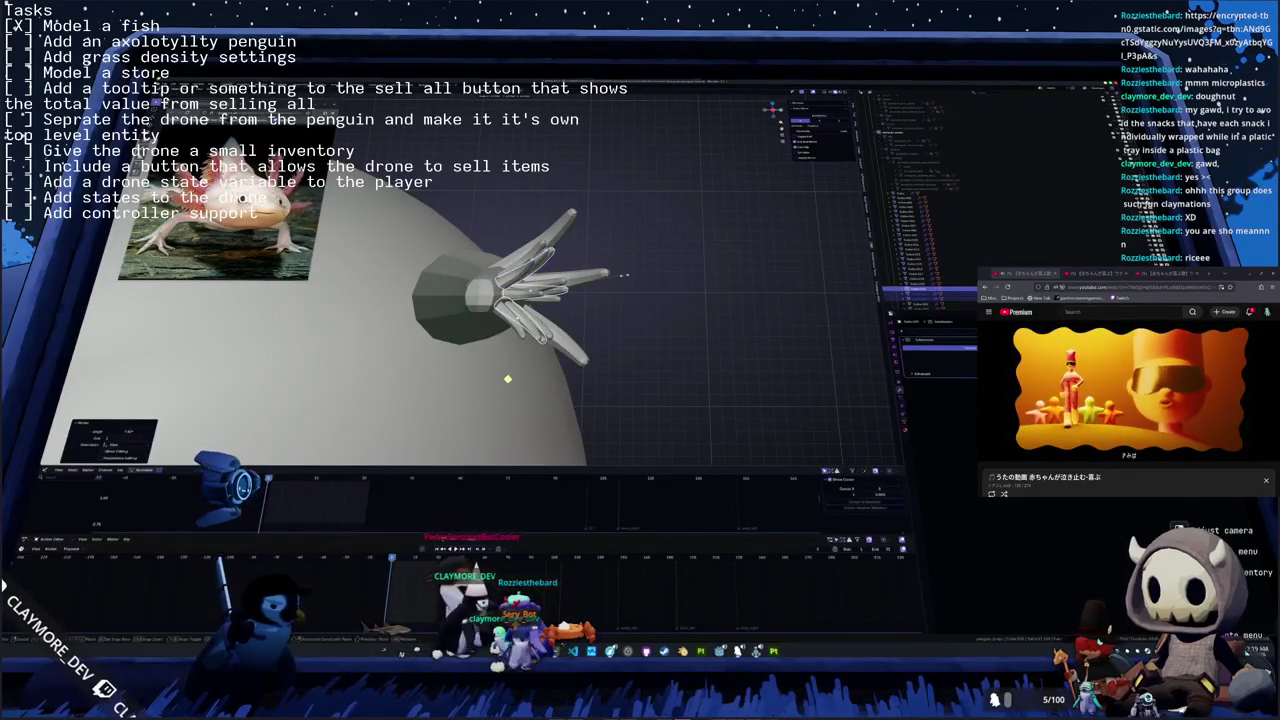
left_click(615, 279)
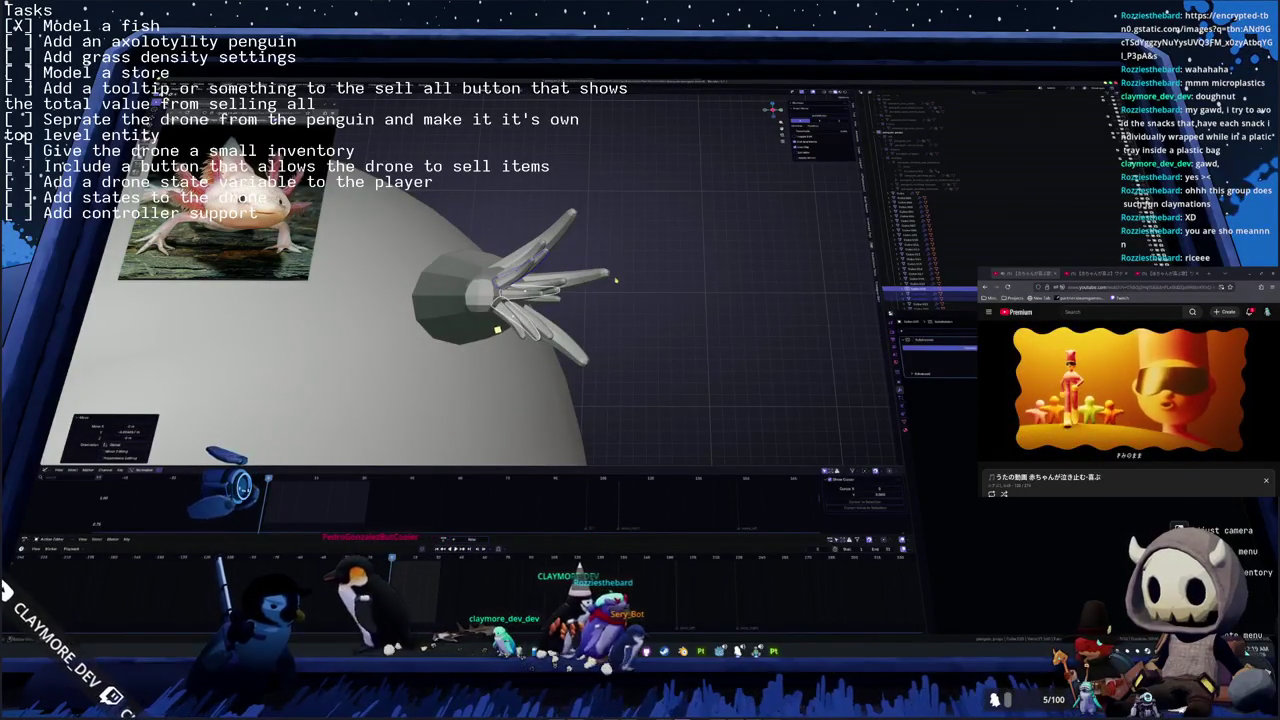
key("KP_1")
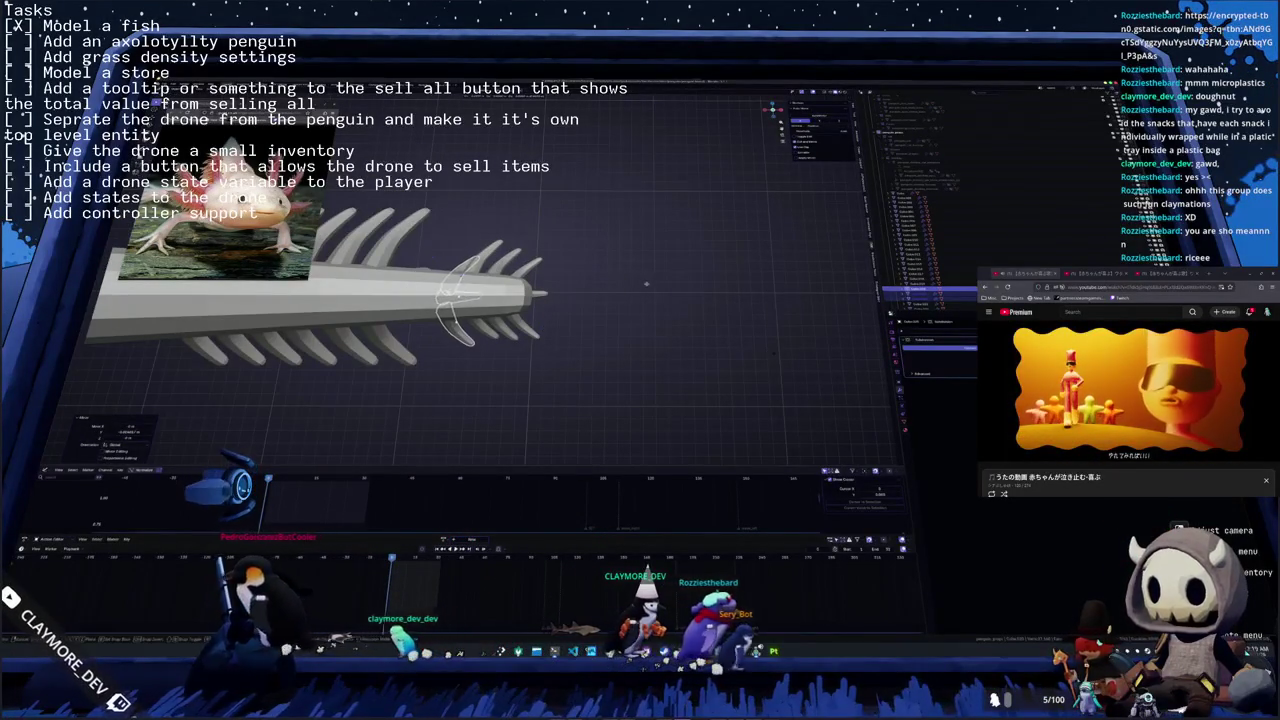
key("s")
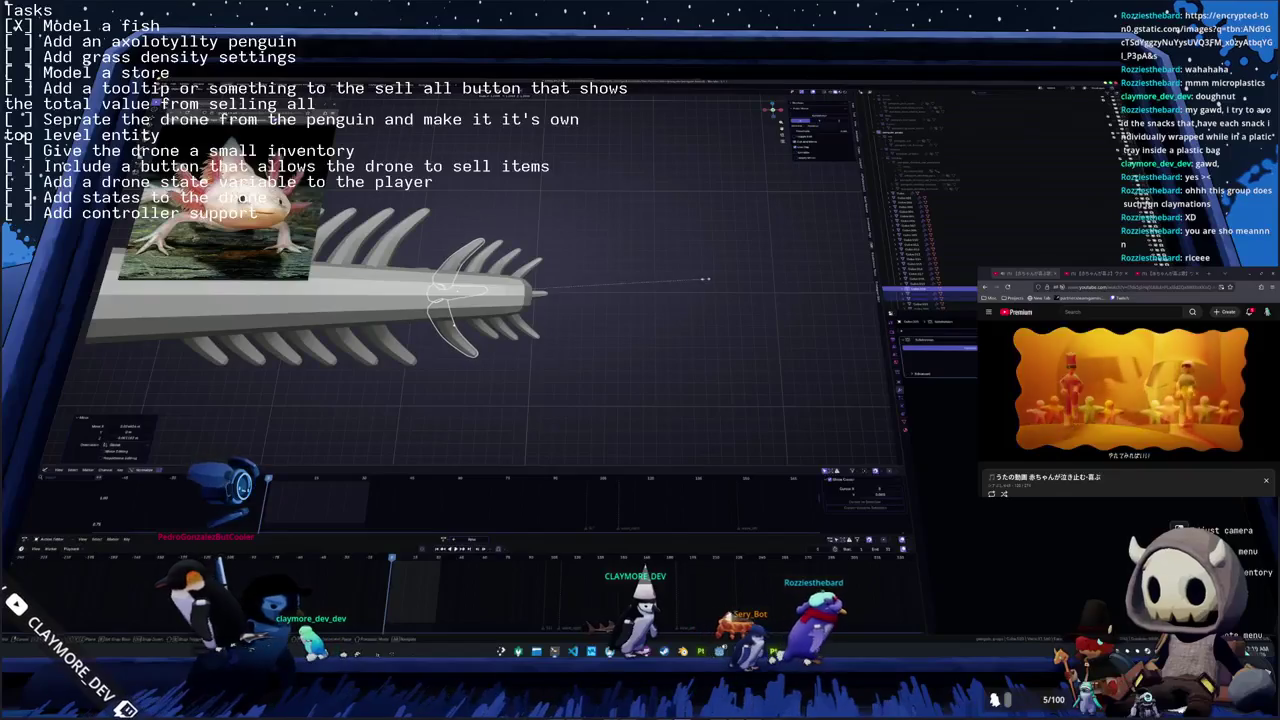
key("Escape")
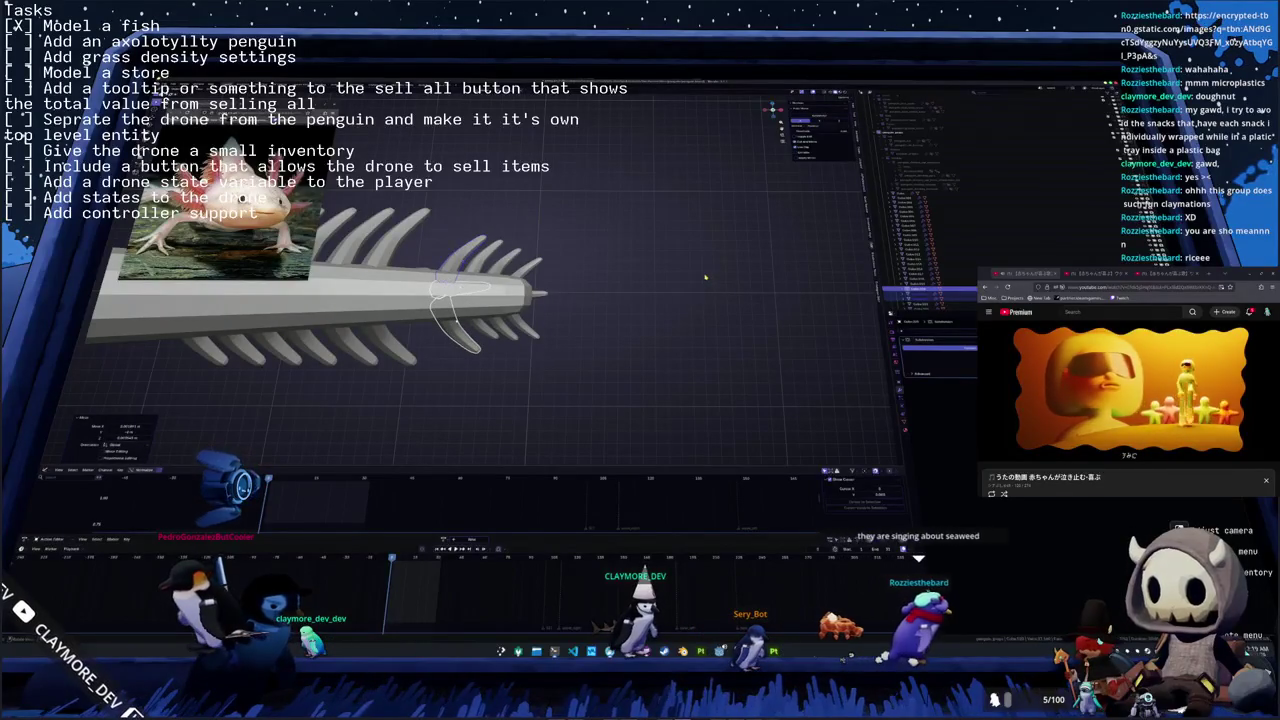
middle_click_drag(706, 280, 706, 280)
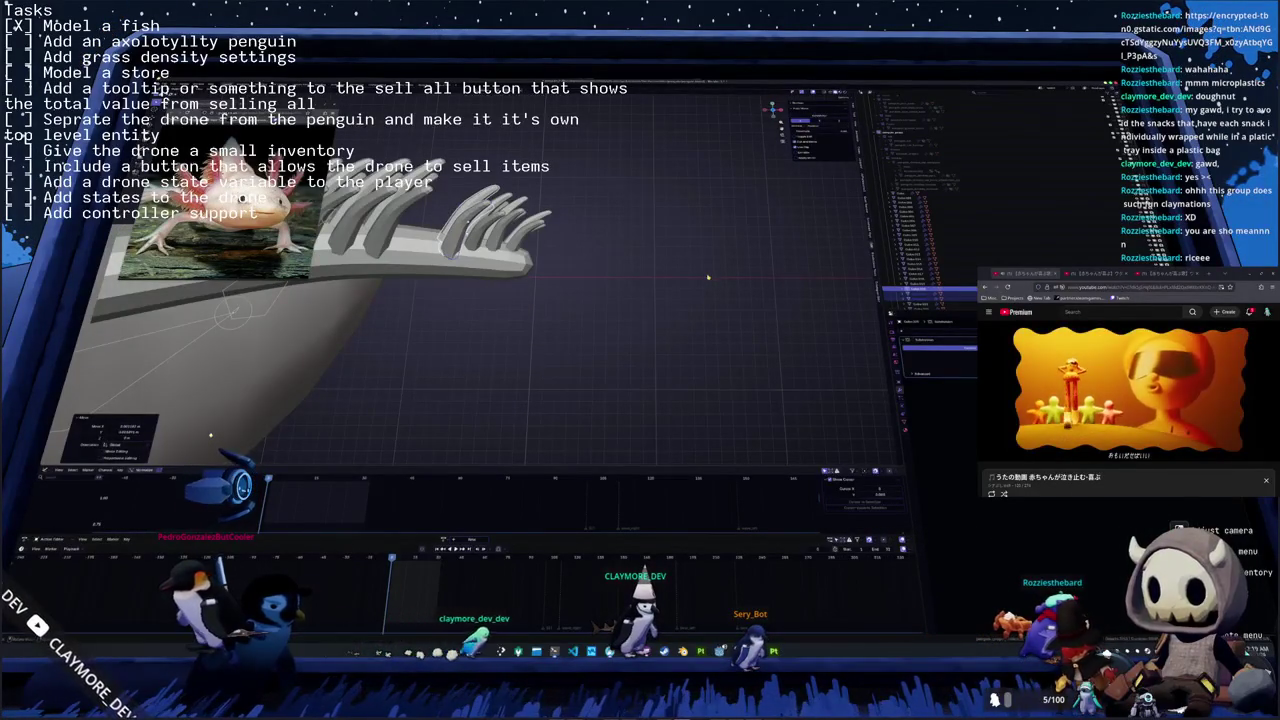
middle_click_drag(707, 277, 655, 283)
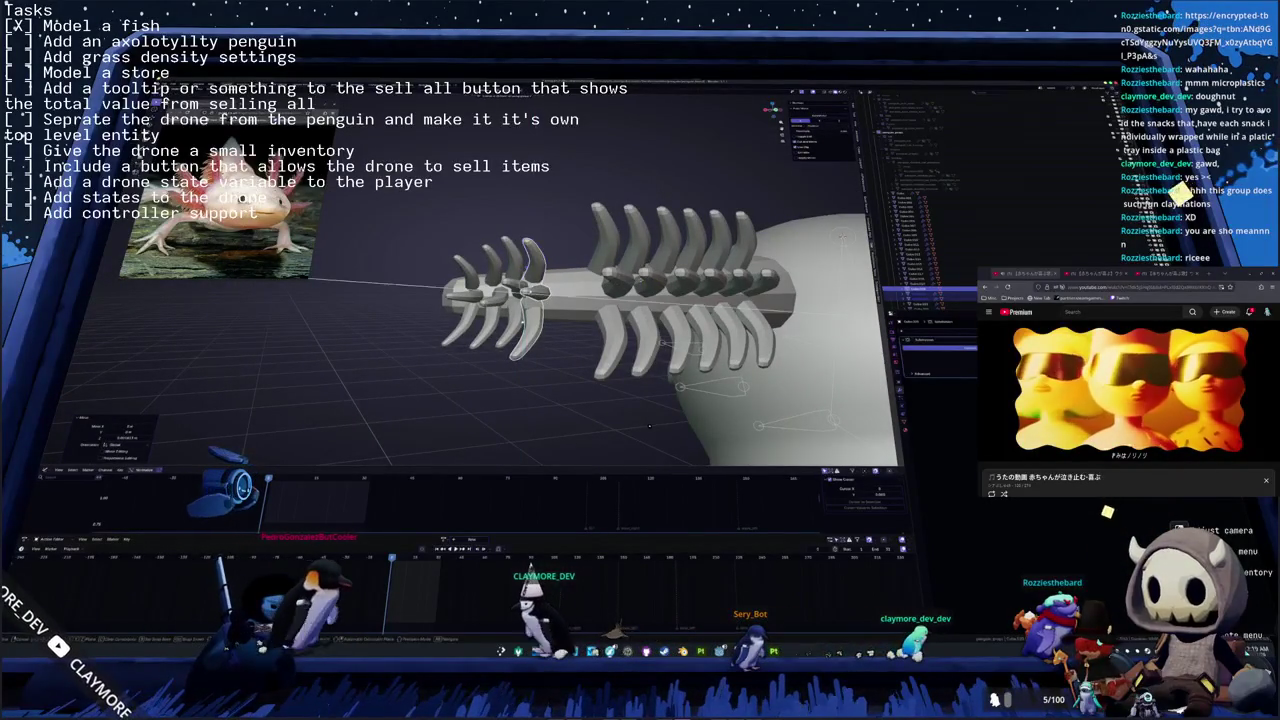
- Move a lower fin into the front cluster and rotate it upward
left_click(608, 340)
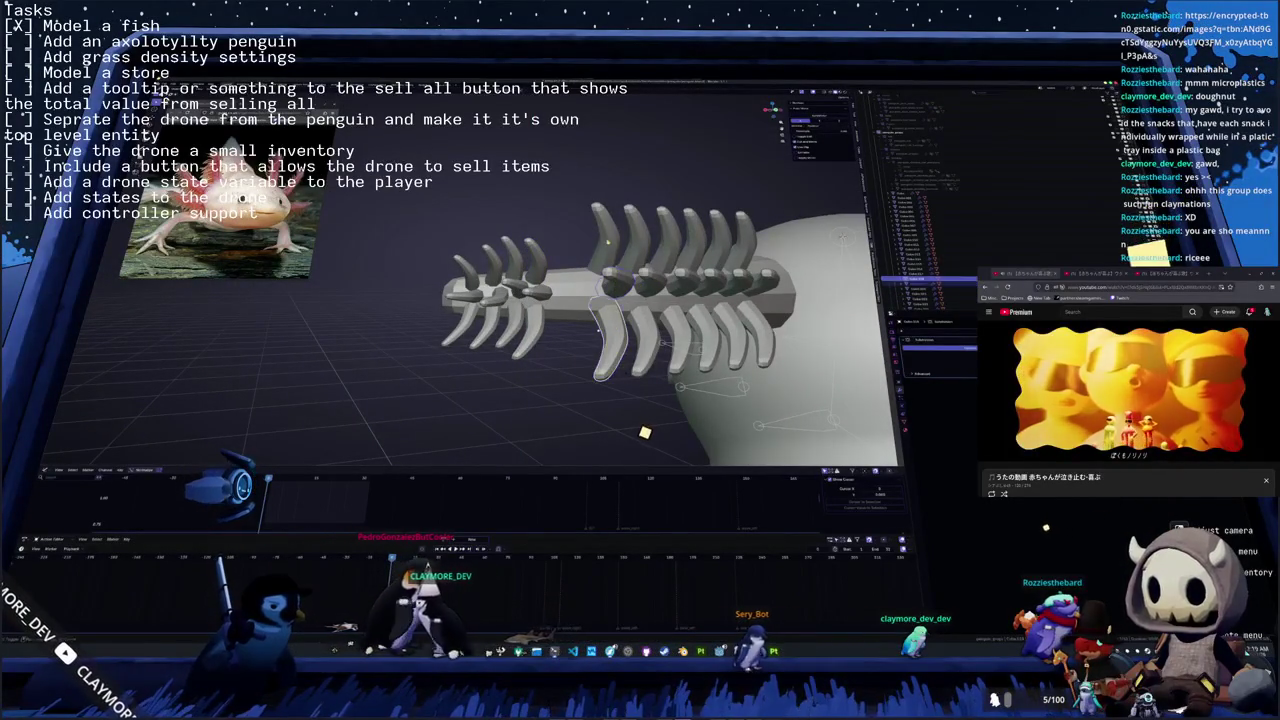
middle_click_drag(620, 300, 600, 330)
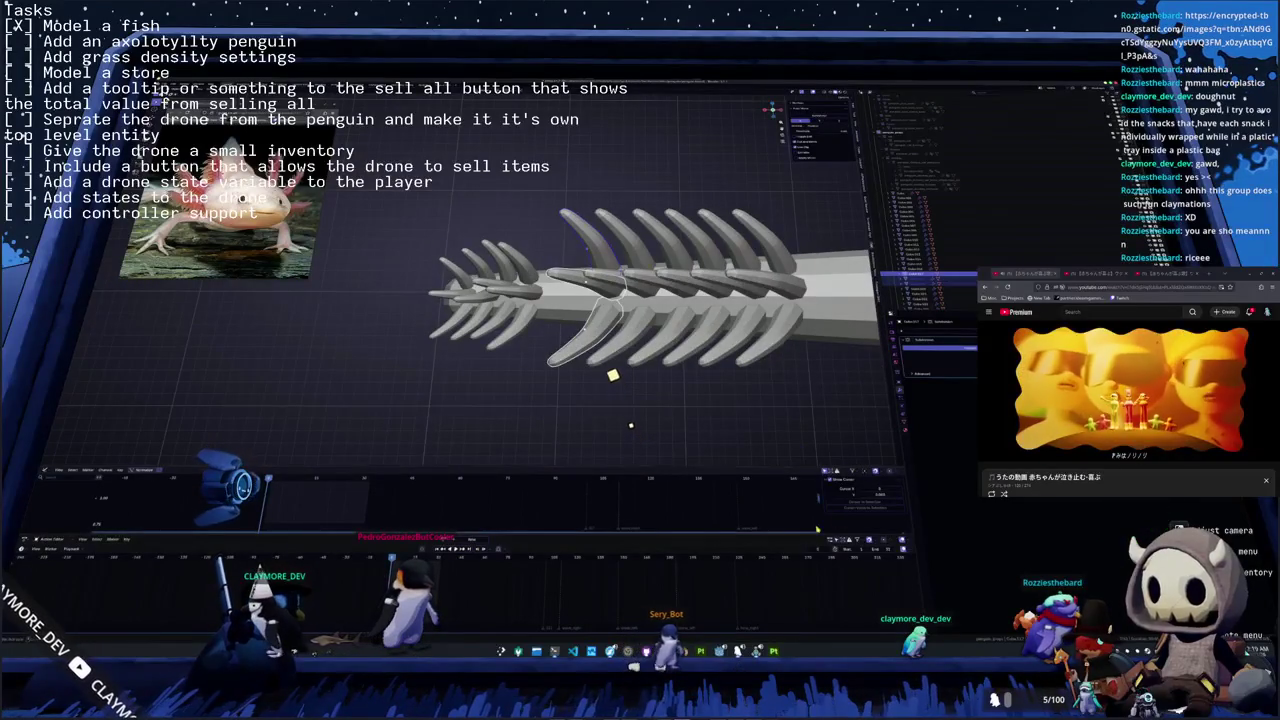
key("g")
key("Return")
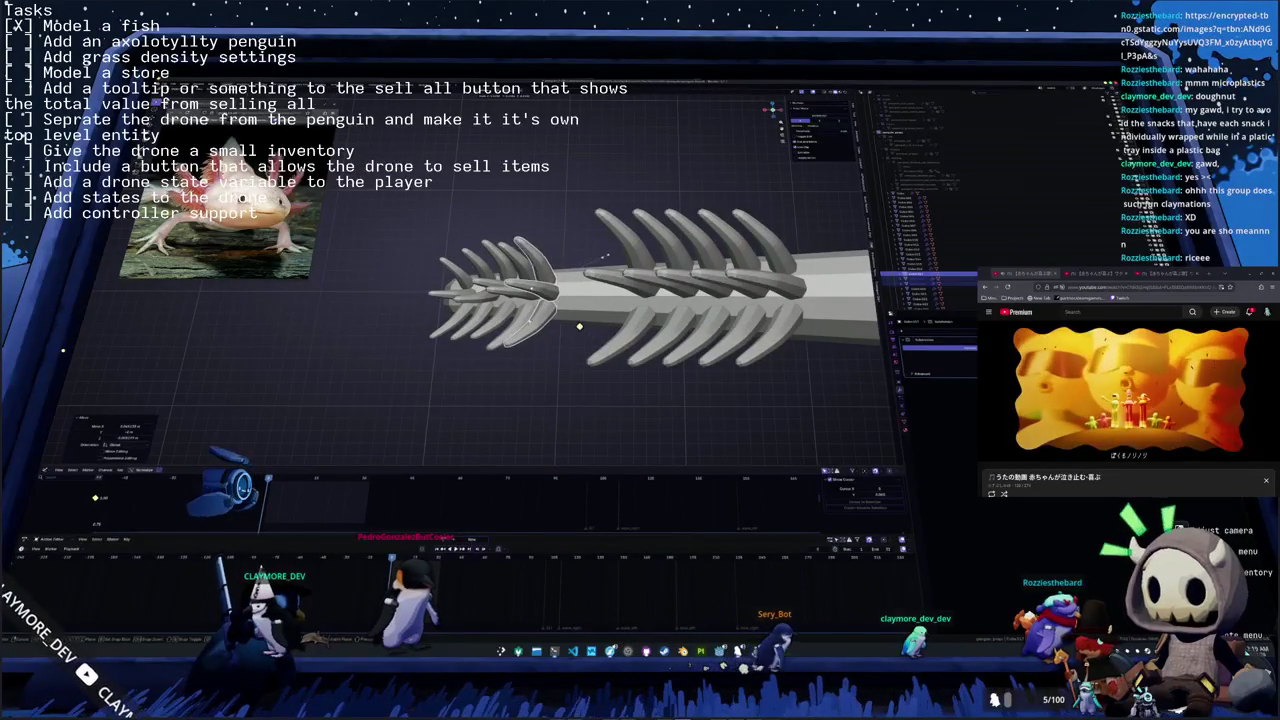
key("r")
left_click(561, 312)
- Move two more rear fins into the front cluster and scale the last one
left_click(624, 250)
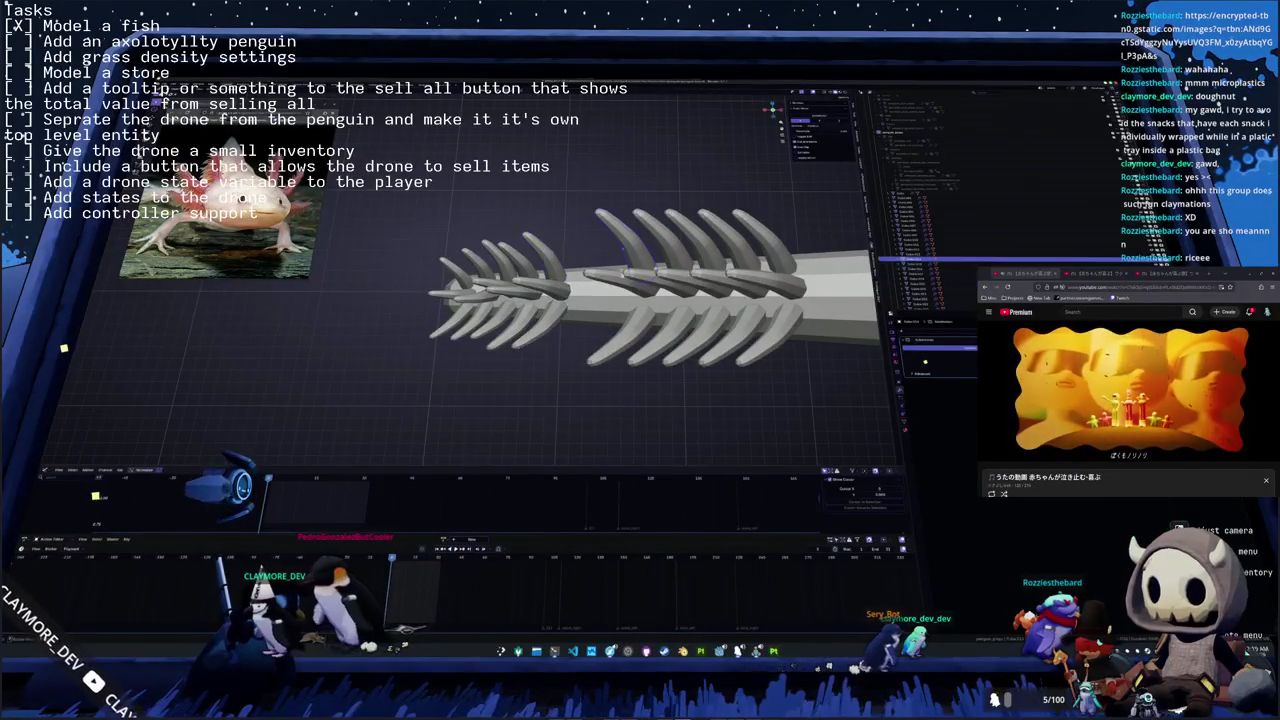
key("g")
left_click(605, 305)
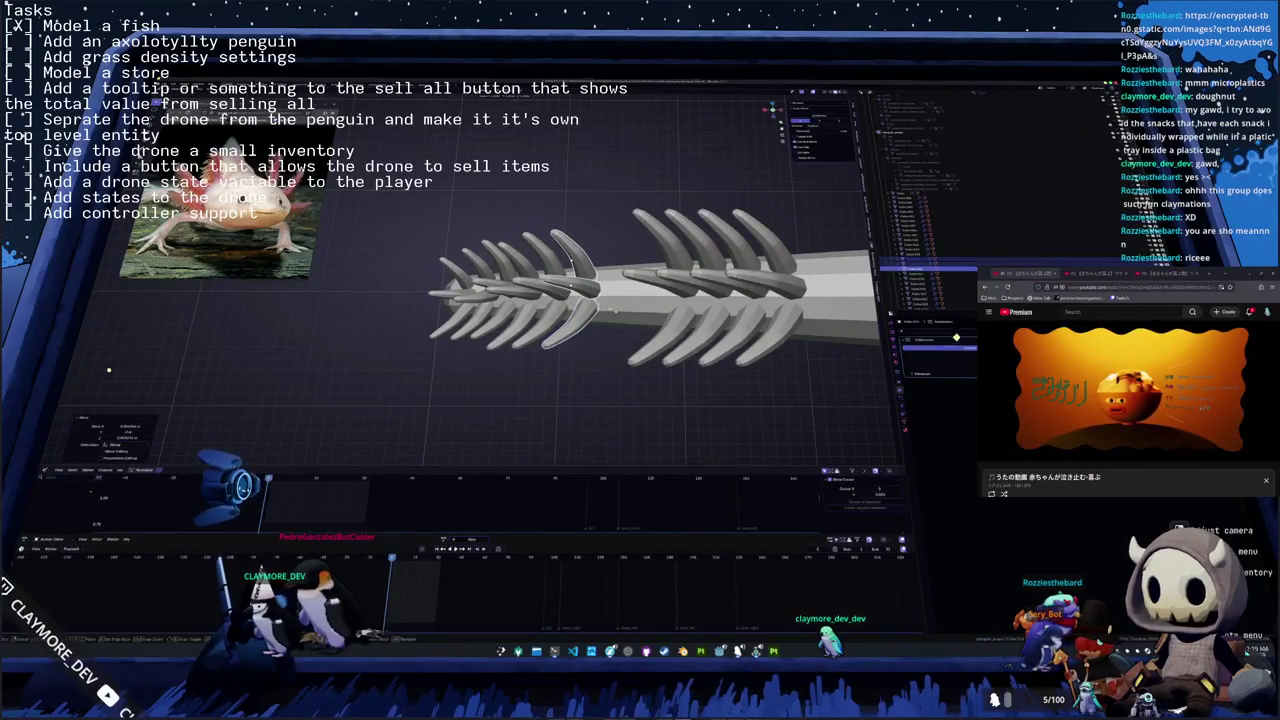
left_click(652, 340)
key("g")
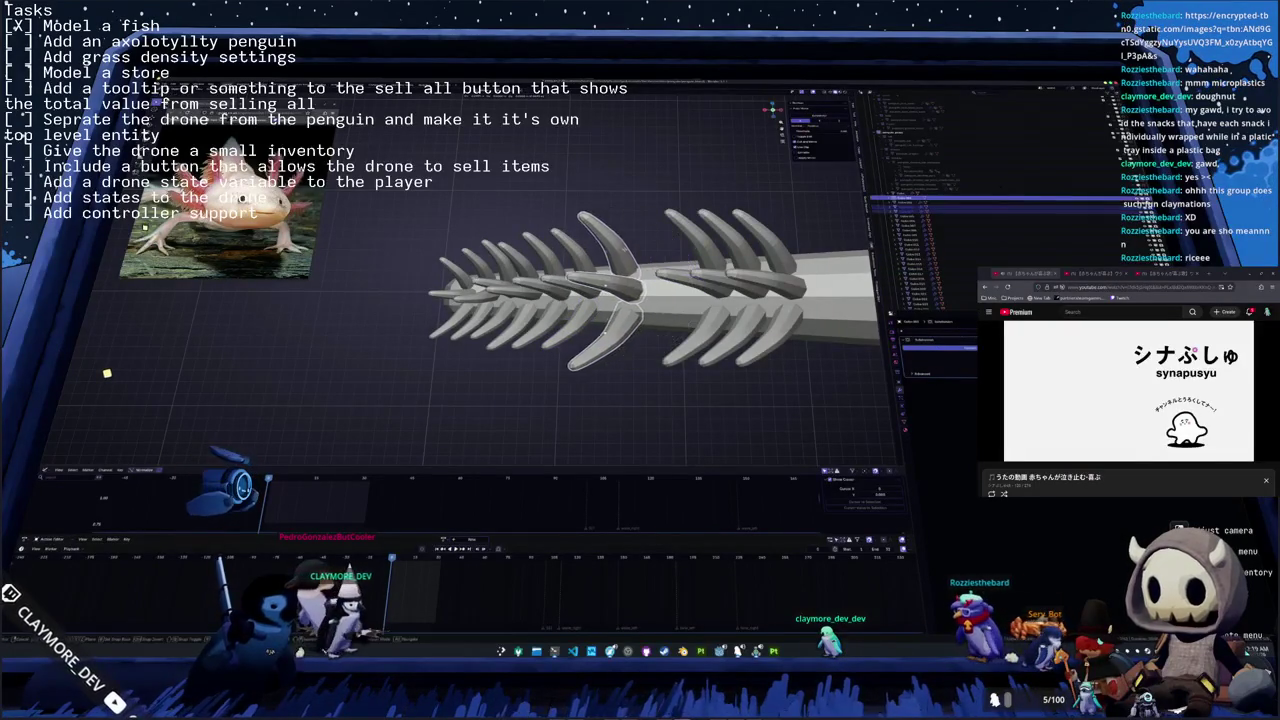
left_click(612, 216)
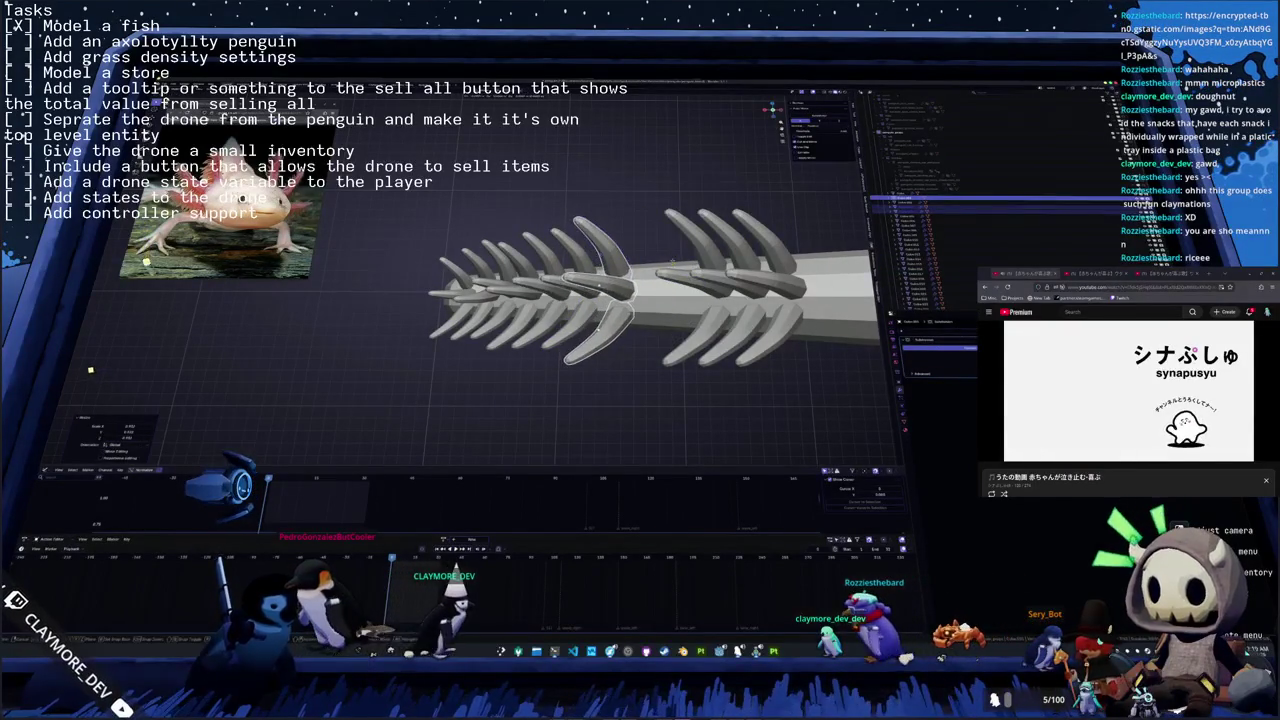
key("s")
key("Return")
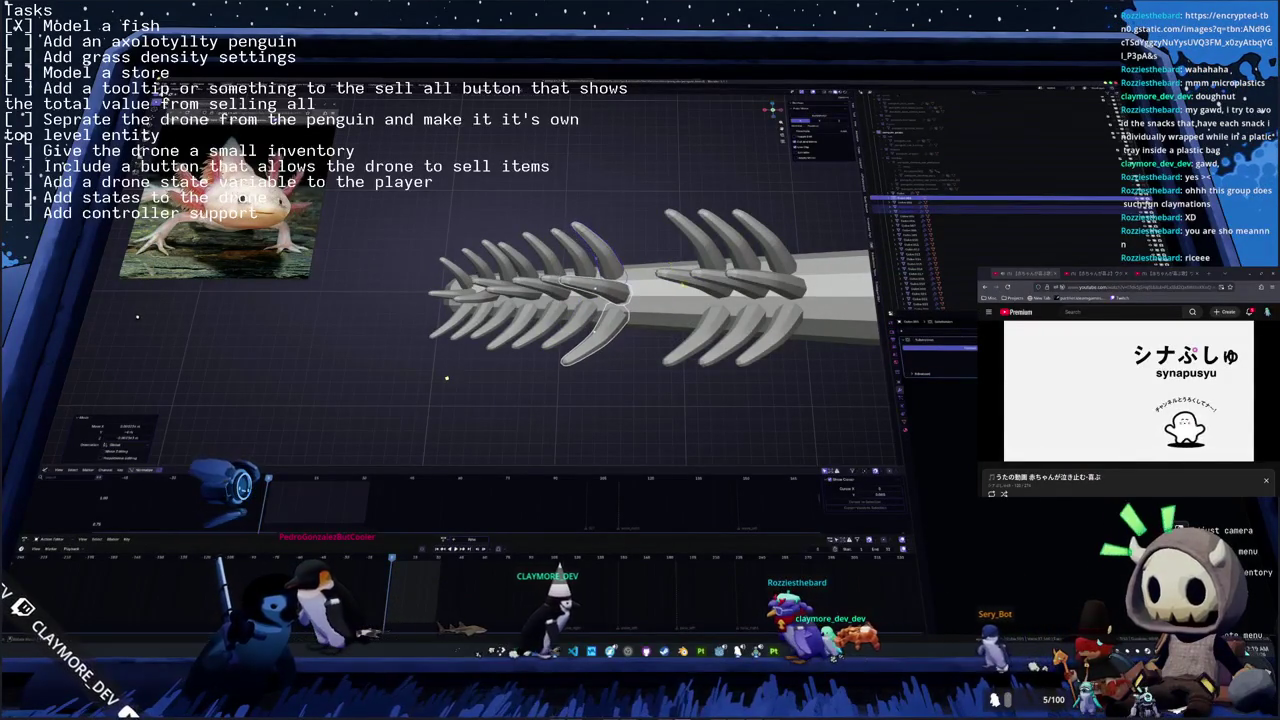
- Move another rear fin into the front cluster and enlarge it
left_click(707, 328)
key("g")
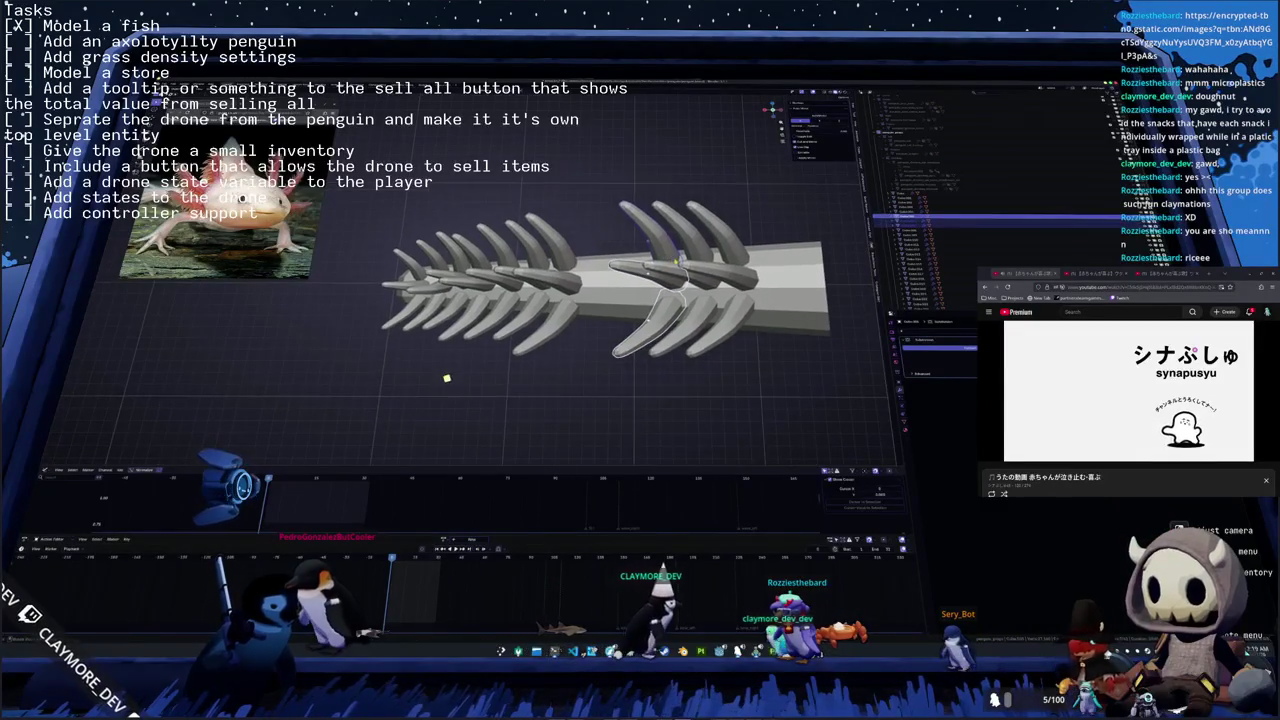
left_click(608, 270)
key("s")
key("Return")
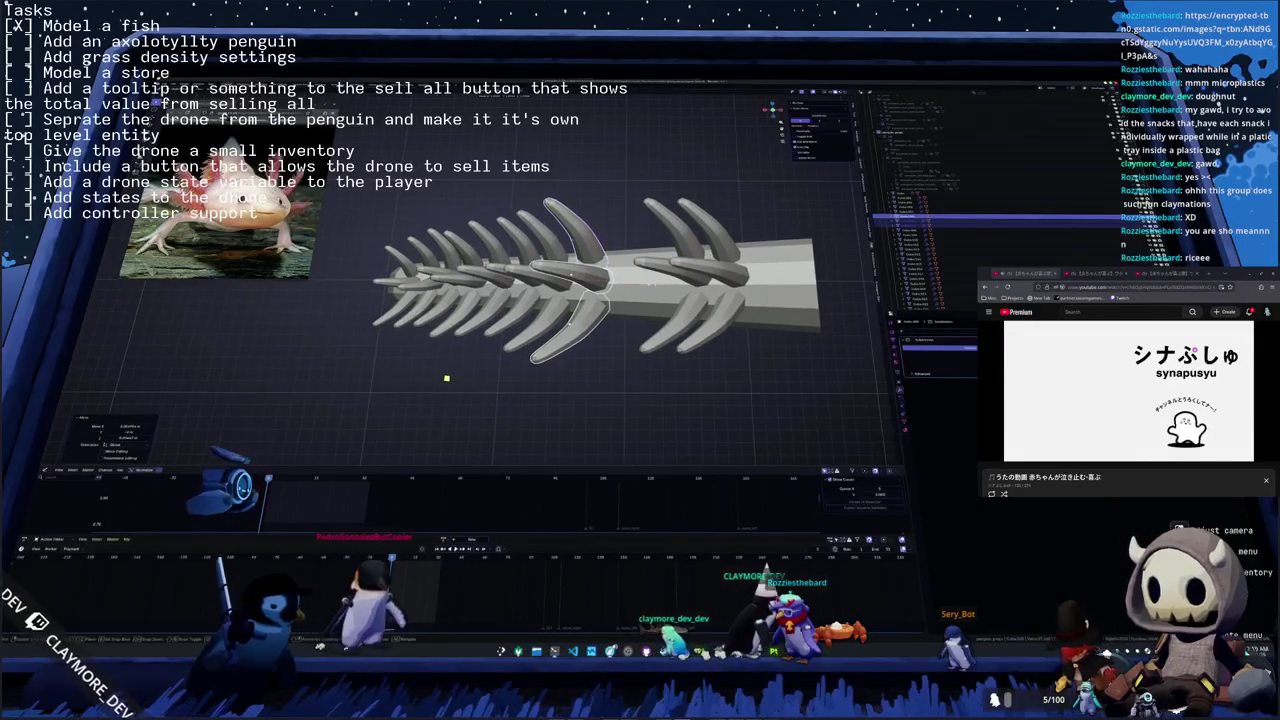
- Undo the trial fin rescaling, then orbit to view the skeleton from the opposite side
key("ctrl+z")
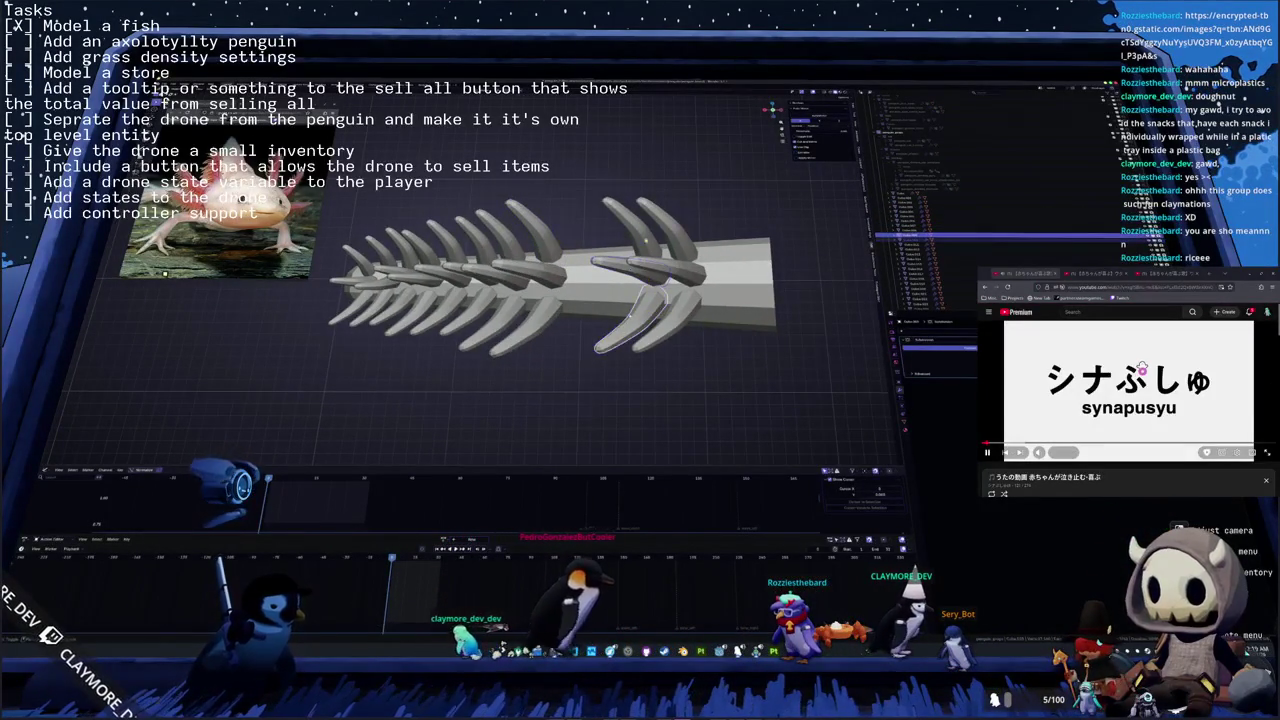
key("ctrl+z")
key("s")
key("Return")
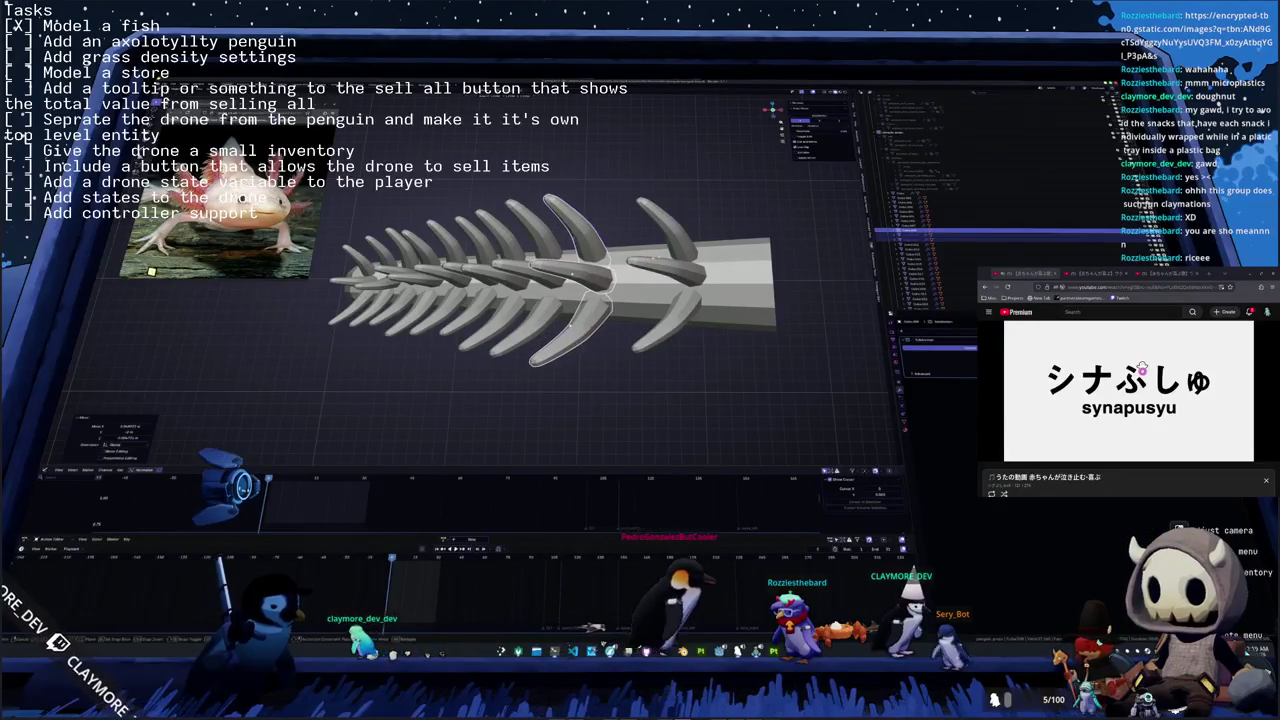
key("ctrl+z")
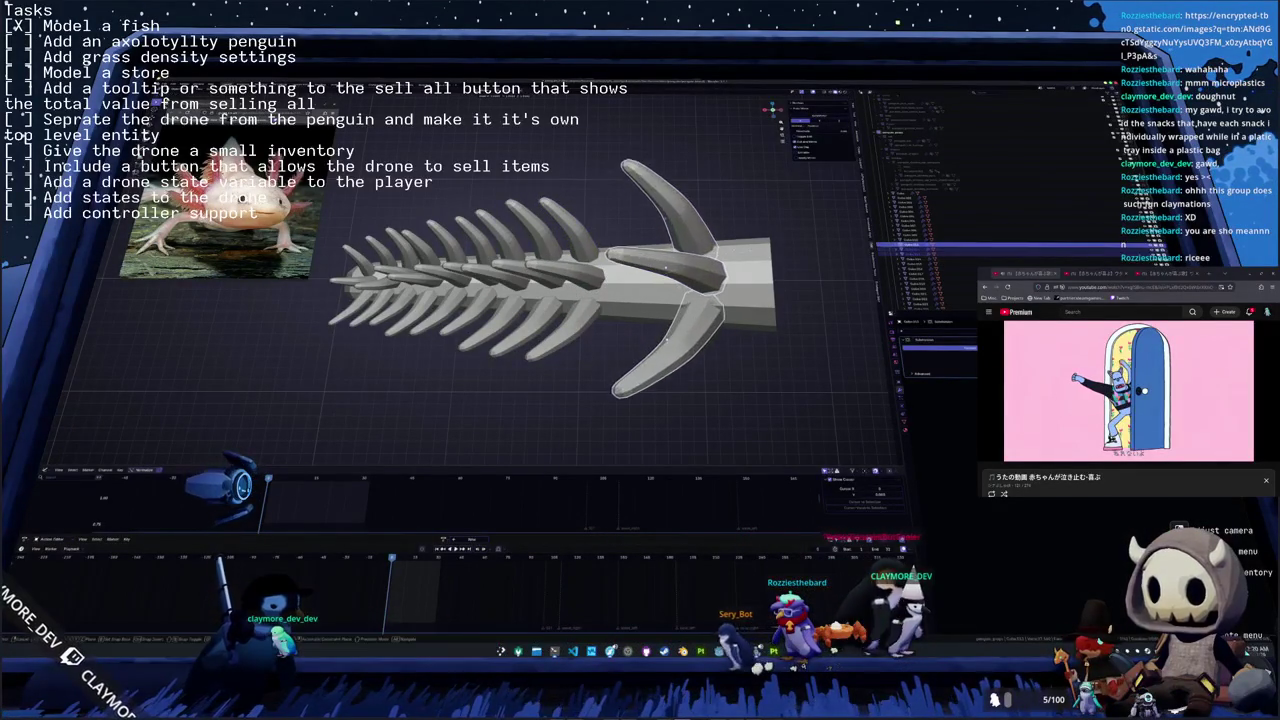
key("ctrl+z")
key("ctrl+z")
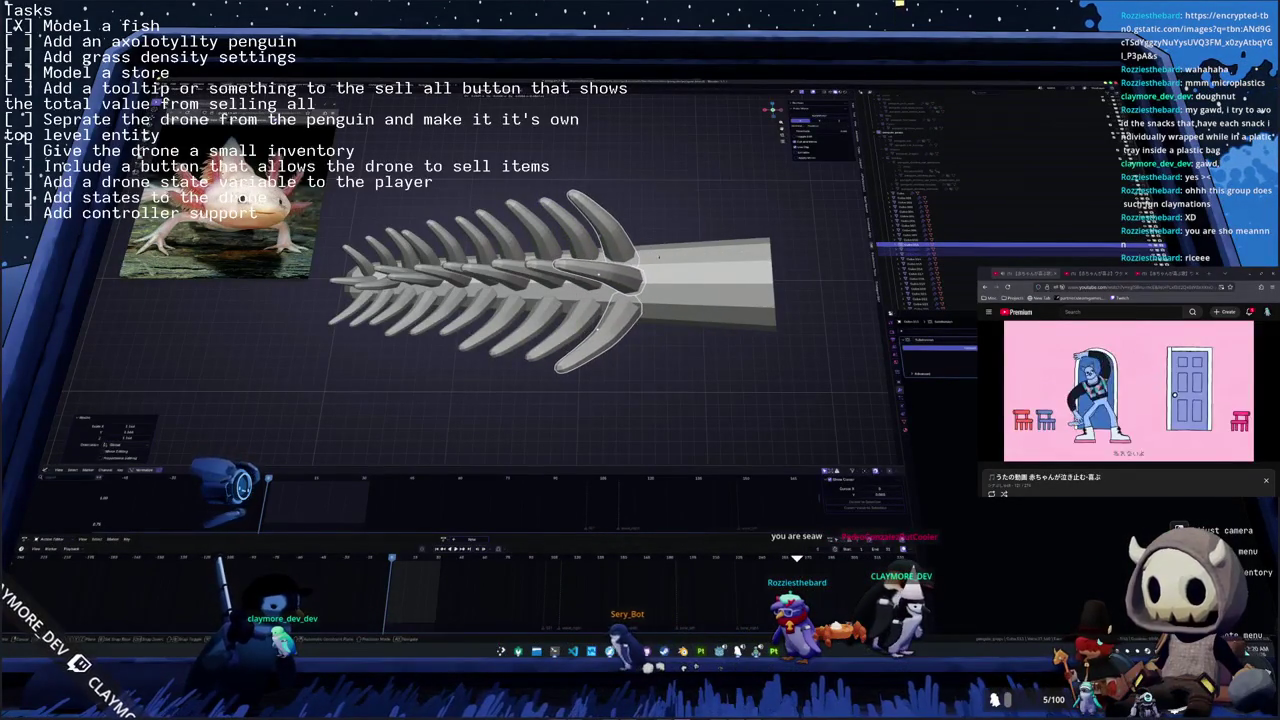
scroll(661, 259, "down", 1)
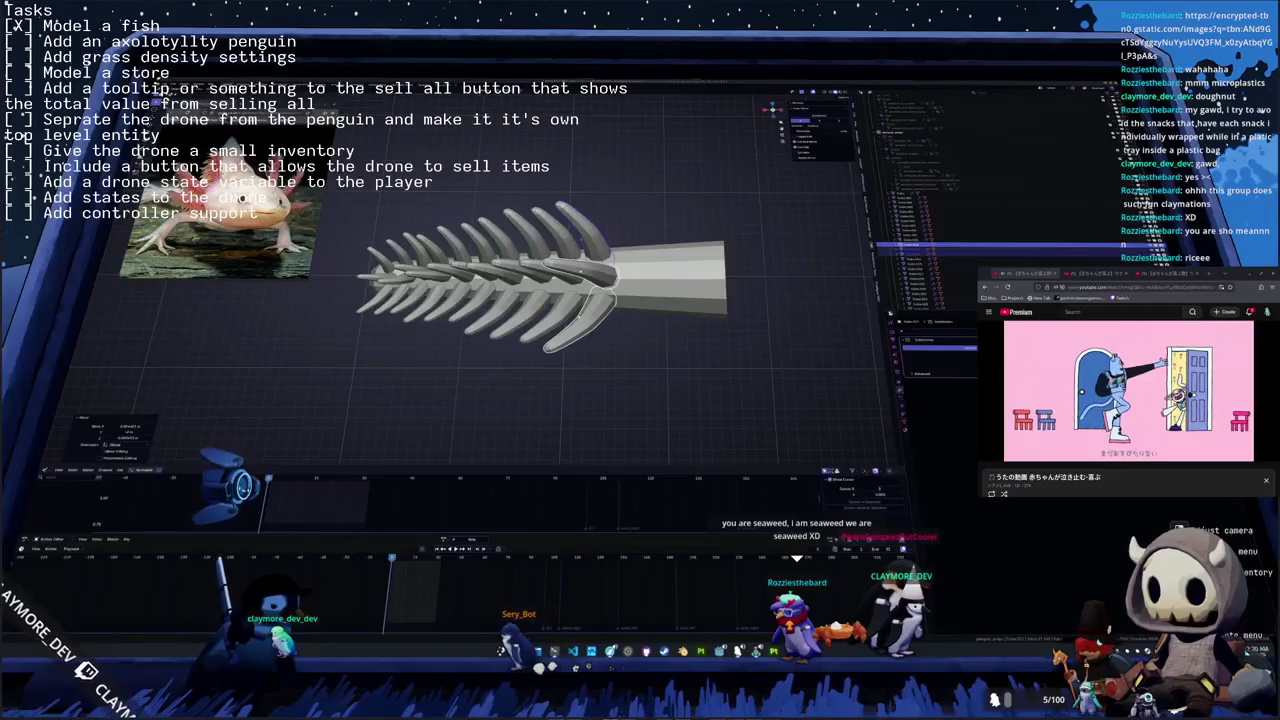
mouse_move(635, 313)
middle_mouse_down()
mouse_move(649, 318)
mouse_move(612, 270)
middle_mouse_up()
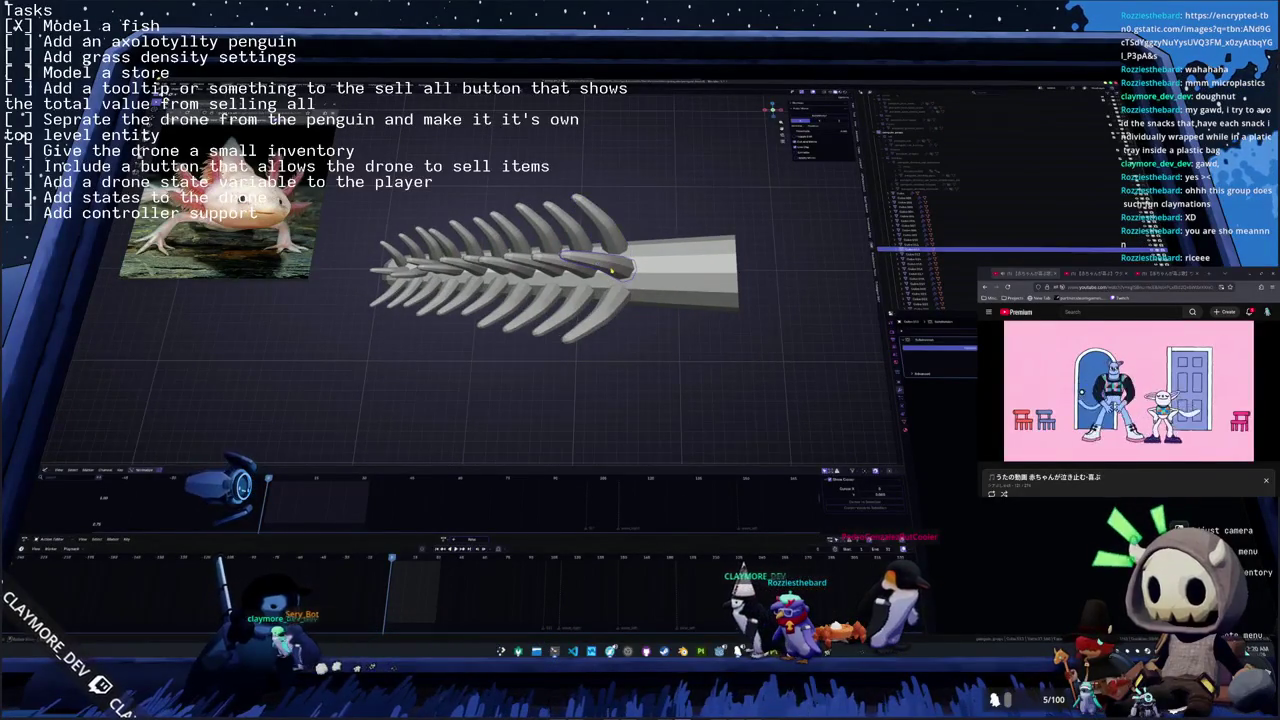
key("KP_9")
- Rotate one fin around the Z axis
scroll(611, 270, "up", 5)
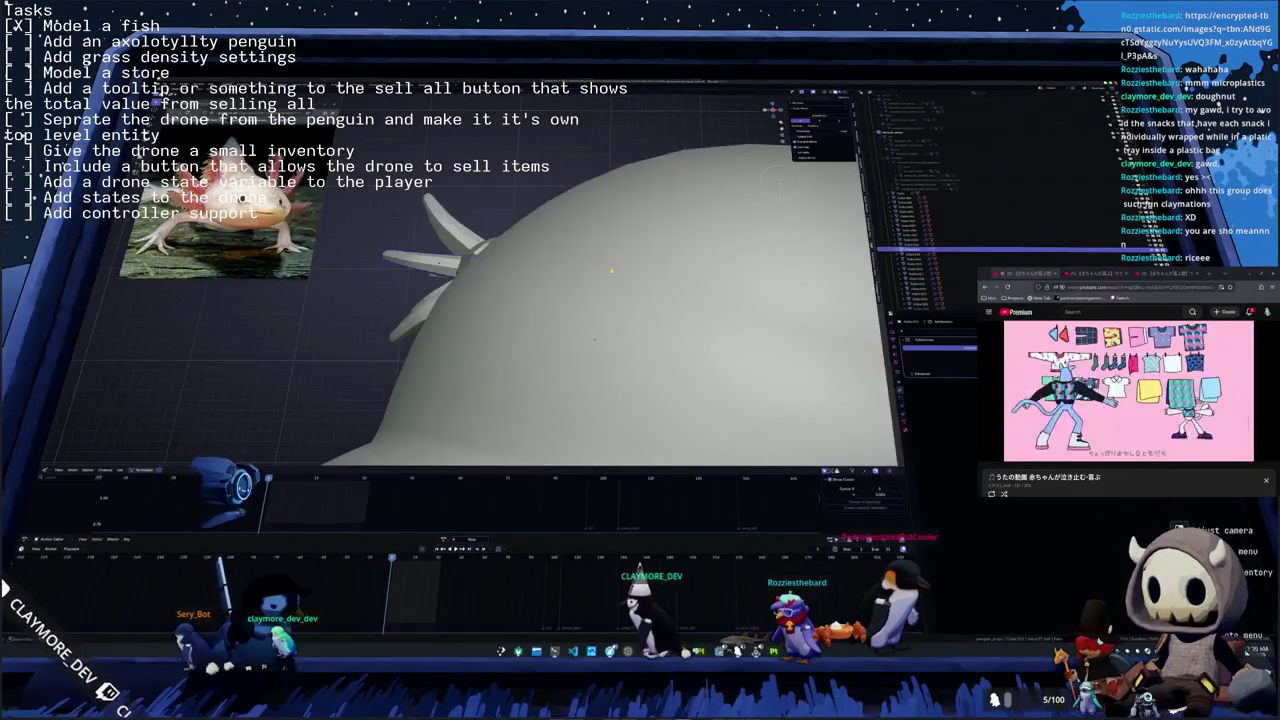
mouse_move(611, 270)
middle_mouse_down()
mouse_move(586, 338)
mouse_move(568, 341)
middle_mouse_up()
left_click(586, 338)
scroll(586, 341, "down", 5)
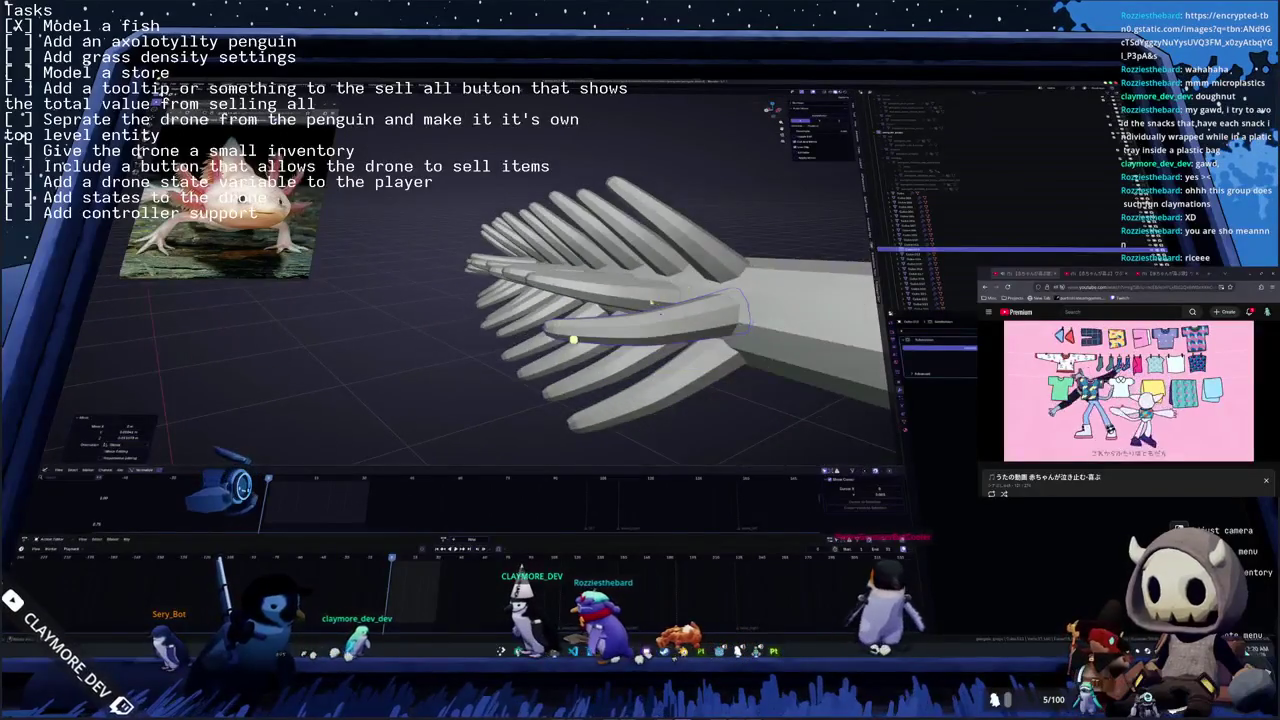
key("r")
key("z")
left_click(597, 353)
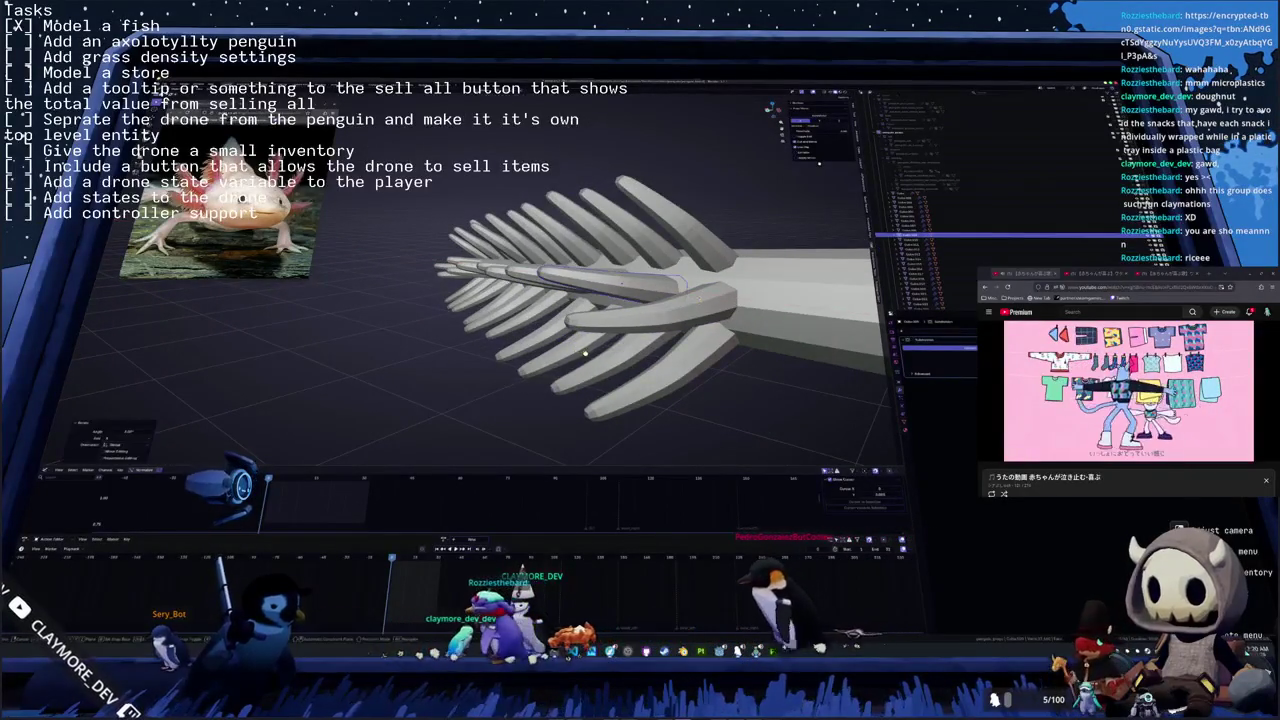
scroll(597, 355, "down", 3)
middle_click_drag(597, 355, 497, 311)
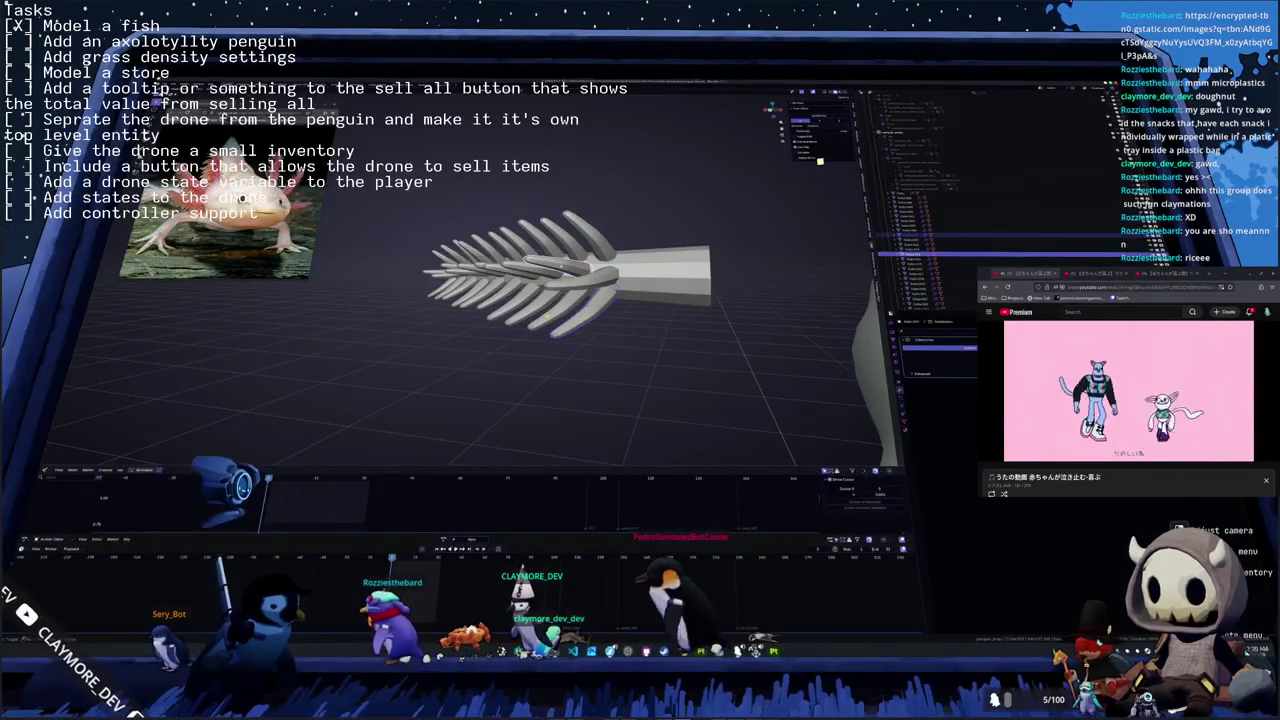
- Box-select the fin tips, apply a transform and tune its curve strength in the Adjust Last Operation panel
left_click(425, 295)
left_click_drag(518, 338, 535, 376)
middle_click_drag(535, 376, 537, 289)
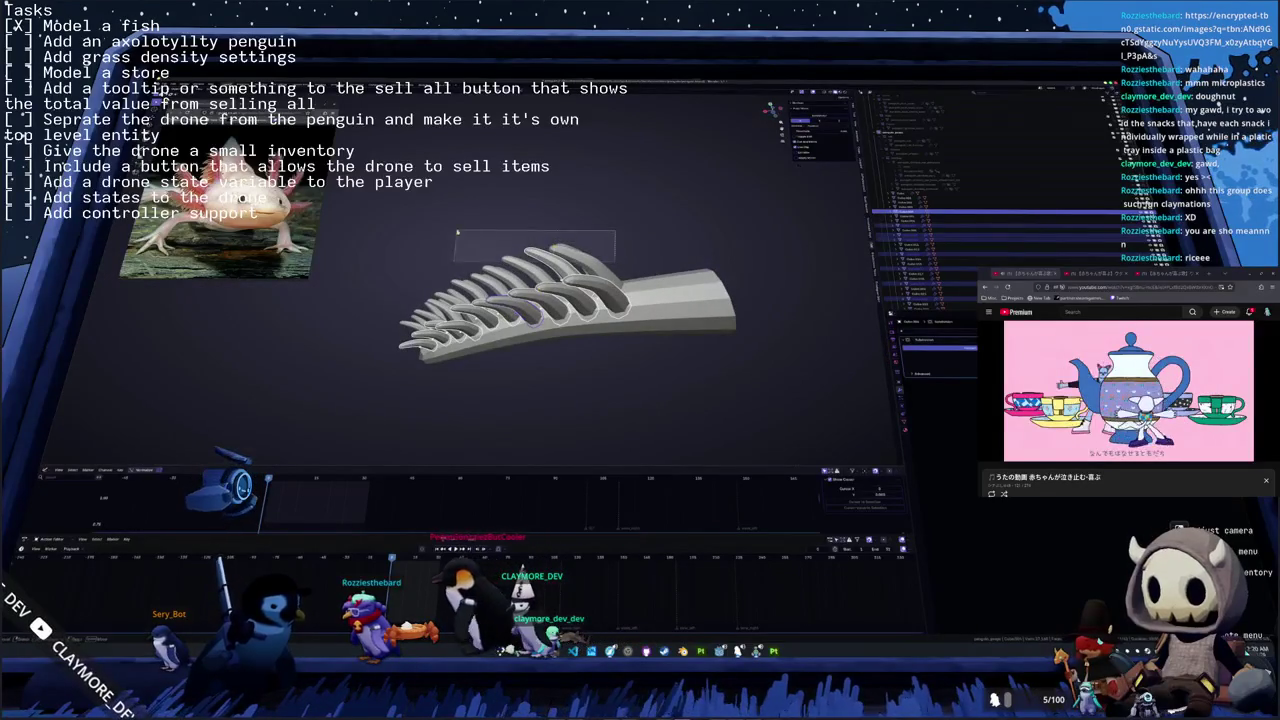
left_click_drag(457, 232, 457, 232)
left_click_drag(504, 304, 504, 304)
left_click_drag(404, 299, 452, 314)
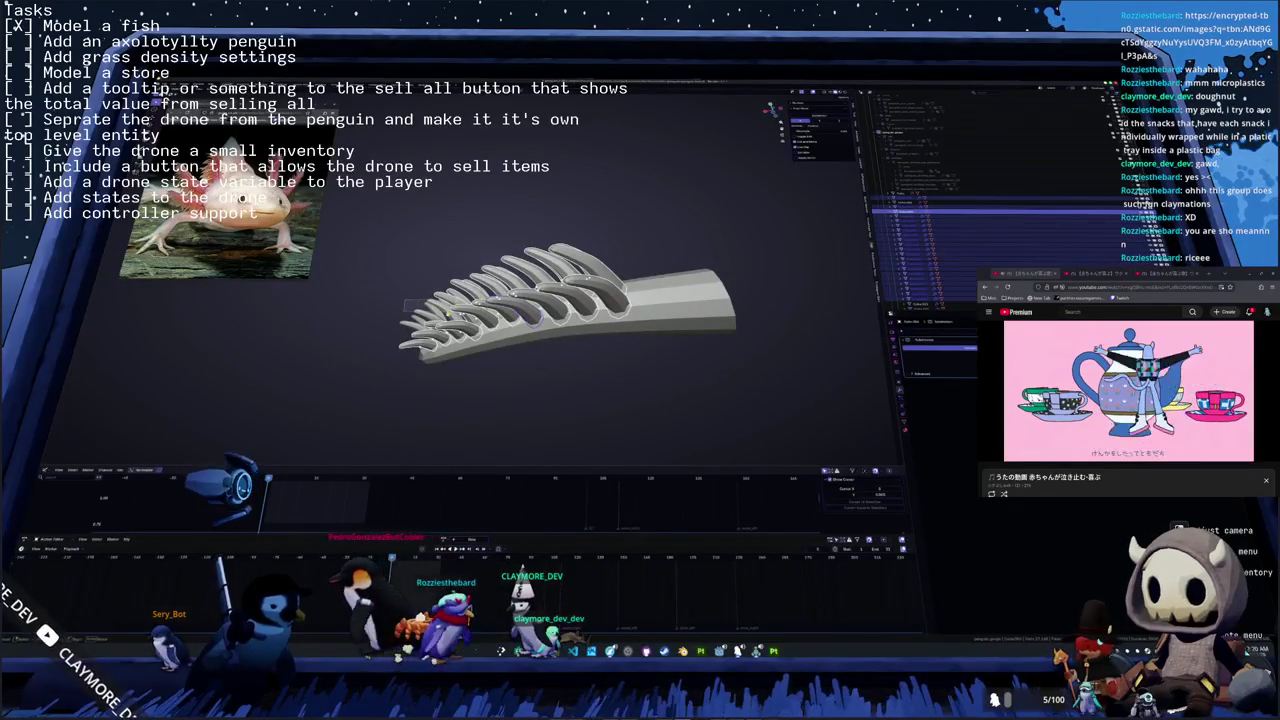
middle_click_drag(454, 302, 458, 294)
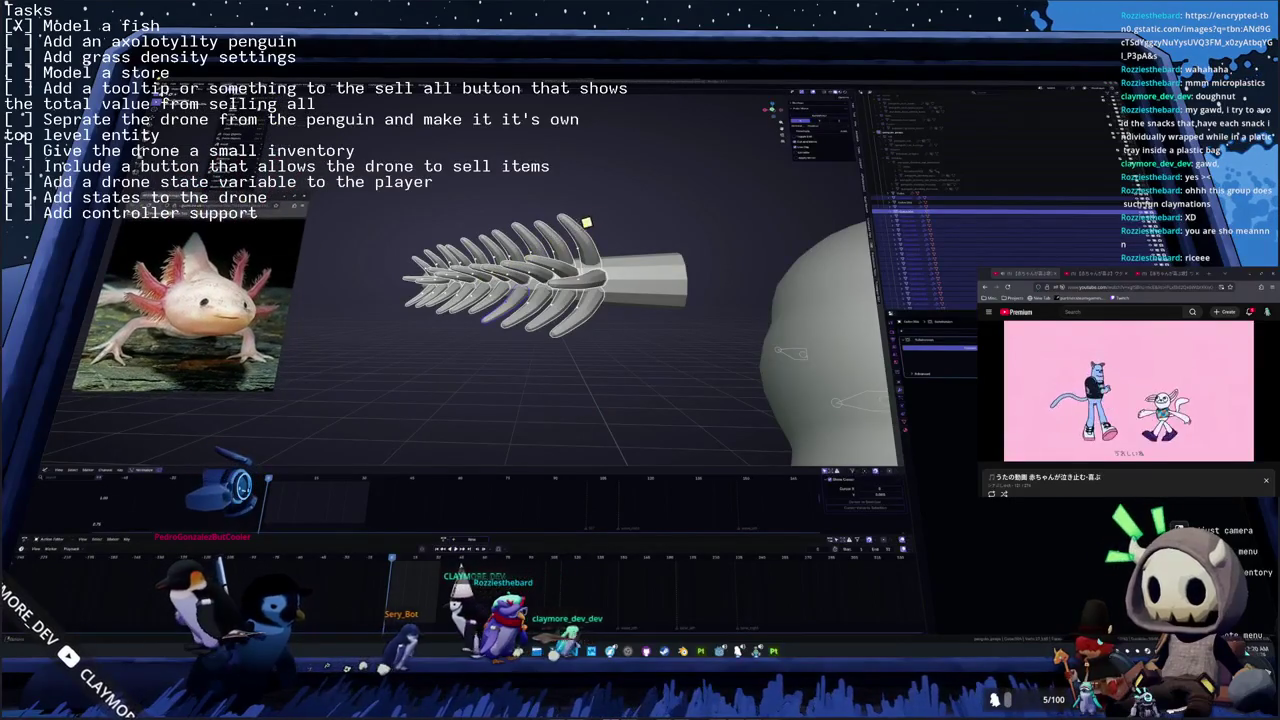
key("Return")
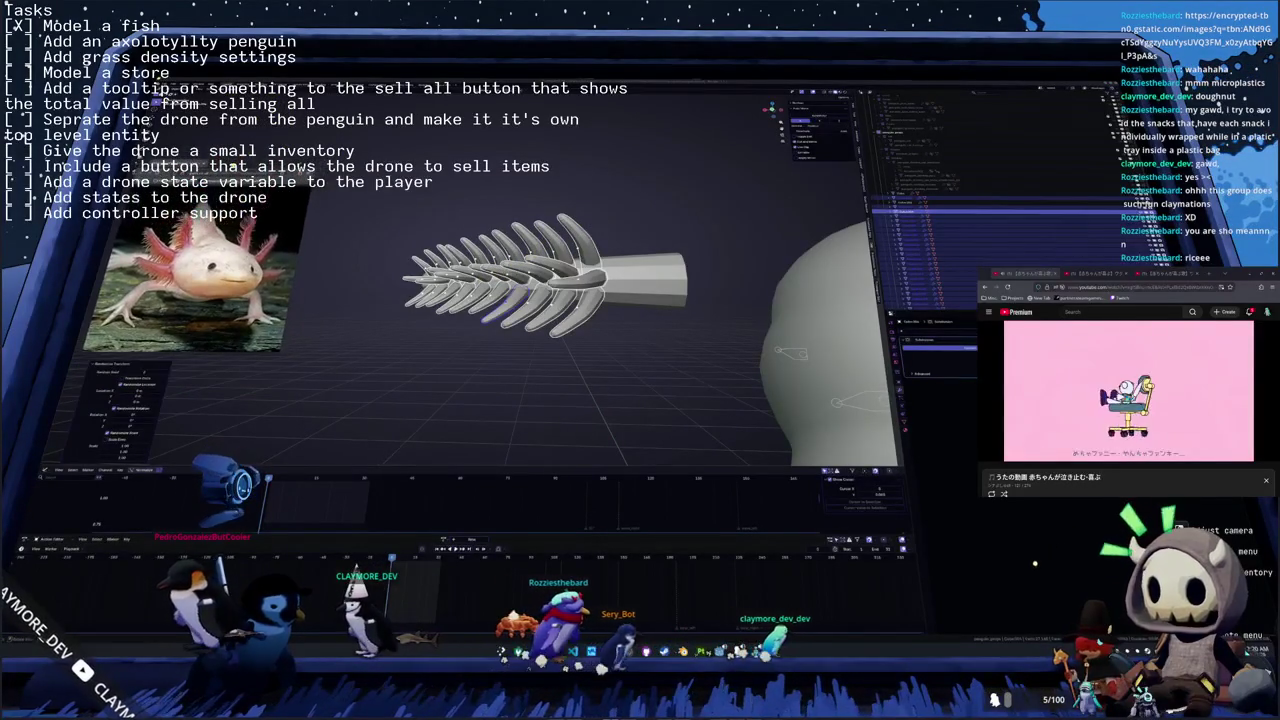
left_click_drag(137, 393, 160, 393)
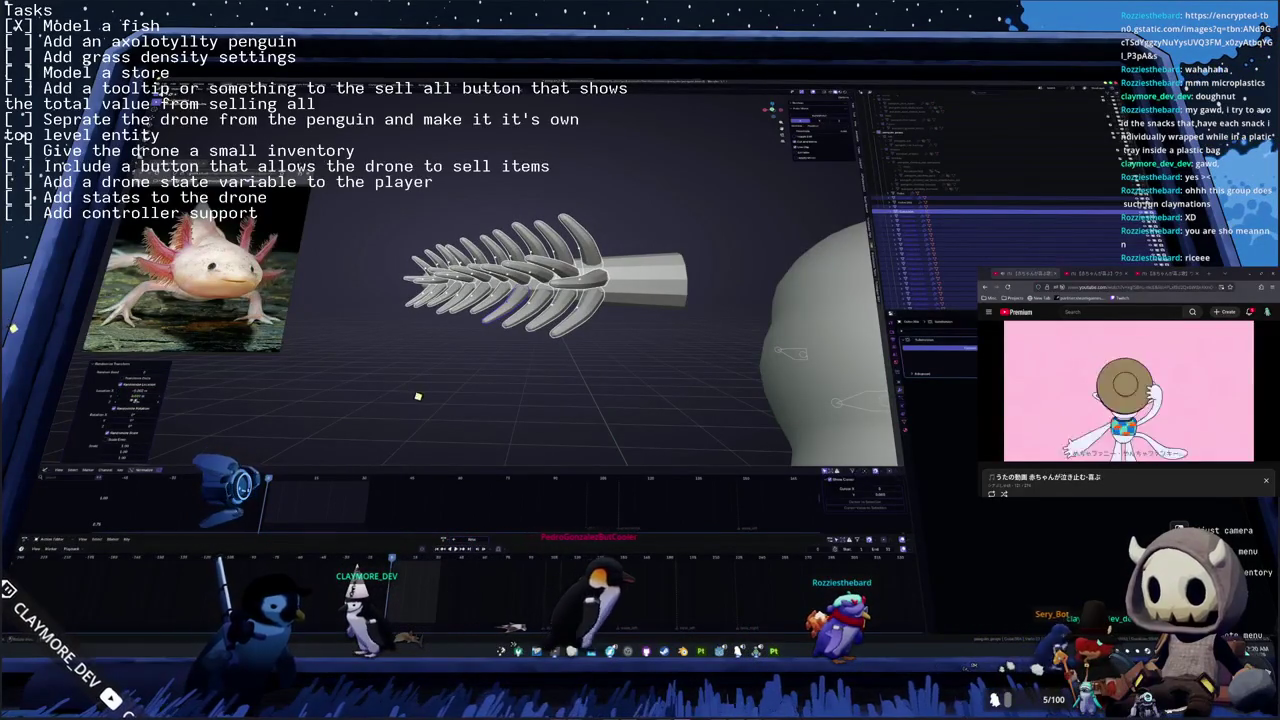
- Apply Randomize Transform from the context menu and adjust its amount so the fins vary in angle
right_click(375, 228)
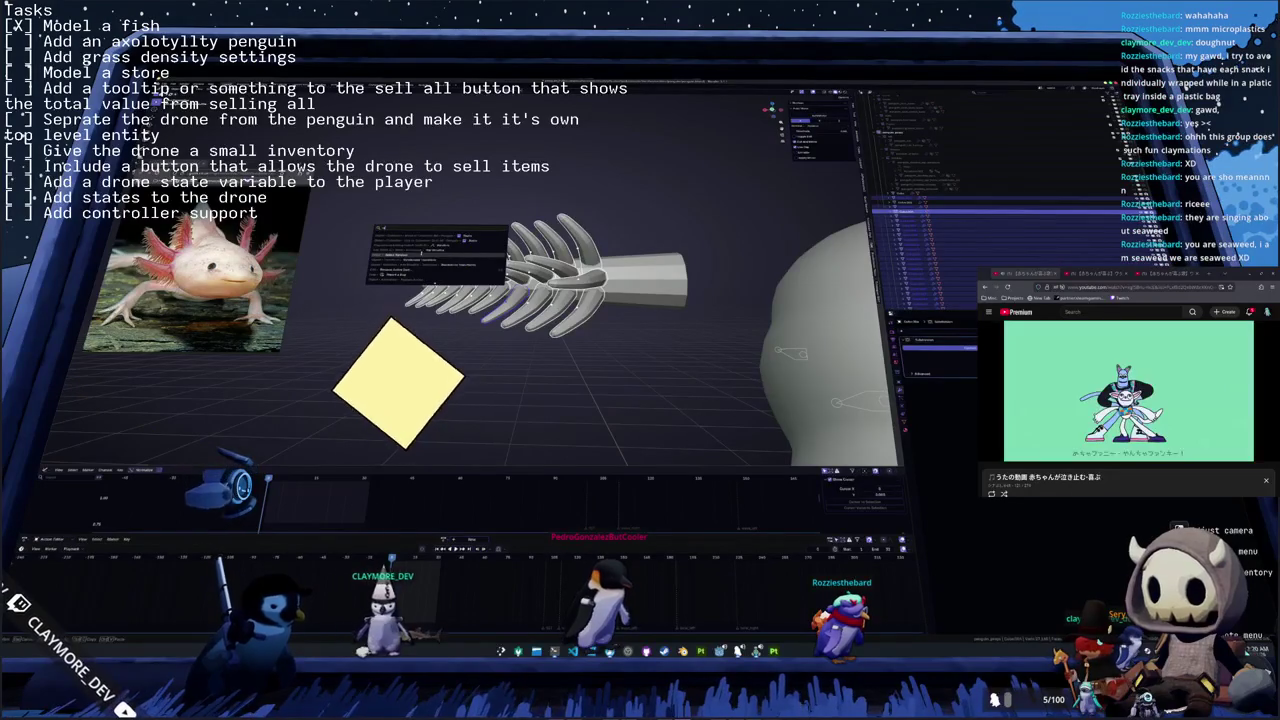
left_click(422, 256)
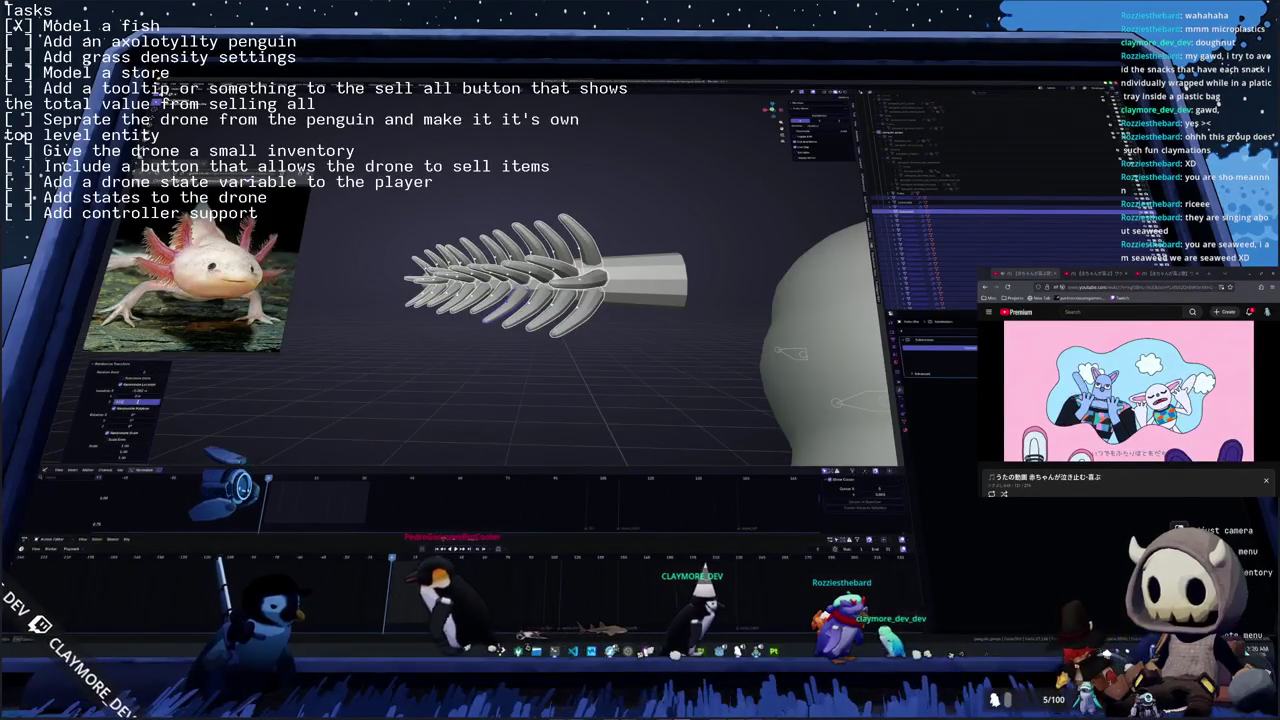
left_click_drag(125, 401, 140, 401)
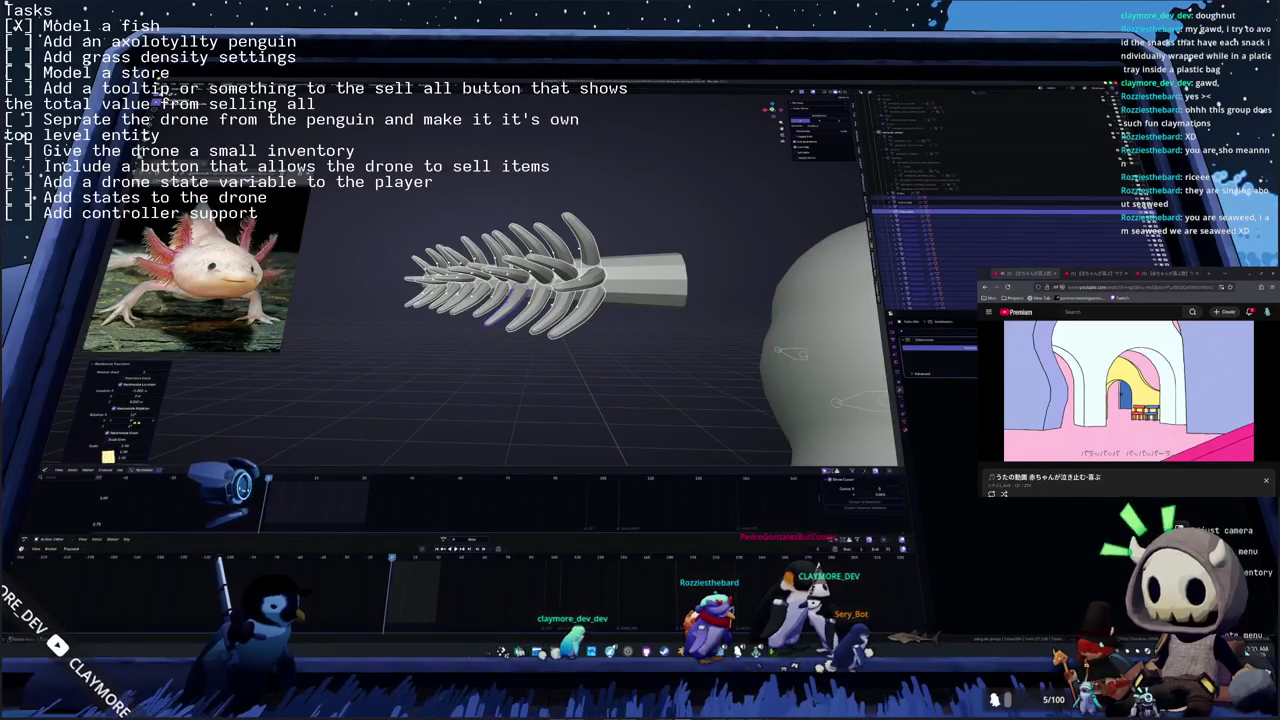
- Orbit around the penguin's head to check the gill, then Alt+Tab to the video window
scroll(417, 341, "up", 1)
mouse_move(417, 341)
middle_mouse_down()
mouse_move(600, 213)
mouse_move(393, 361)
middle_mouse_up()
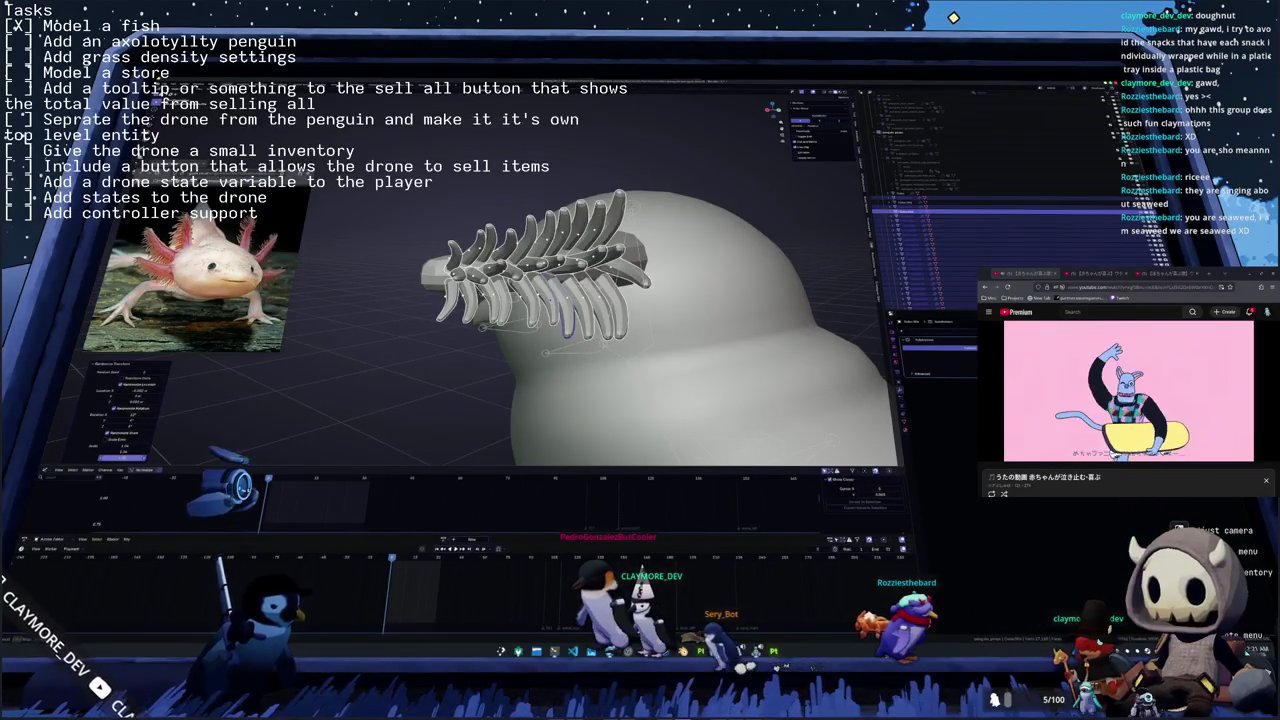
middle_click_drag(527, 372, 545, 372)
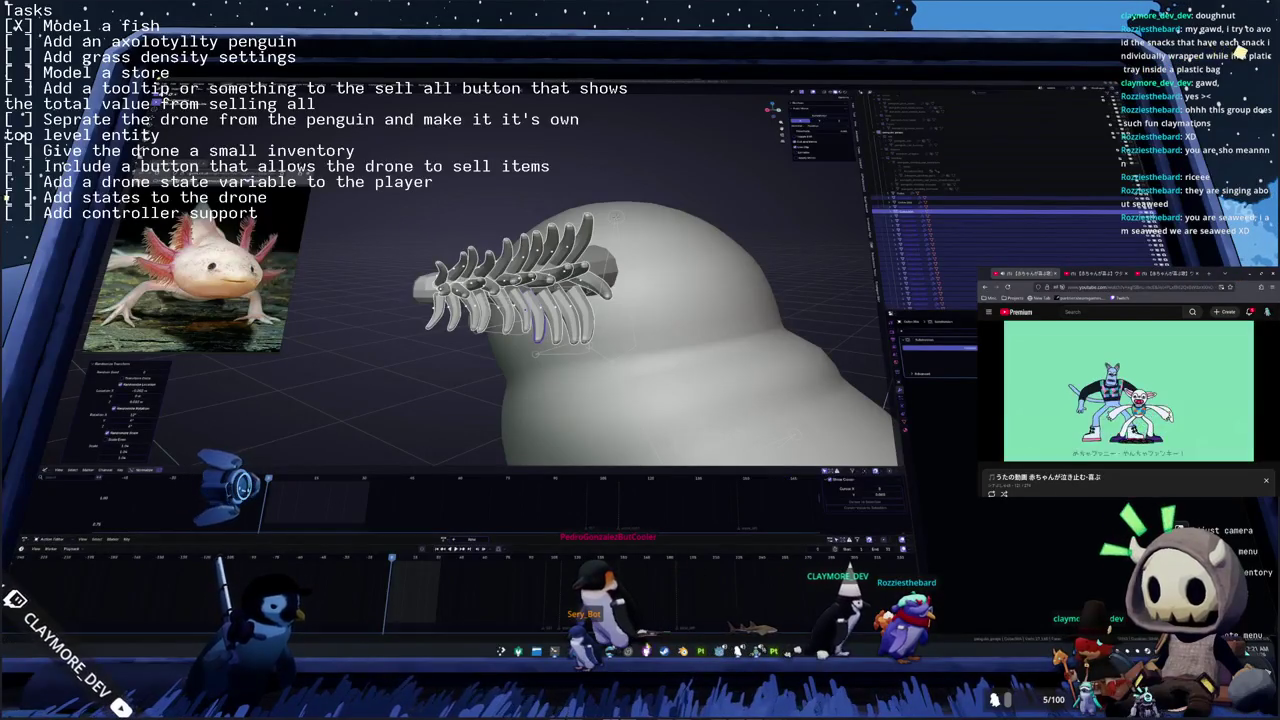
key("alt+Tab")
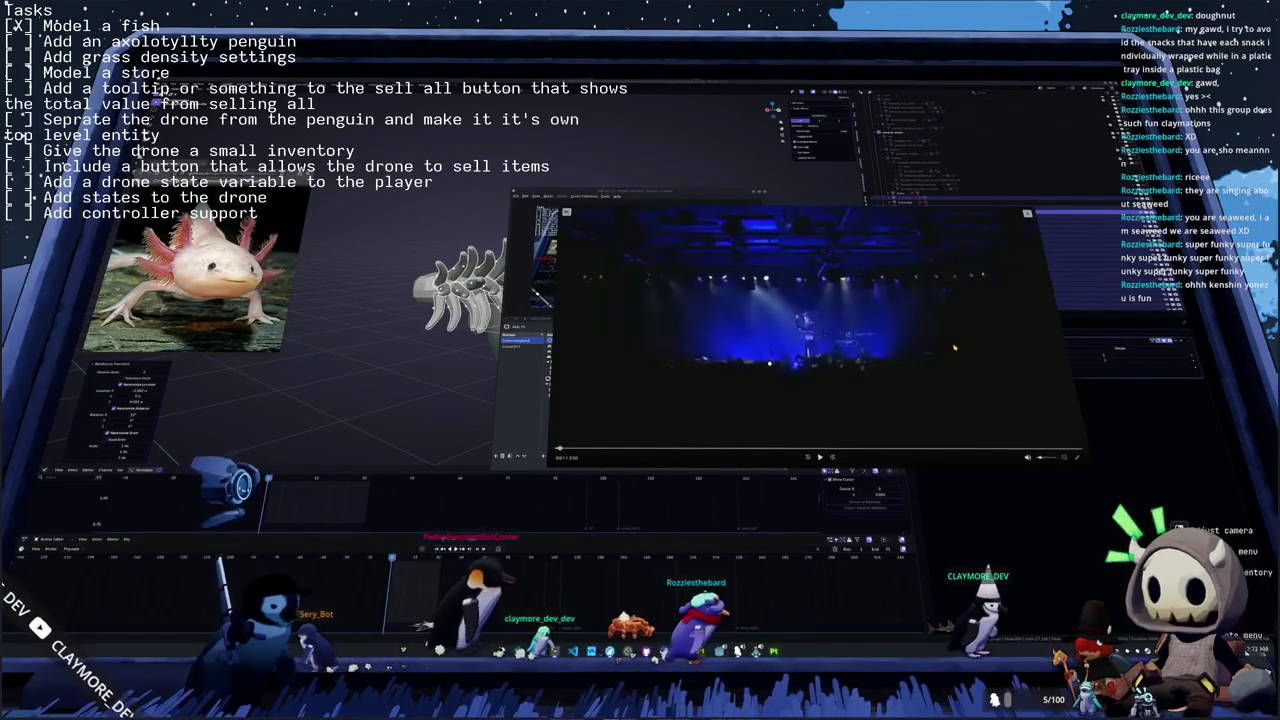
- Play the concert video, then close the player
left_click(770, 432)
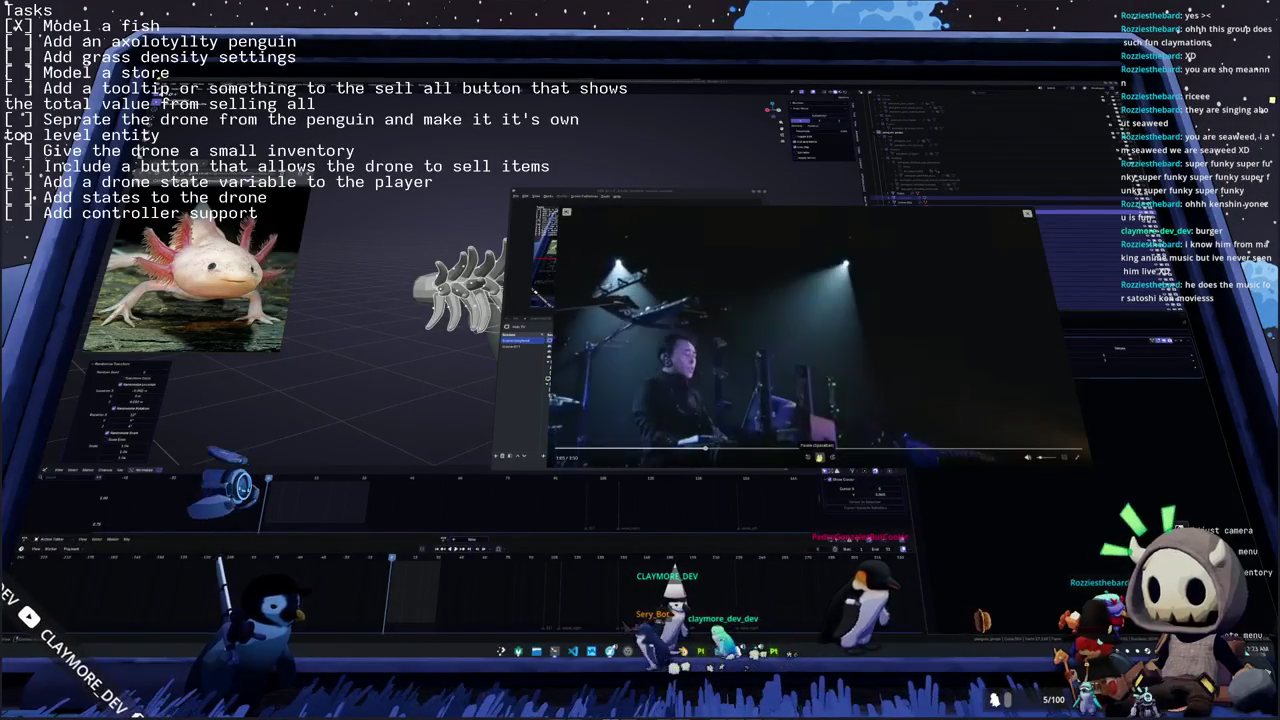
left_click(1027, 214)
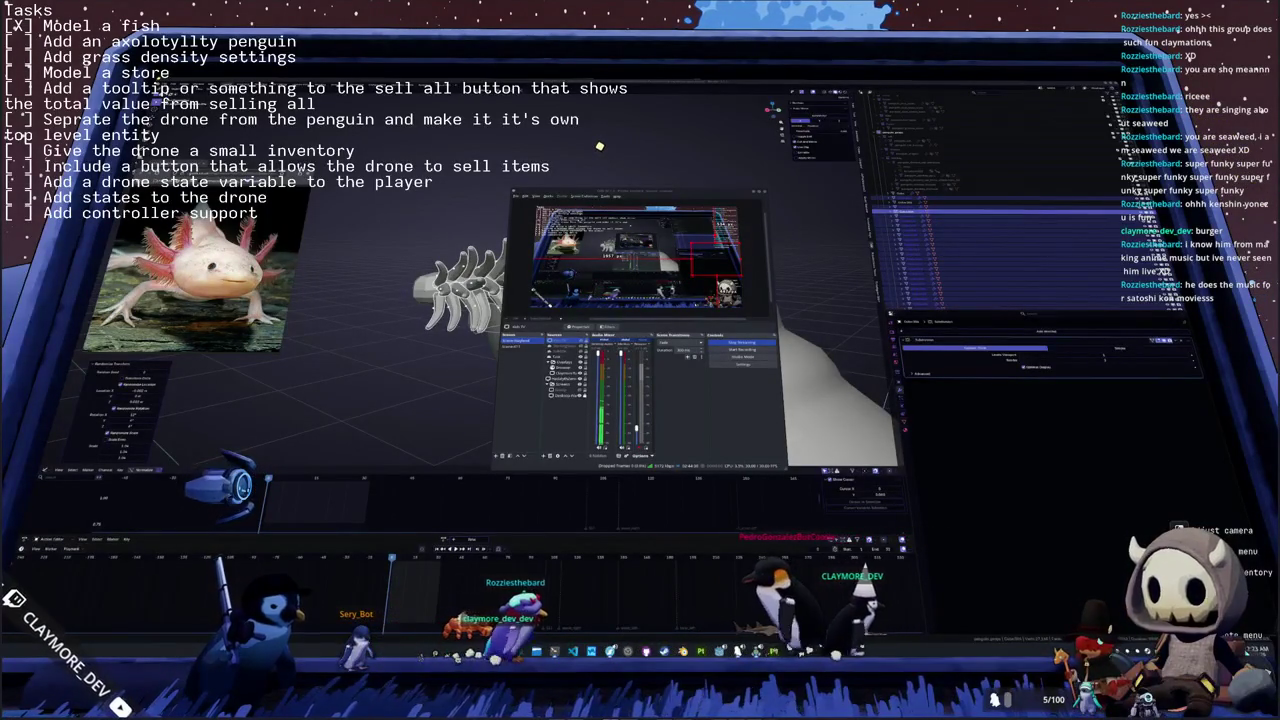
- Dismiss OBS, isolate the gill in local view and orbit around it
left_click(834, 313)
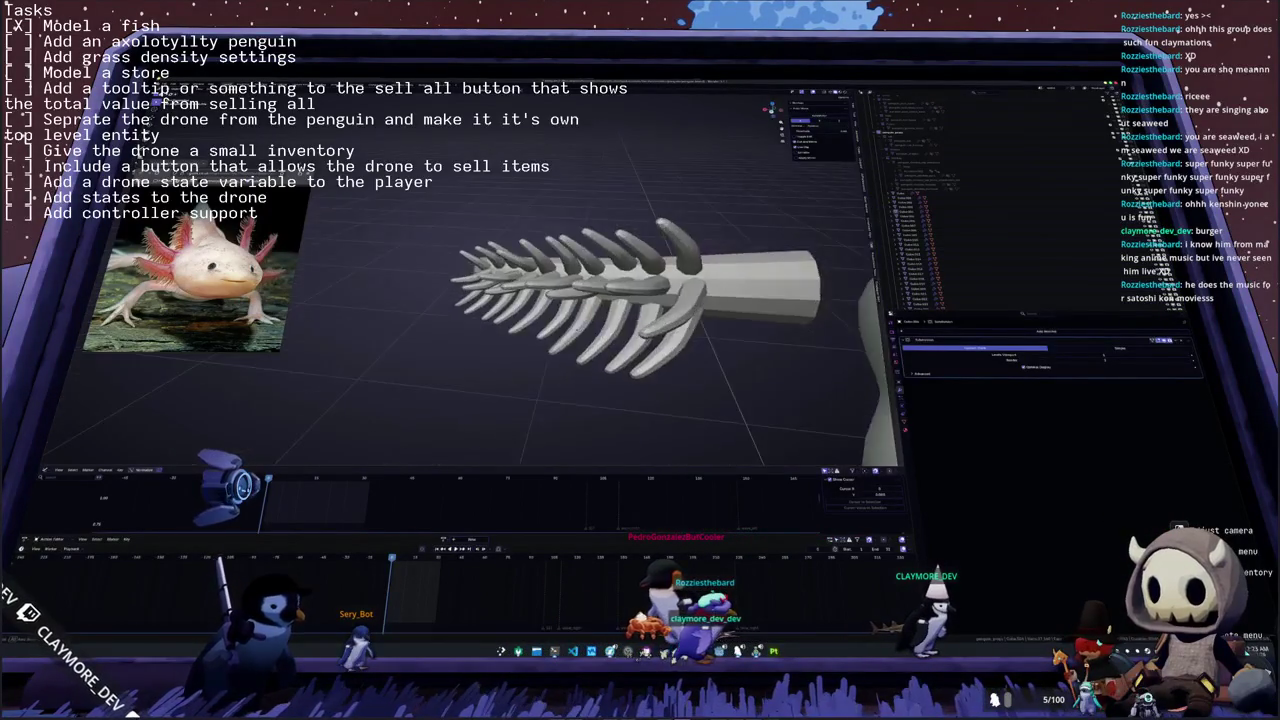
mouse_move(650, 330)
middle_mouse_down()
mouse_move(560, 300)
mouse_move(560, 280)
middle_mouse_up()
key("KP_Divide")
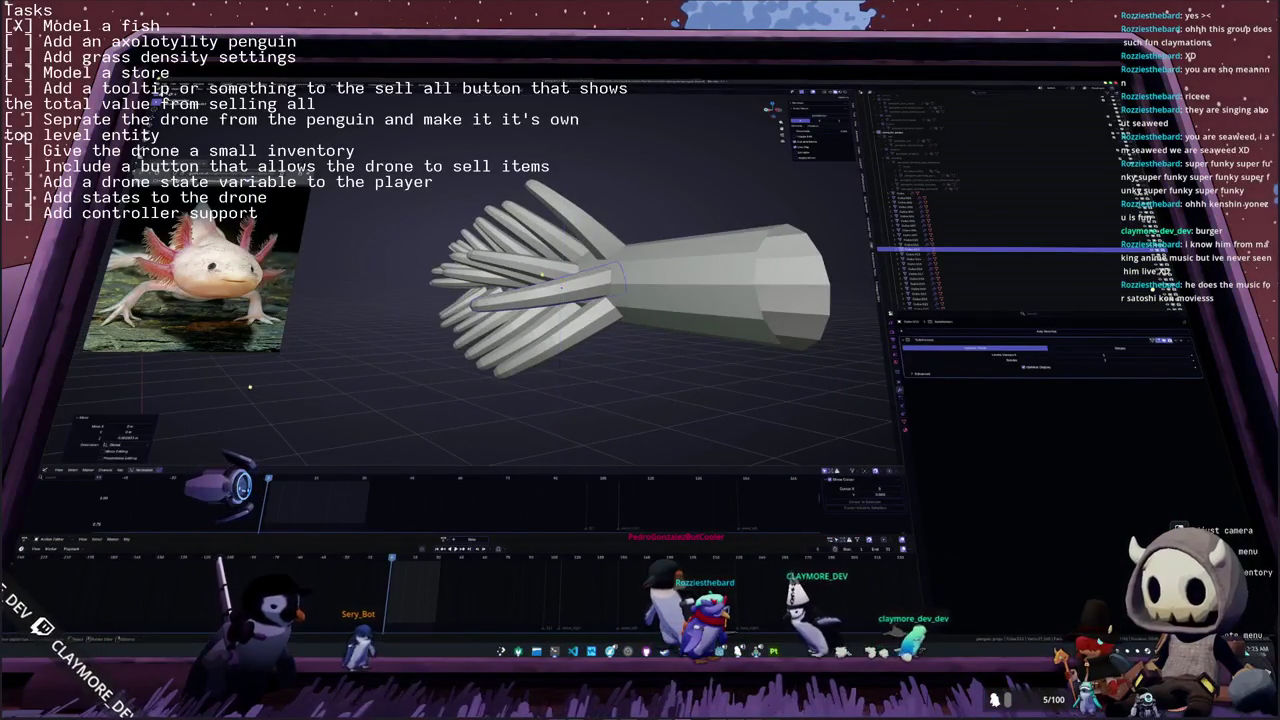
mouse_move(760, 330)
middle_mouse_down()
mouse_move(856, 370)
mouse_move(827, 343)
mouse_move(525, 262)
mouse_move(531, 293)
mouse_move(594, 293)
middle_mouse_up()
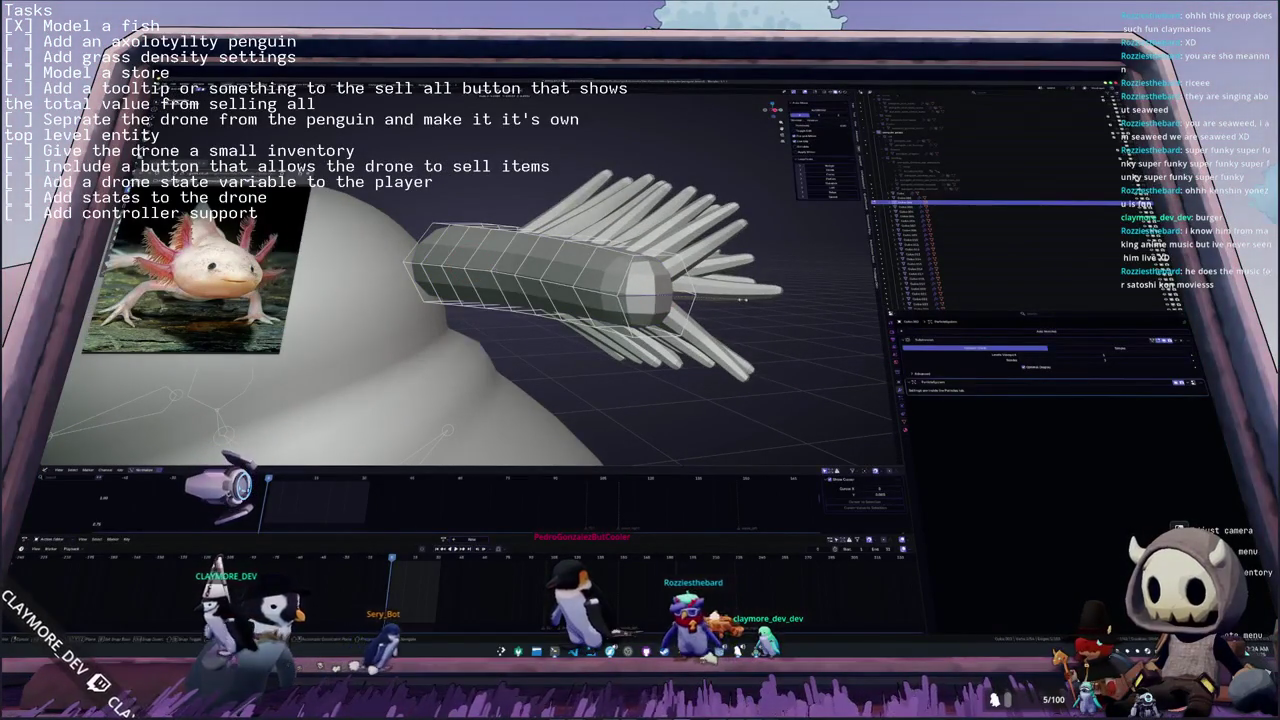
- Rotate the gill to a new orientation and orbit to check it against the body
key("r")
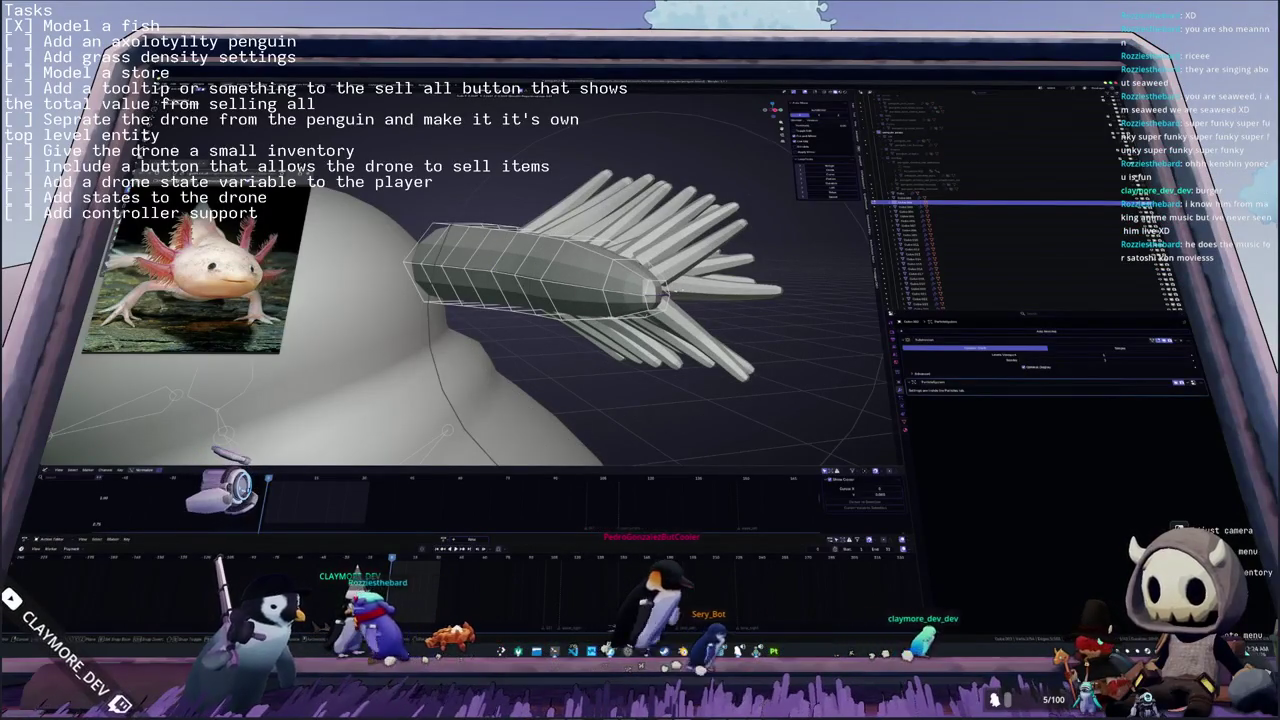
left_click(676, 291)
mouse_move(676, 291)
middle_mouse_down()
mouse_move(620, 310)
mouse_move(672, 335)
middle_mouse_up()
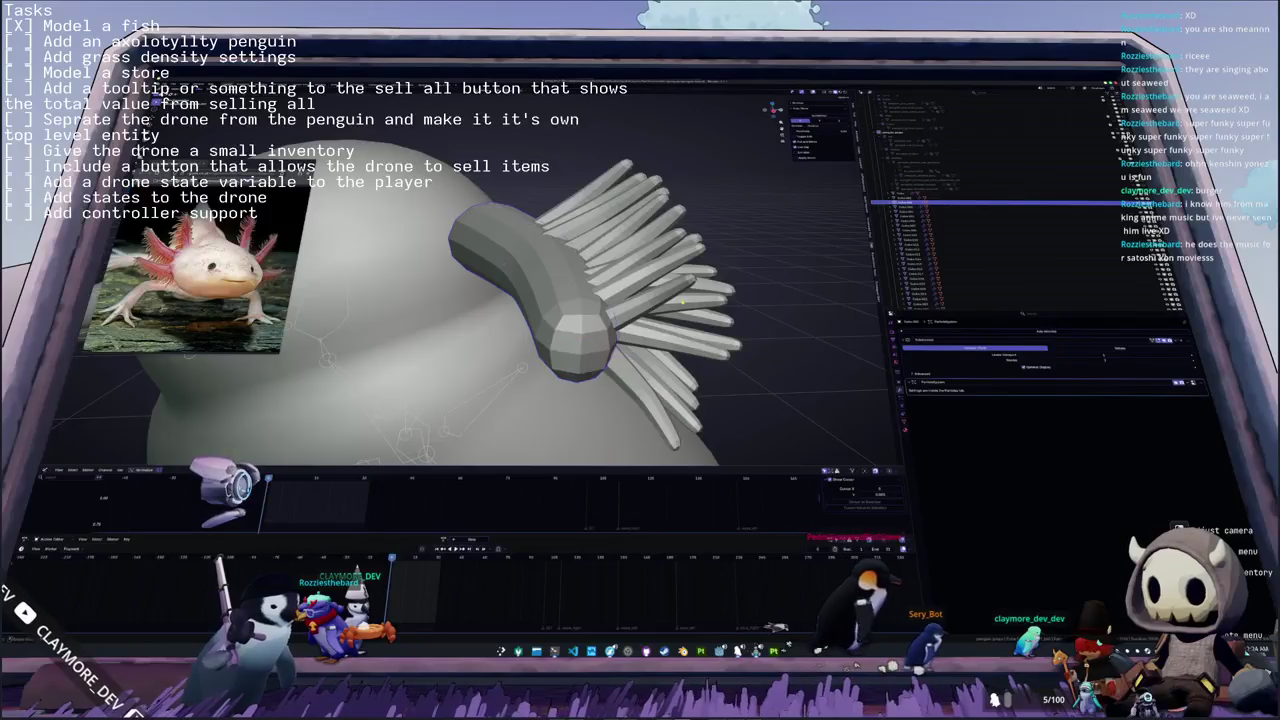
left_click_drag(672, 335, 502, 212)
middle_click_drag(502, 212, 655, 307)
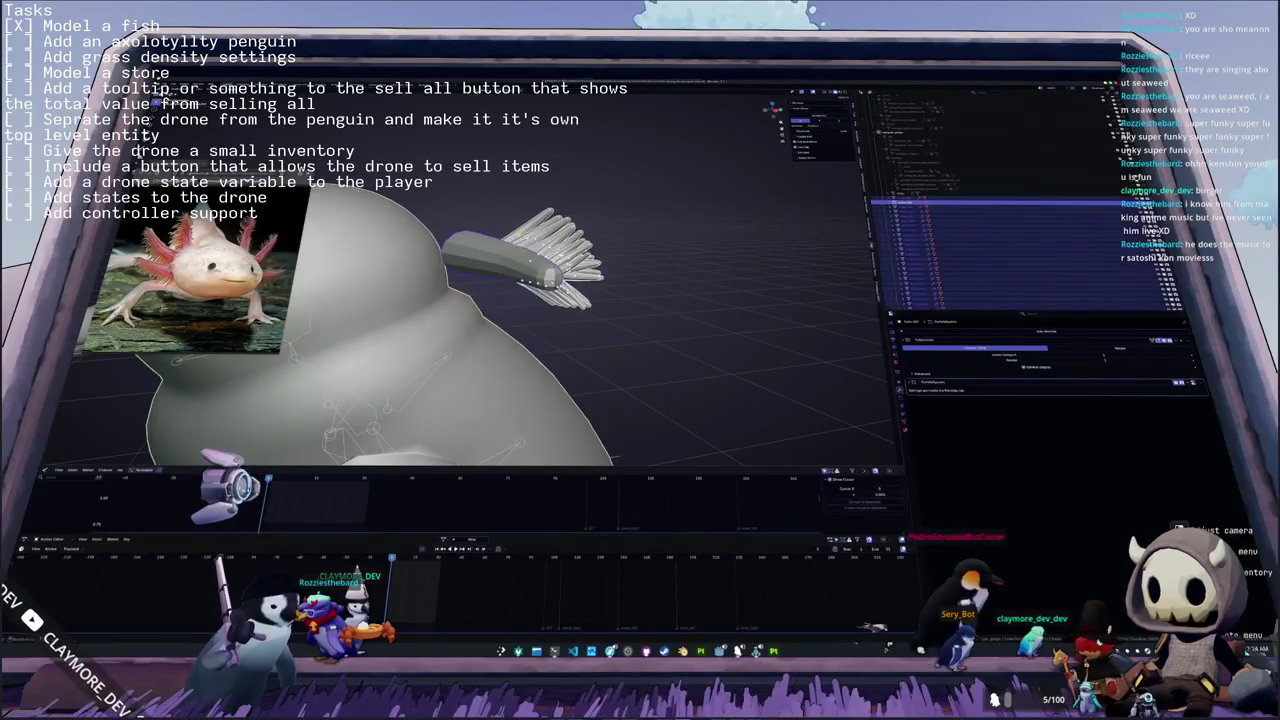
left_click_drag(655, 307, 619, 297)
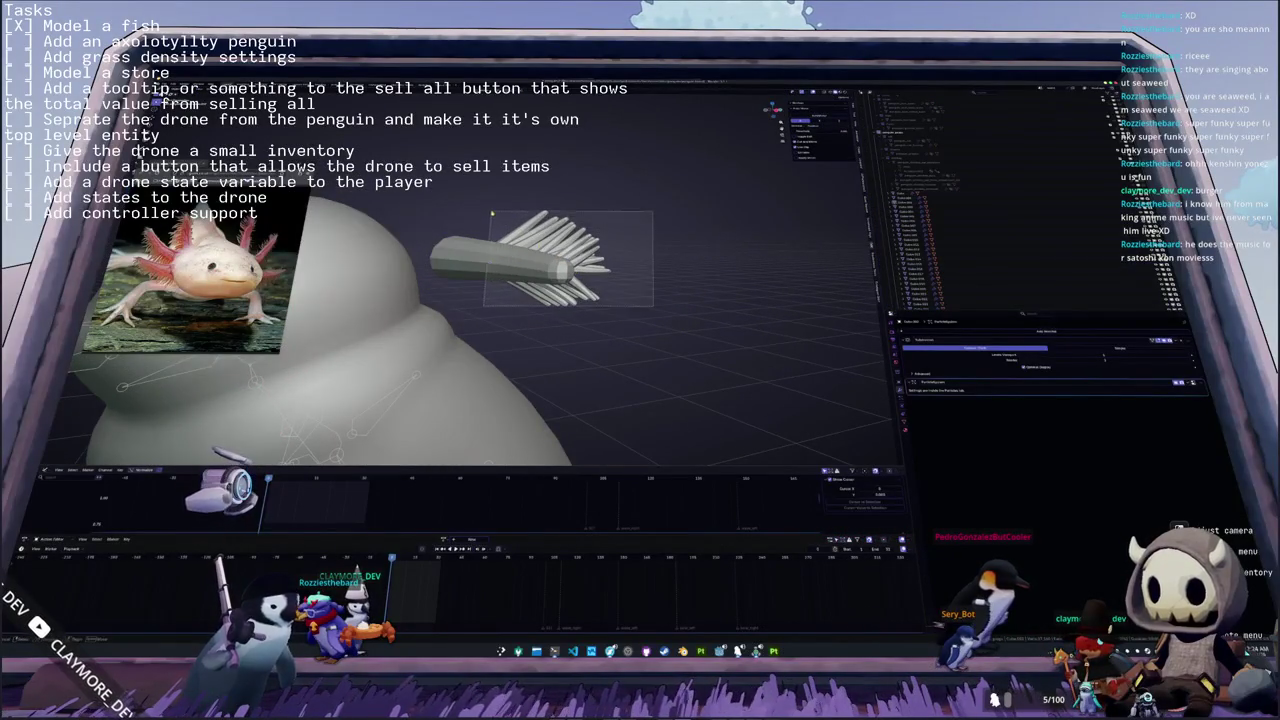
- Box-select all the gill's pieces, move the view closer and select the fin spines
left_click_drag(492, 213, 490, 212)
middle_click_drag(490, 212, 573, 277)
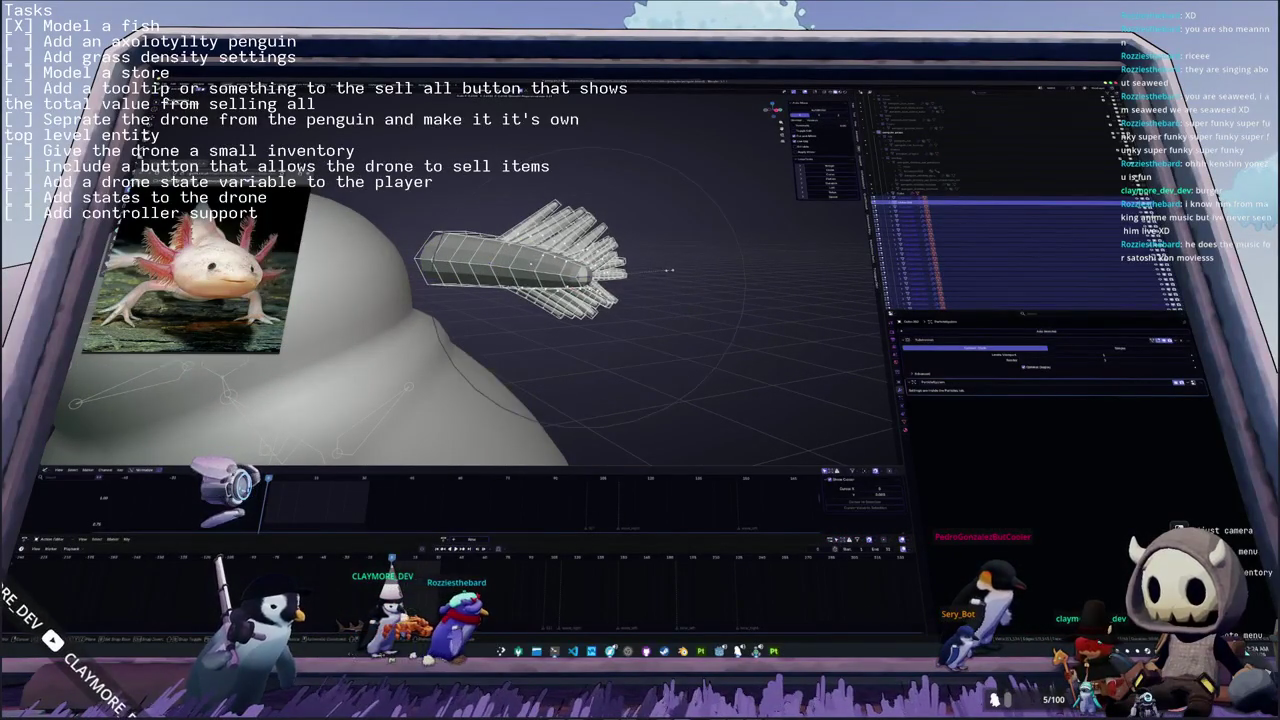
middle_click_drag(670, 270, 662, 268)
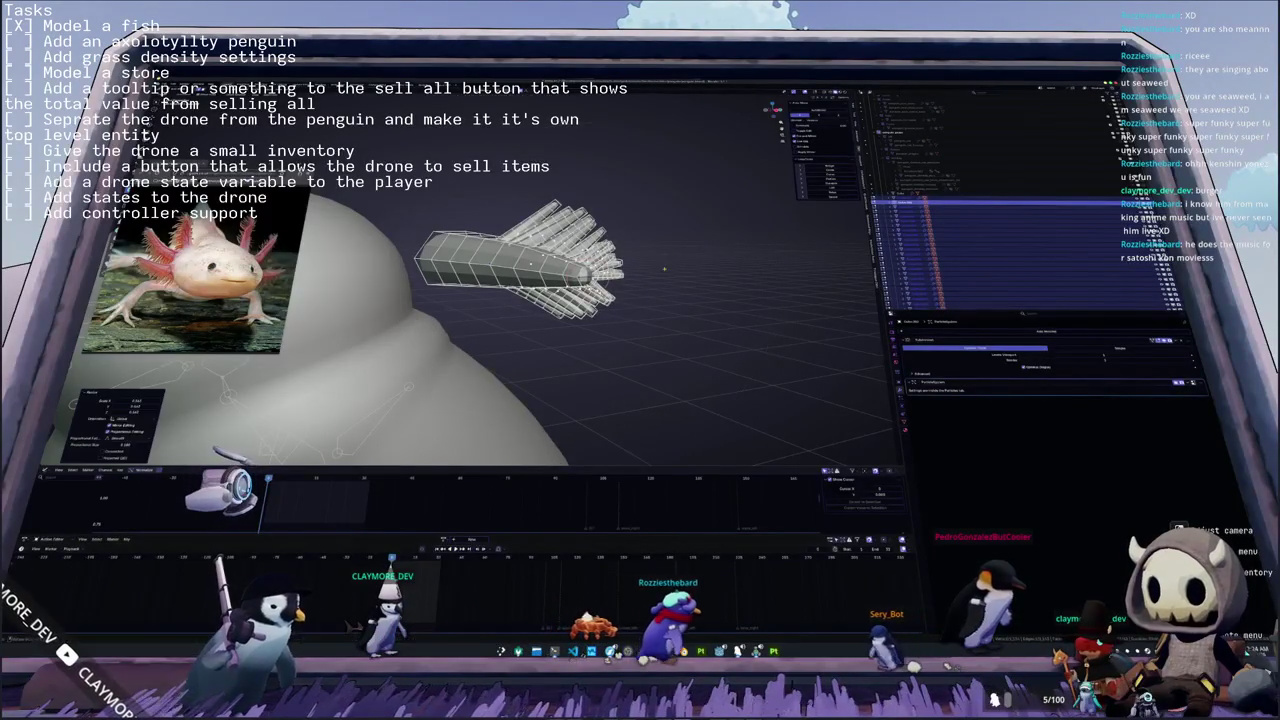
mouse_move(655, 268)
middle_mouse_down()
mouse_move(619, 298)
mouse_move(452, 273)
mouse_move(489, 256)
mouse_move(470, 250)
mouse_move(420, 262)
middle_mouse_up()
left_click(430, 255)
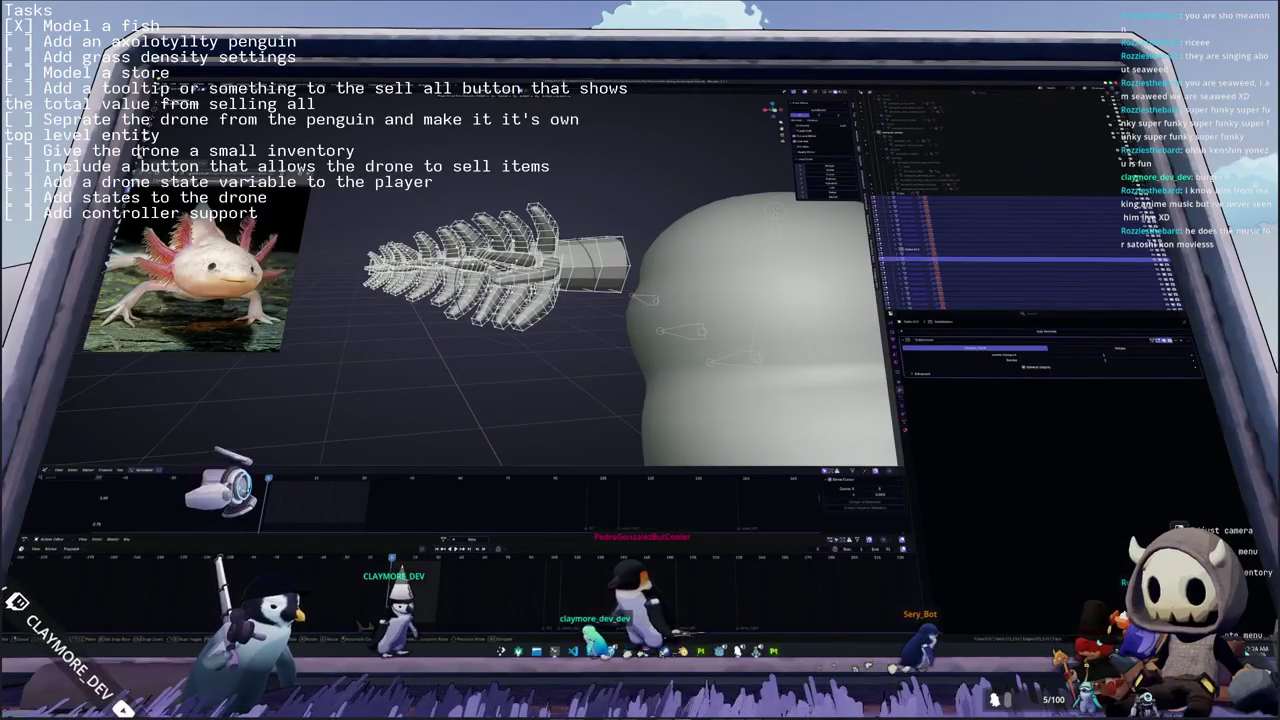
- Move the fins with proportional editing, leave Edit Mode and orbit around the standalone gill
key("Return")
key("g")
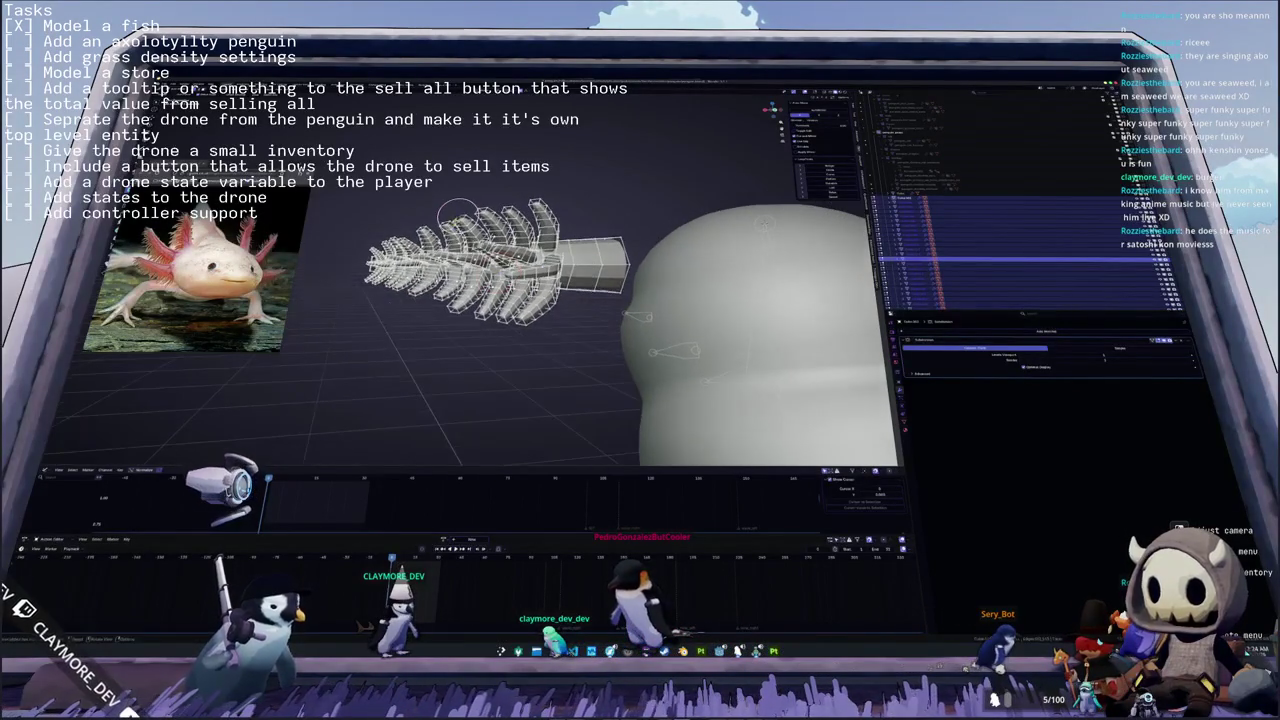
key("Tab")
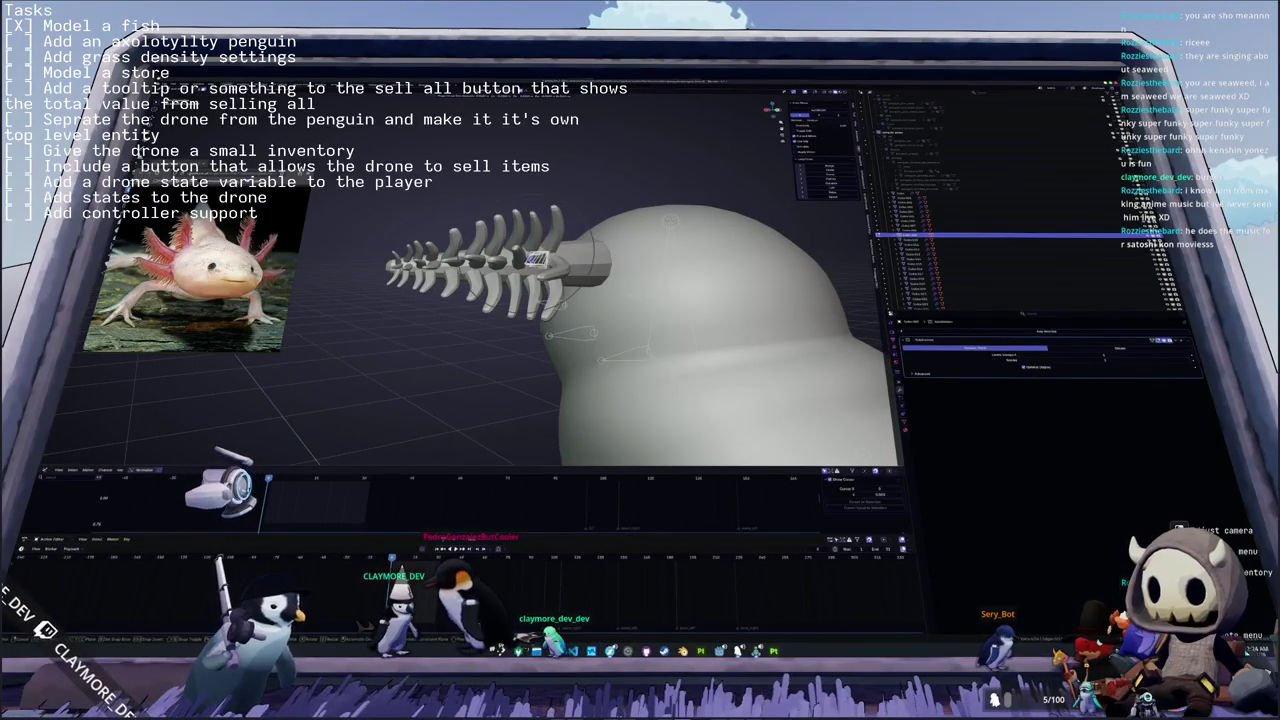
middle_click_drag(600, 320, 630, 310)
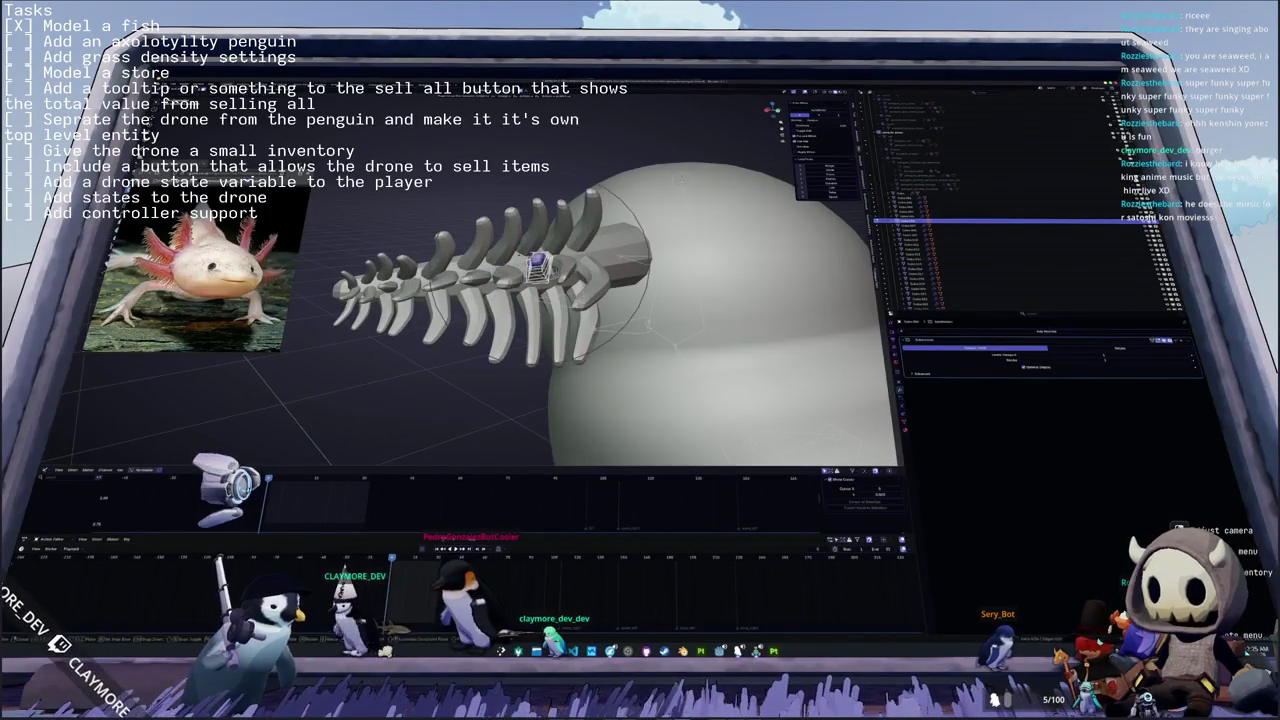
mouse_move(520, 270)
middle_mouse_down()
mouse_move(556, 260)
mouse_move(580, 282)
mouse_move(546, 292)
middle_mouse_up()
key("shift+a")
- Isolate the gill skeleton in local view and select one rib for editing
key("KP_Divide")
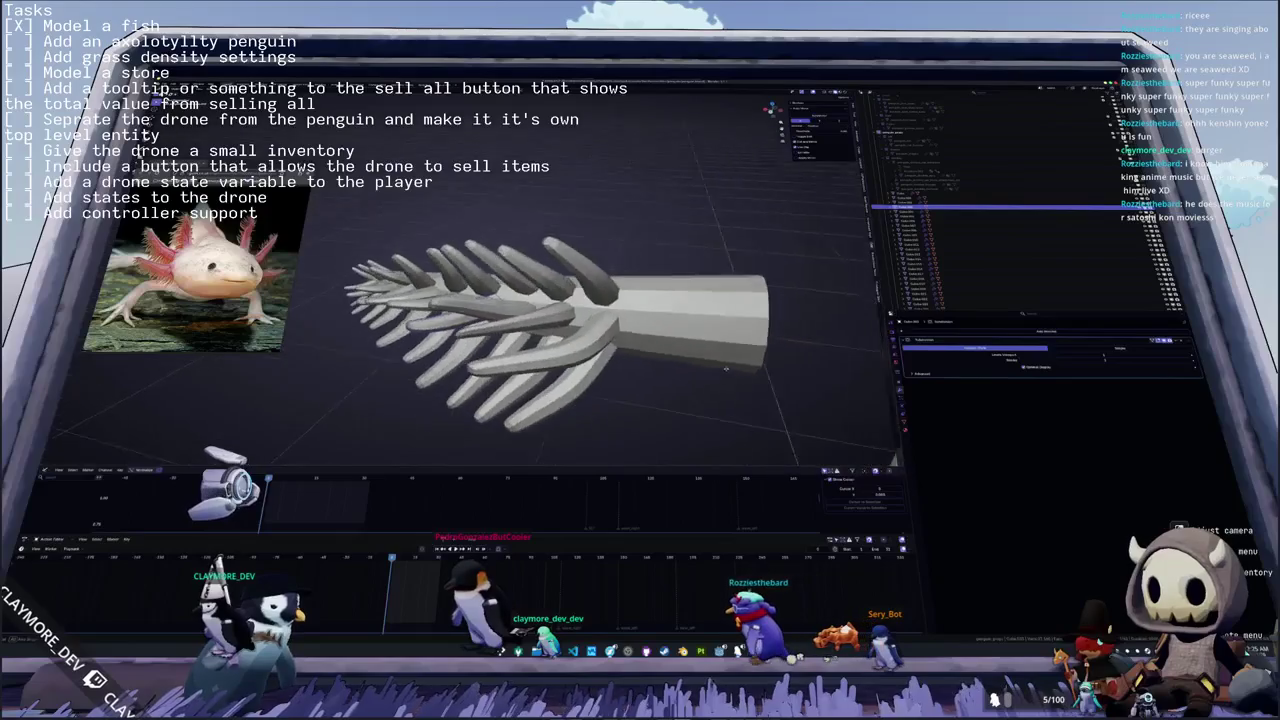
middle_click_drag(546, 292, 560, 300)
middle_click_drag(728, 393, 735, 362)
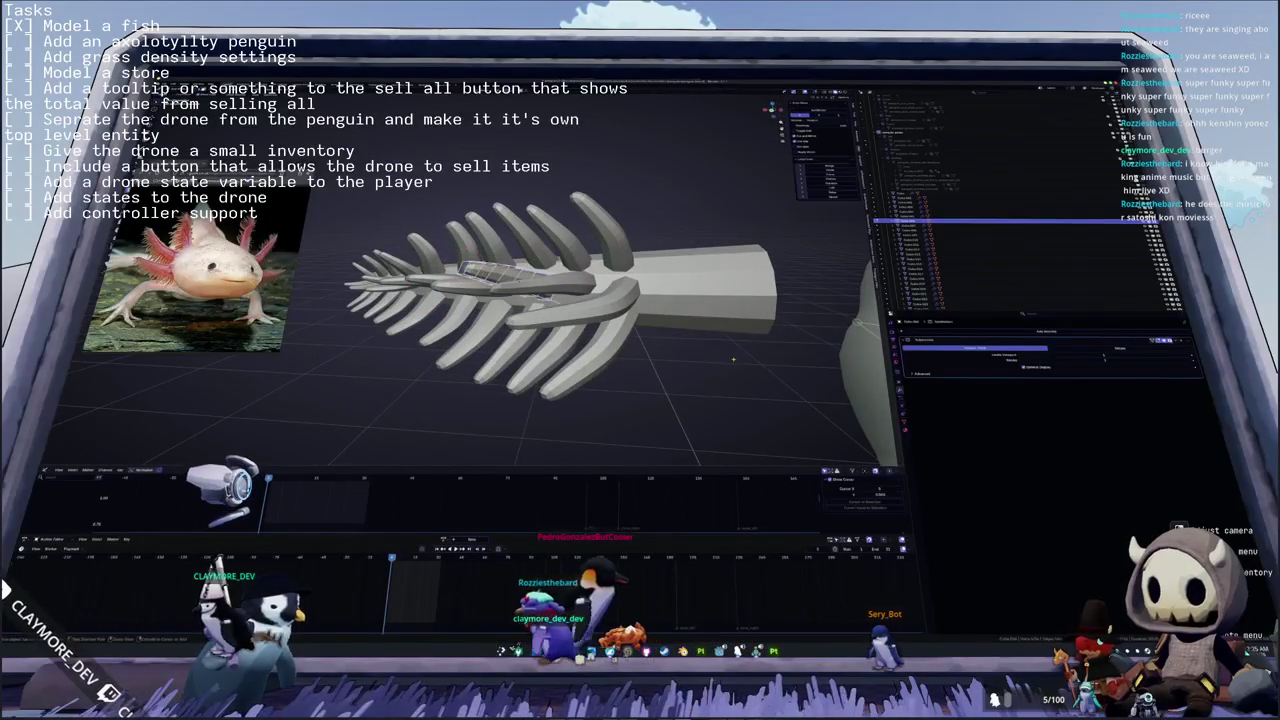
left_click(910, 235)
key("Tab")
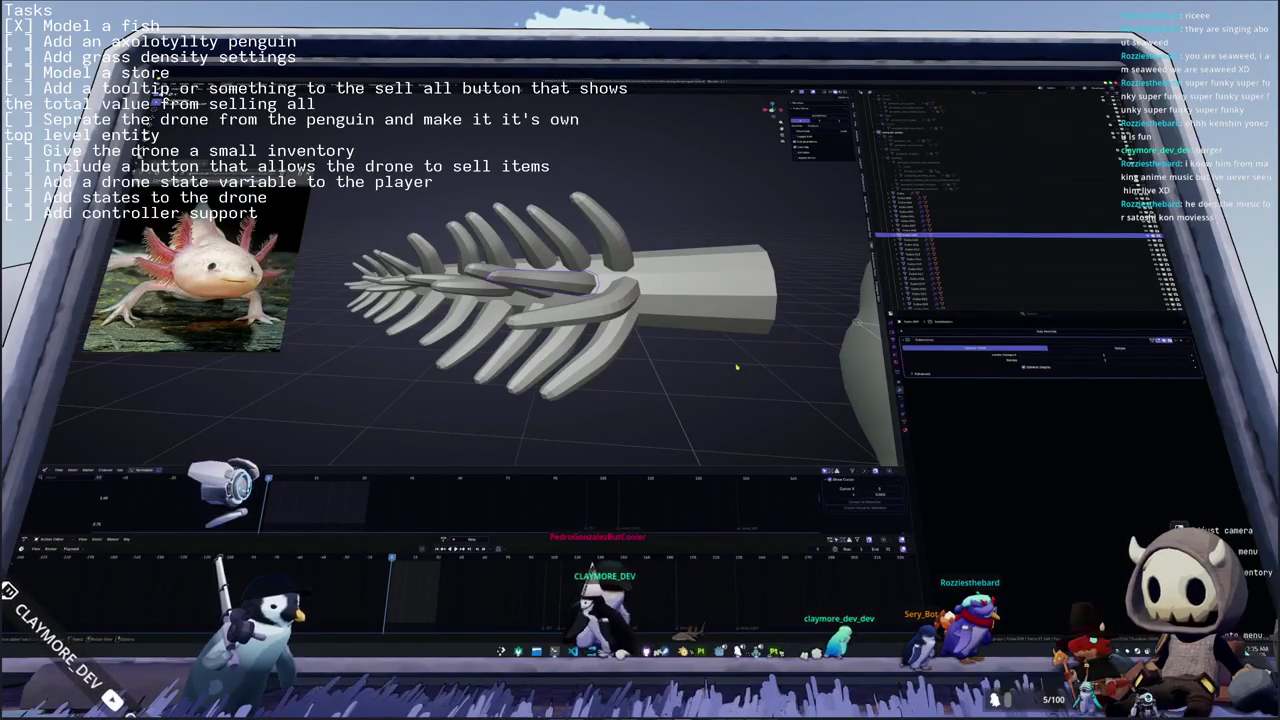
- Select the gill's main stem, box-select all its ribs, then clear the selection
left_click(598, 316)
middle_click_drag(598, 316, 643, 263)
scroll(643, 263, "up", 2)
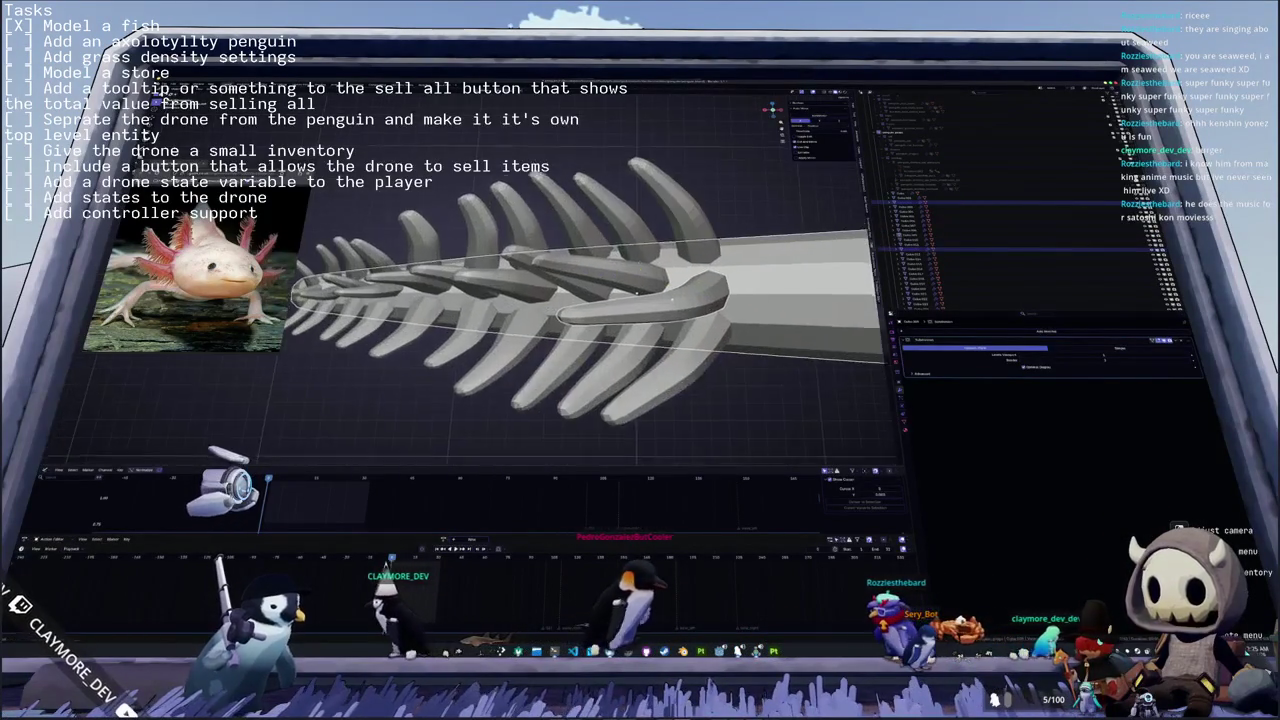
scroll(643, 263, "down", 3)
left_click_drag(640, 335, 430, 183)
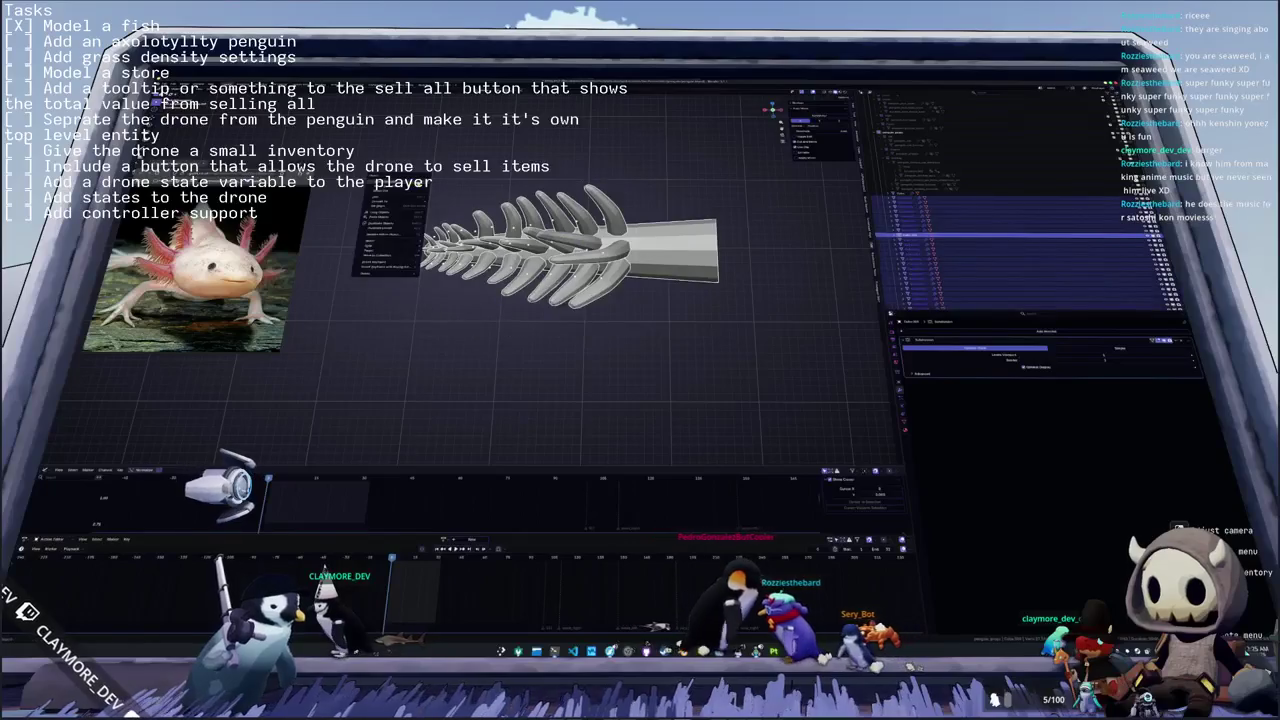
left_click(430, 183)
middle_click_drag(430, 183, 446, 204)
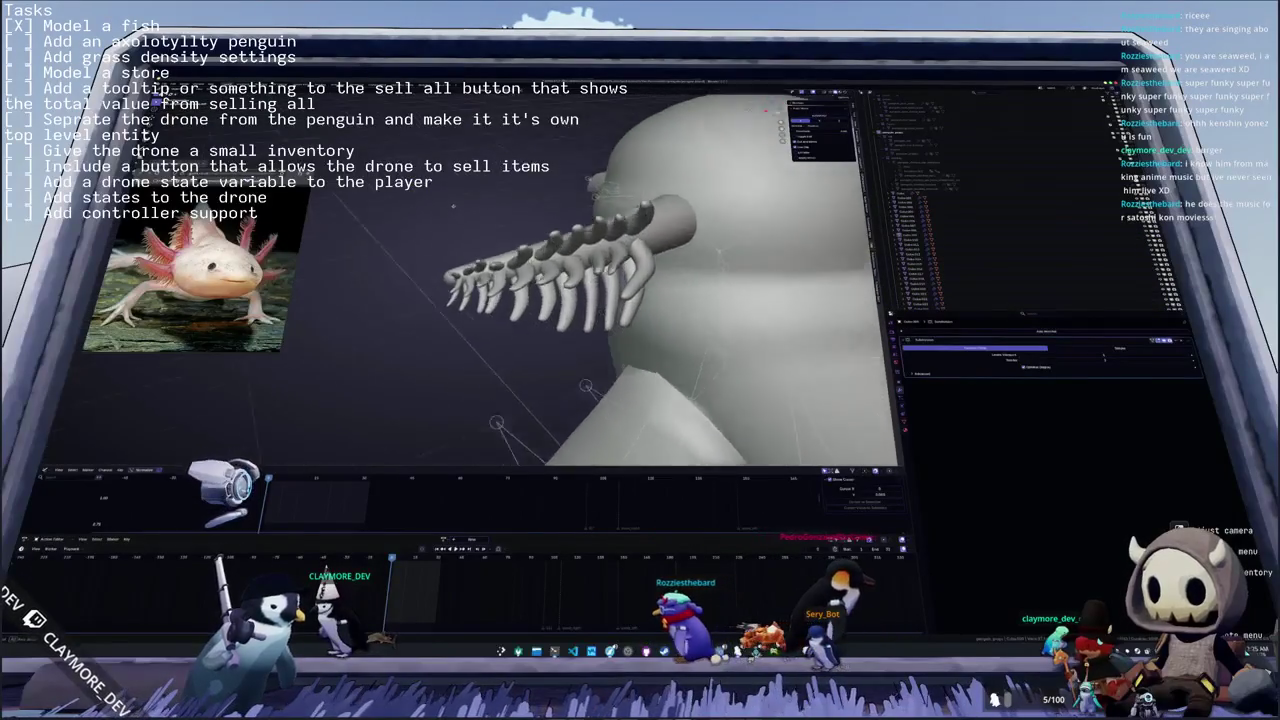
- Pick other parts of the model and then a single gill rib from new angles
left_click(615, 262)
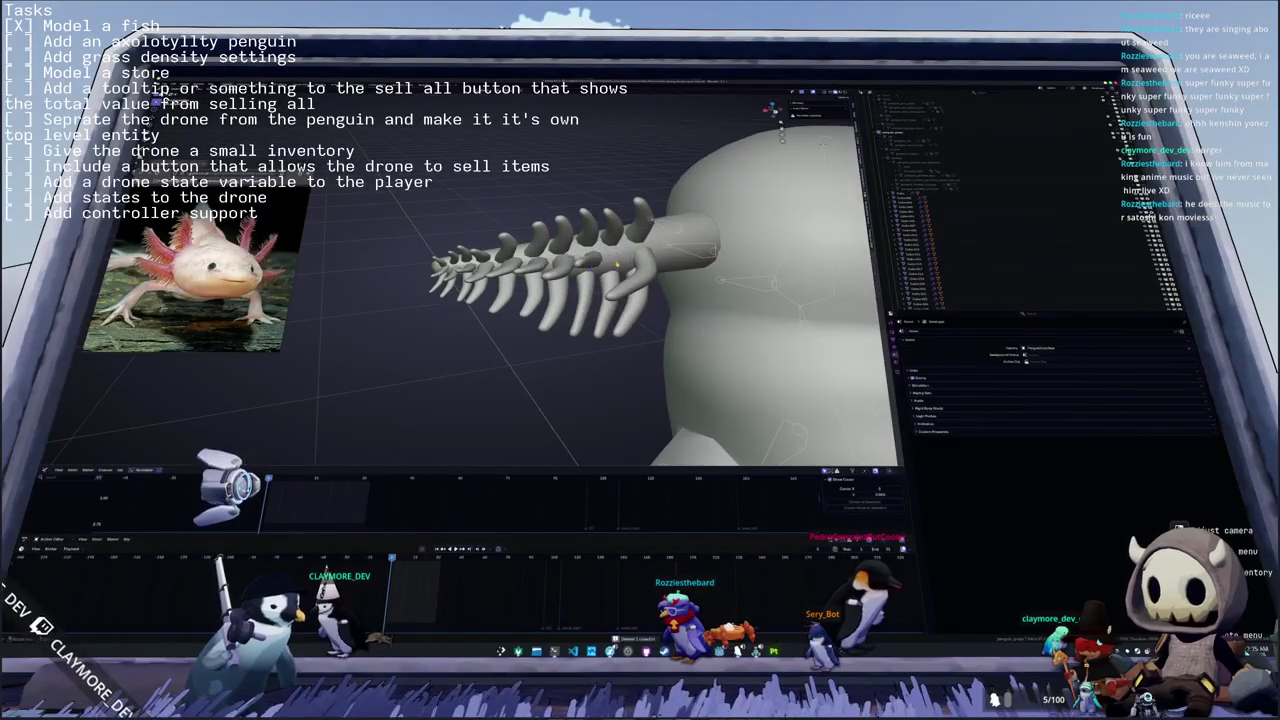
middle_click_drag(615, 262, 552, 298)
left_click(552, 284)
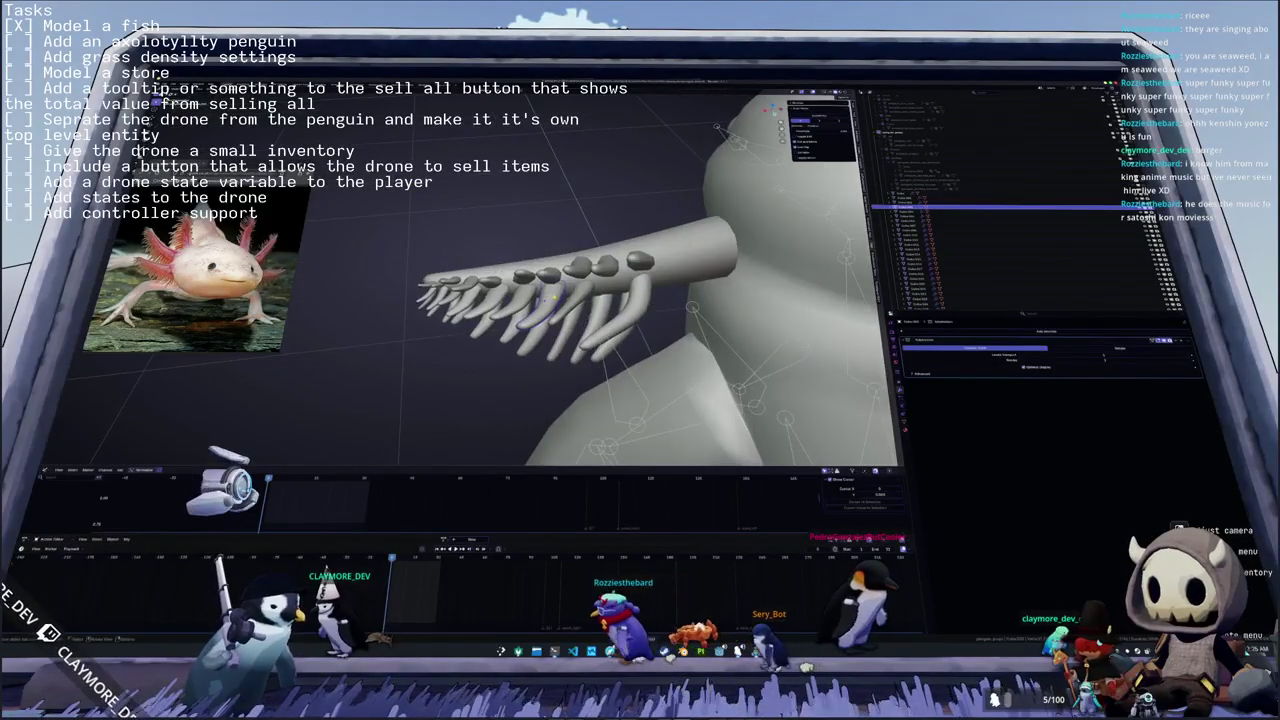
left_click(574, 298)
left_click(575, 296)
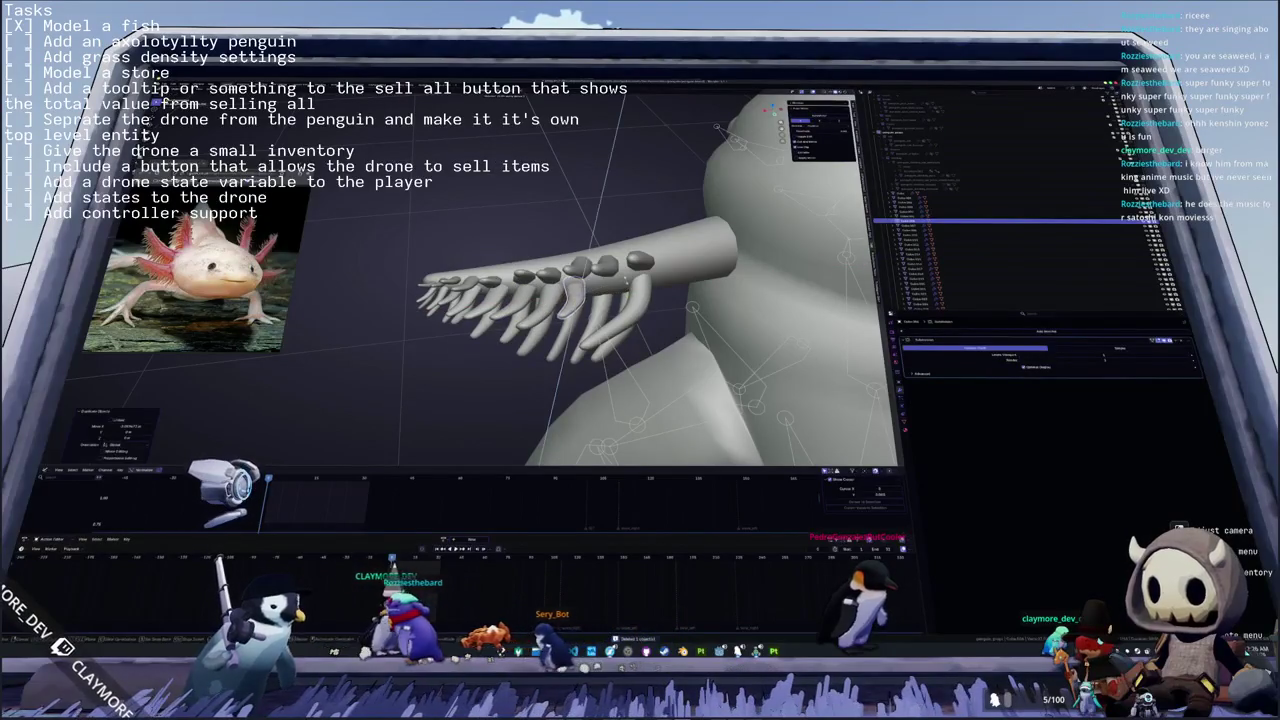
middle_click_drag(575, 294, 626, 275)
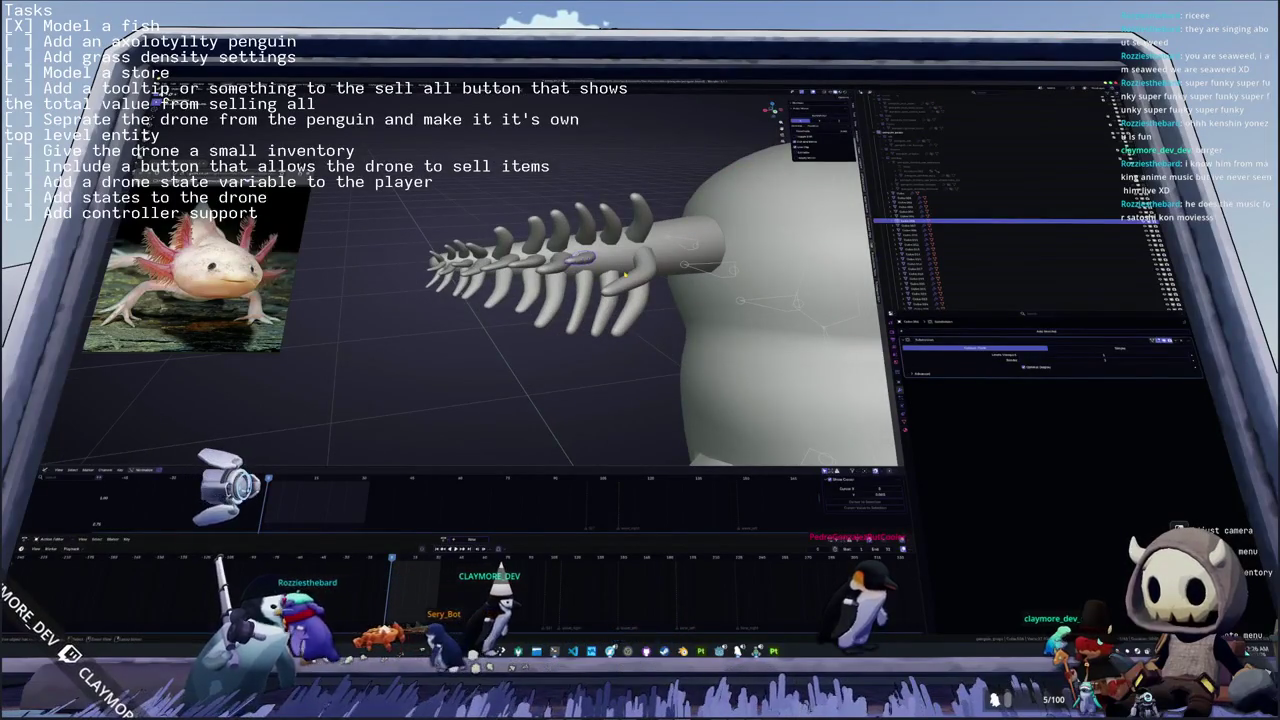
- Select all the gill's rib and spine parts, then deselect everything with Alt+A
left_click(626, 276)
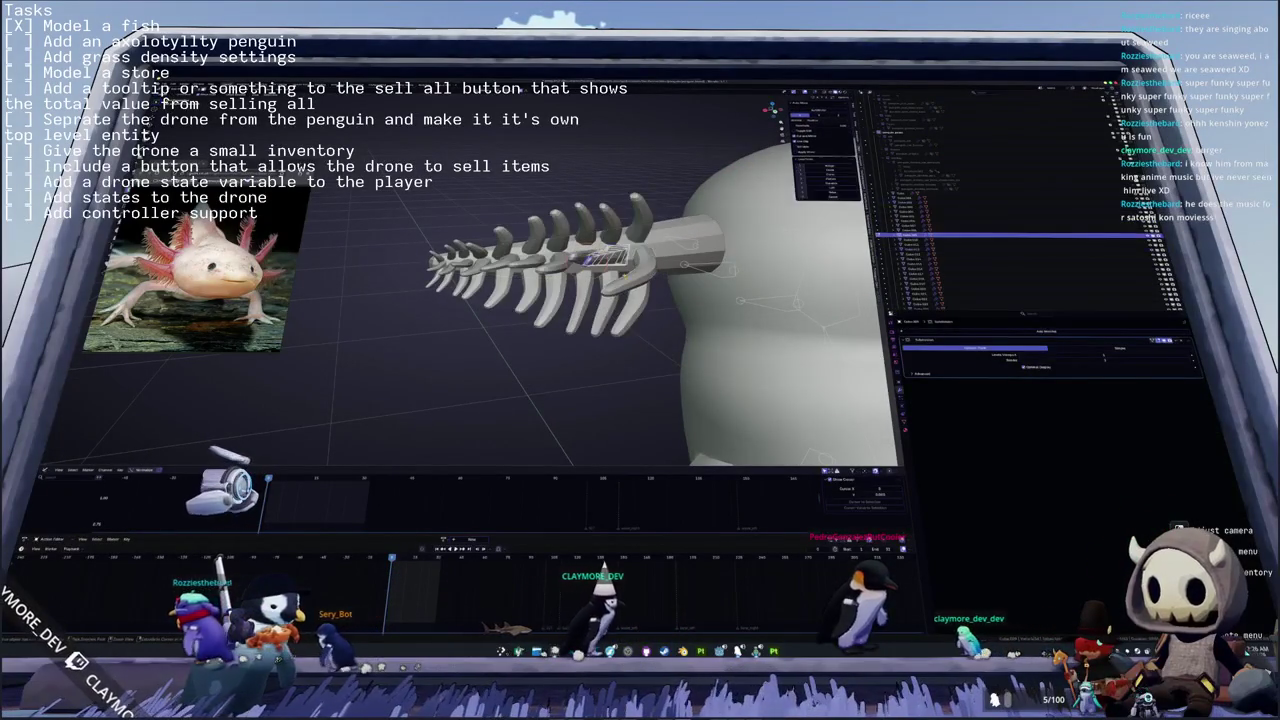
key("a")
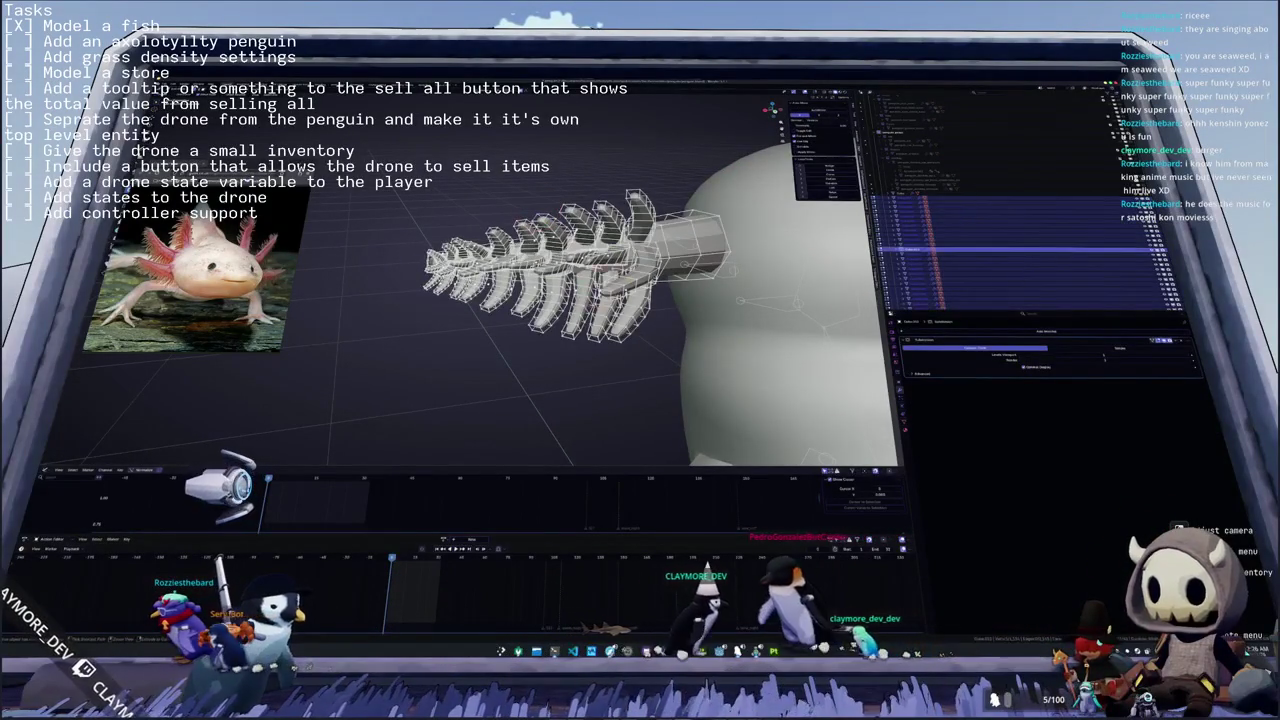
left_click(427, 264, "shift")
mouse_move(427, 264)
middle_mouse_down()
mouse_move(560, 250)
mouse_move(595, 260)
middle_mouse_up()
key("alt+a")
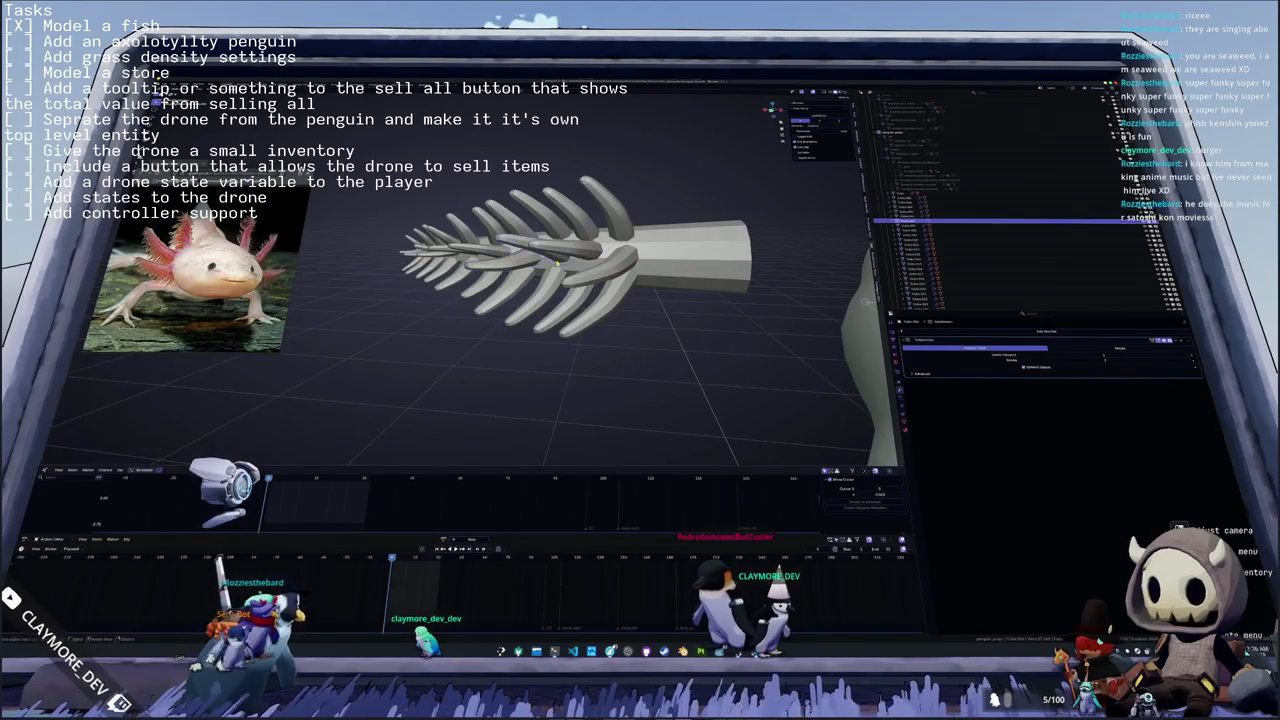
mouse_move(558, 262)
middle_mouse_down()
mouse_move(820, 250)
mouse_move(574, 300)
middle_mouse_up()
- Select the gill, view the whole penguin rig front and three-quarter, then close in on the head's side
left_click(515, 254)
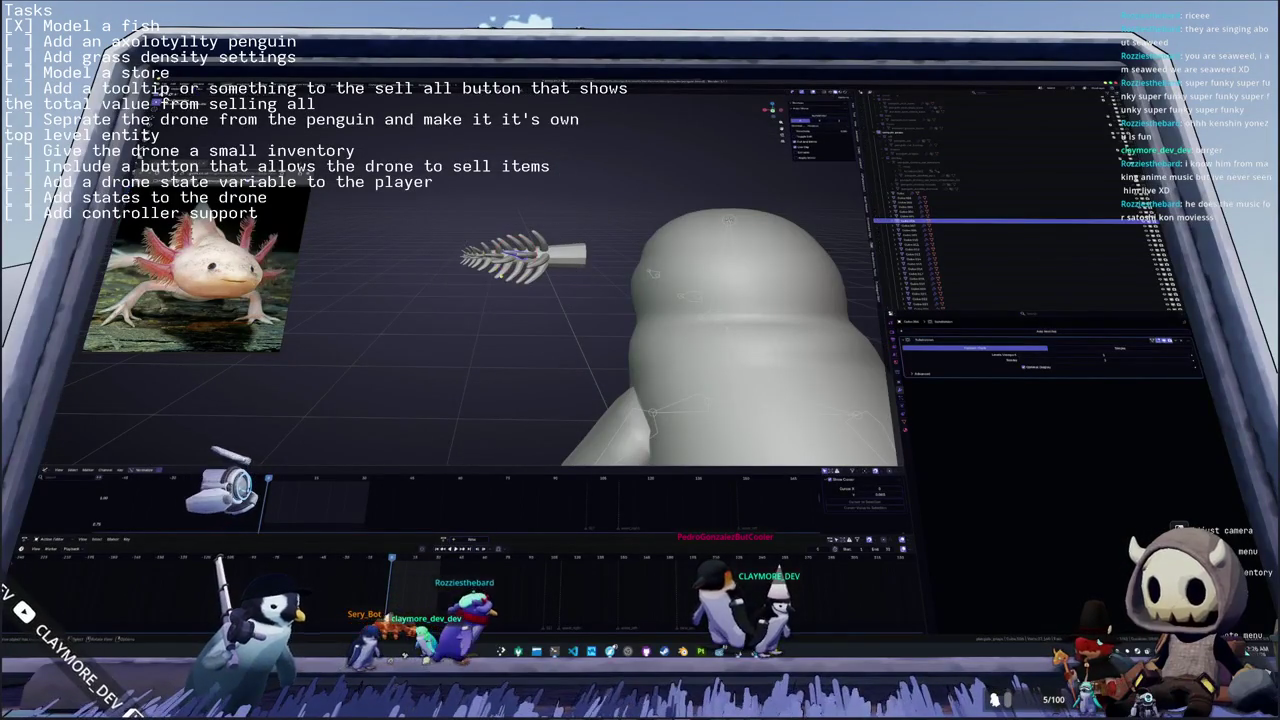
mouse_move(543, 297)
middle_mouse_down()
mouse_move(540, 268)
mouse_move(590, 283)
middle_mouse_up()
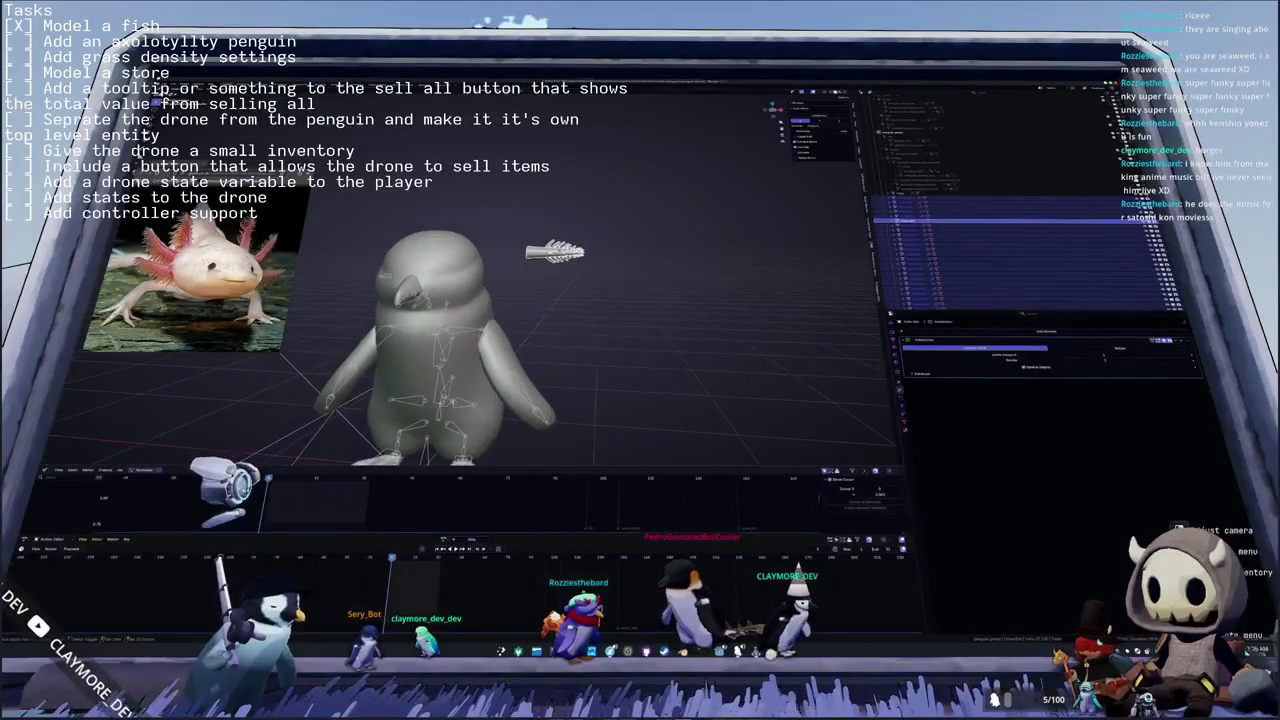
scroll(590, 288, "up", 2)
scroll(590, 290, "up", 2)
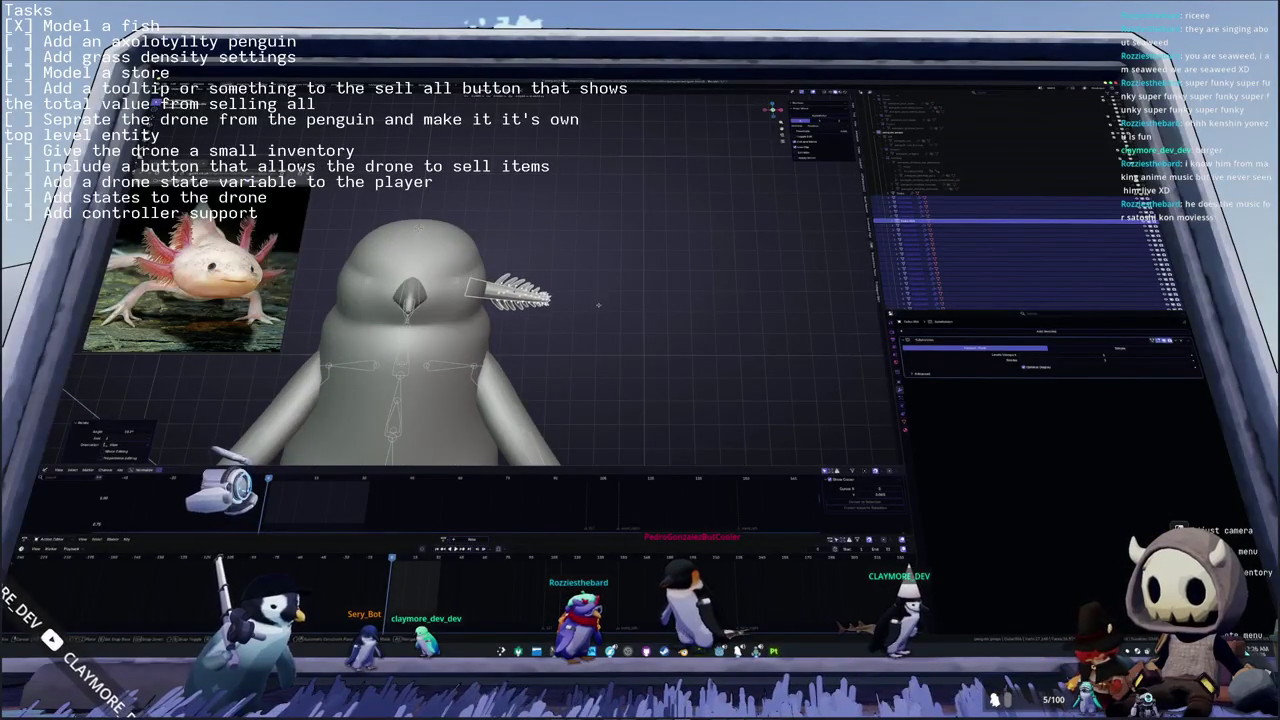
middle_click_drag(598, 312, 503, 322)
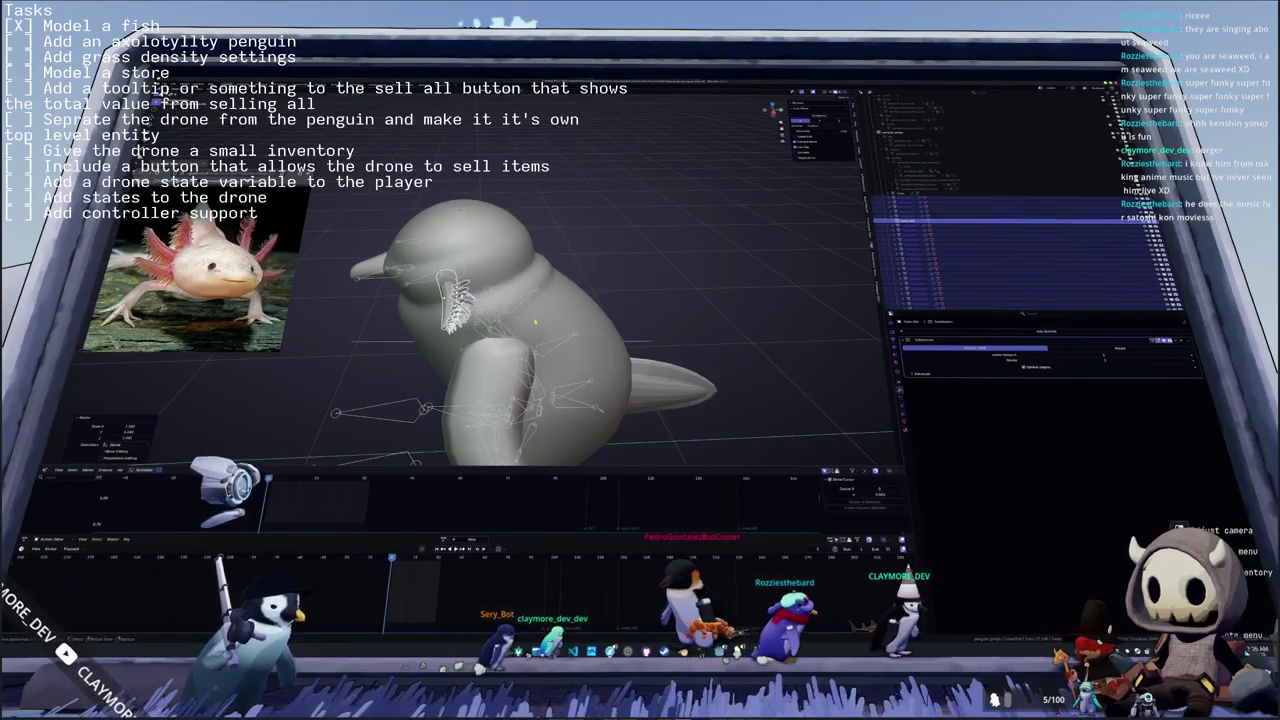
mouse_move(503, 322)
middle_mouse_down()
mouse_move(590, 318)
mouse_move(460, 325)
mouse_move(670, 290)
middle_mouse_up()
scroll(480, 325, "up", 2)
scroll(428, 332, "up", 2)
mouse_move(708, 183)
middle_mouse_down()
mouse_move(651, 150)
mouse_move(620, 180)
middle_mouse_up()
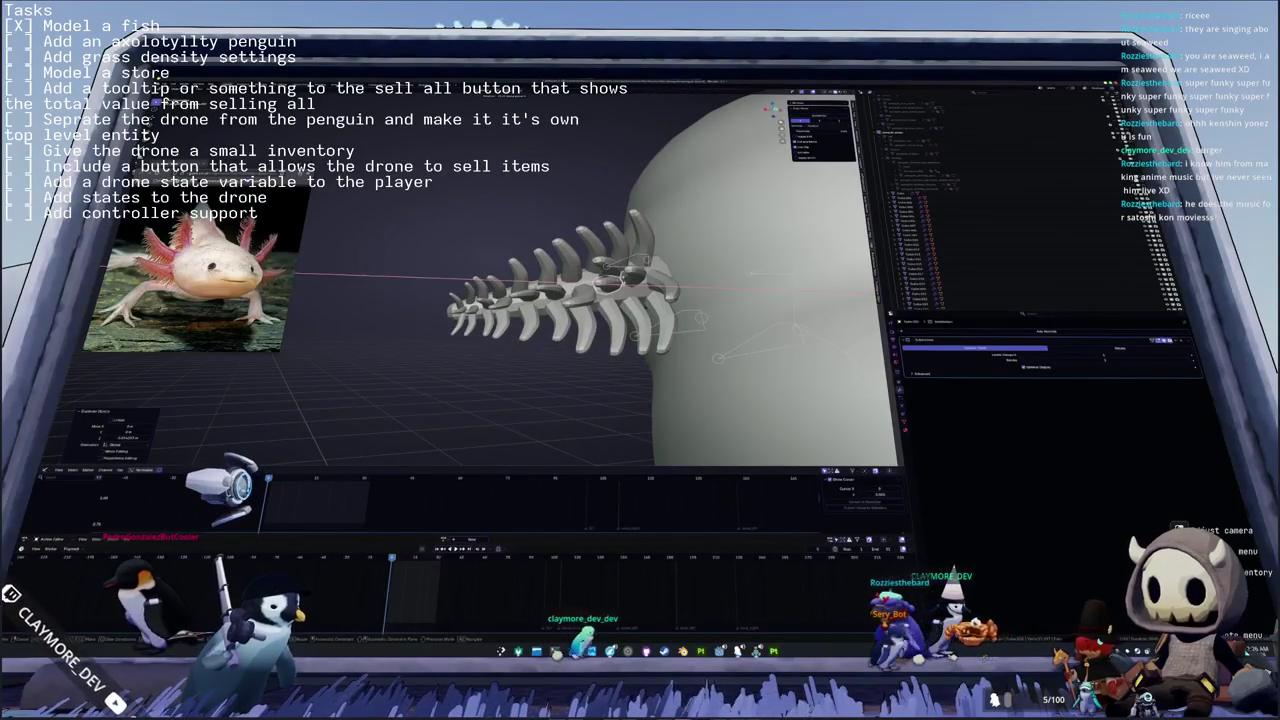
- Select a bone at the gill's base, turn the gill toward the viewer, and edit the stalk mesh
middle_click_drag(620, 180, 580, 195)
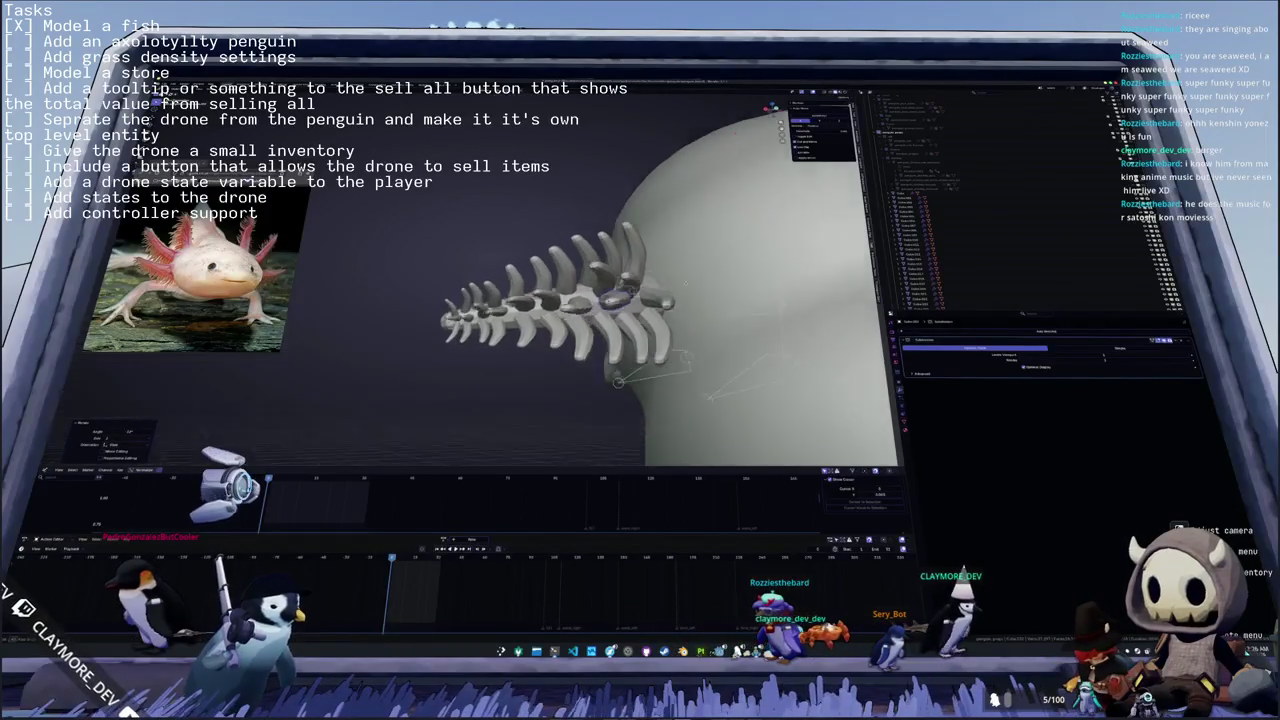
mouse_move(691, 292)
middle_mouse_down()
mouse_move(717, 300)
mouse_move(517, 308)
middle_mouse_up()
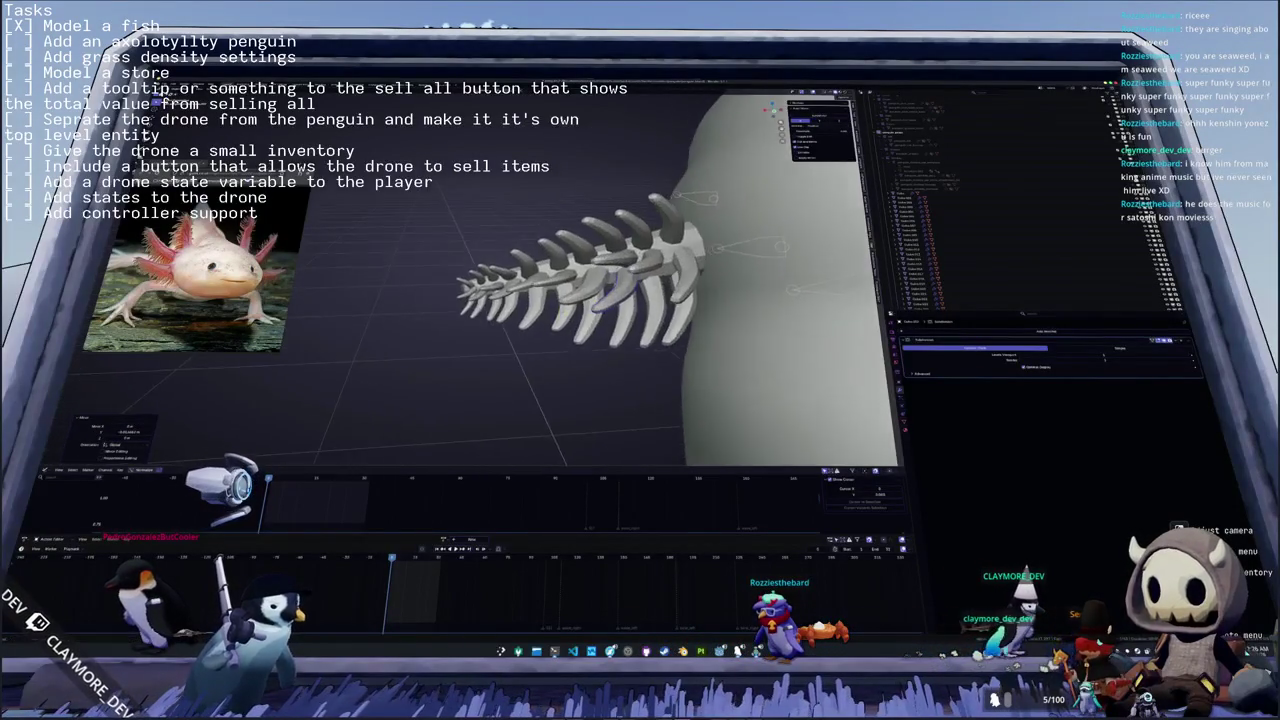
left_click(605, 305)
mouse_move(605, 305)
middle_mouse_down()
mouse_move(592, 298)
mouse_move(662, 315)
middle_mouse_up()
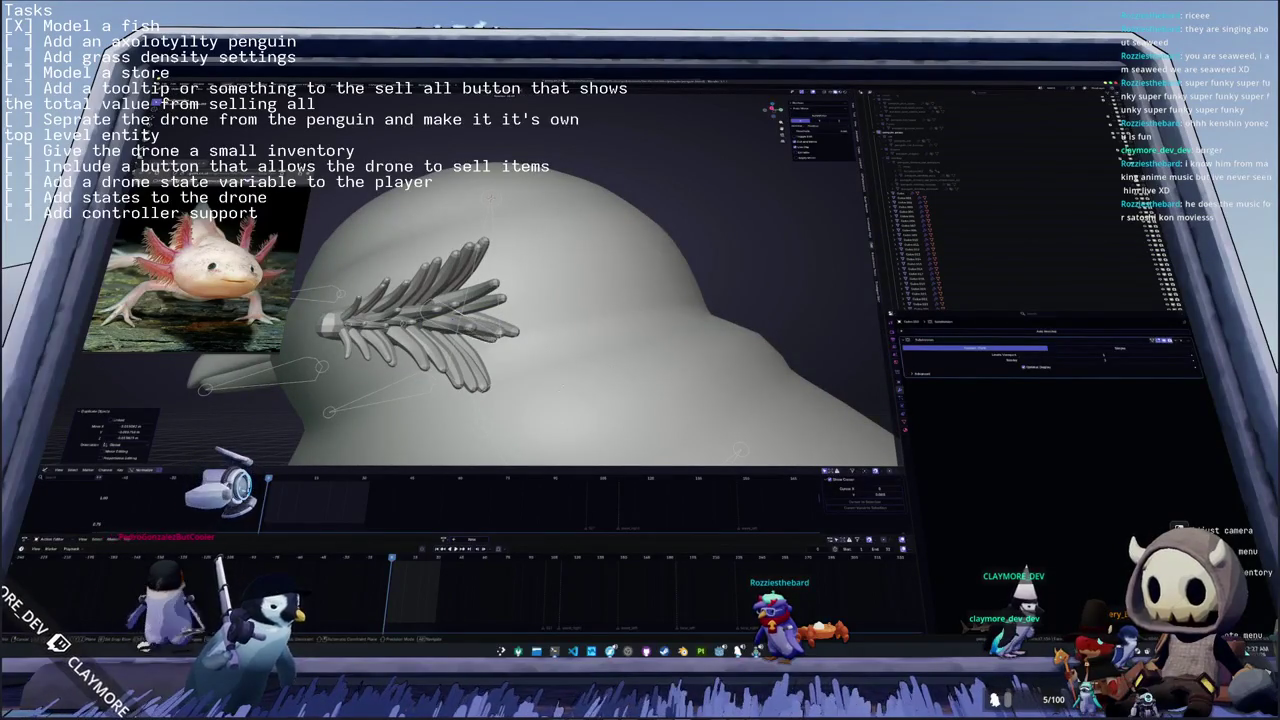
middle_click_drag(600, 300, 670, 300)
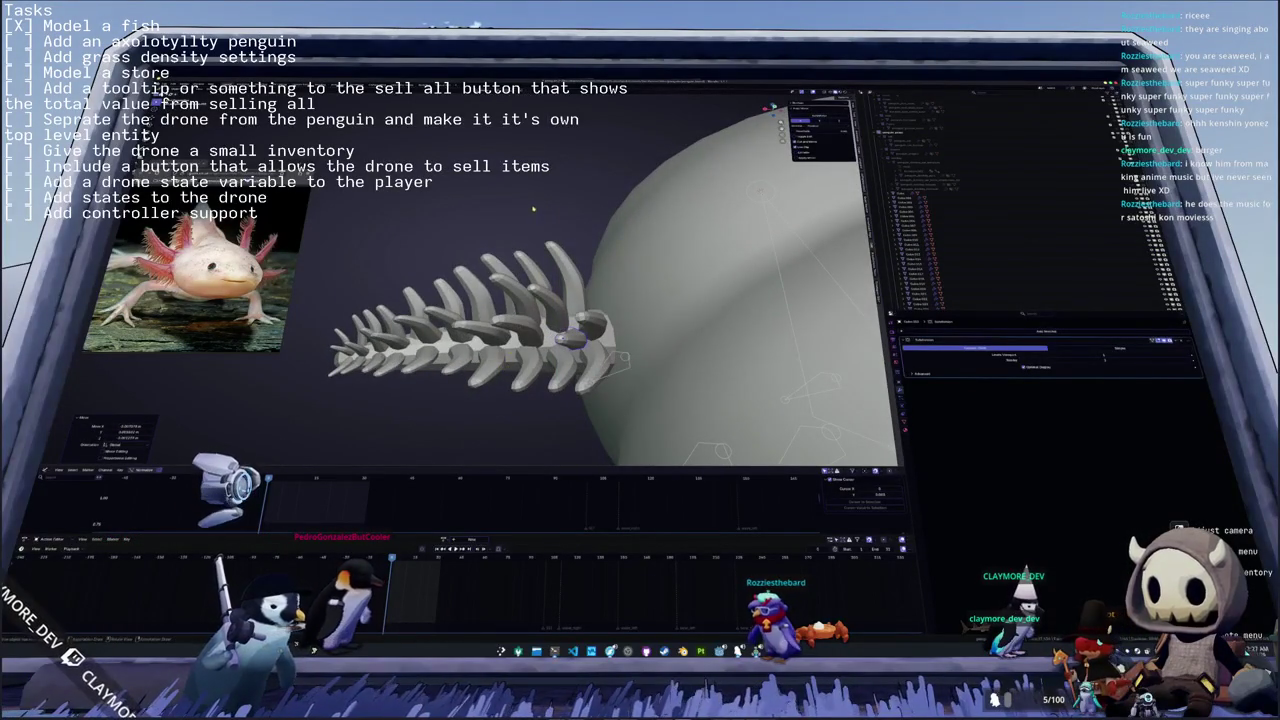
middle_click_drag(533, 208, 534, 219)
middle_click_drag(591, 289, 703, 291)
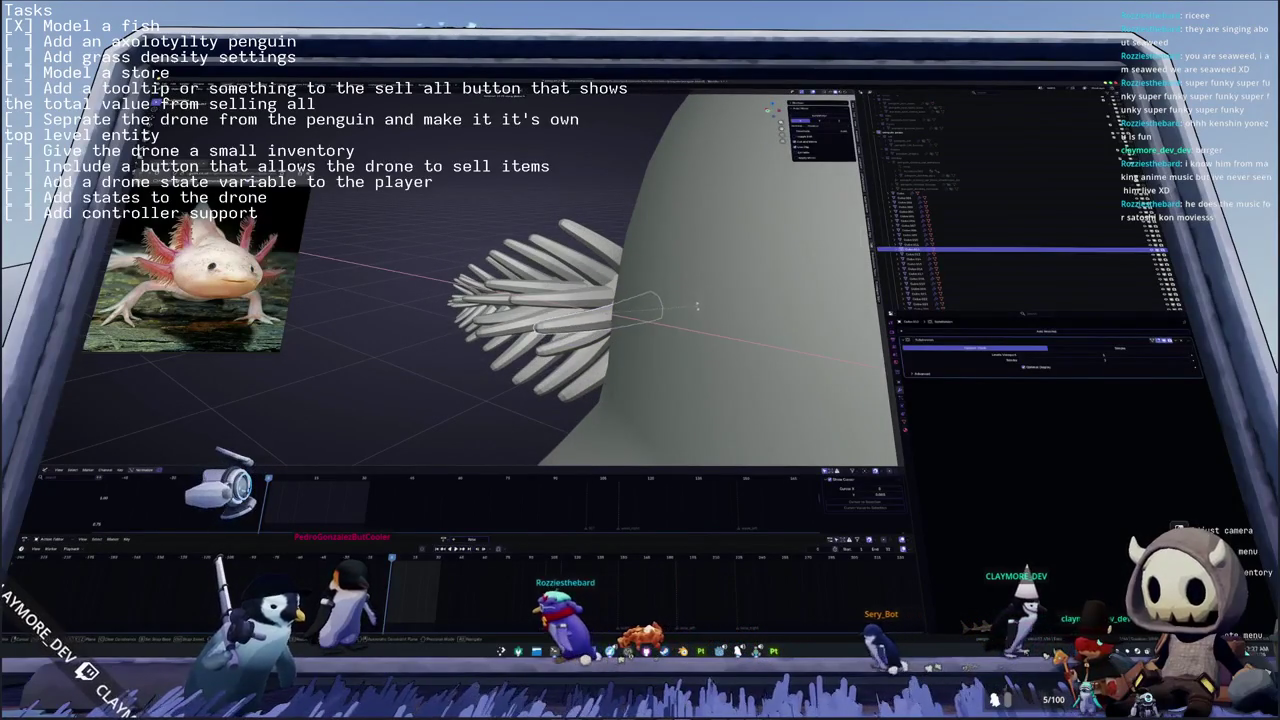
mouse_move(686, 306)
middle_mouse_down()
mouse_move(260, 336)
mouse_move(660, 312)
middle_mouse_up()
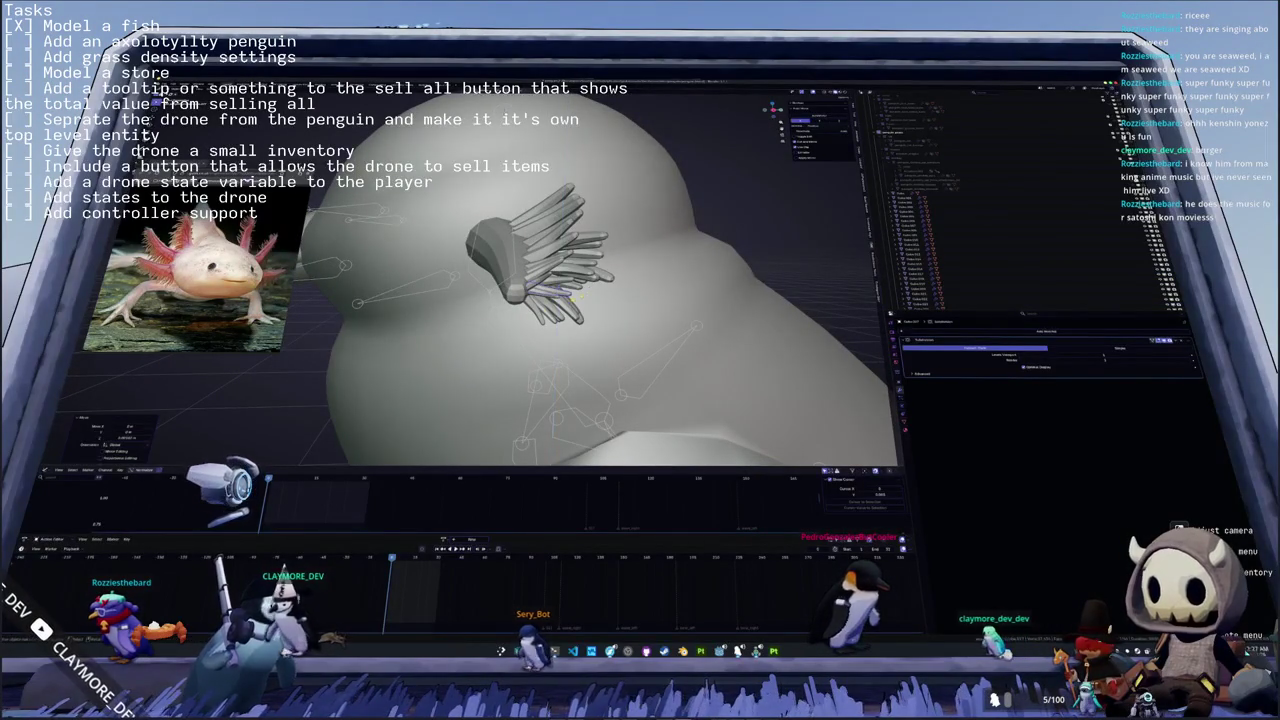
key("Tab")
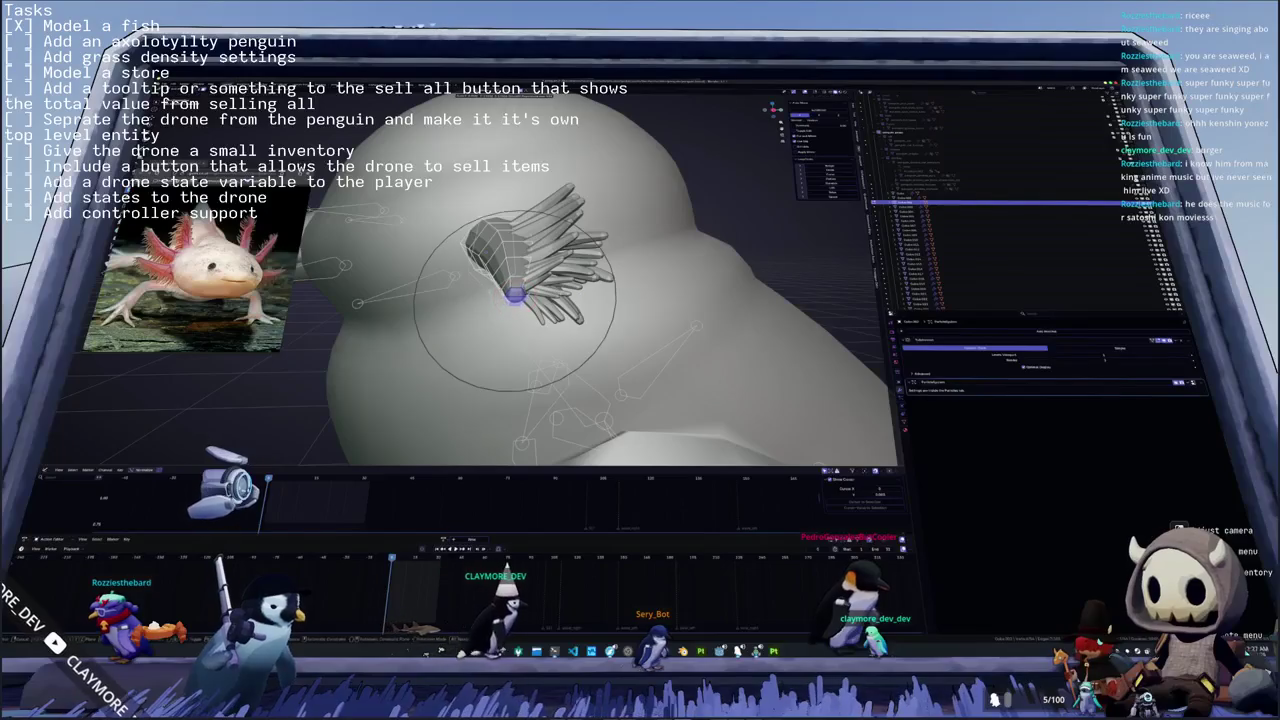
mouse_move(515, 290)
middle_mouse_down()
mouse_move(548, 305)
mouse_move(600, 280)
middle_mouse_up()
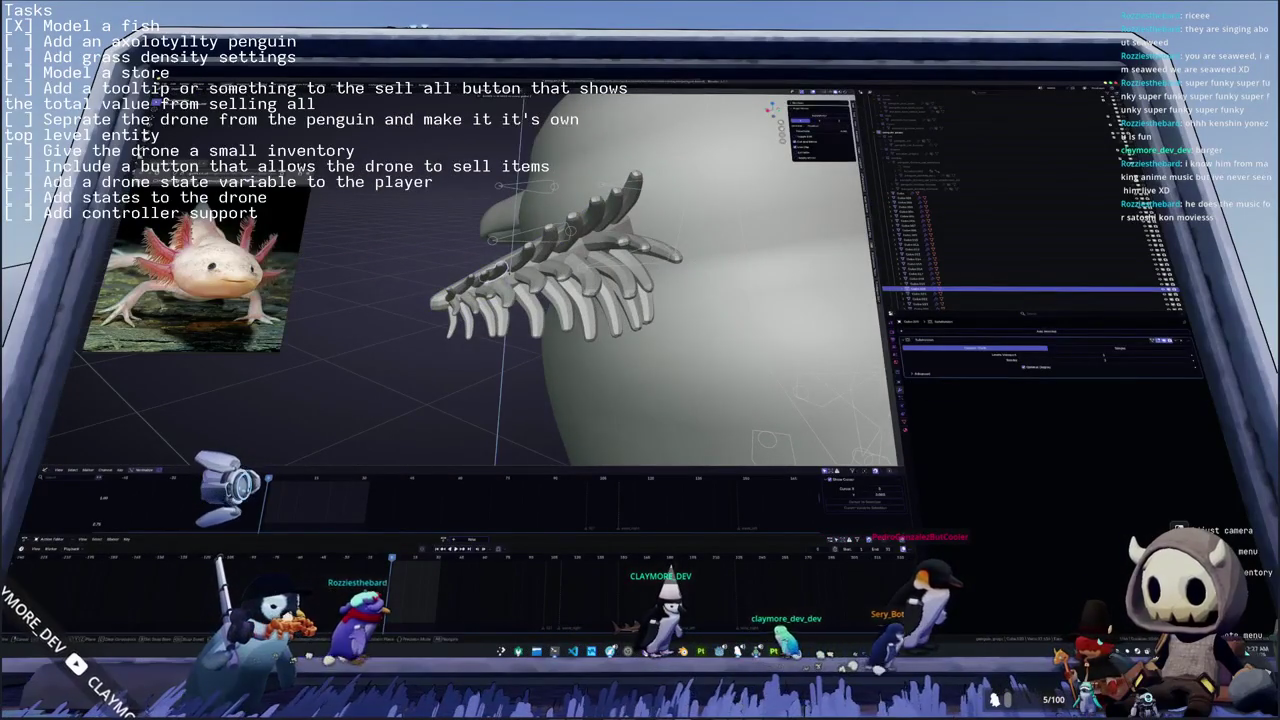
mouse_move(600, 280)
middle_mouse_down()
mouse_move(545, 305)
mouse_move(620, 285)
mouse_move(560, 289)
mouse_move(570, 285)
middle_mouse_up()
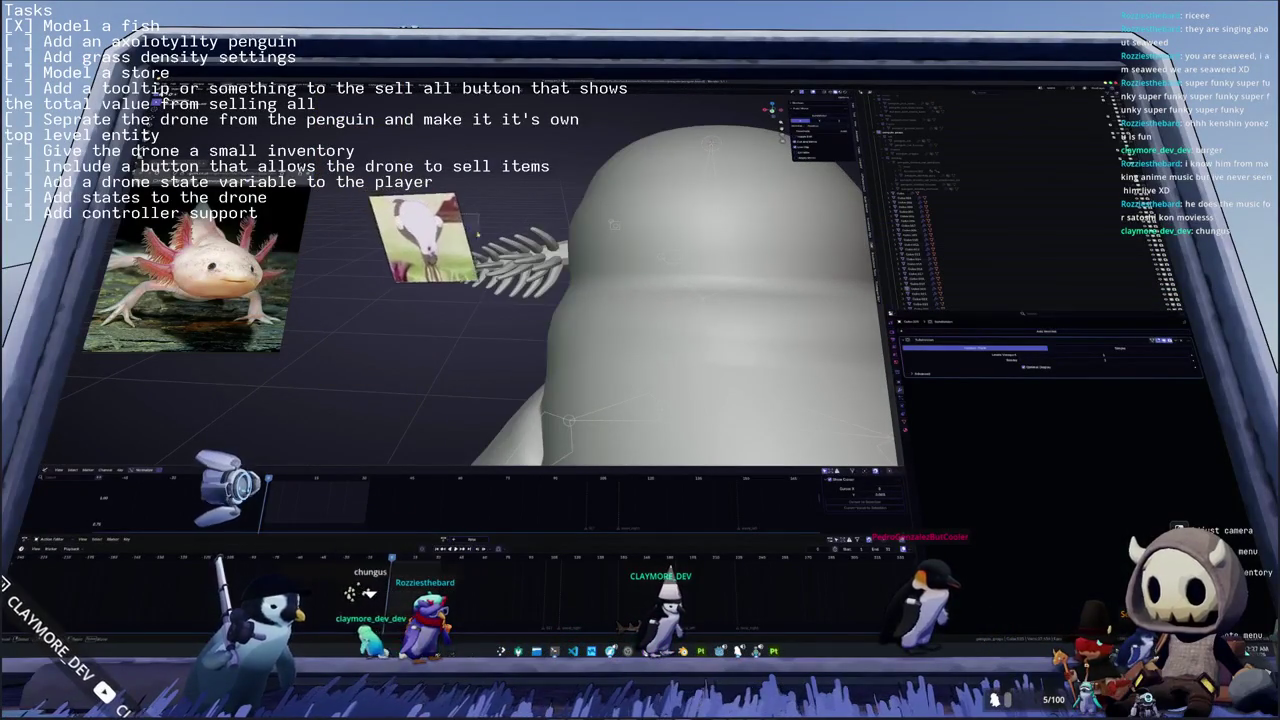
- Select the whole gill including its stalk, framed beside the penguin's head
left_click(510, 262)
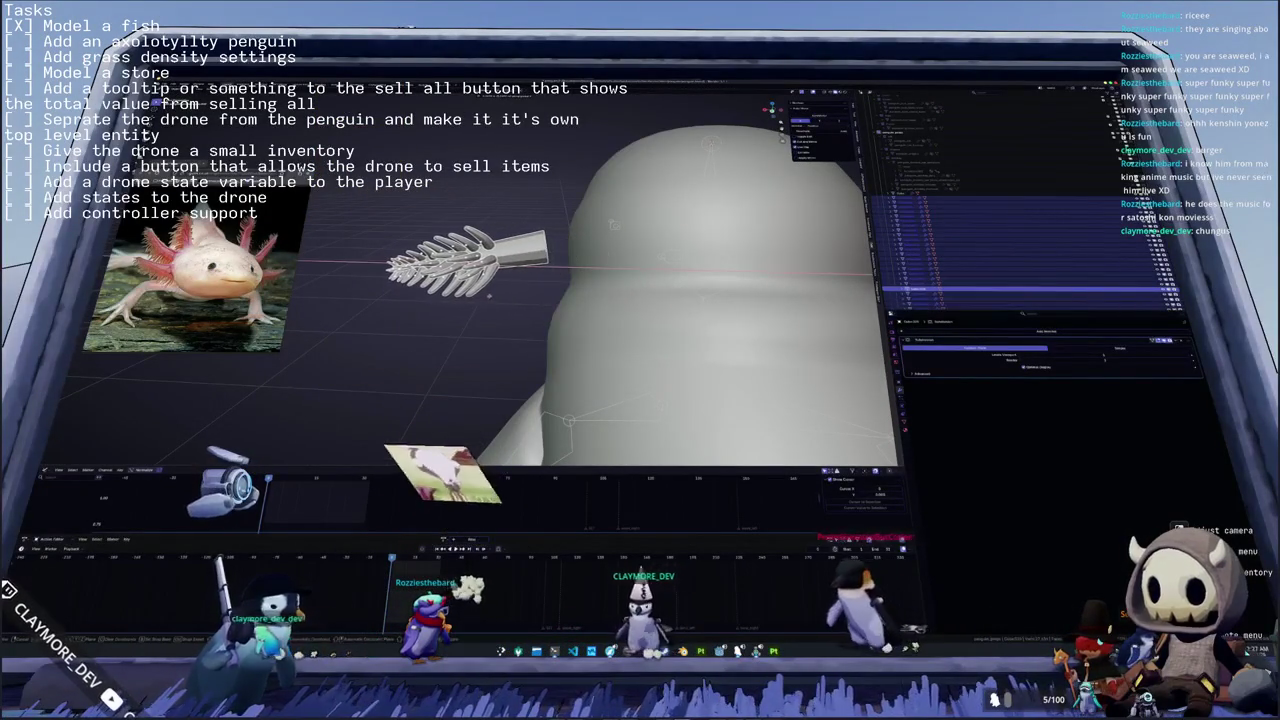
key("shift+a")
left_click(490, 280)
middle_click_drag(488, 300, 533, 298, "shift")
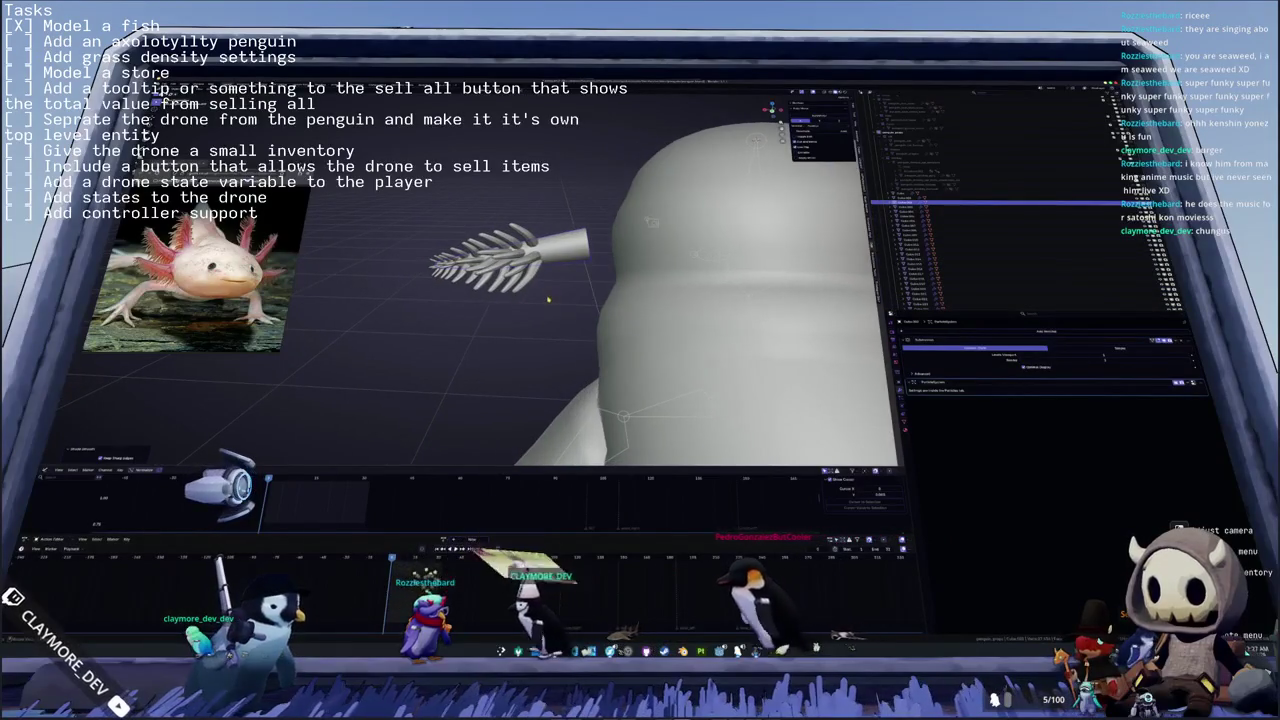
- Add a modifier to the gill and expand its Mix settings subpanel
left_click(958, 336)
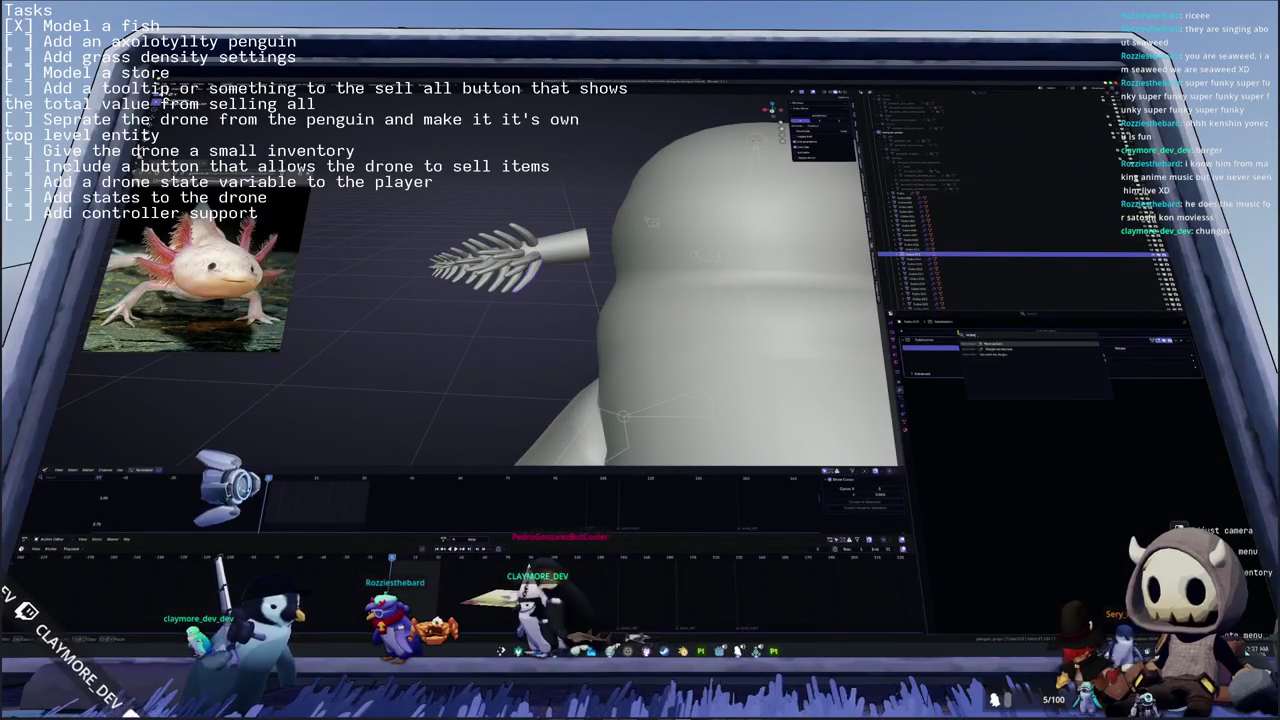
left_click(958, 335)
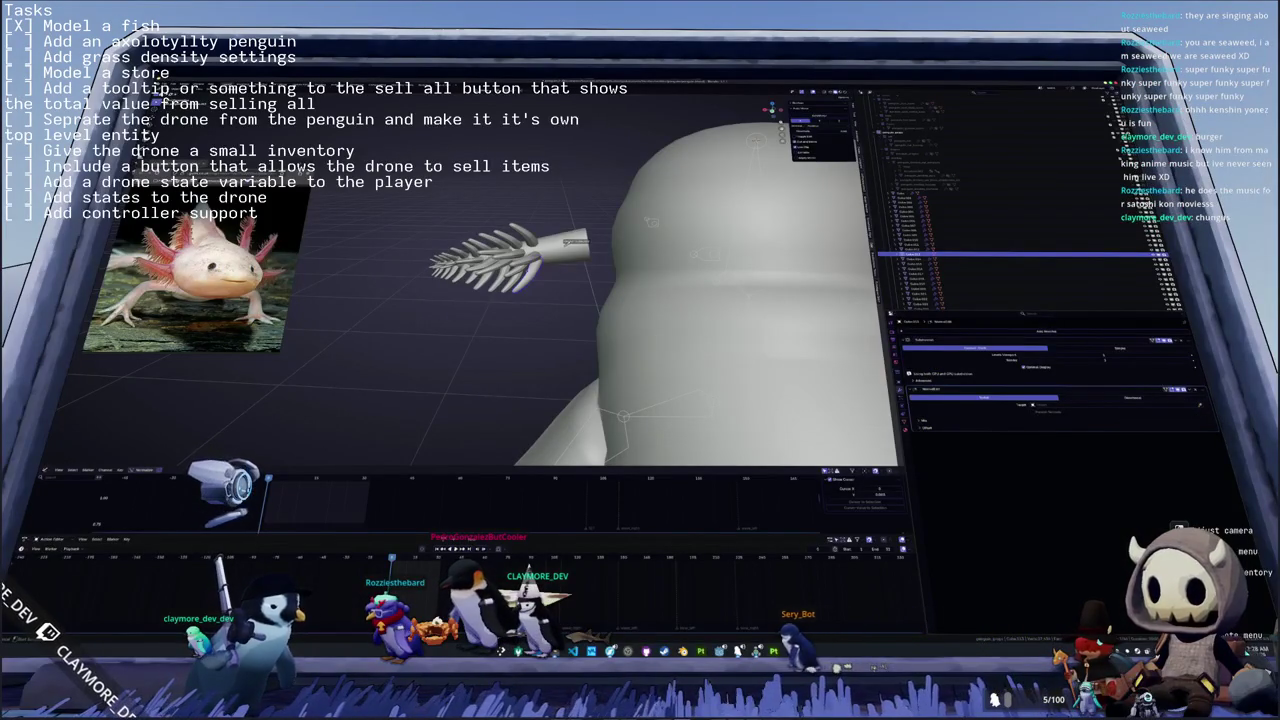
mouse_move(620, 310)
middle_mouse_down()
mouse_move(604, 300)
mouse_move(818, 399)
middle_mouse_up()
scroll(604, 300, "up", 2)
left_click(922, 416)
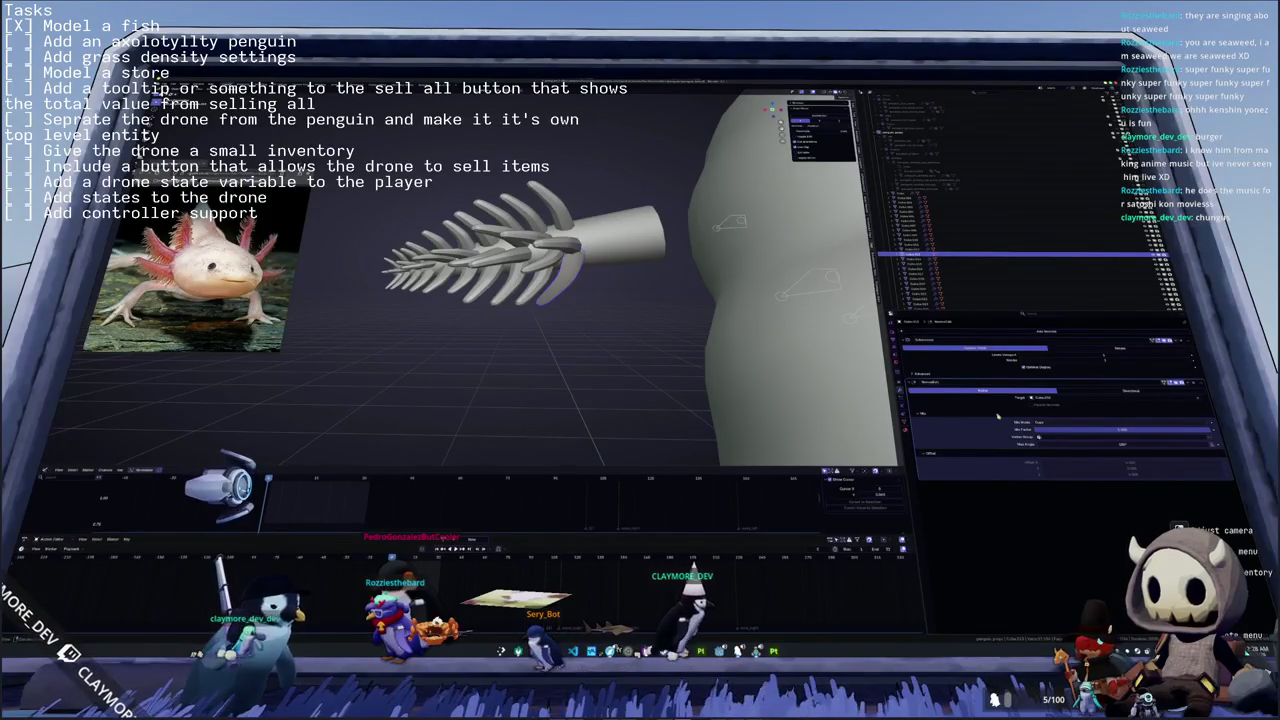
- Select every vertex of the gill stalk and add a new vertex group
middle_click_drag(651, 298, 690, 300)
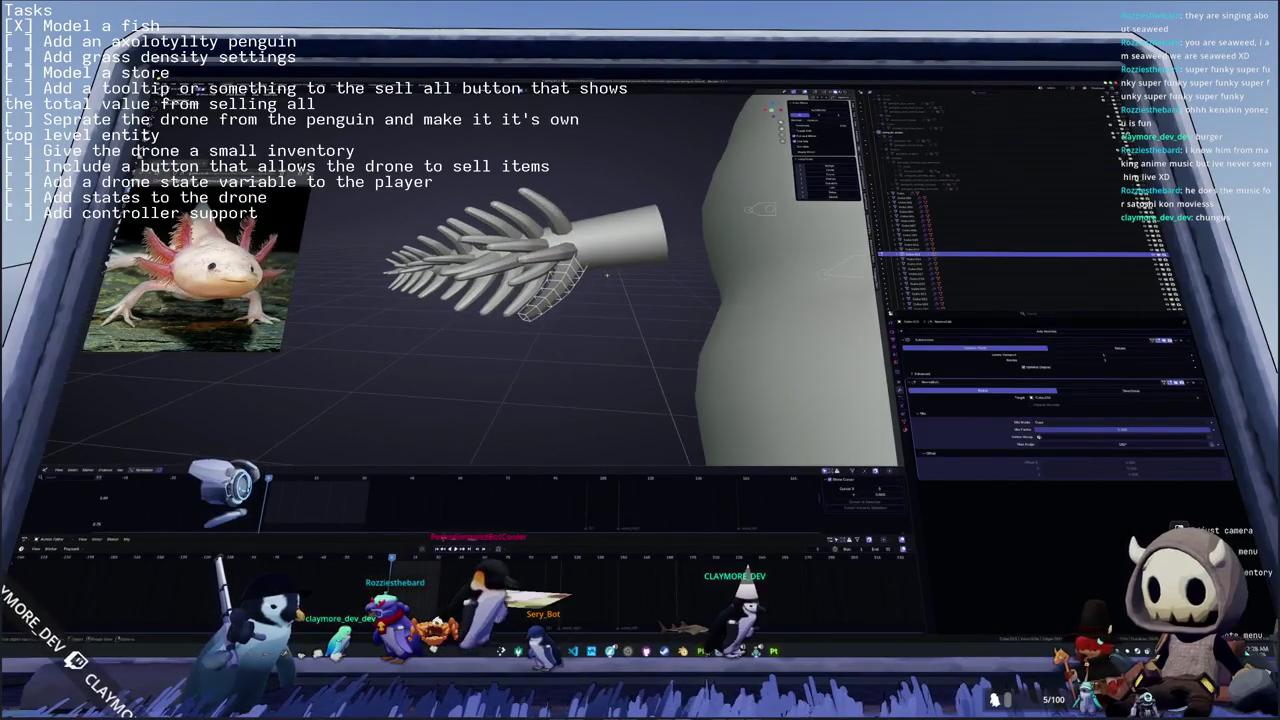
key("a")
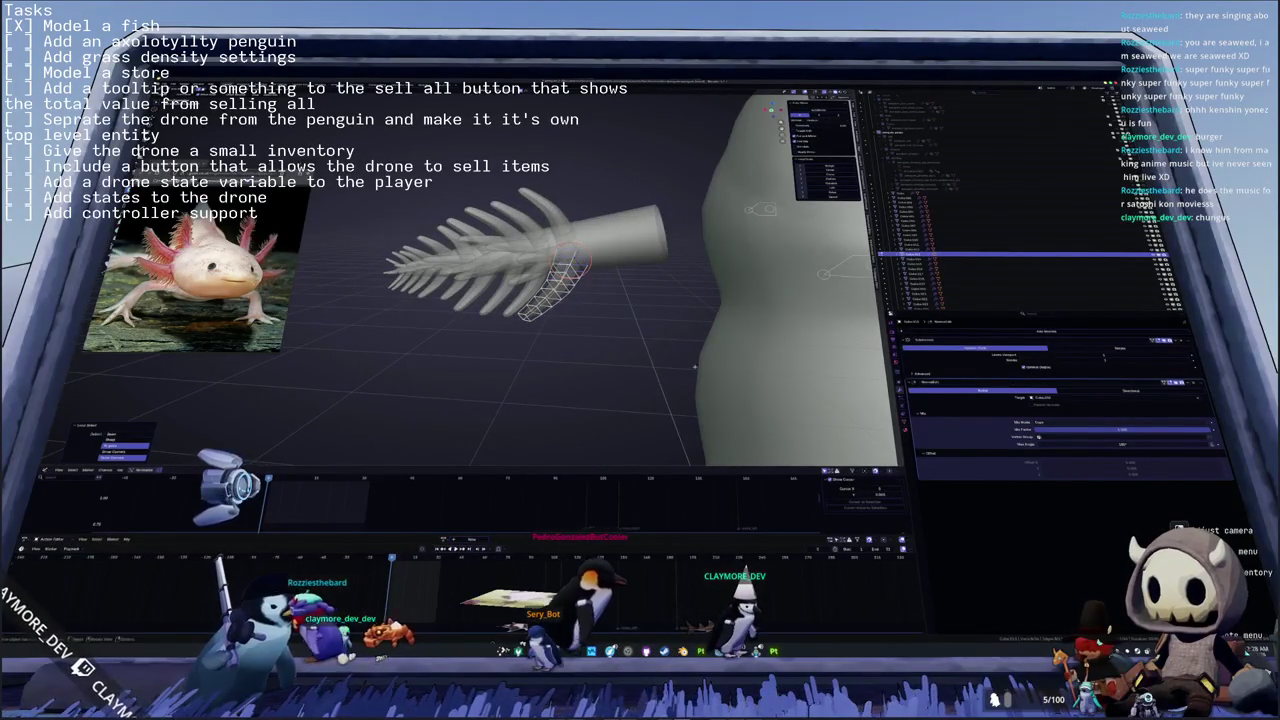
left_click(906, 424)
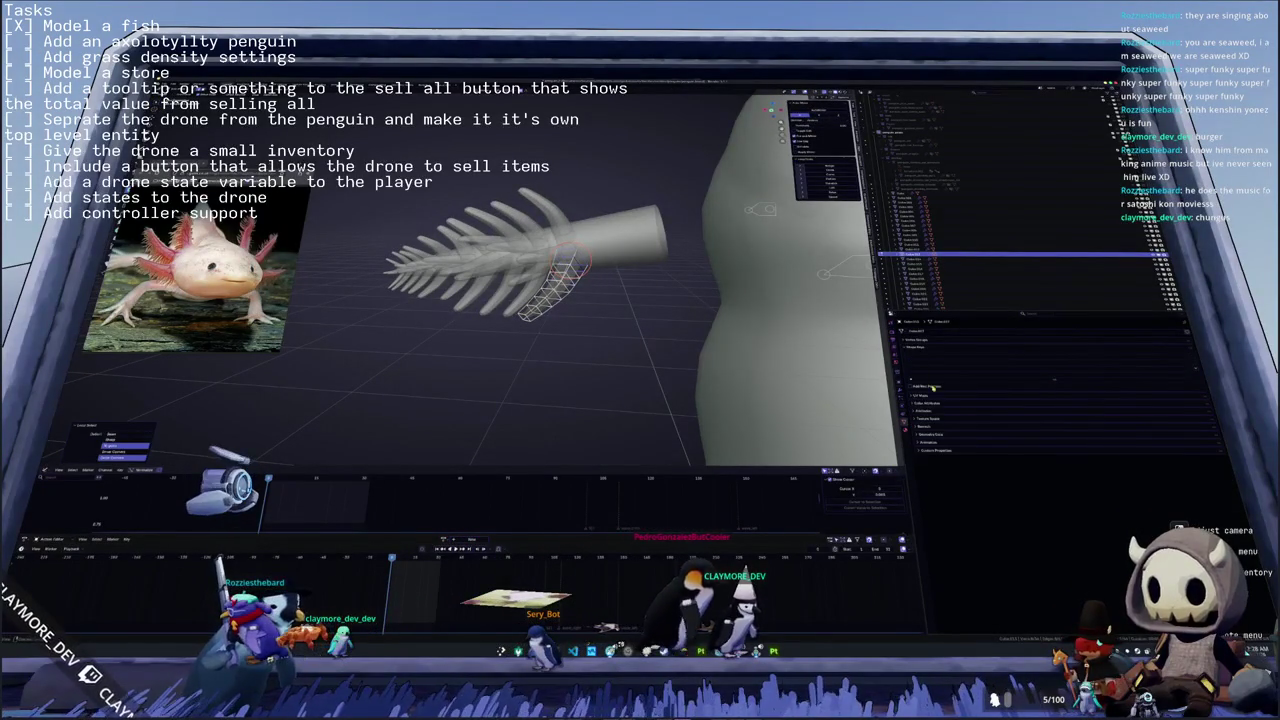
left_click(915, 340)
left_click(1191, 348)
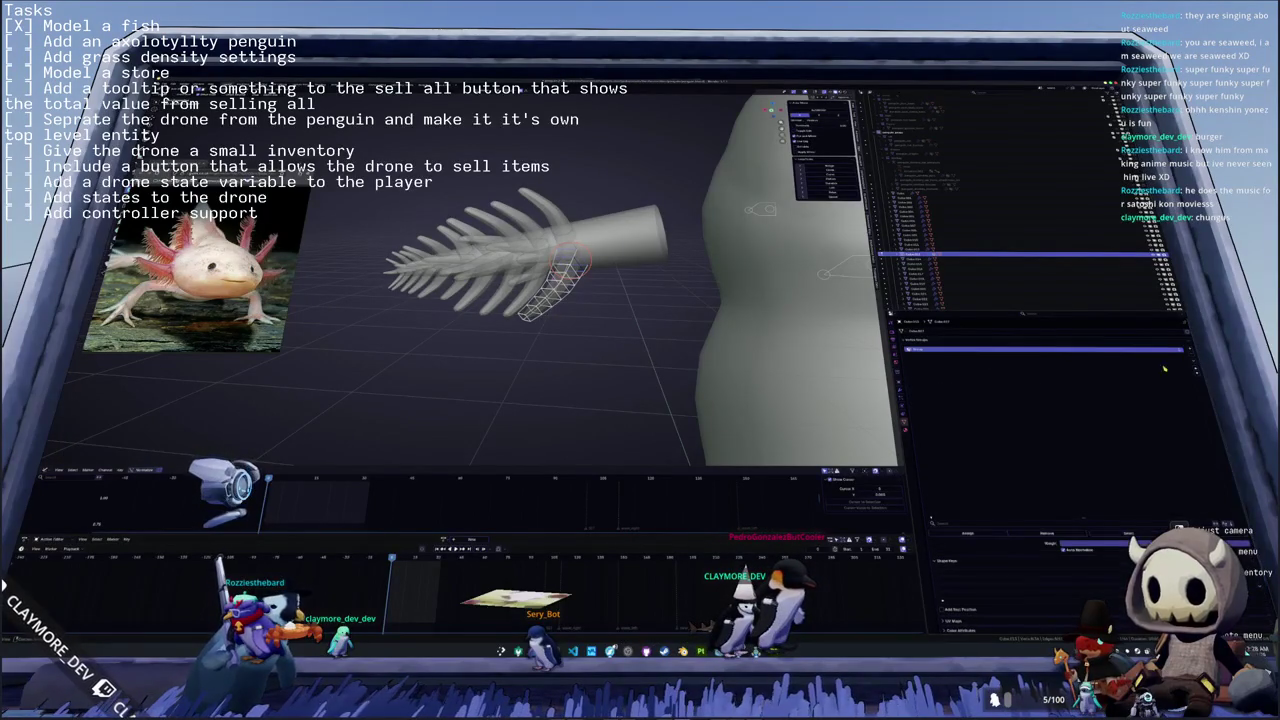
middle_click_drag(680, 330, 716, 322)
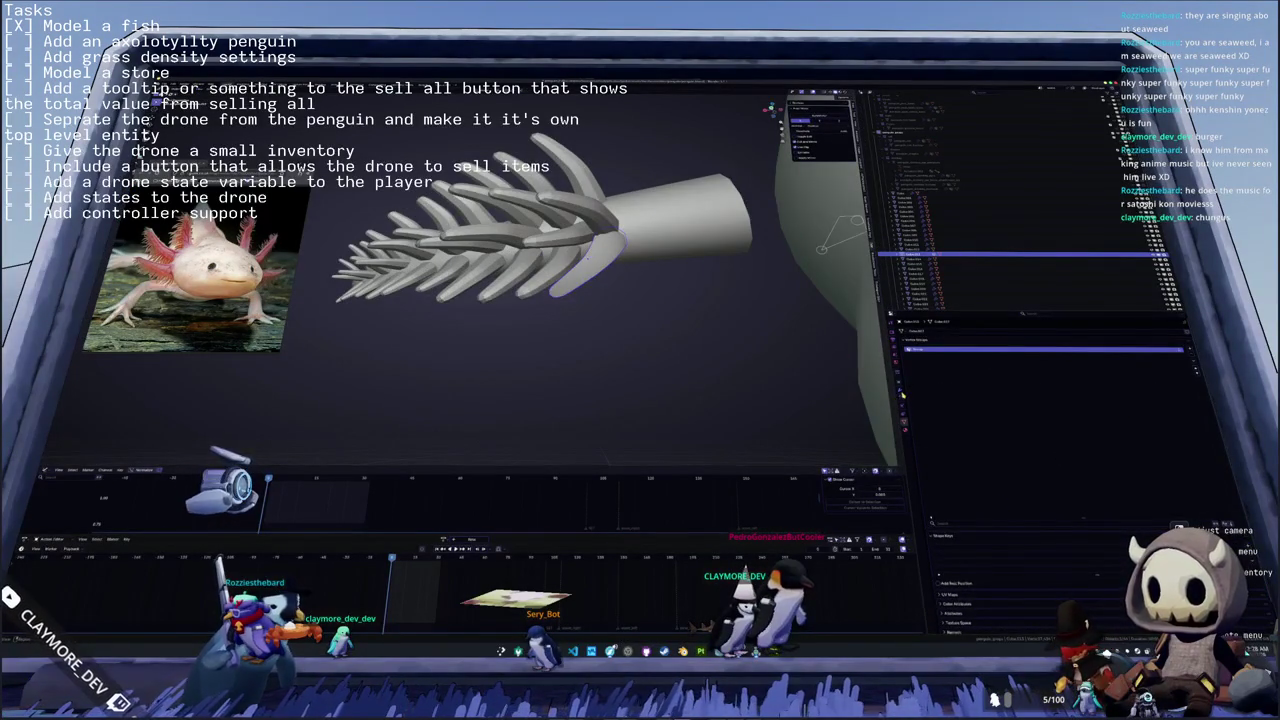
- Assign the vertex group in the Normal Edit modifier and toggle its mode back and forth
left_click(901, 393)
left_click(1058, 437)
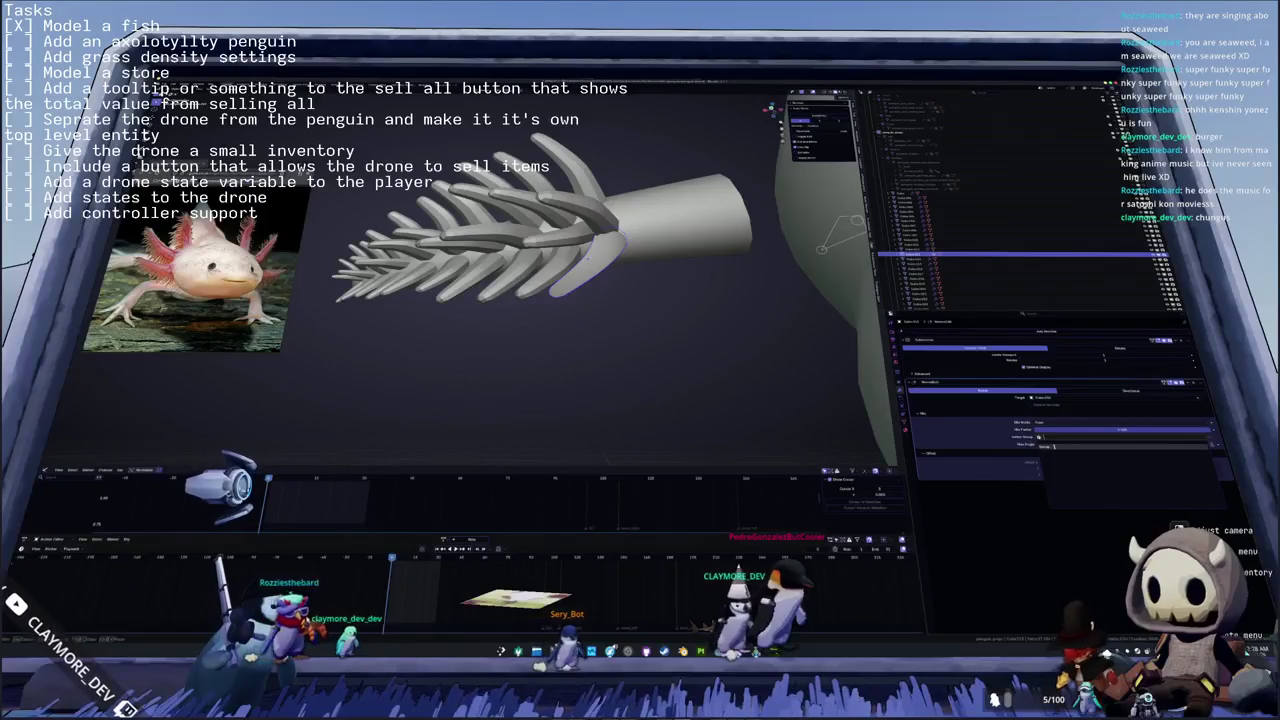
left_click(1054, 446)
mouse_move(758, 297)
middle_mouse_down()
mouse_move(580, 300)
mouse_move(790, 341)
middle_mouse_up()
right_click(580, 300)
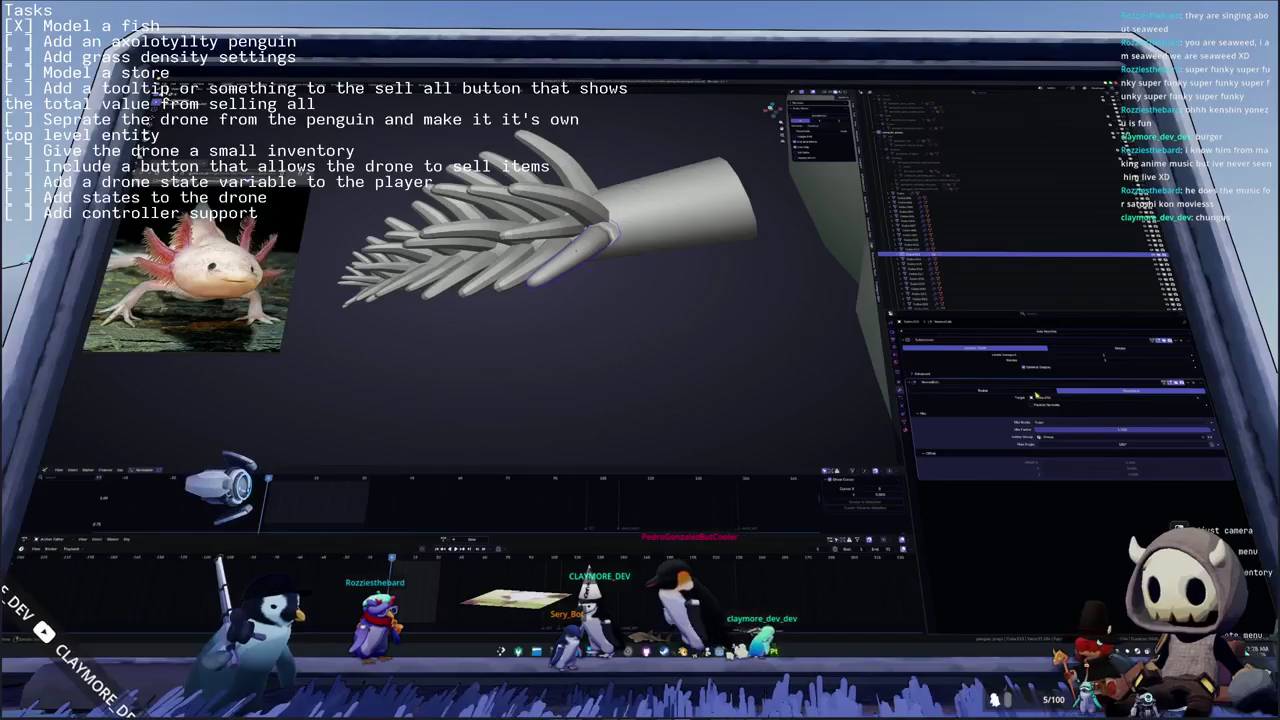
left_click(1035, 392)
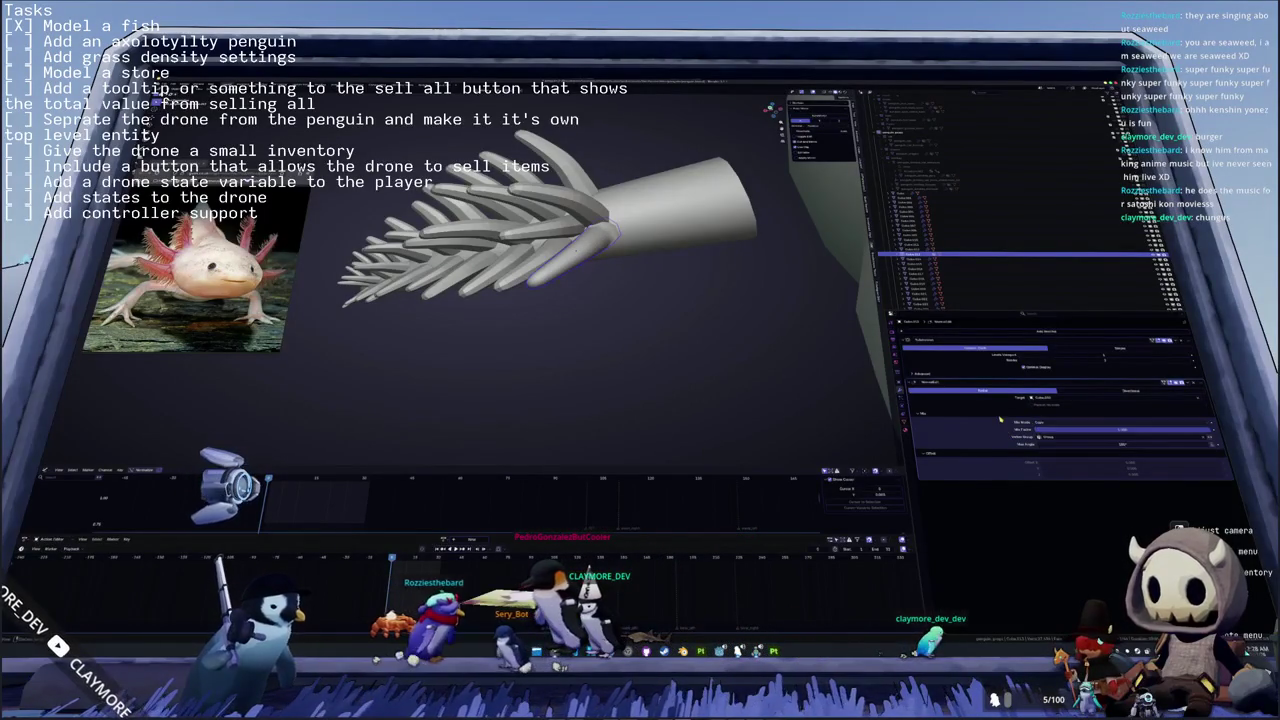
left_click(1098, 392)
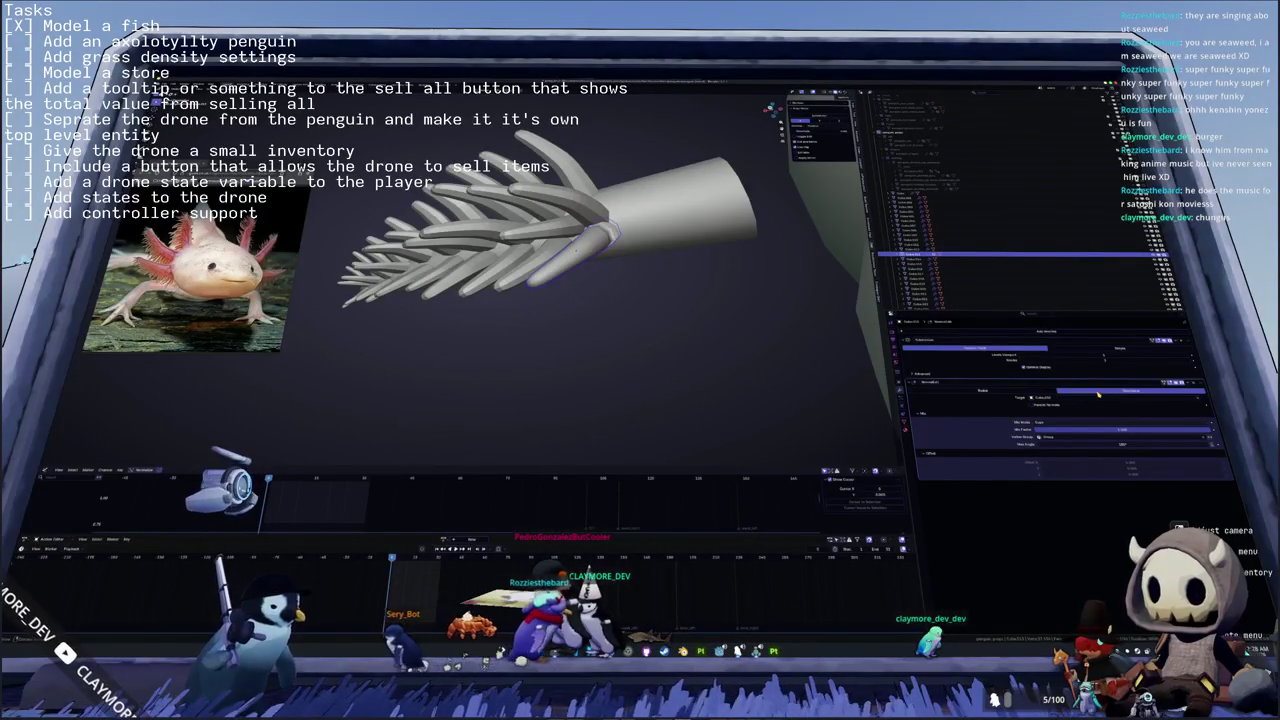
- Add a Data Transfer modifier, remove the Normal Edit modifier, and enable Face Corner Data
left_click(984, 333)
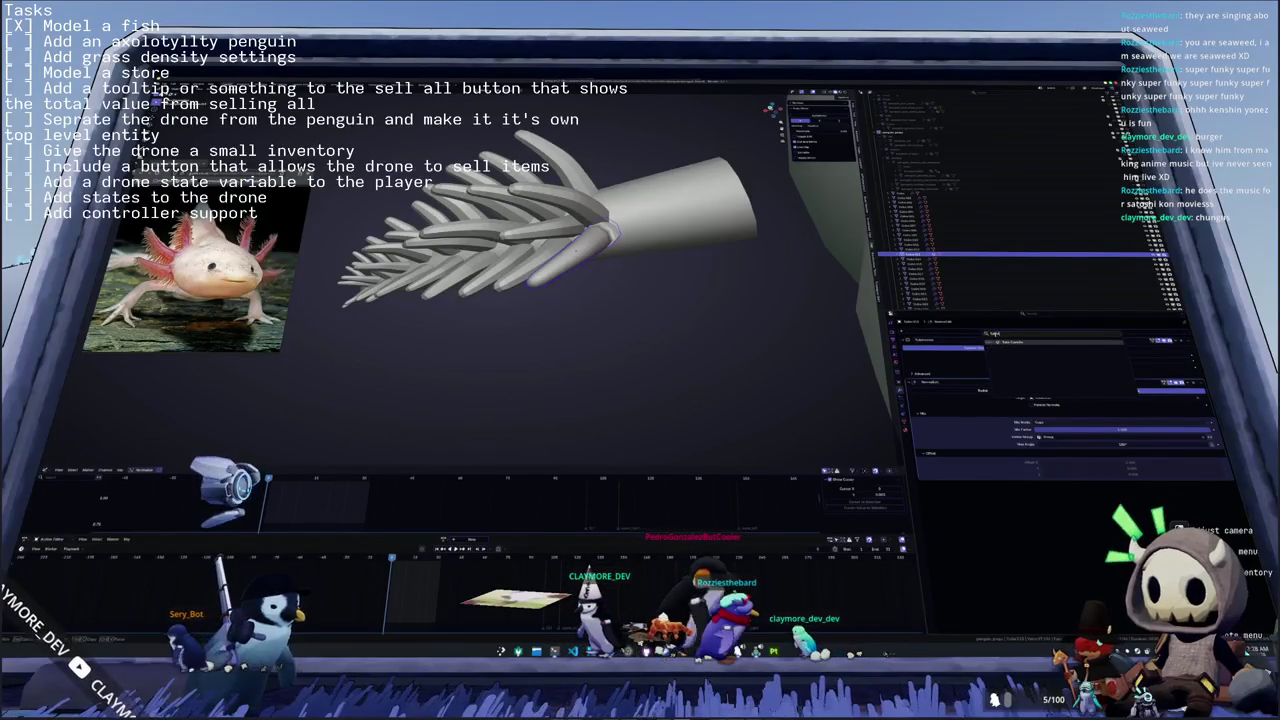
left_click(1112, 396)
key("ctrl+x")
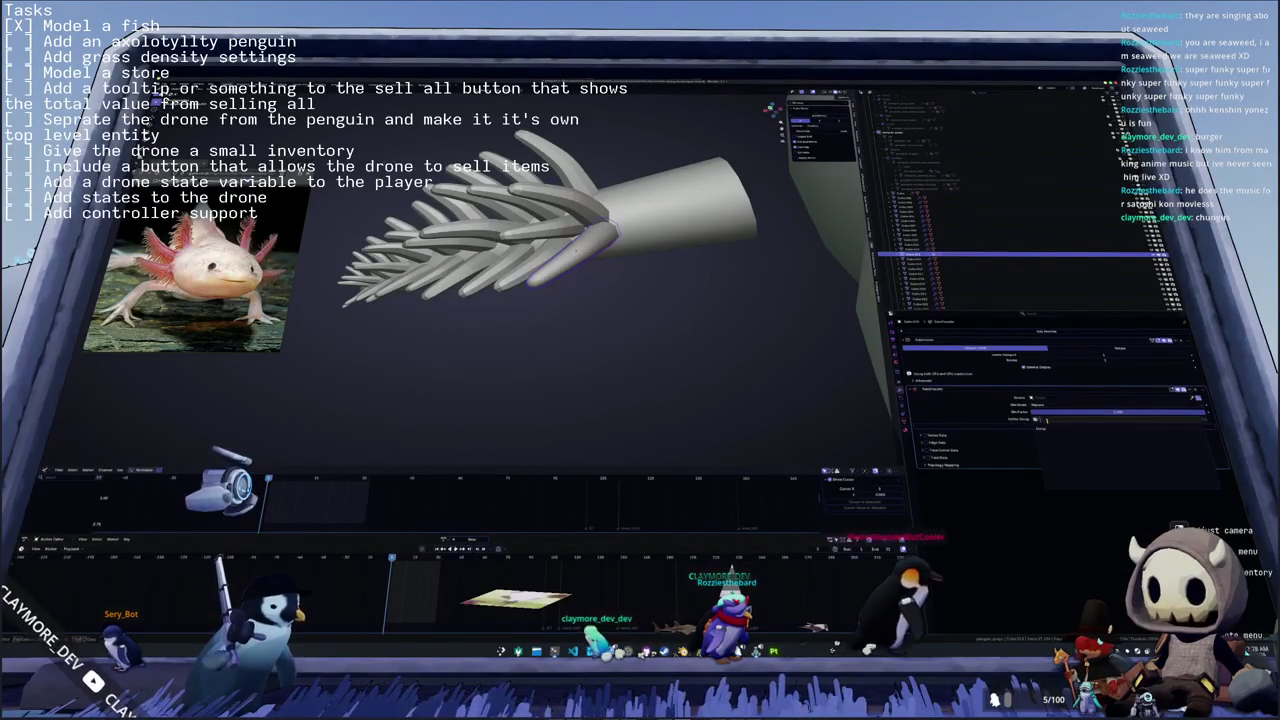
left_click(920, 430)
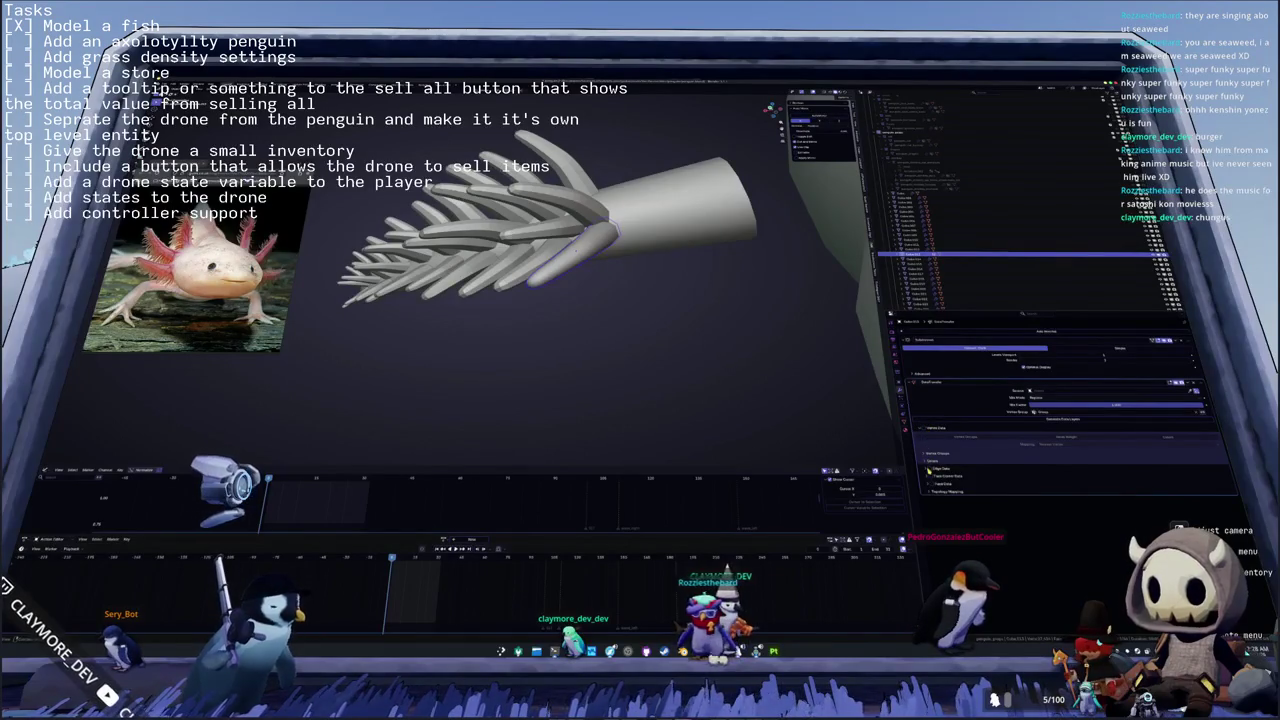
left_click(928, 469)
left_click(928, 494)
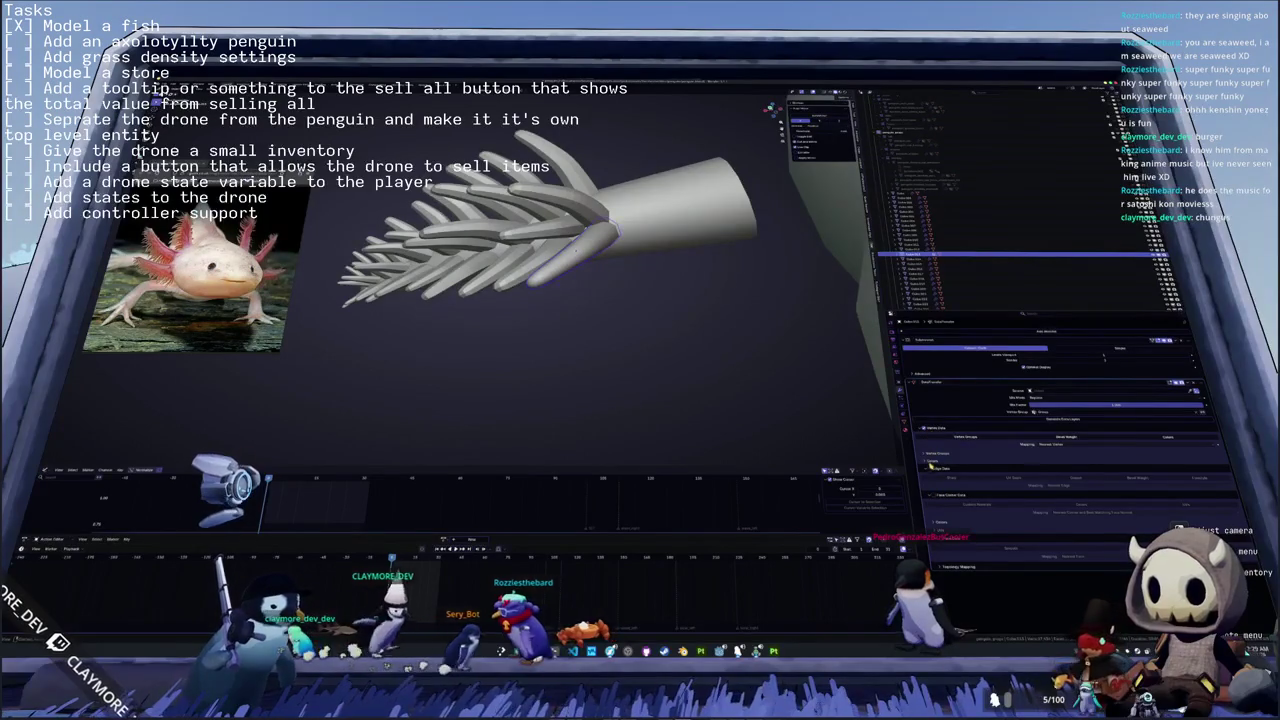
left_click(928, 429)
left_click(928, 436)
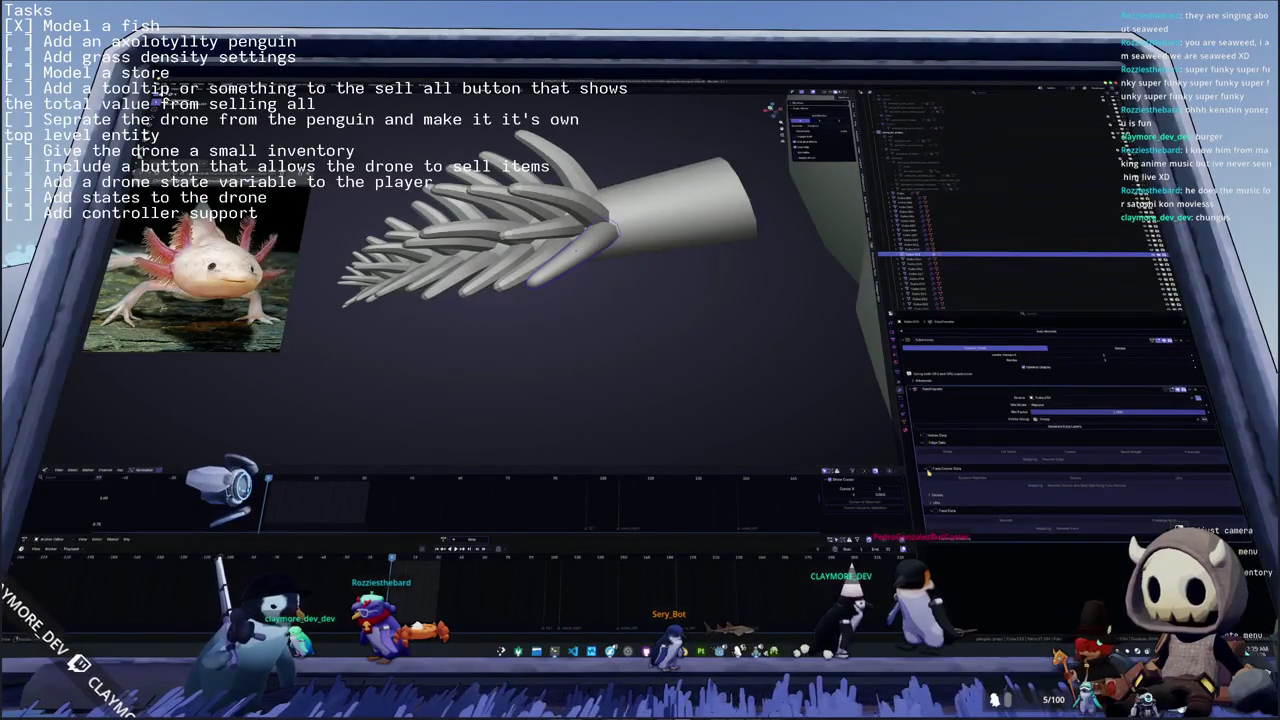
left_click(929, 469)
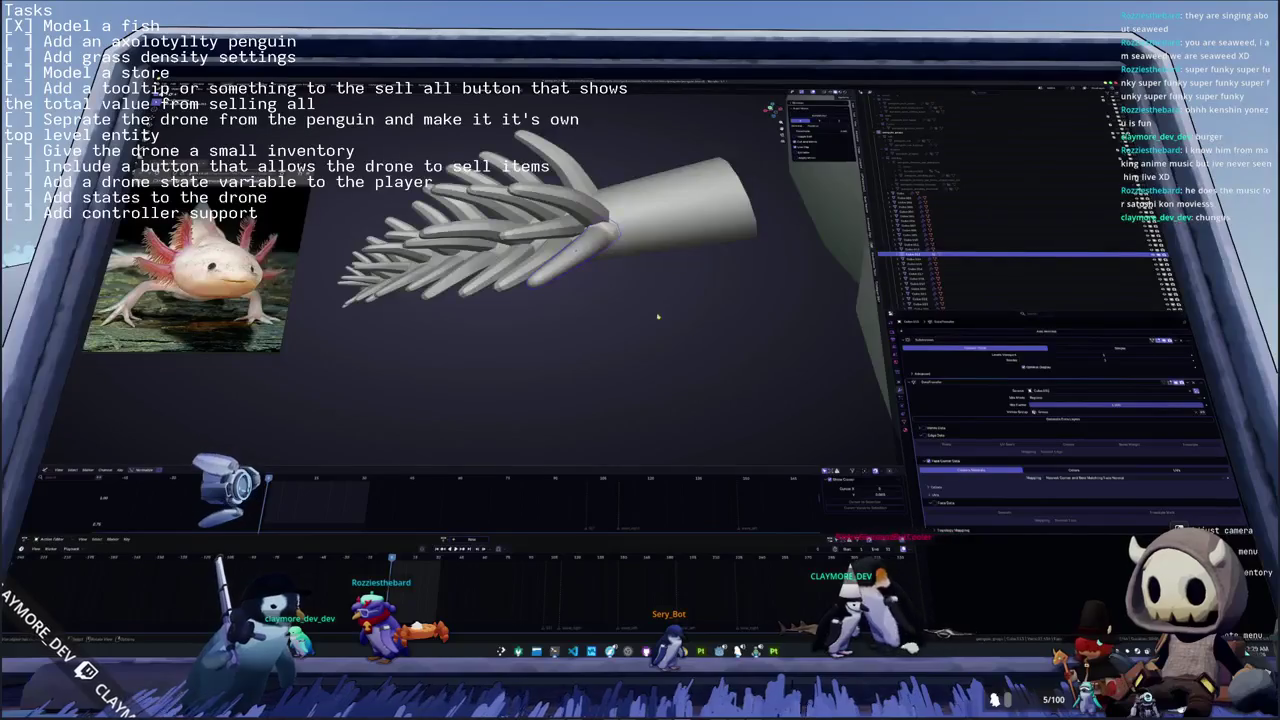
- Frame the whole scene with the penguin body, try rotating gill bones, then undo
middle_click_drag(657, 317, 620, 330)
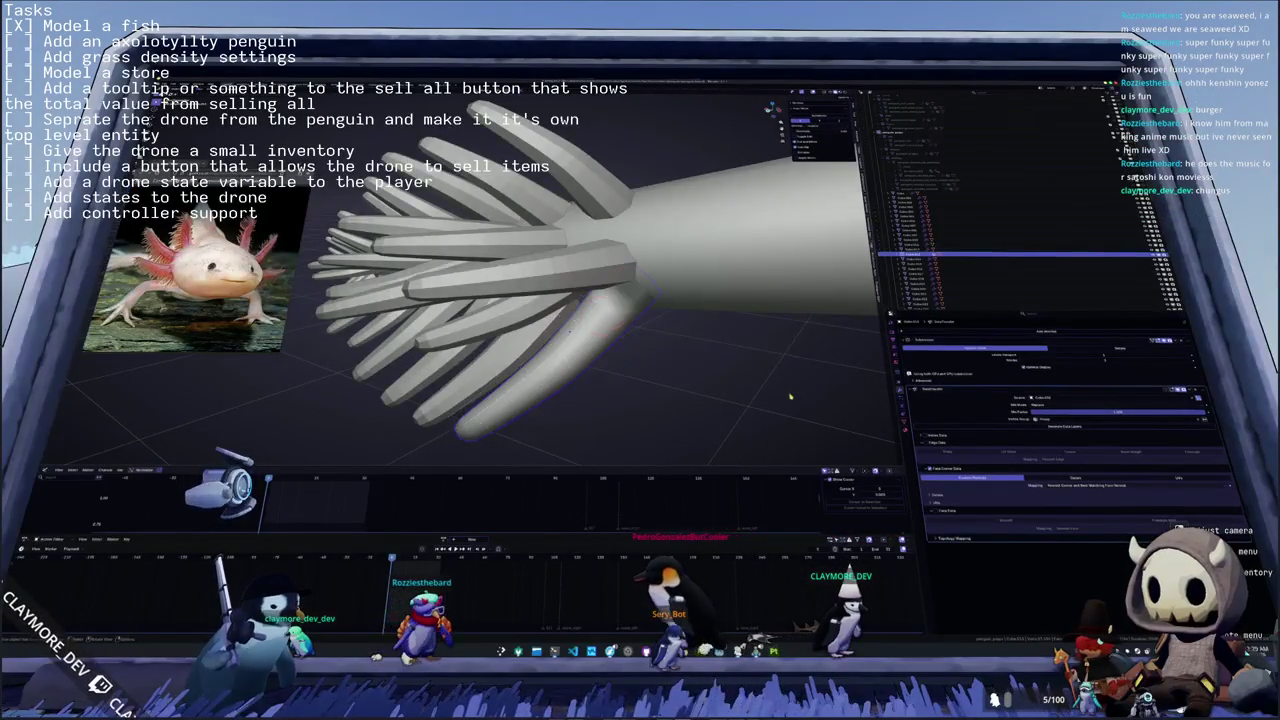
mouse_move(790, 397)
middle_mouse_down()
mouse_move(684, 322)
mouse_move(620, 340)
middle_mouse_up()
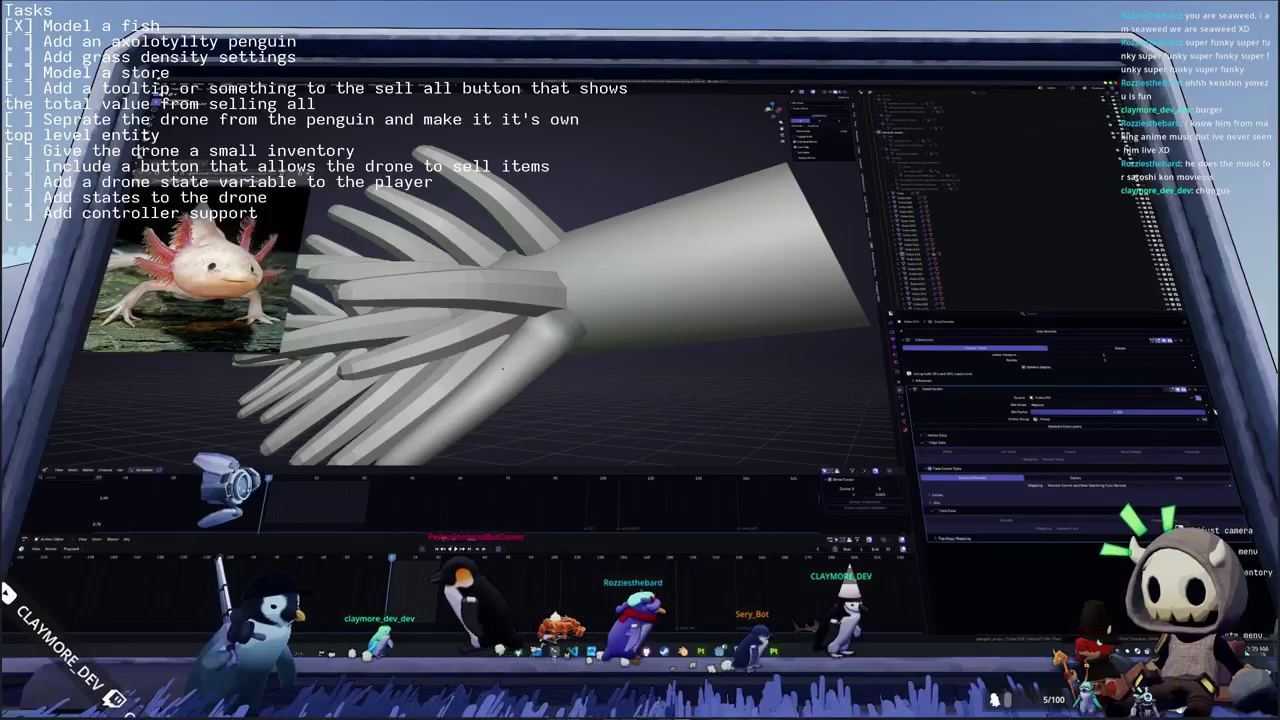
key("slash")
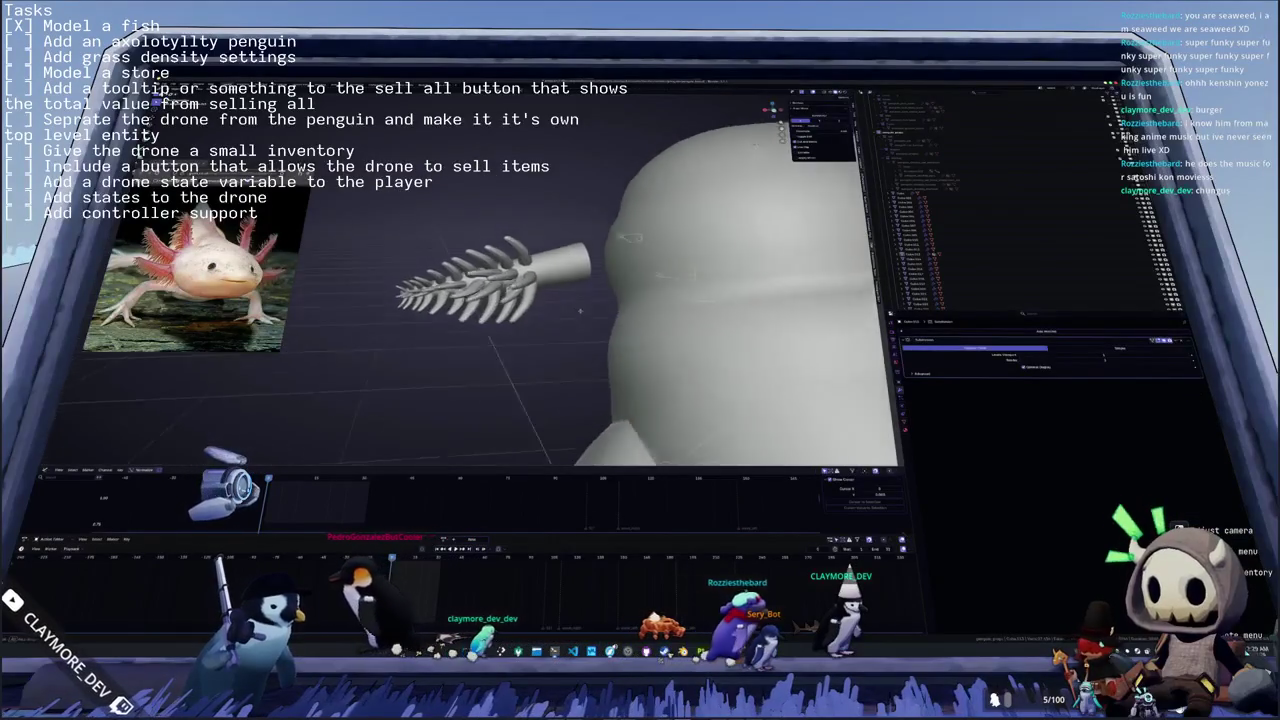
mouse_move(580, 311)
middle_mouse_down()
mouse_move(560, 300)
mouse_move(570, 347)
mouse_move(575, 300)
mouse_move(560, 290)
middle_mouse_up()
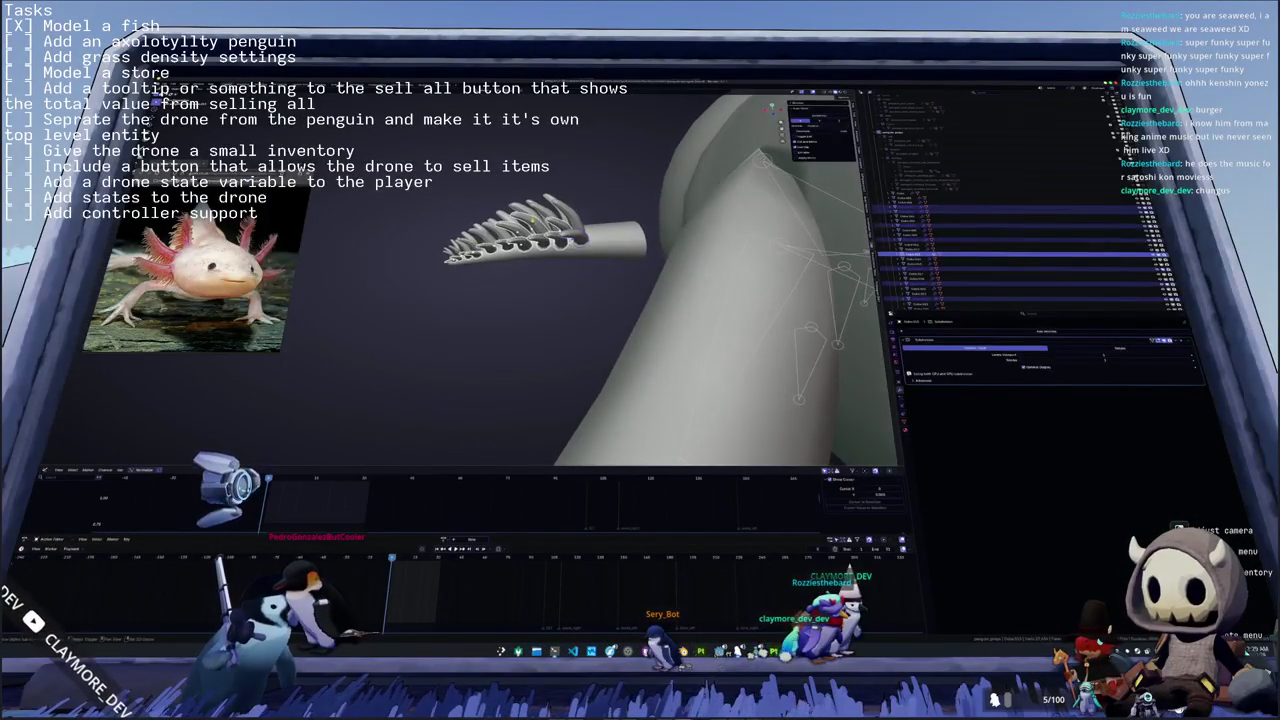
left_click(495, 205, "shift")
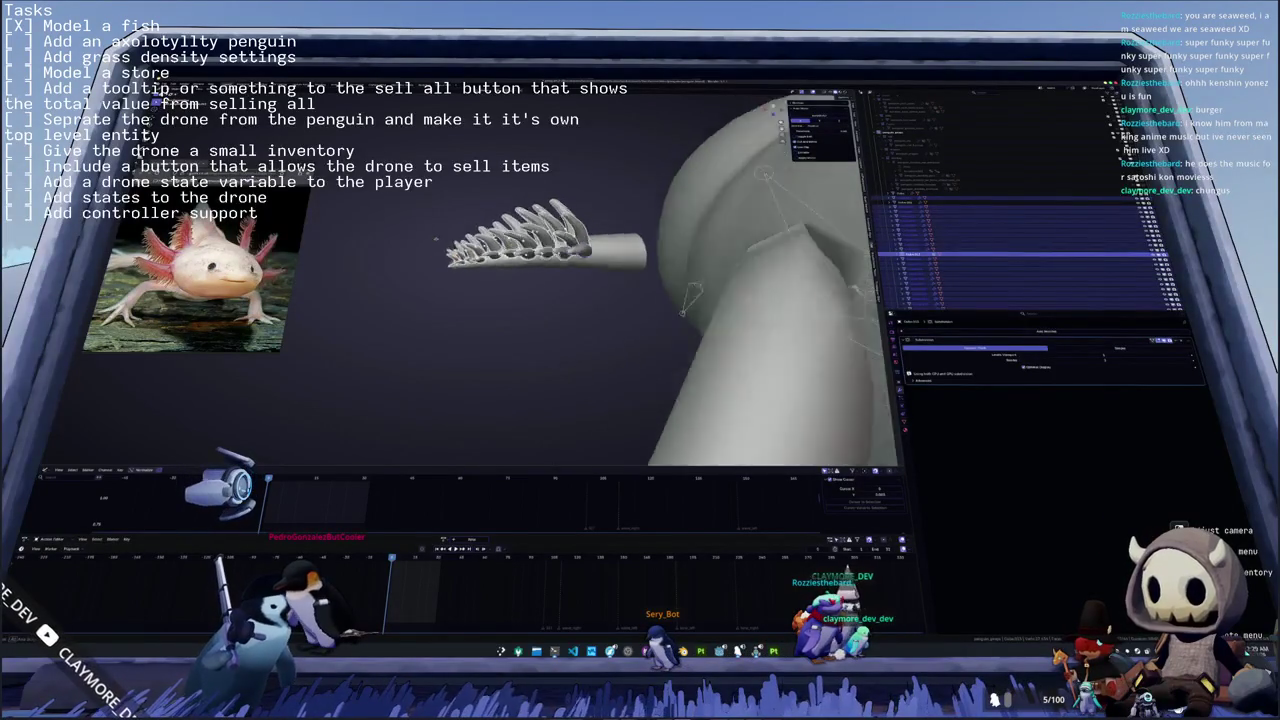
mouse_move(450, 256)
middle_mouse_down()
mouse_move(444, 236)
mouse_move(650, 252)
mouse_move(580, 265)
middle_mouse_up()
left_click_drag(622, 290, 580, 291)
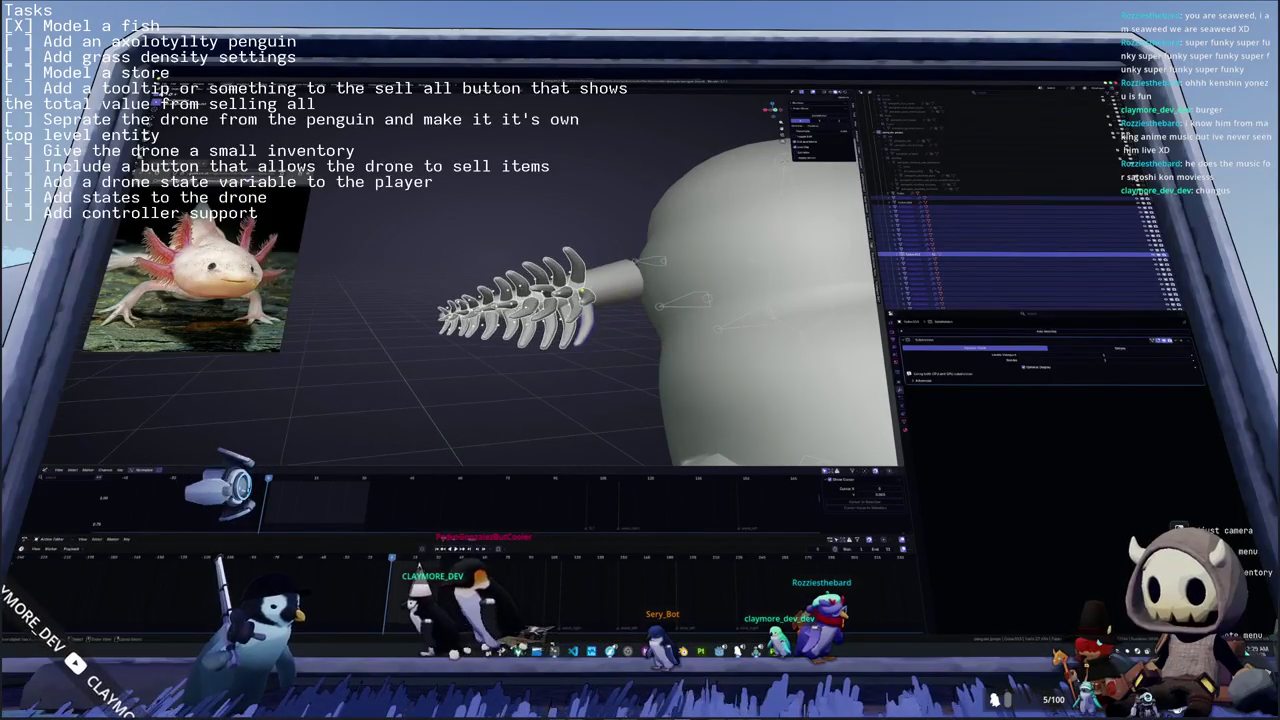
key("ctrl+z")
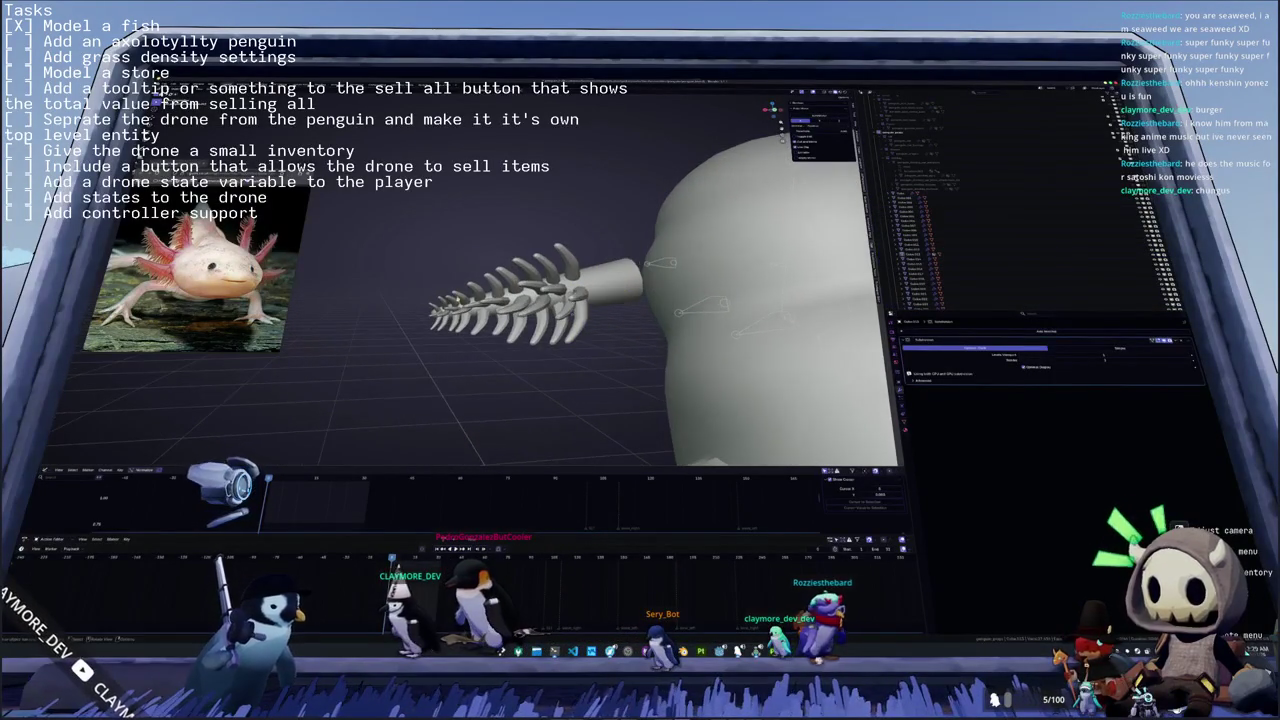
left_click(1000, 259)
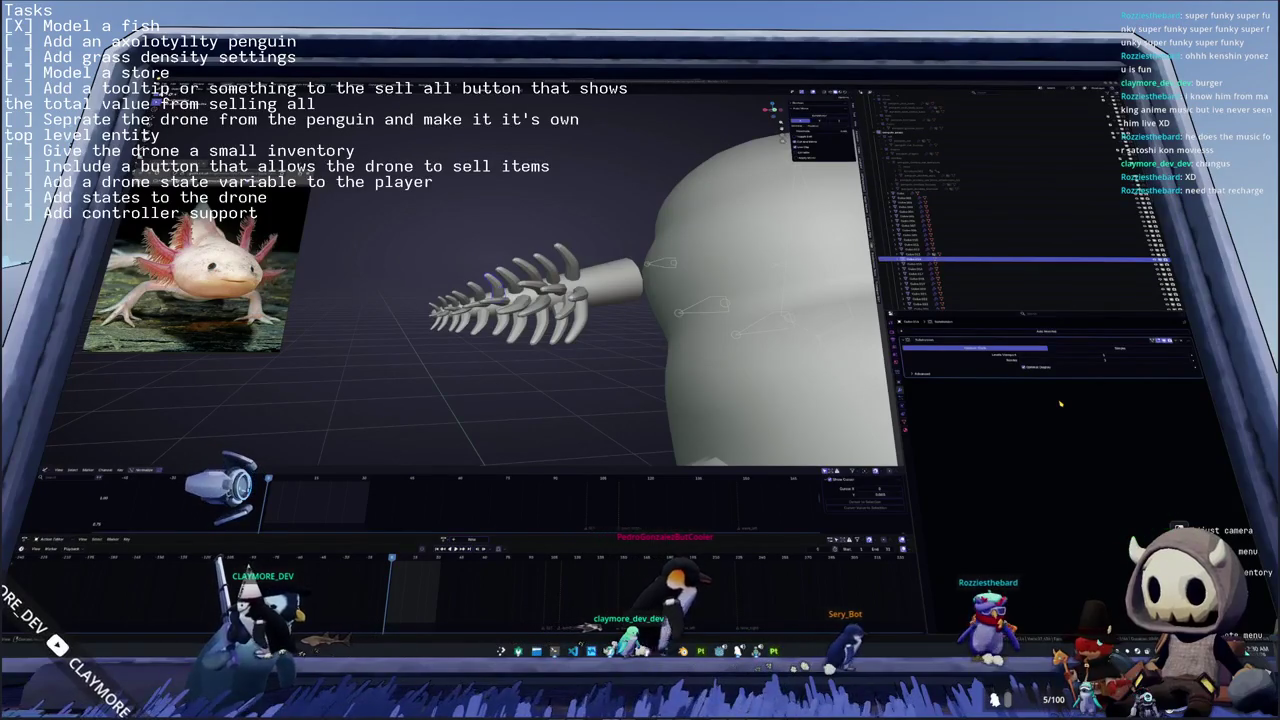
- Rotate one rib of the gill to a new angle
scroll(430, 315, "up", 2)
scroll(430, 315, "up", 2)
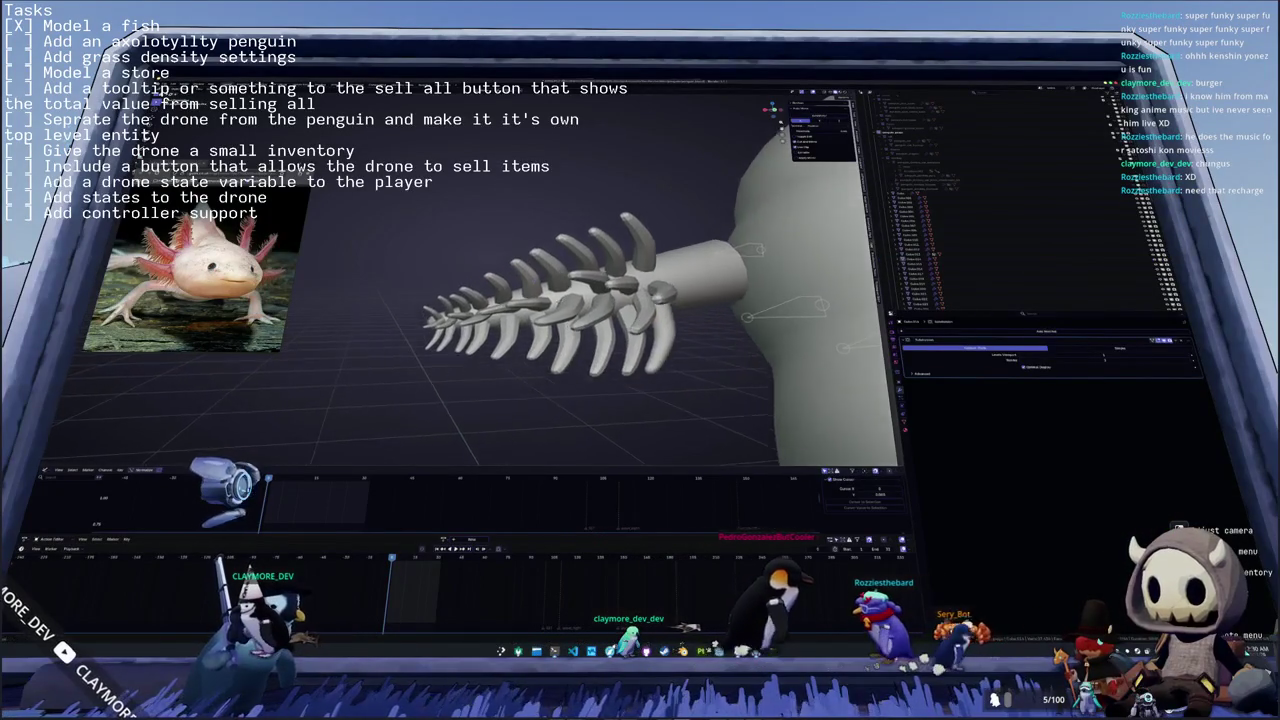
middle_click_drag(505, 335, 531, 349)
left_click(531, 349)
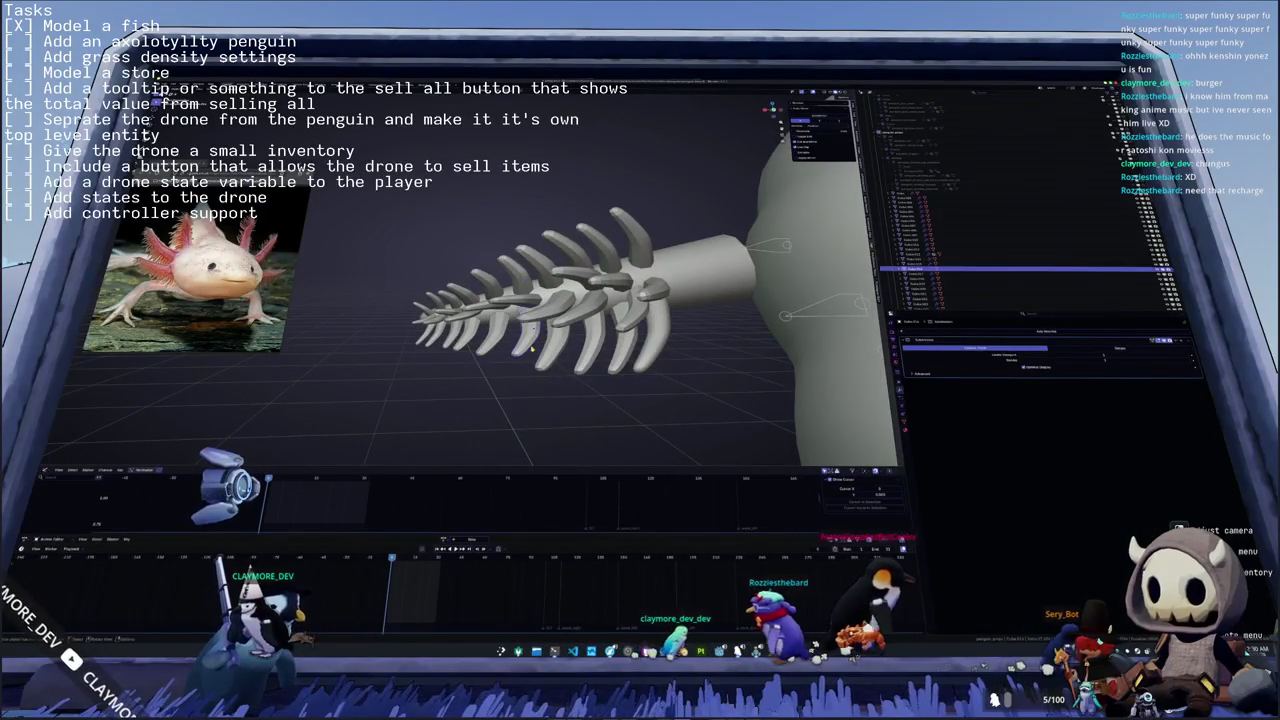
key("r")
left_click(570, 335)
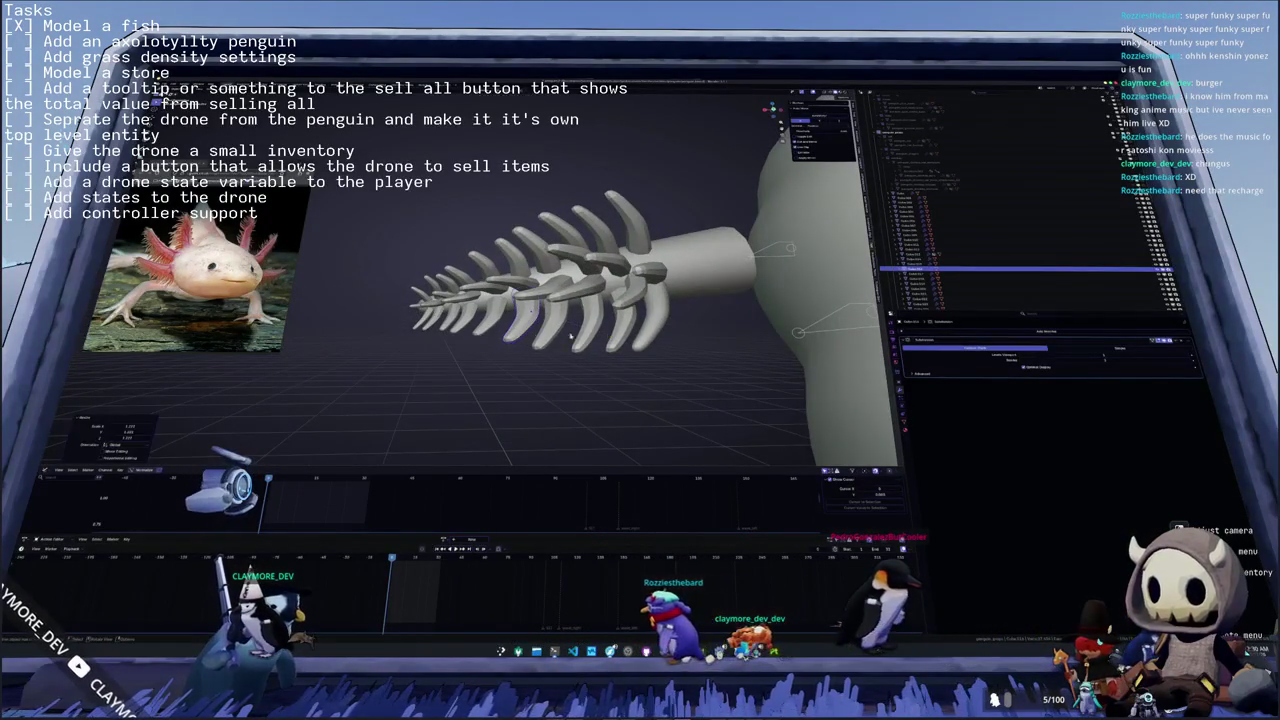
- Work through the lower ribs to select the next rib to adjust
left_click(576, 333)
middle_click_drag(571, 329, 583, 343)
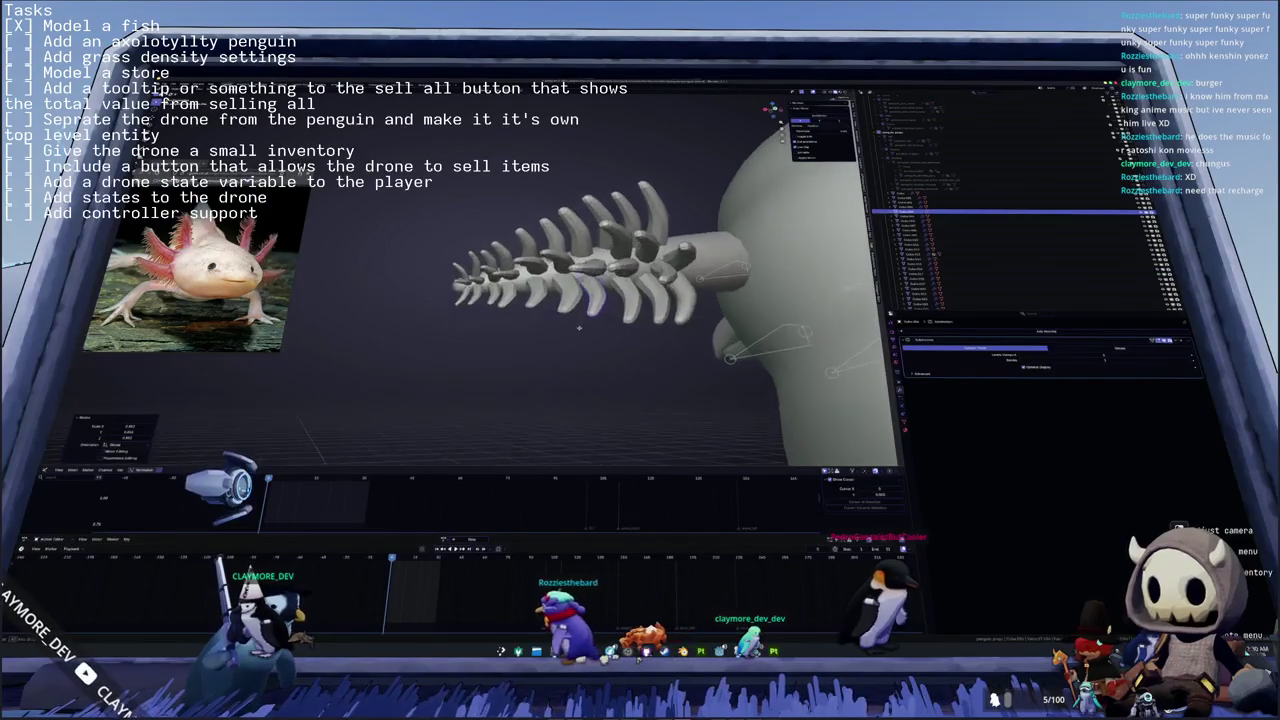
left_click(583, 343)
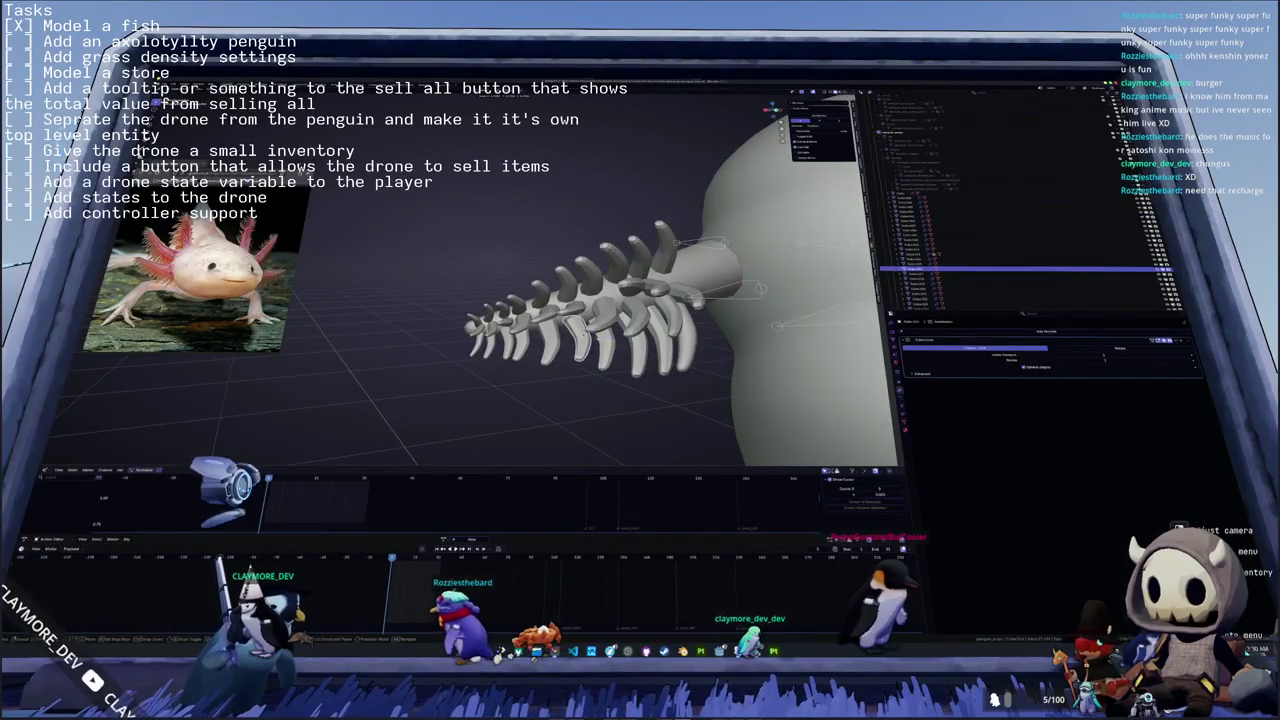
left_click(550, 345)
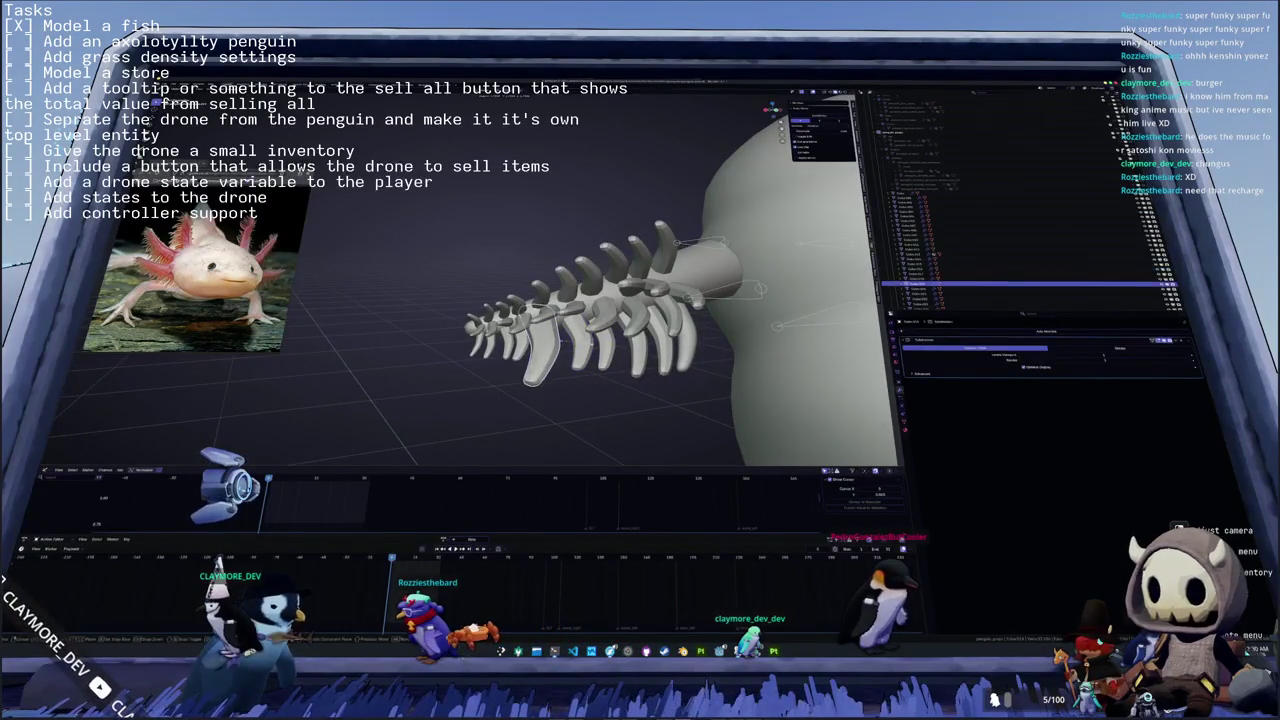
middle_click_drag(553, 345, 563, 323)
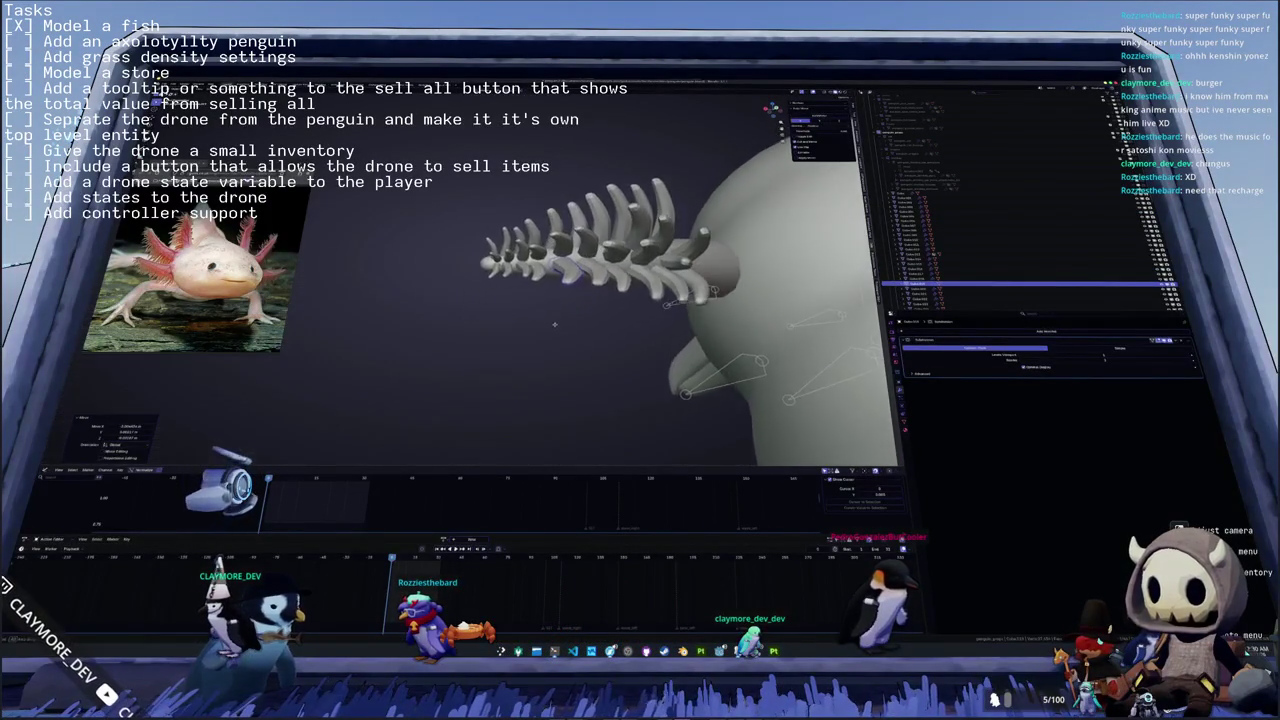
left_click(563, 323)
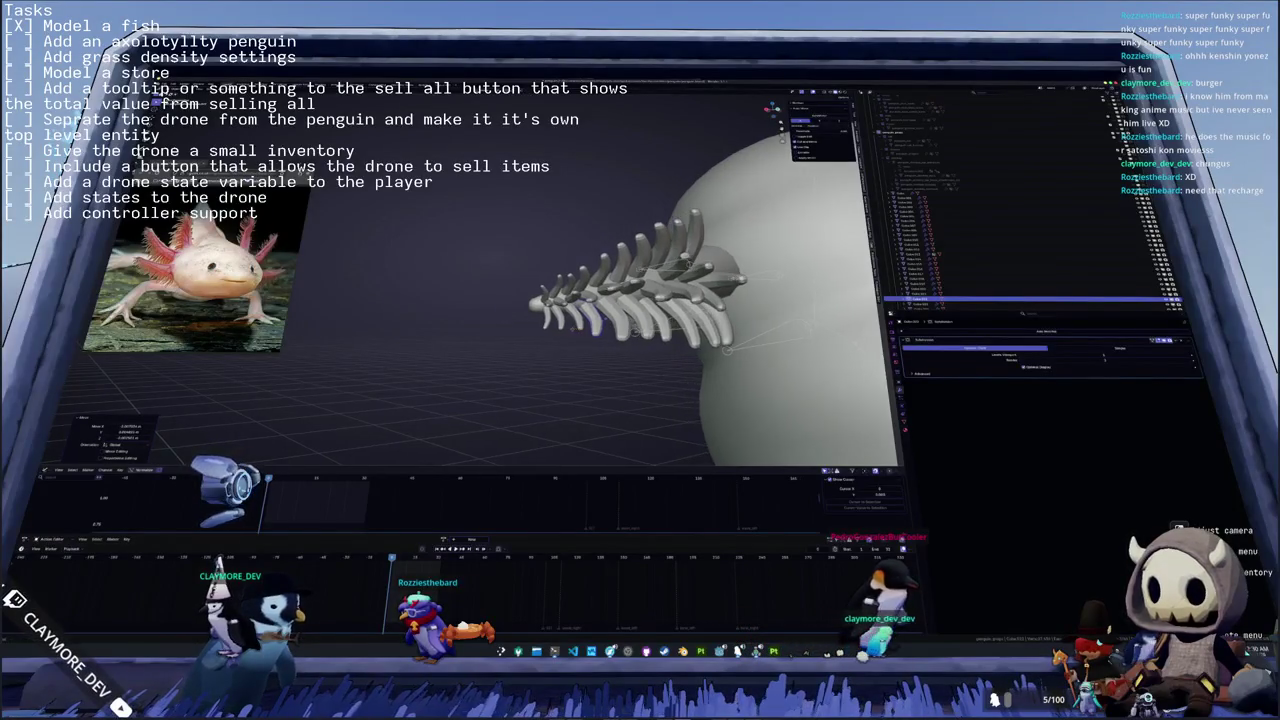
middle_click_drag(581, 323, 601, 335)
- Rotate that rib around the Z axis and check the fan from other sides
key("r")
key("z")
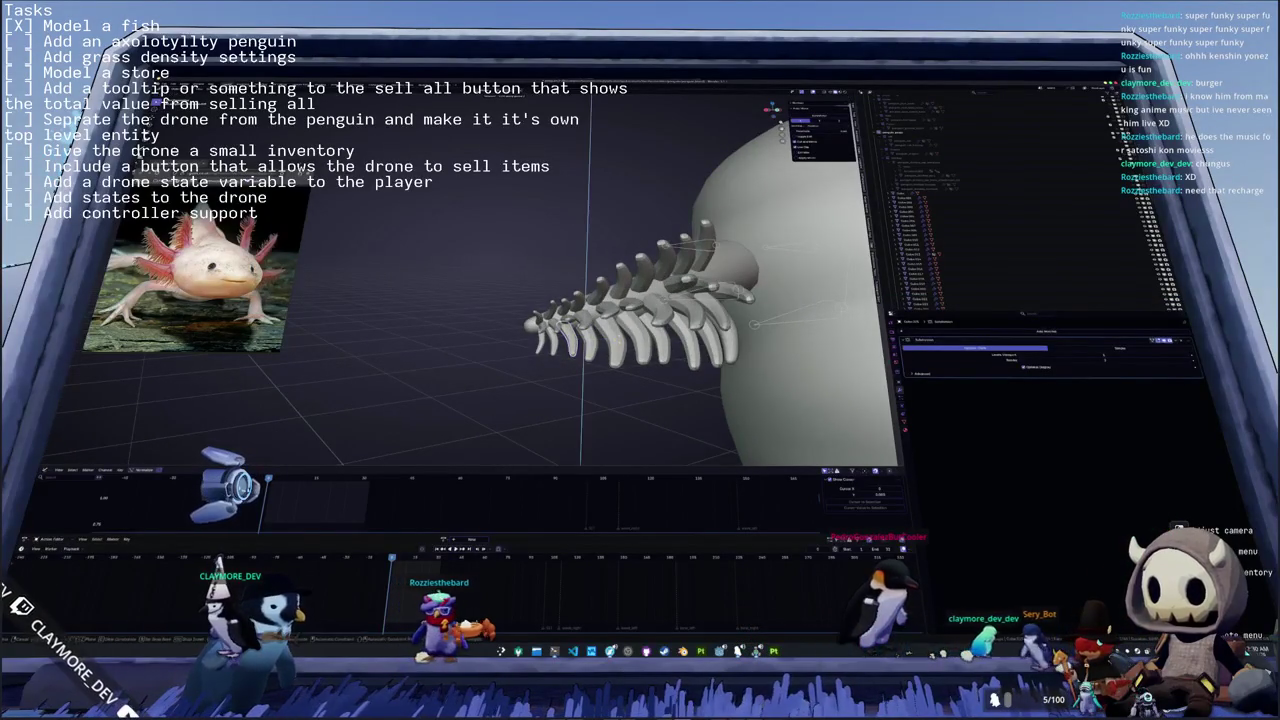
key("Return")
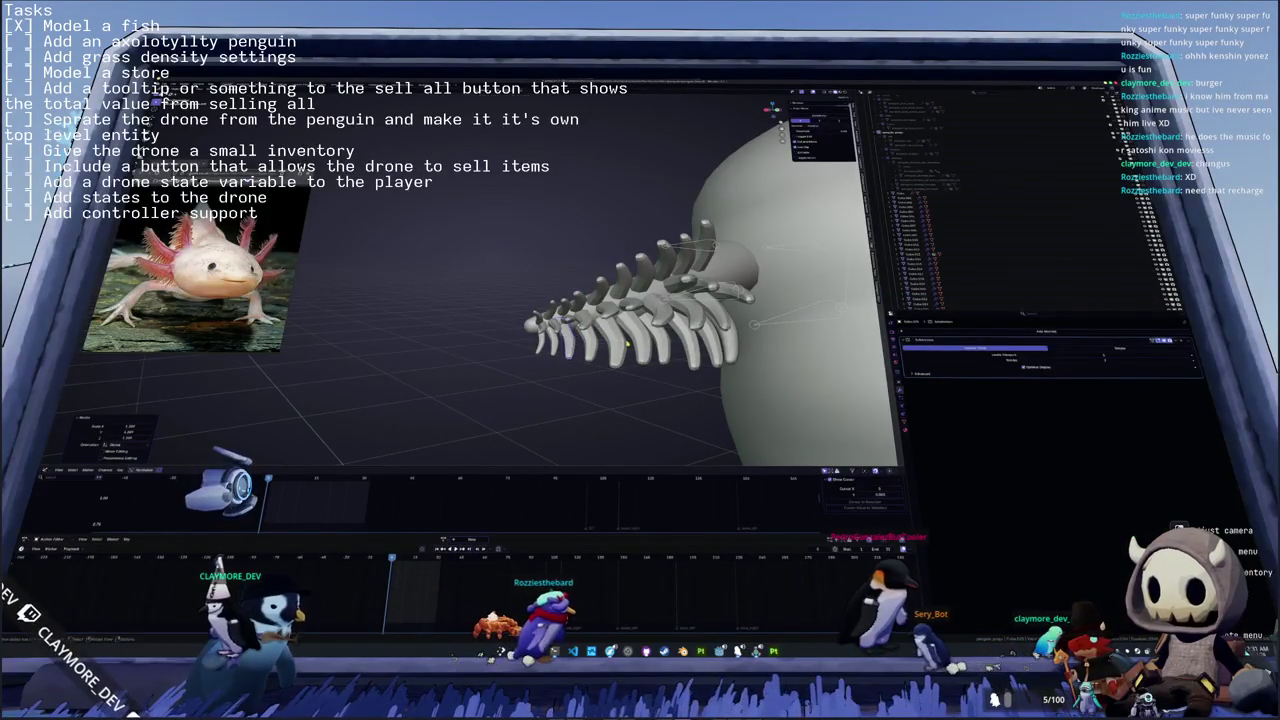
mouse_move(629, 339)
middle_mouse_down()
mouse_move(619, 317)
mouse_move(600, 330)
middle_mouse_up()
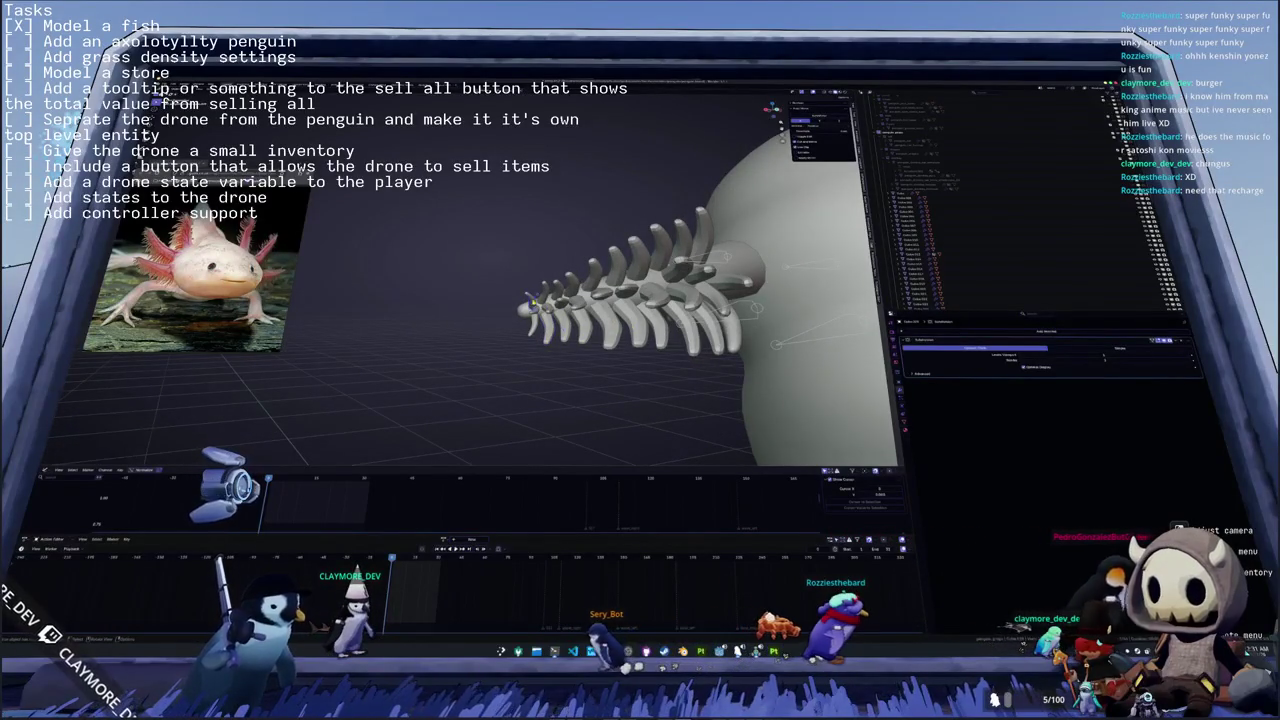
mouse_move(600, 330)
middle_mouse_down()
mouse_move(554, 334)
mouse_move(522, 312)
mouse_move(520, 265)
middle_mouse_up()
- Box-select the gill and its bones and turn to face the penguin front-on
right_click(395, 195)
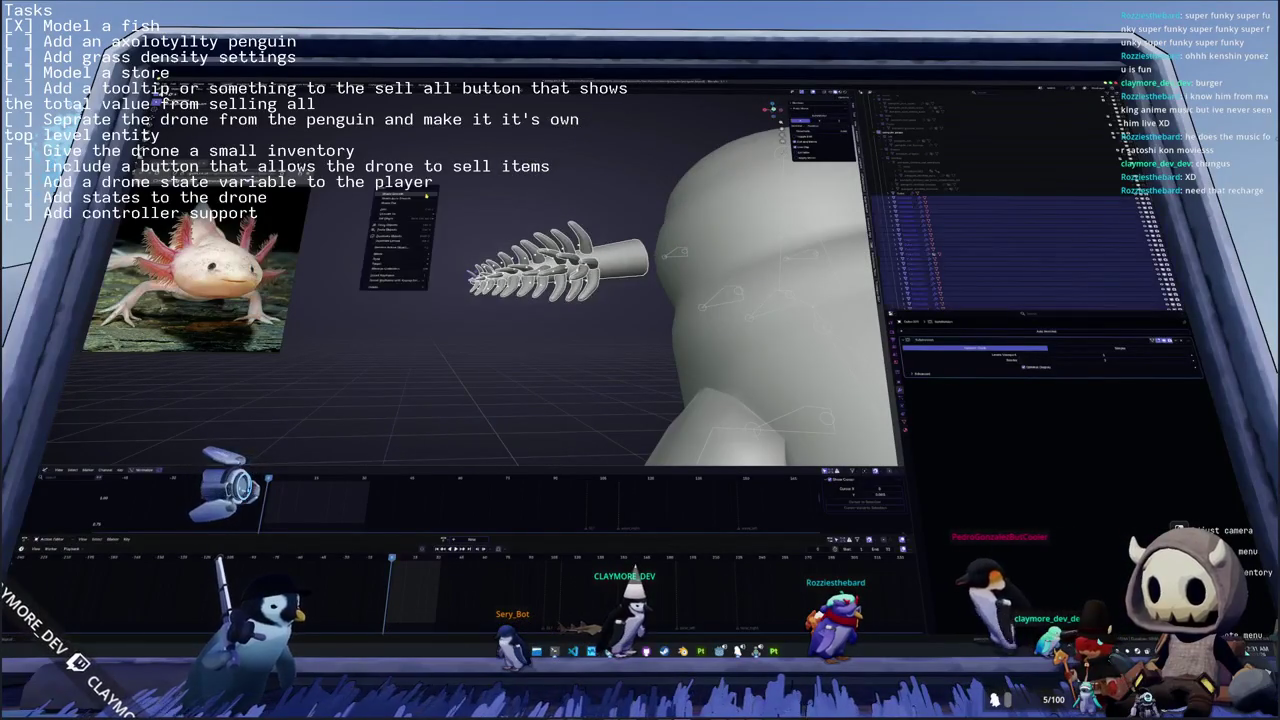
left_click(425, 195)
mouse_move(425, 195)
middle_mouse_down()
mouse_move(461, 235)
mouse_move(632, 254)
middle_mouse_up()
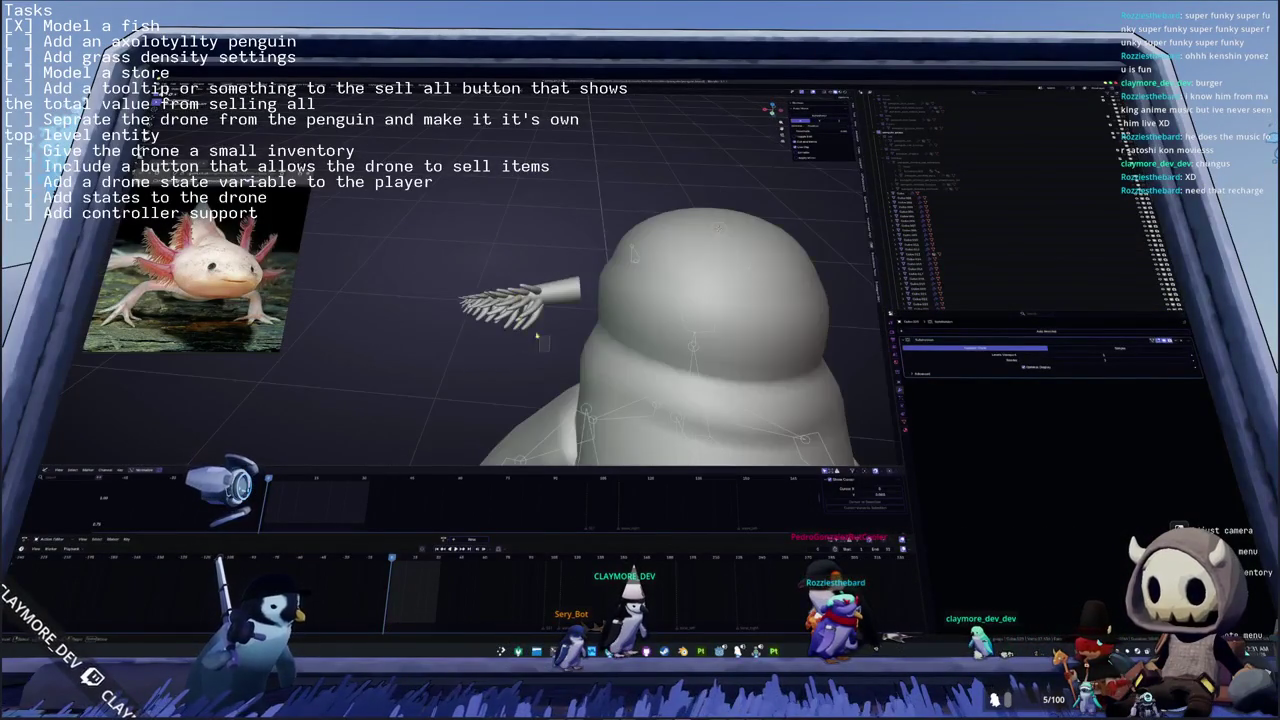
left_click_drag(537, 338, 433, 256)
mouse_move(435, 256)
middle_mouse_down()
mouse_move(360, 250)
mouse_move(440, 250)
middle_mouse_up()
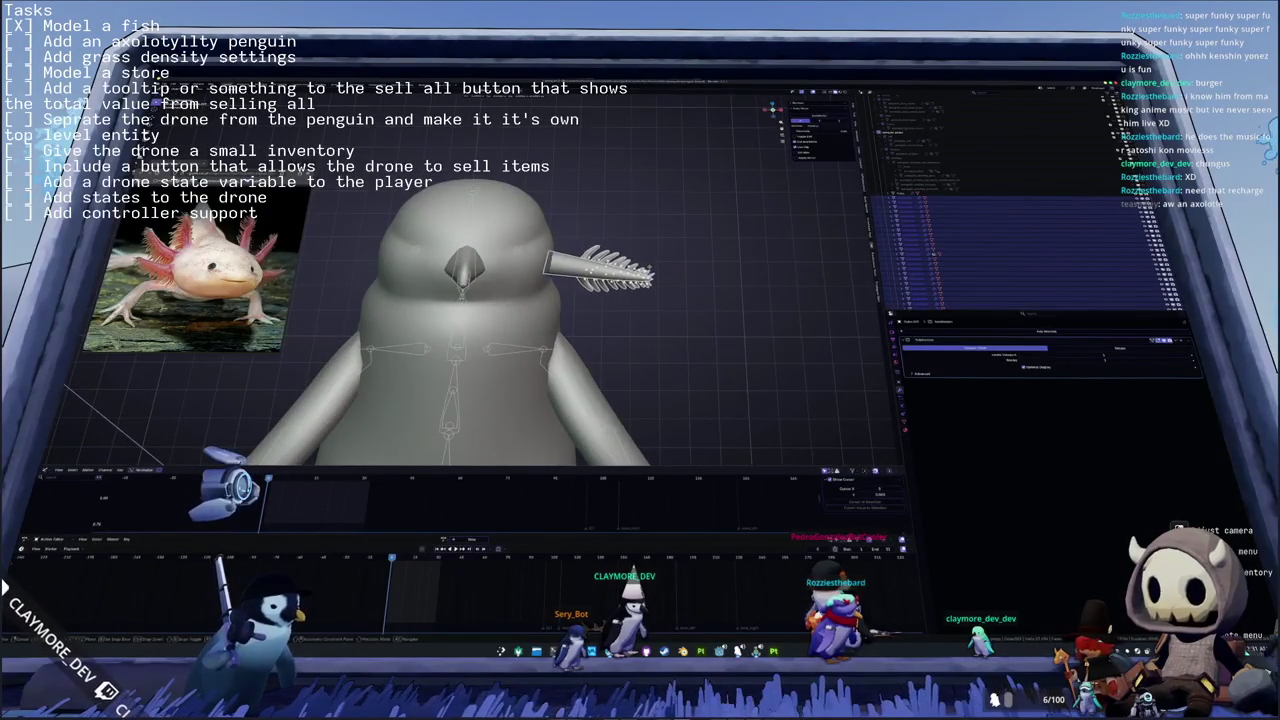
left_click(637, 271)
mouse_move(637, 271)
middle_mouse_down()
mouse_move(640, 240)
mouse_move(645, 275)
middle_mouse_up()
- Move the gill beside the penguin's head and switch to Material Preview shading
key("g")
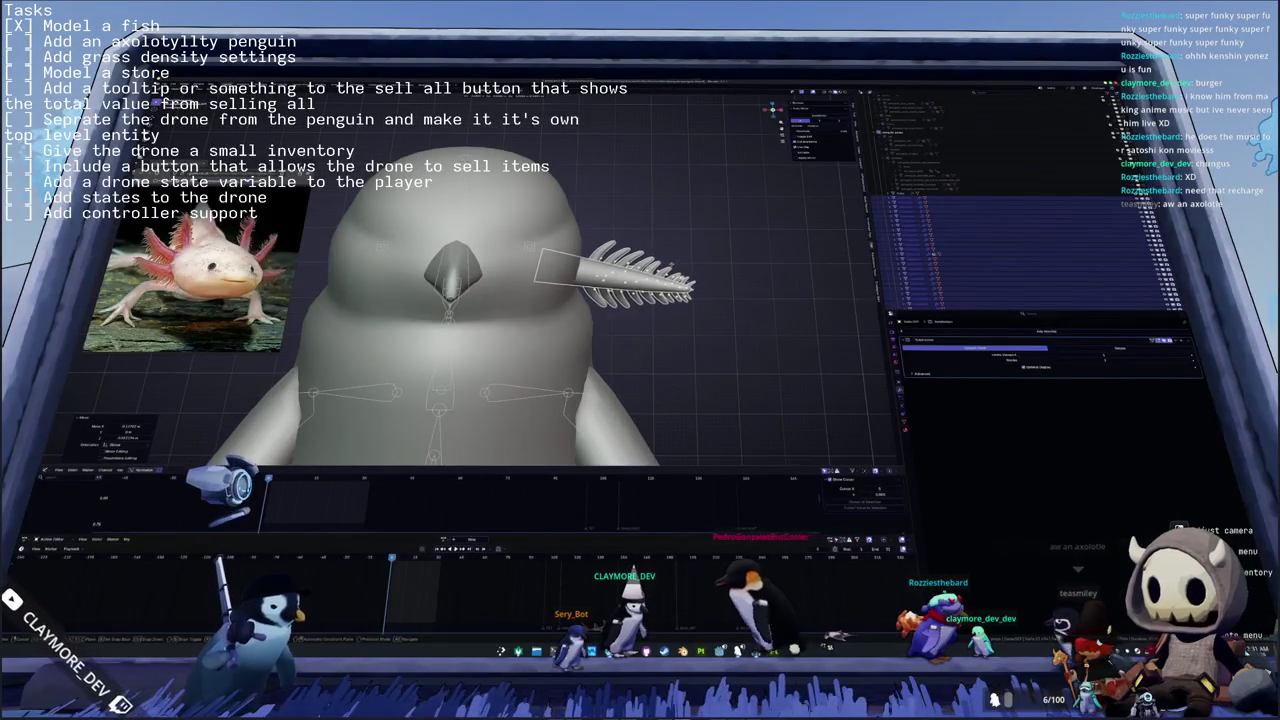
left_click(681, 263)
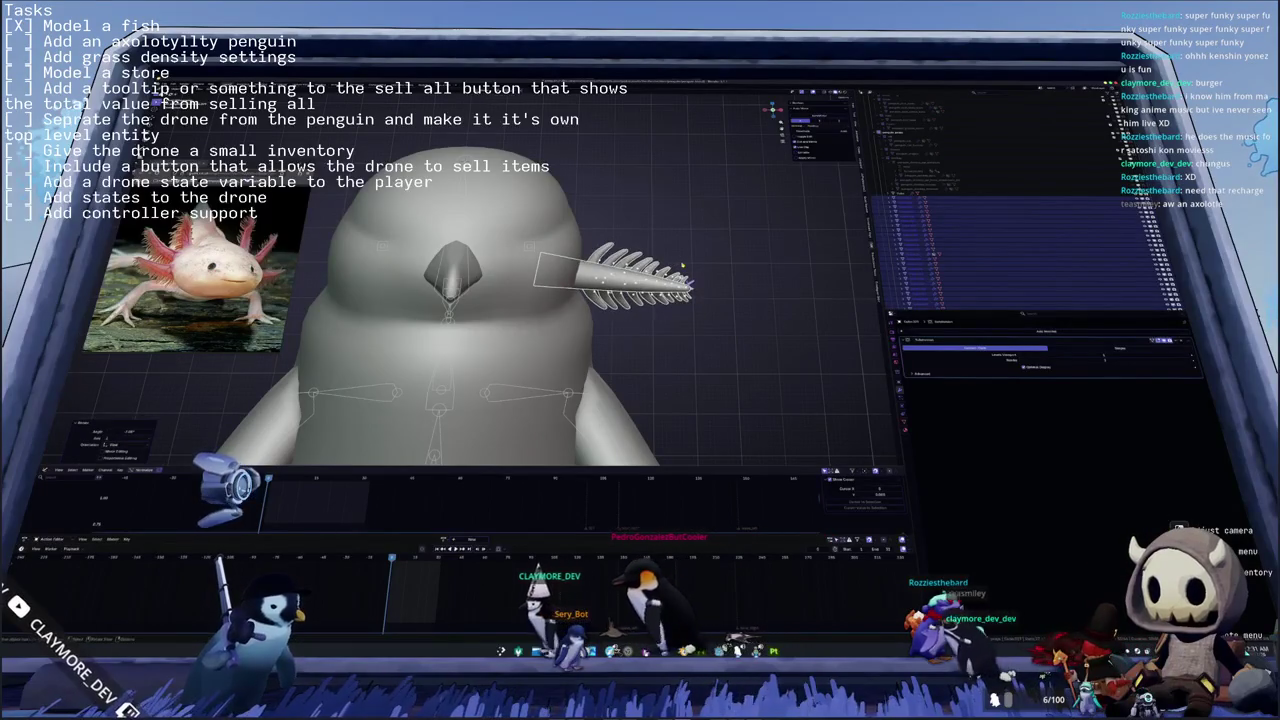
mouse_move(681, 263)
middle_mouse_down()
mouse_move(530, 430)
mouse_move(640, 323)
middle_mouse_up()
scroll(640, 323, "up", 2)
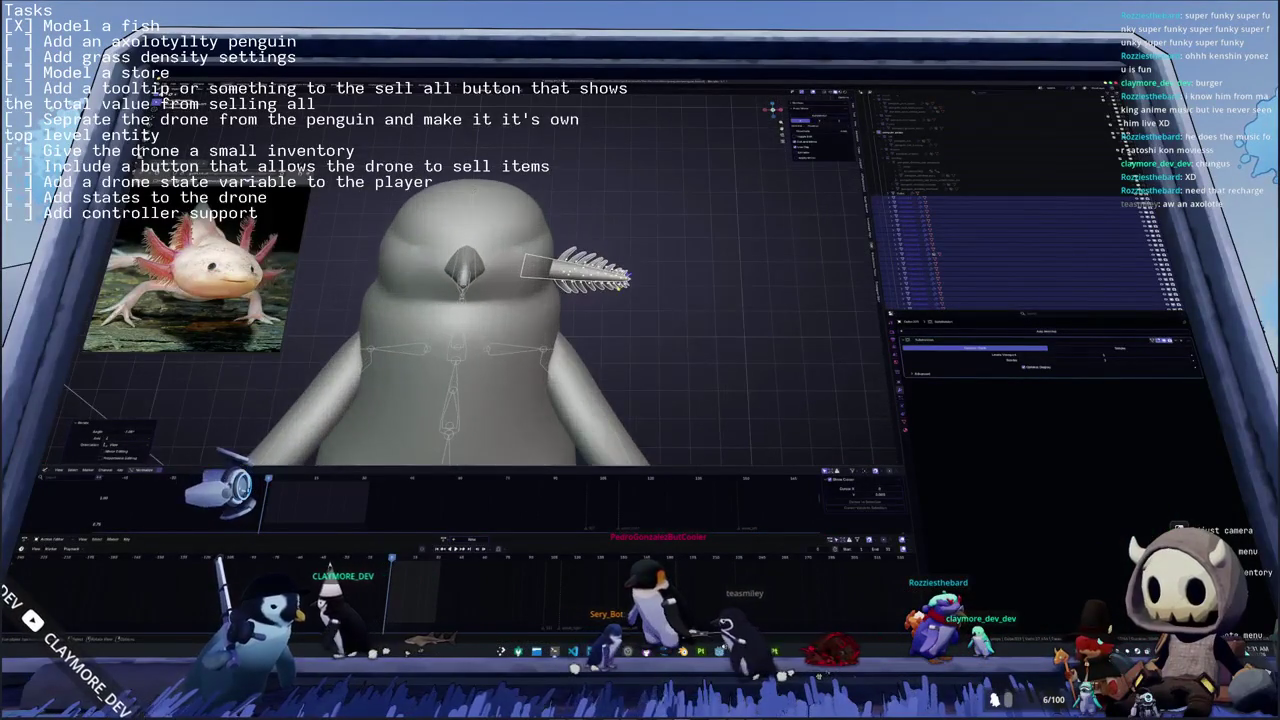
key("z")
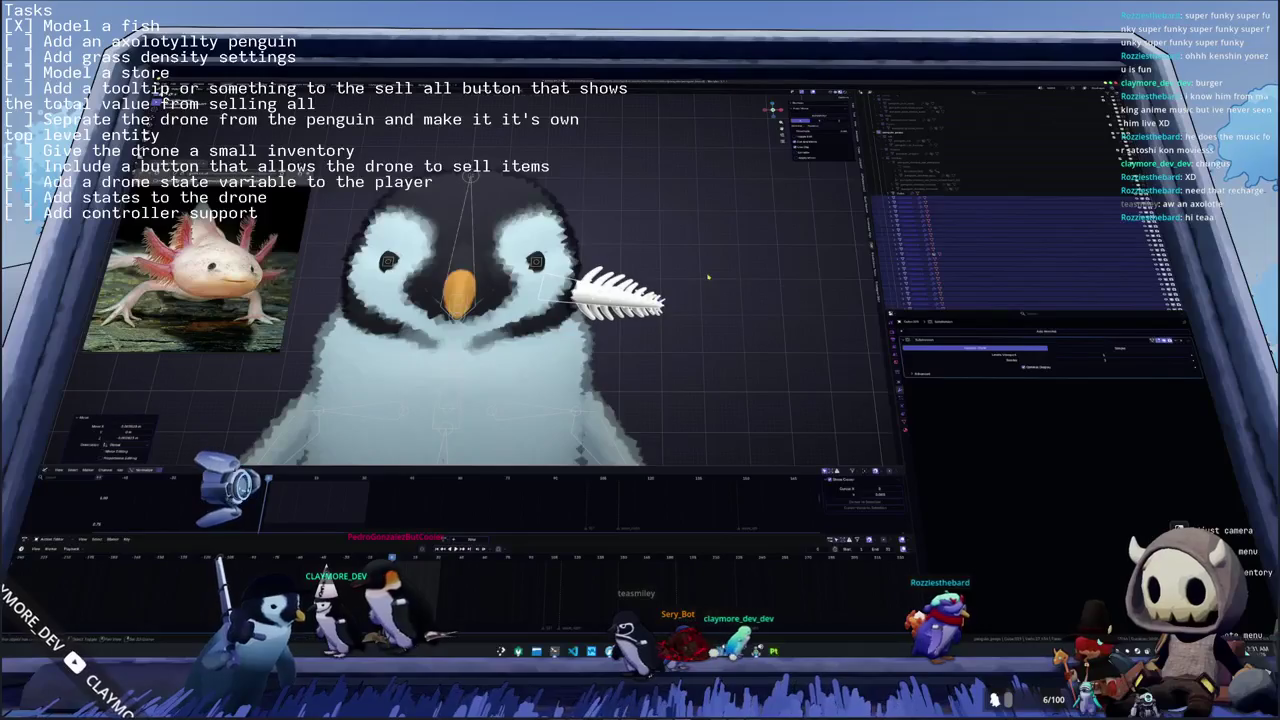
- Duplicate the gill, placing copies below the original and tilting each slightly
left_click(706, 262)
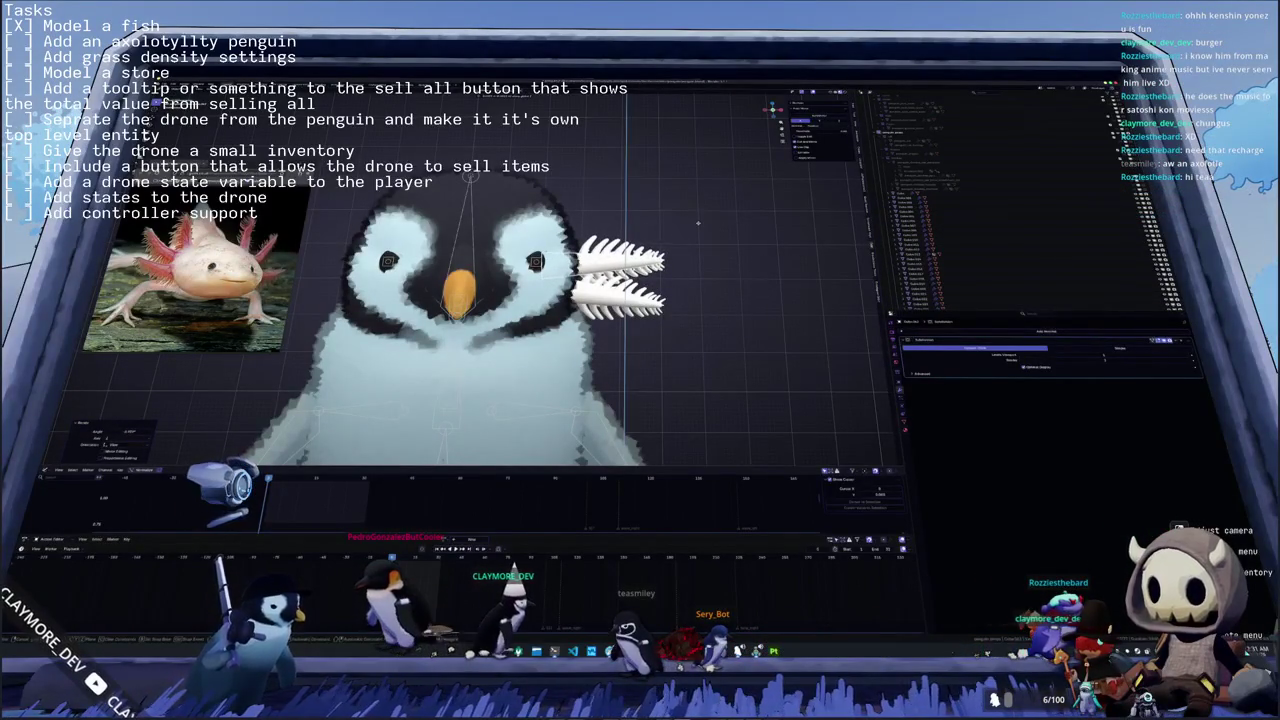
key("g")
left_click(686, 174)
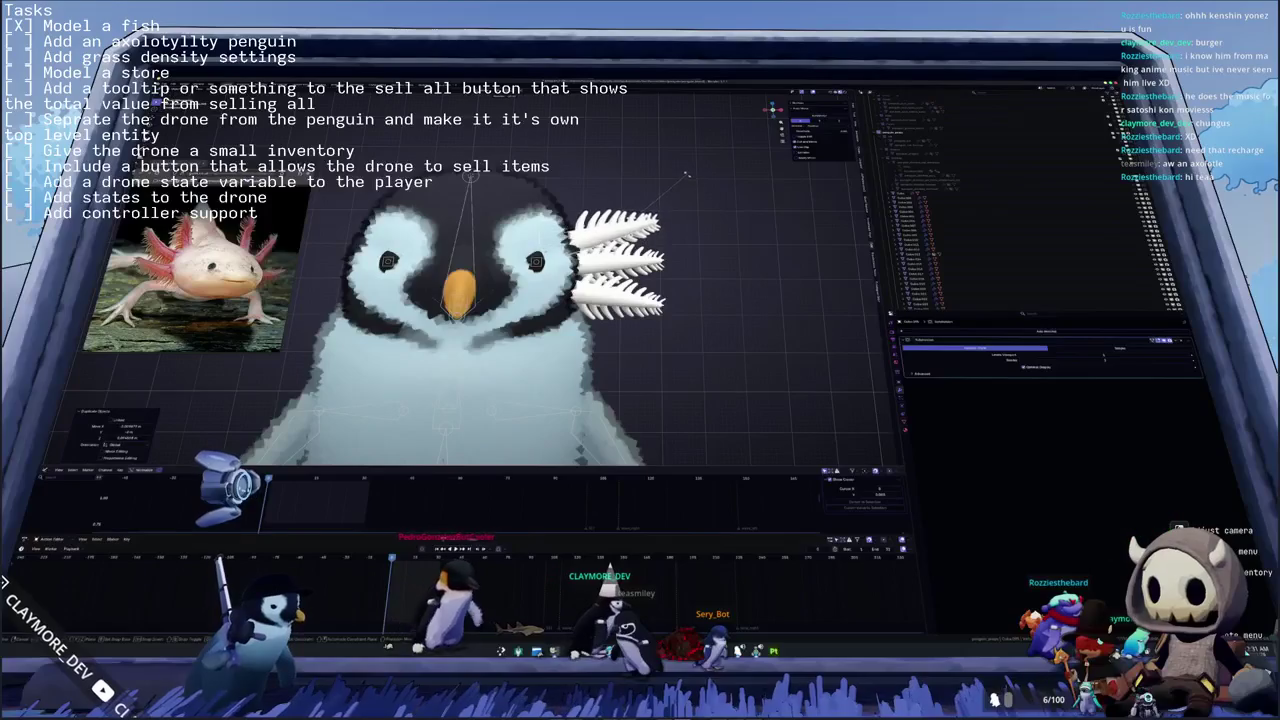
key("r")
left_click(684, 183)
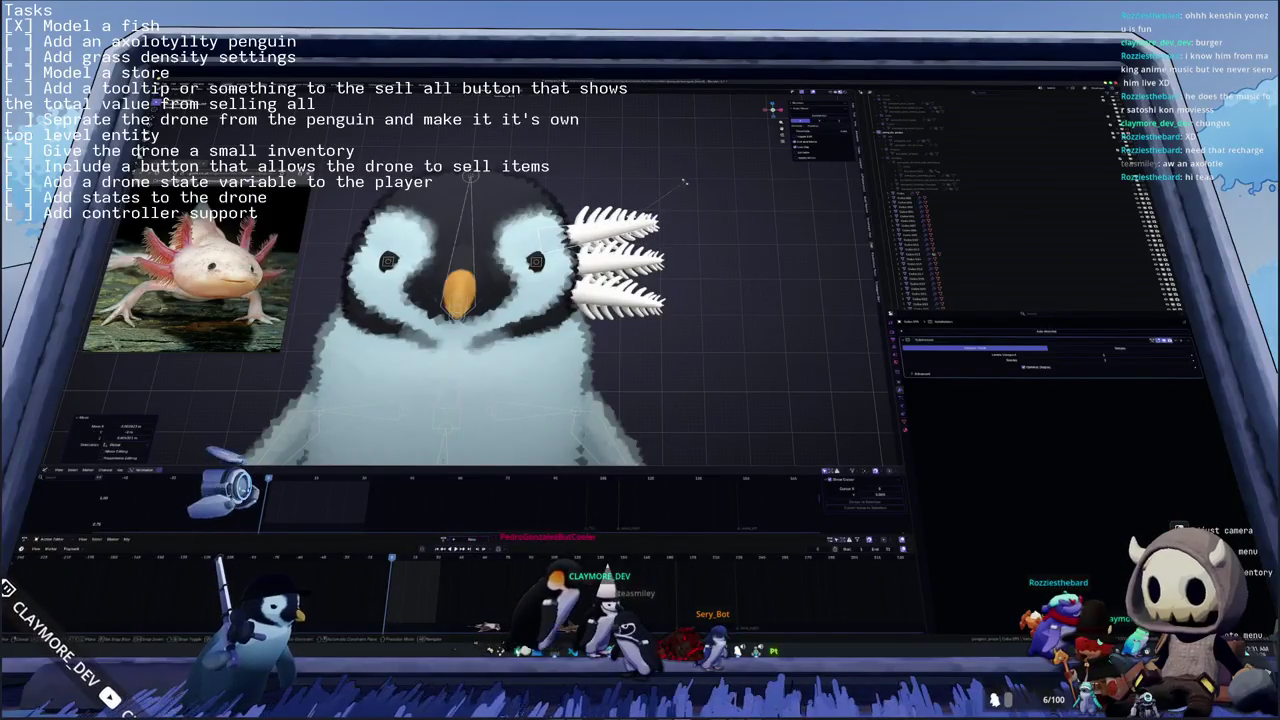
key("r")
left_click(684, 181)
mouse_move(686, 181)
middle_mouse_down()
mouse_move(637, 278)
mouse_move(600, 290)
middle_mouse_up()
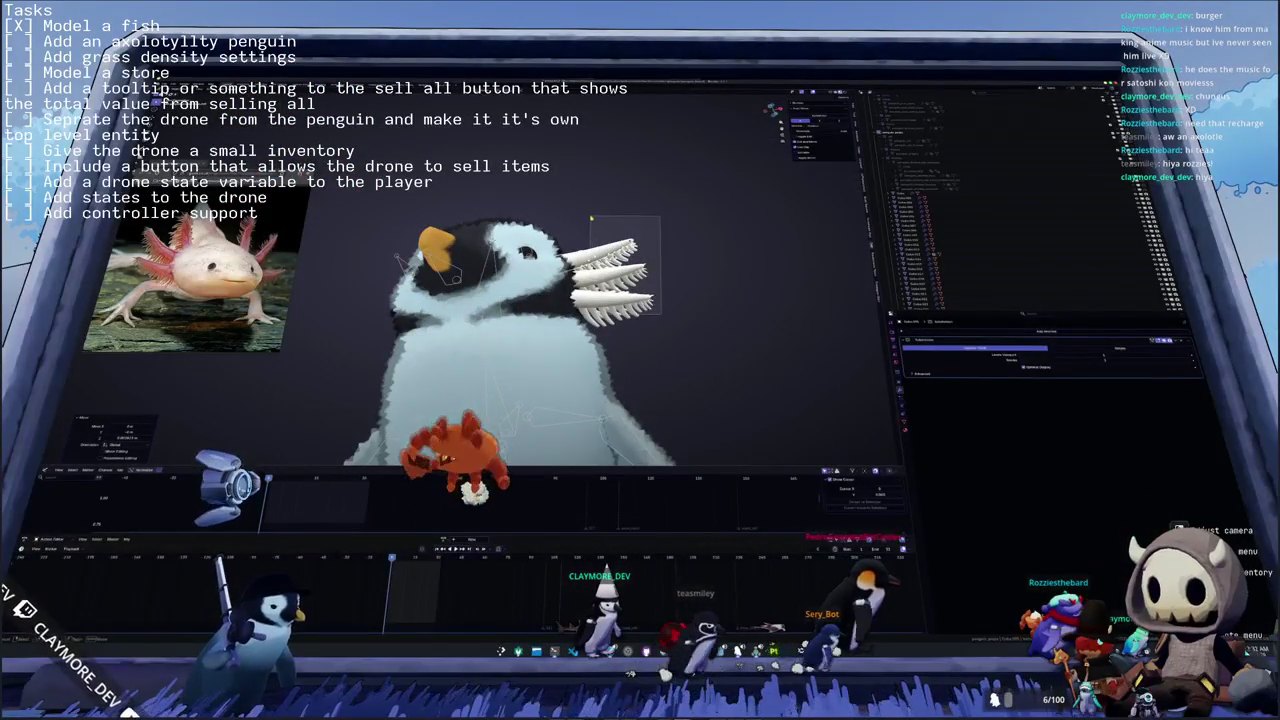
- Clear away the extra gill copies, select everything, and return to front view with numpad 1
key("a")
middle_click_drag(589, 217, 560, 250)
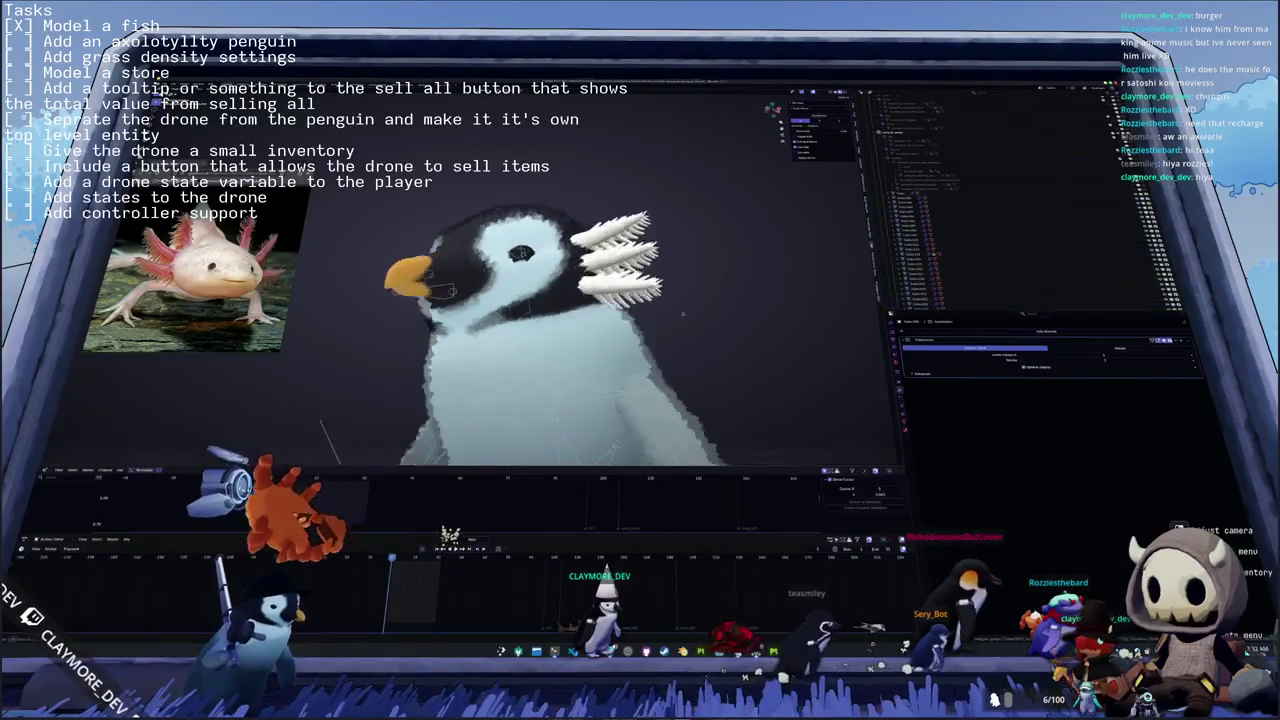
middle_click_drag(540, 330, 563, 376)
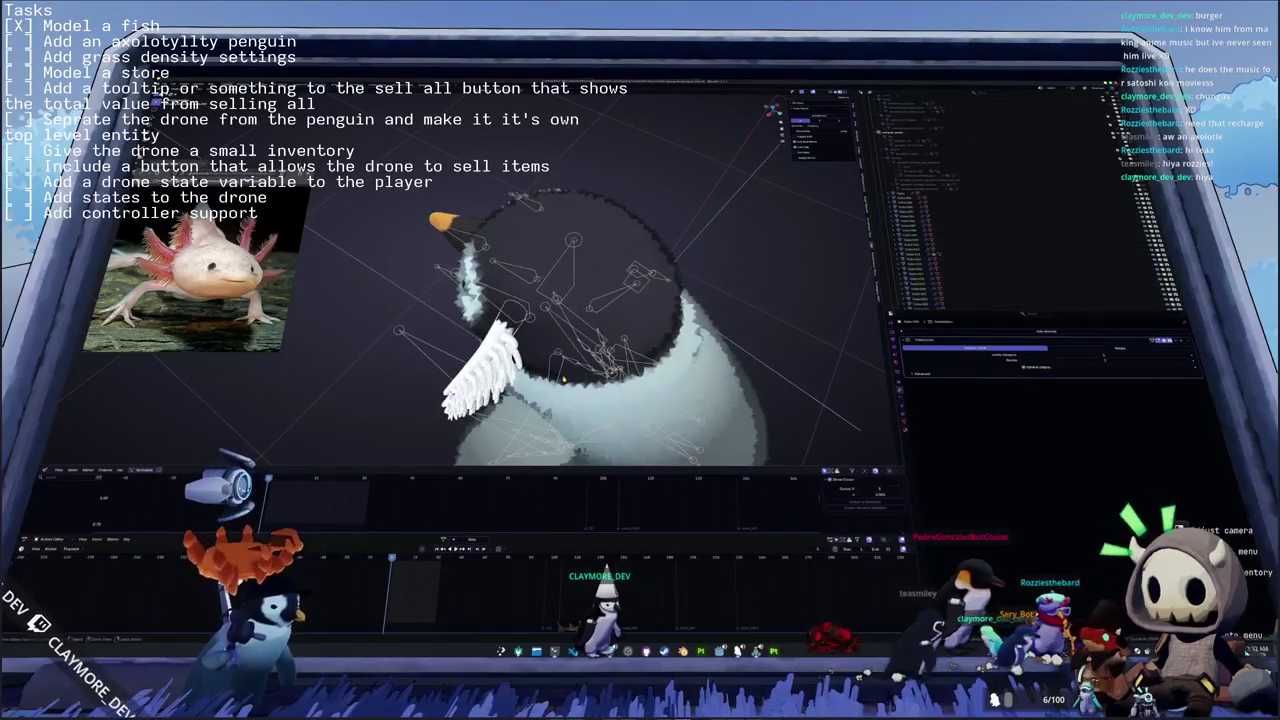
key("a")
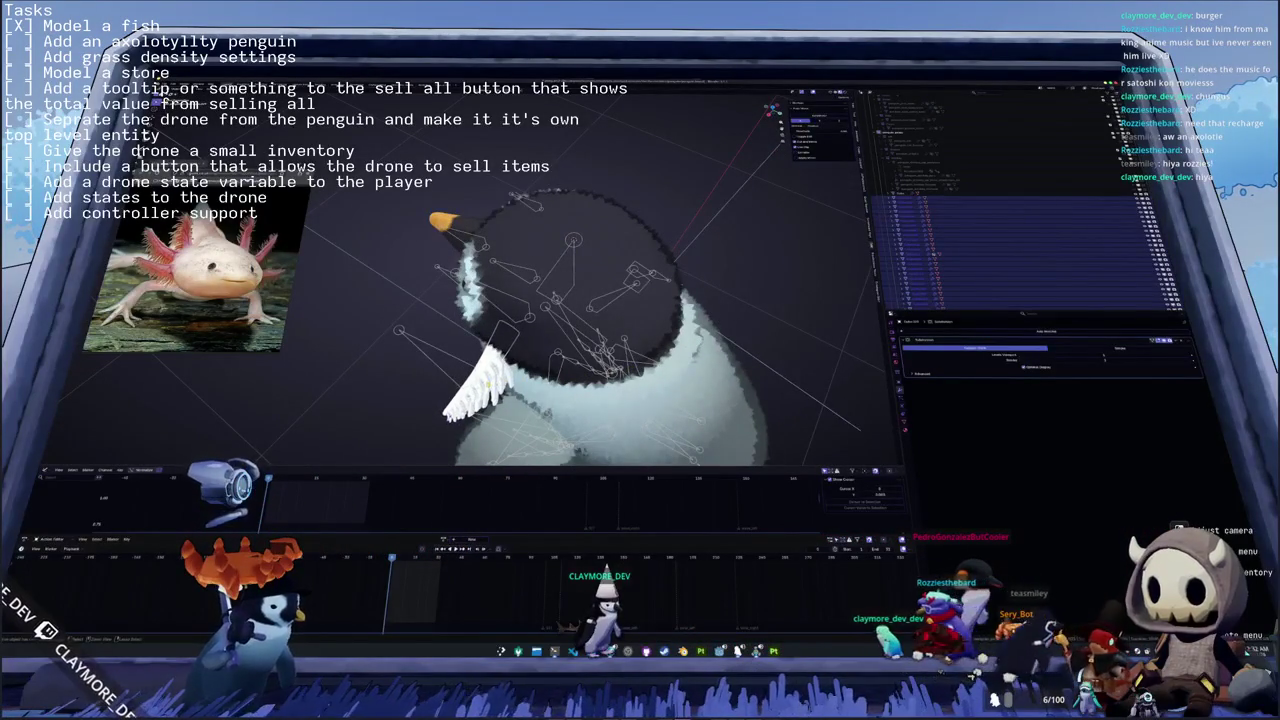
mouse_move(560, 330)
middle_mouse_down()
mouse_move(505, 315)
mouse_move(540, 320)
middle_mouse_up()
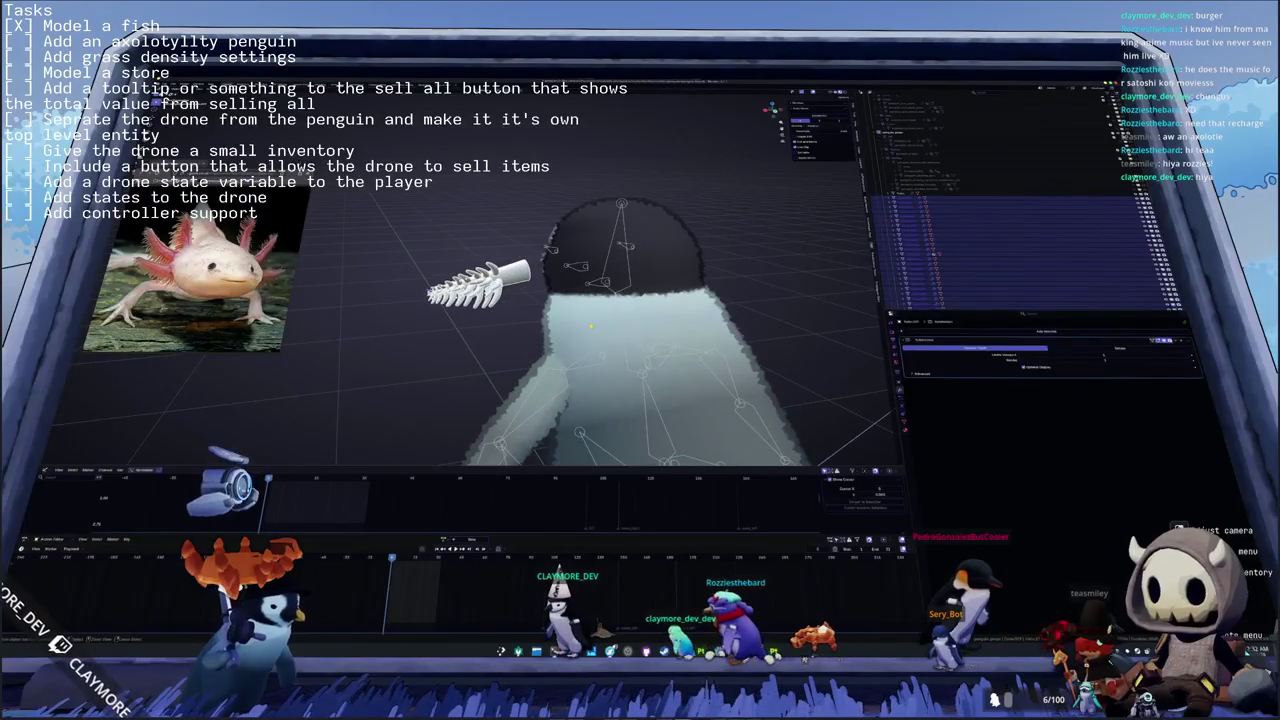
left_click(509, 316)
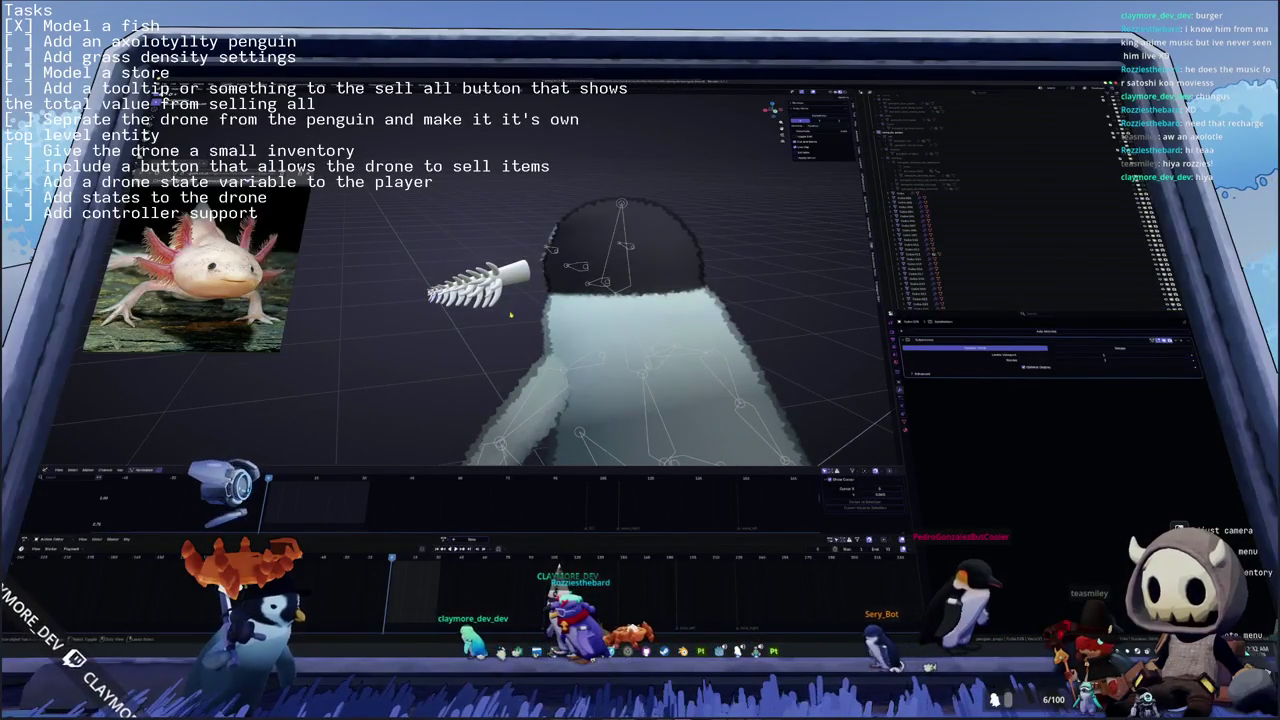
key("a")
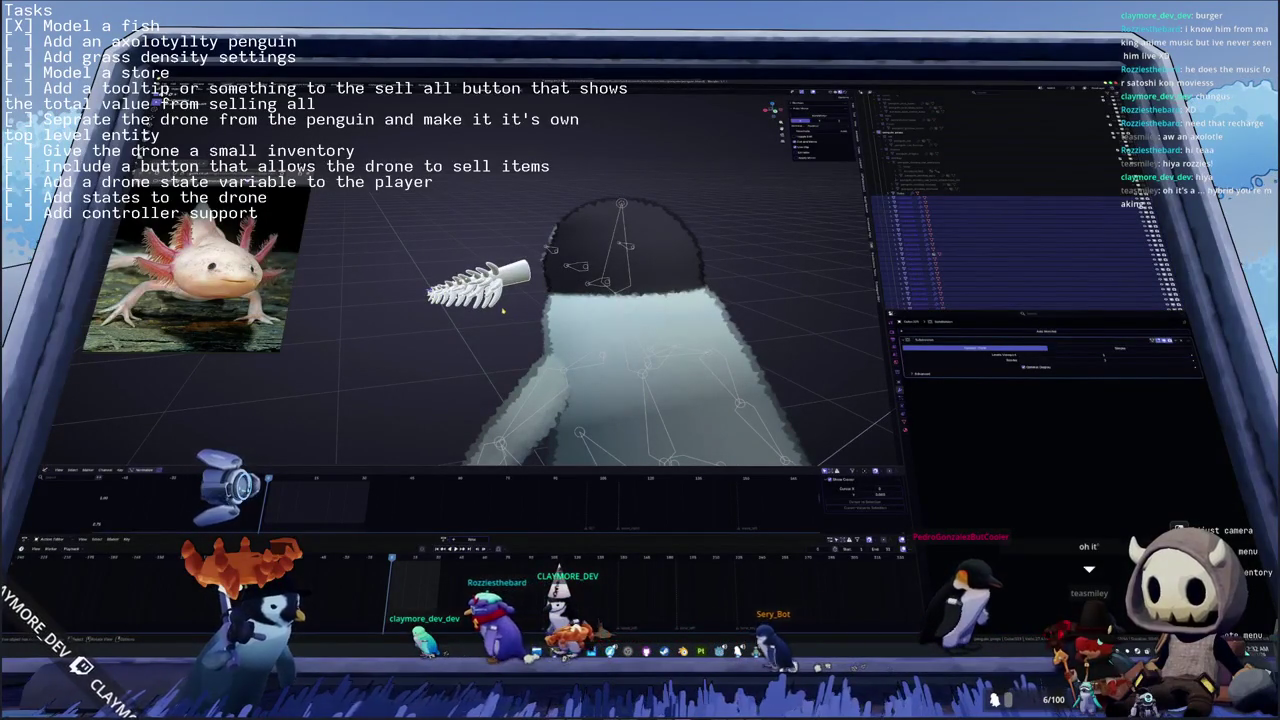
key("KP_1")
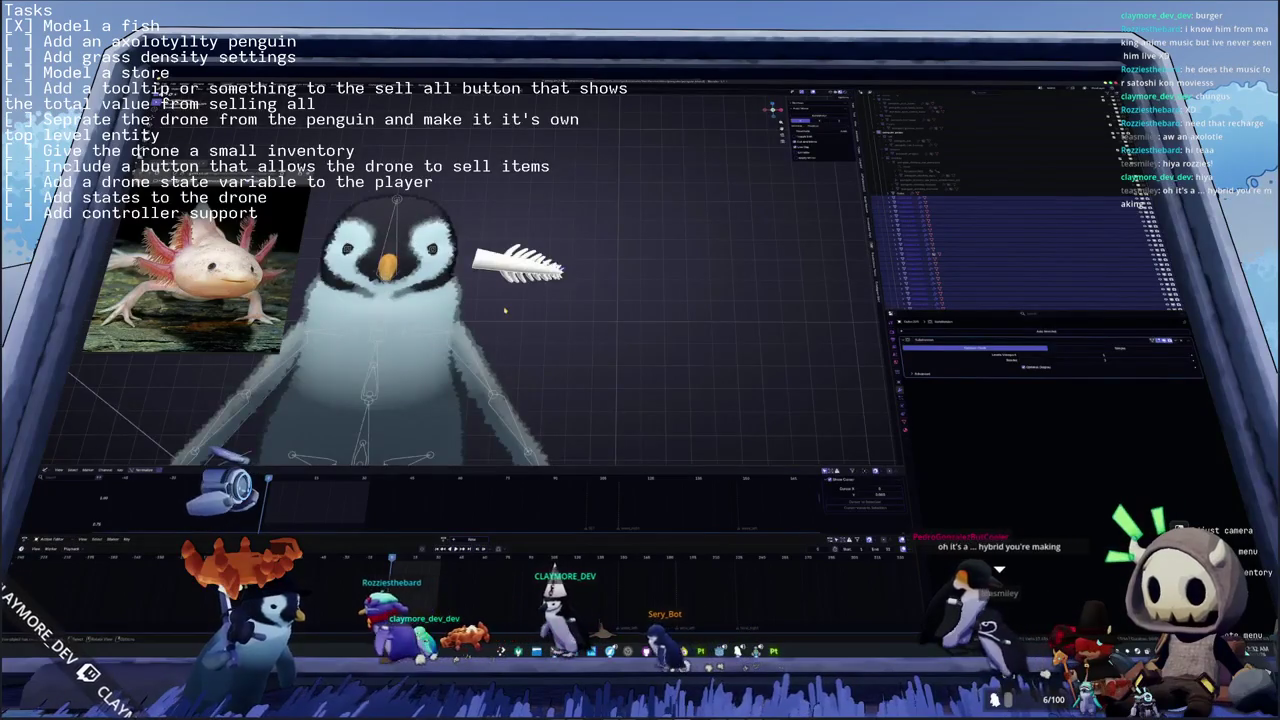
- Select the fish-bone gill on its own and give it smooth shading
middle_click_drag(505, 311, 654, 253)
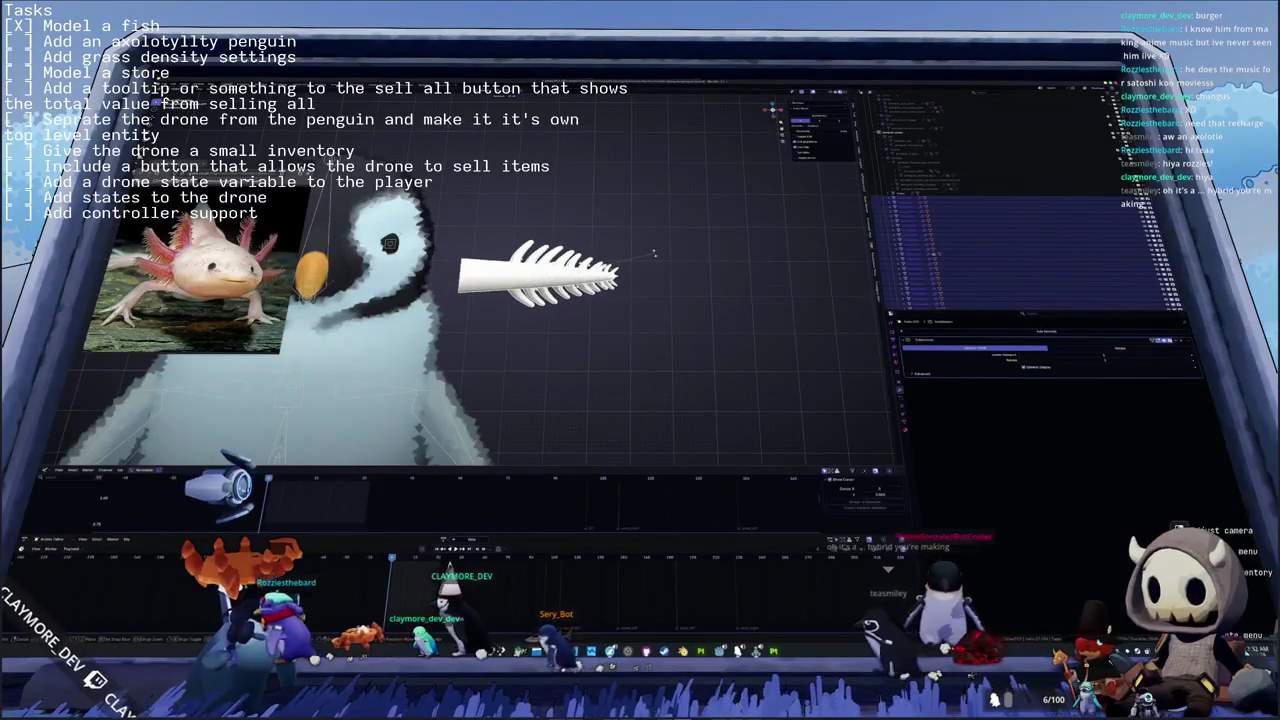
left_click(654, 253)
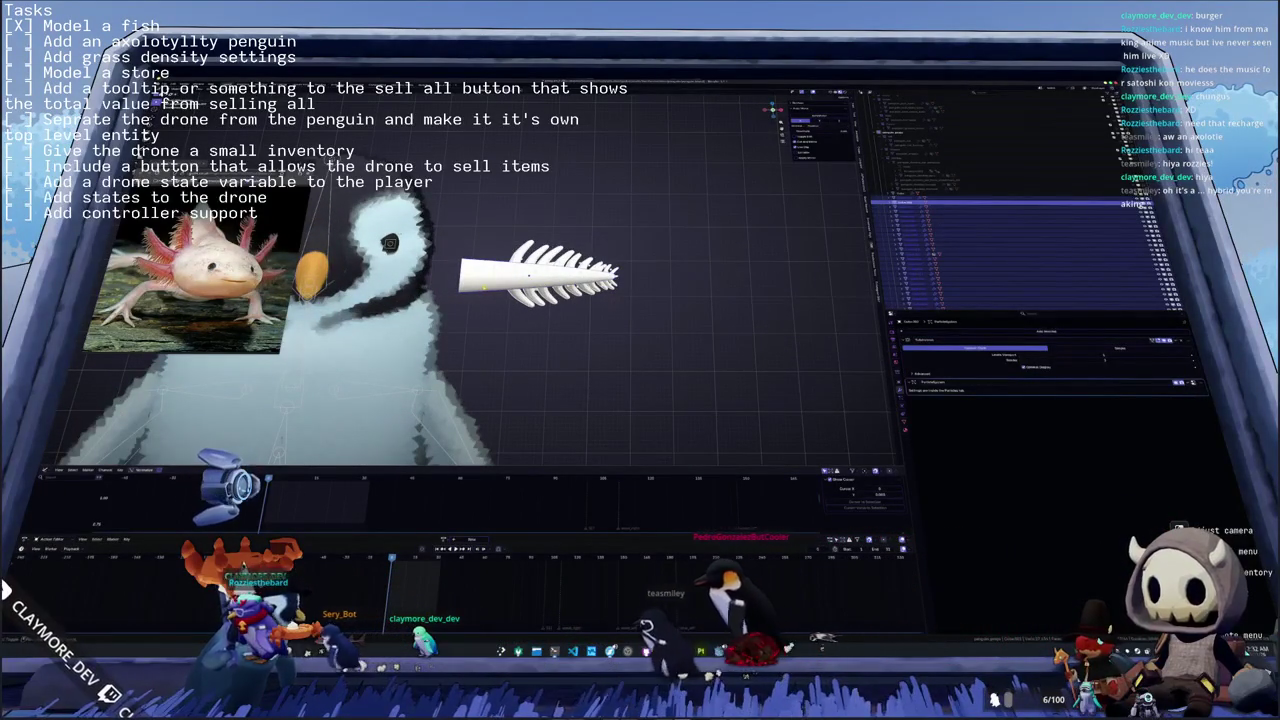
middle_click_drag(484, 287, 489, 288)
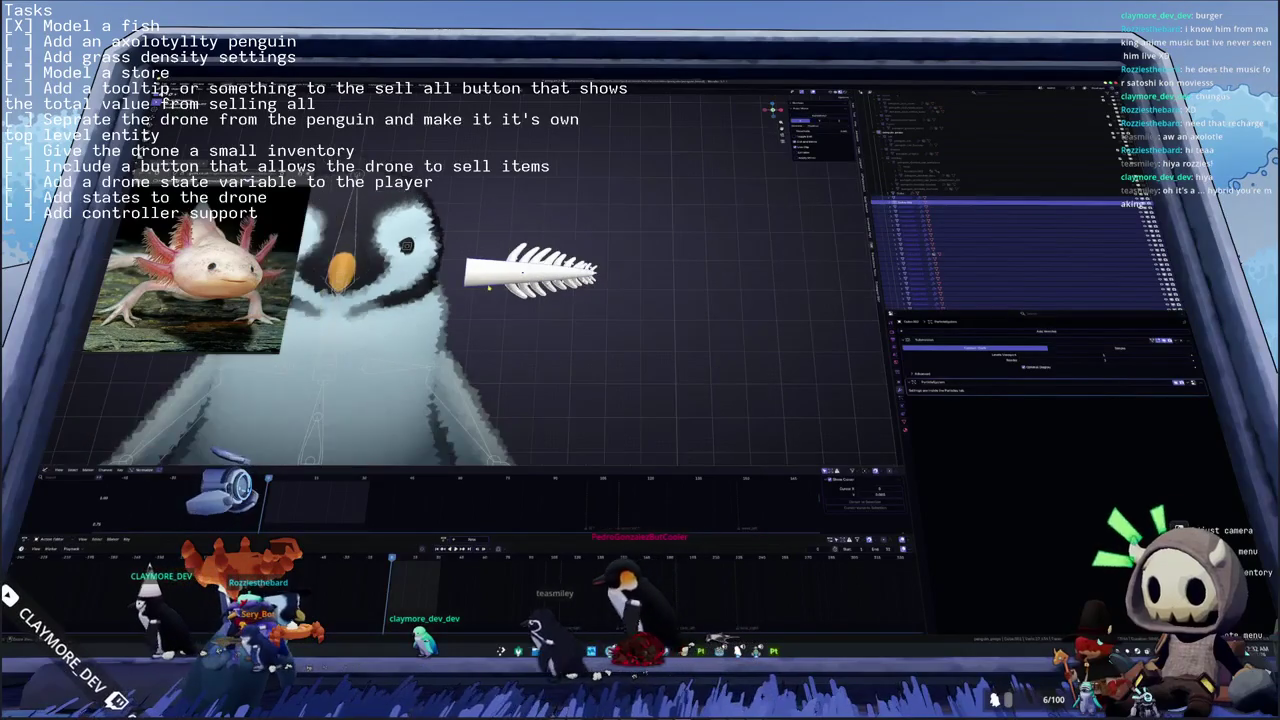
left_click(489, 288)
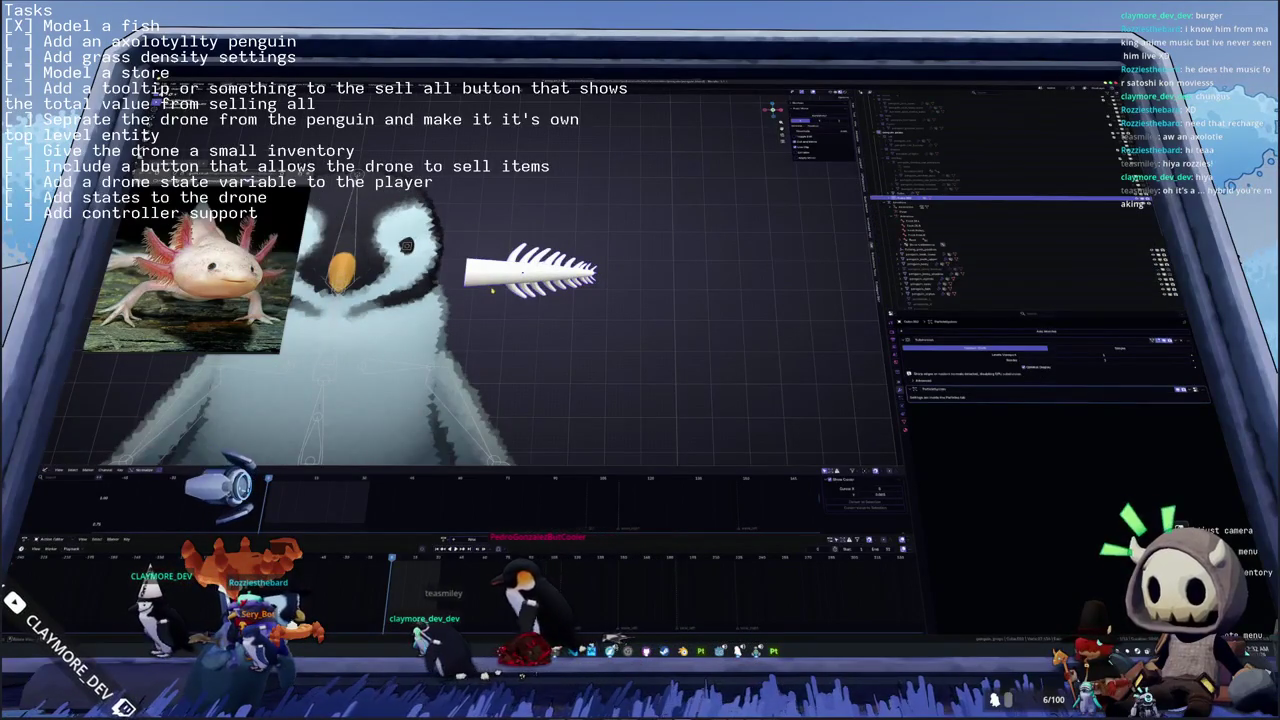
right_click(503, 268)
left_click(503, 268)
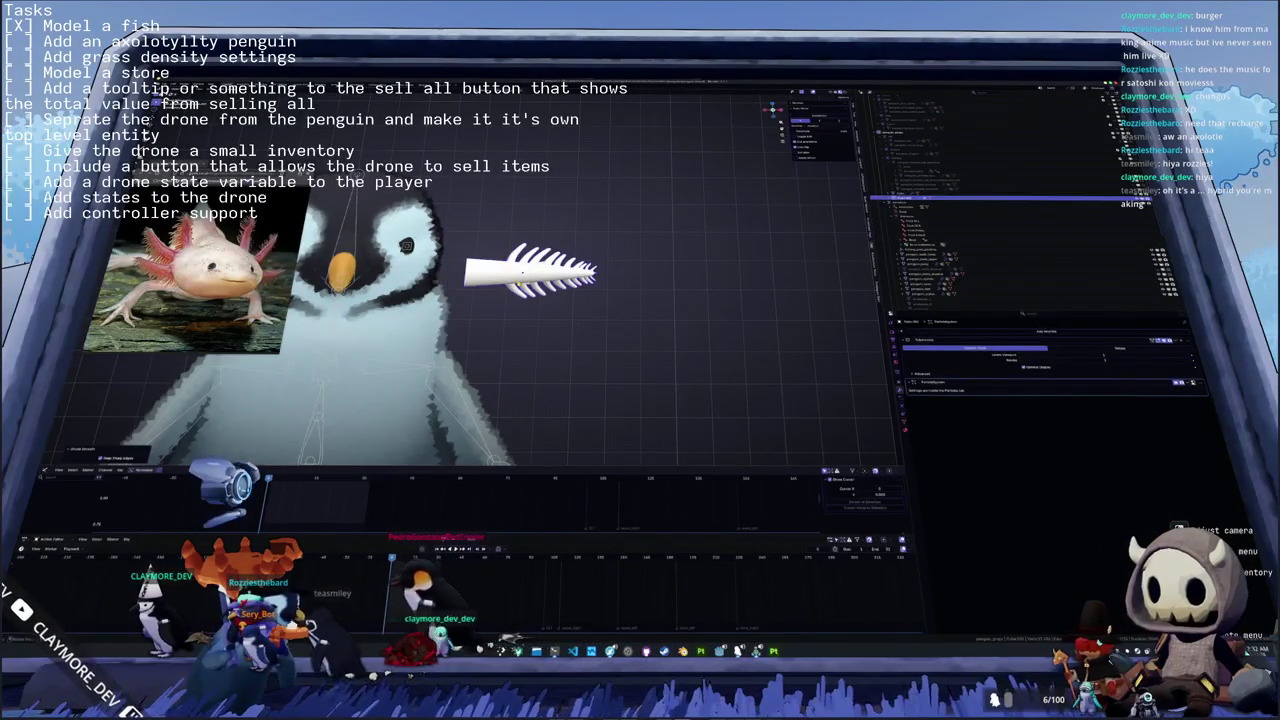
- In front view, rotate the gill to tilt it up toward the penguin's side
middle_click_drag(505, 270, 518, 284)
middle_click_drag(513, 230, 584, 269)
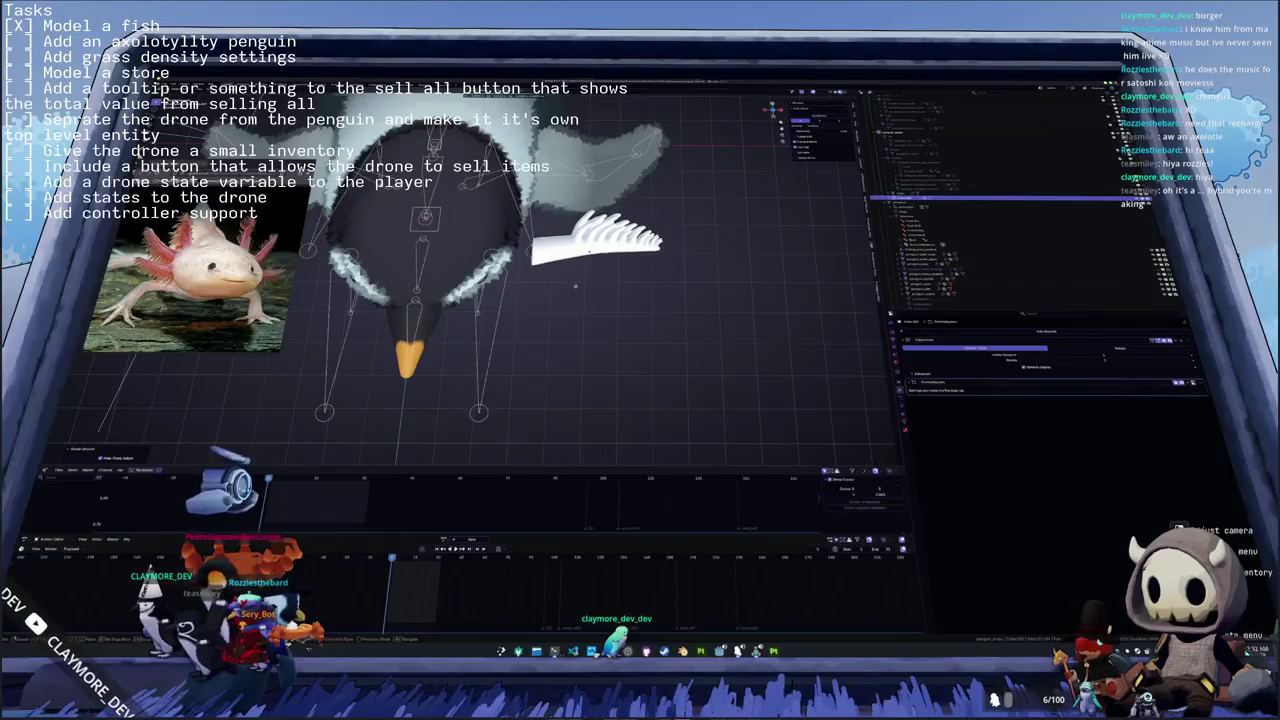
key("r")
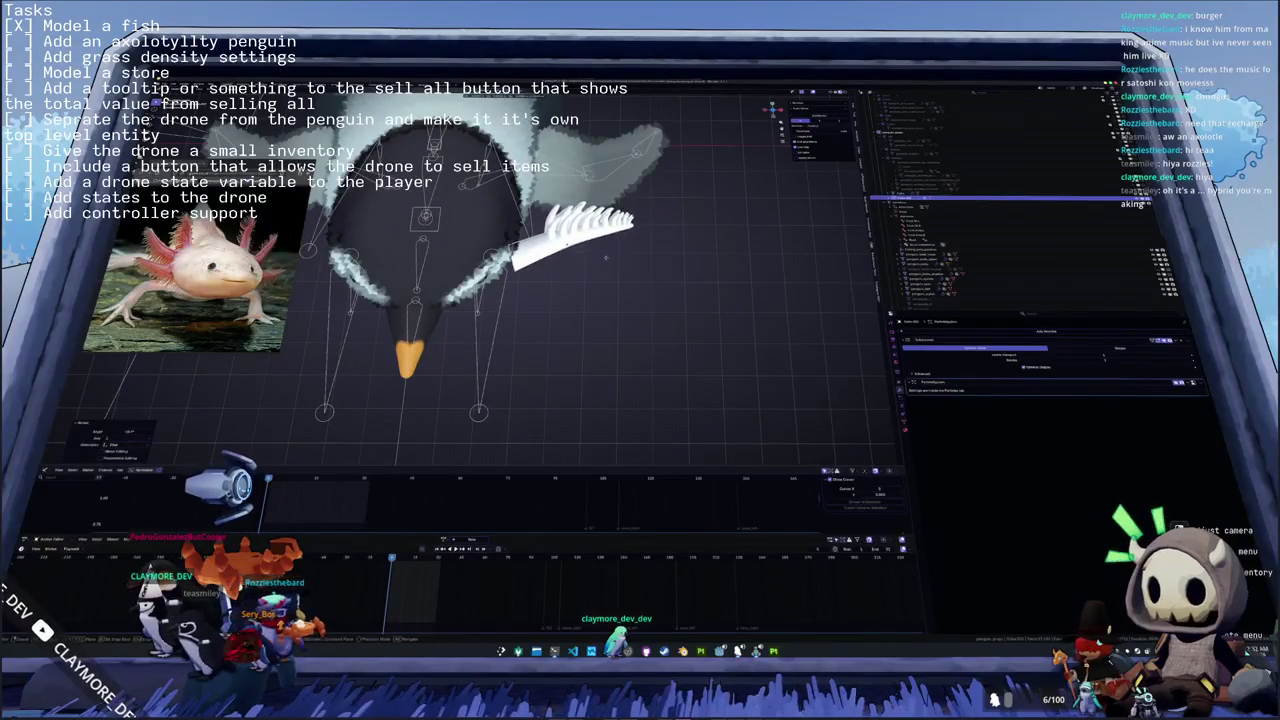
key("KP_1")
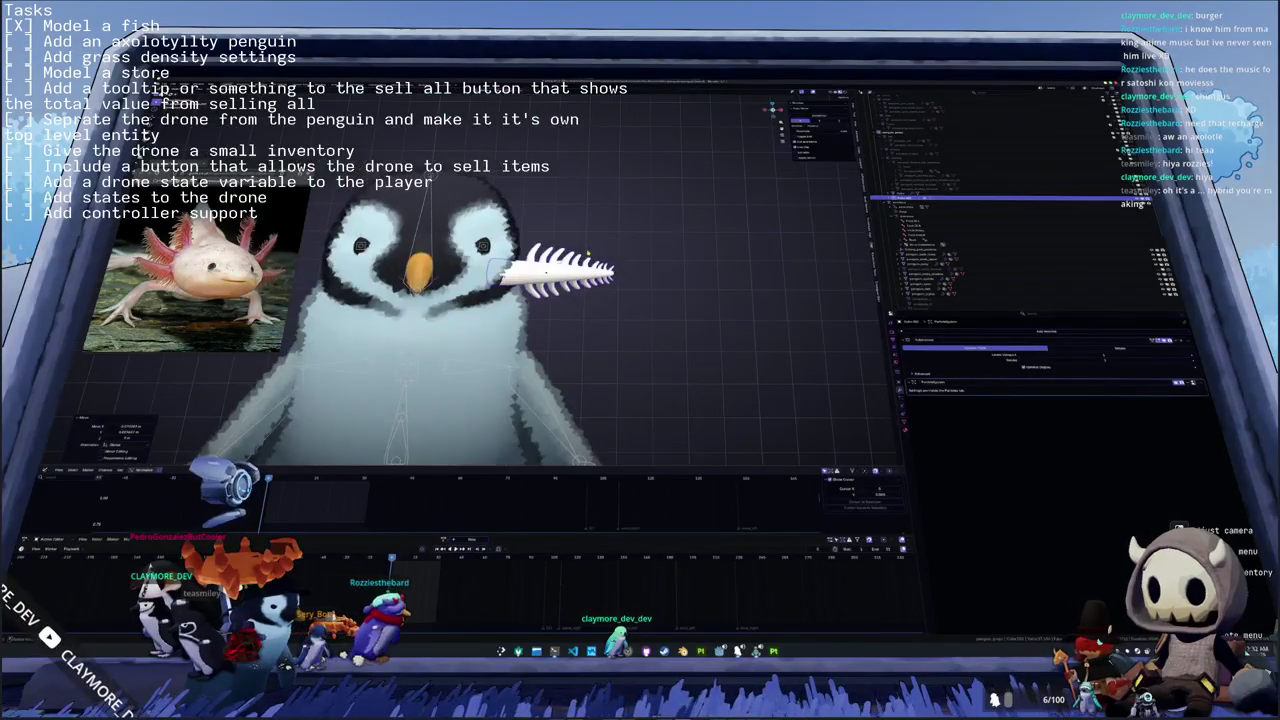
key("r")
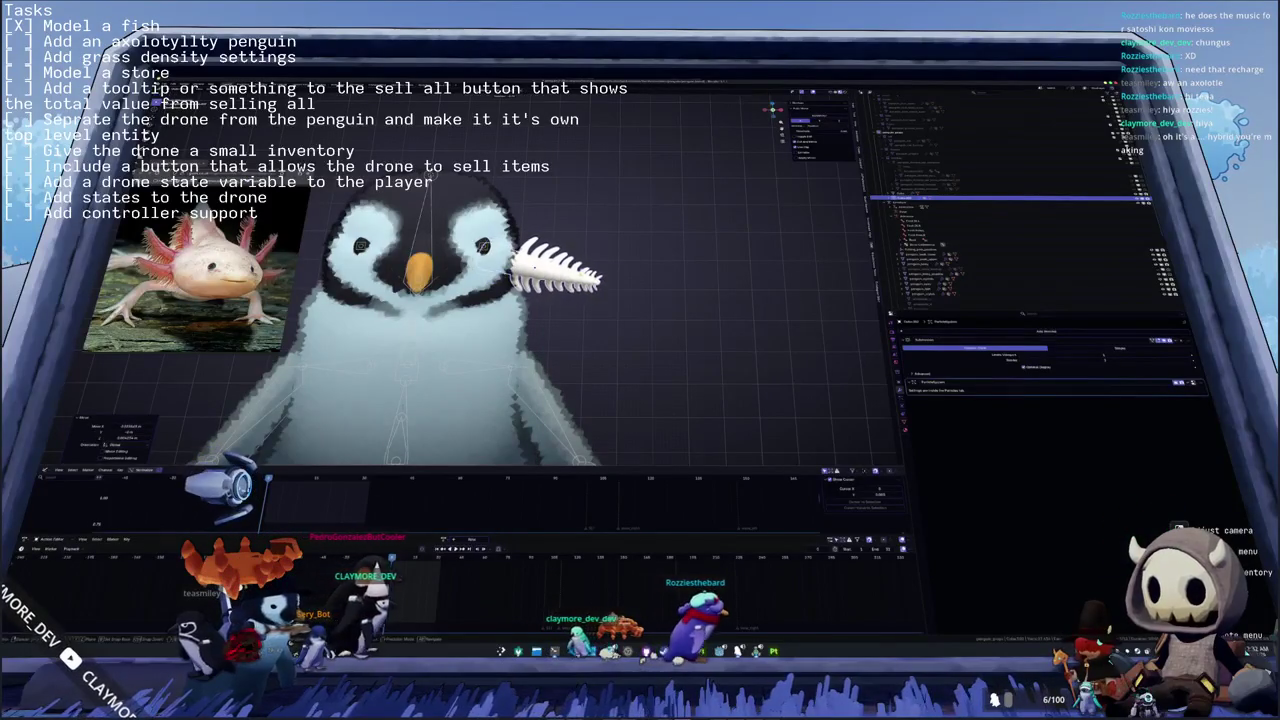
middle_click_drag(590, 200, 590, 268)
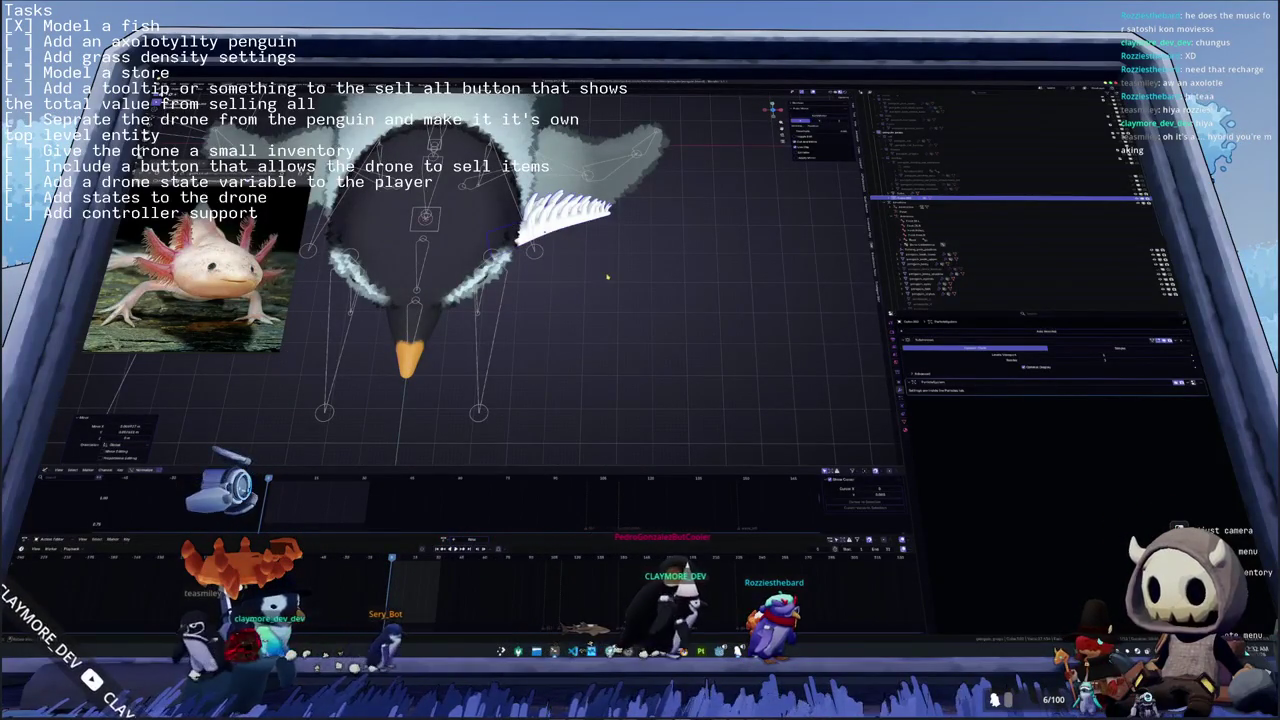
middle_click_drag(607, 277, 607, 209)
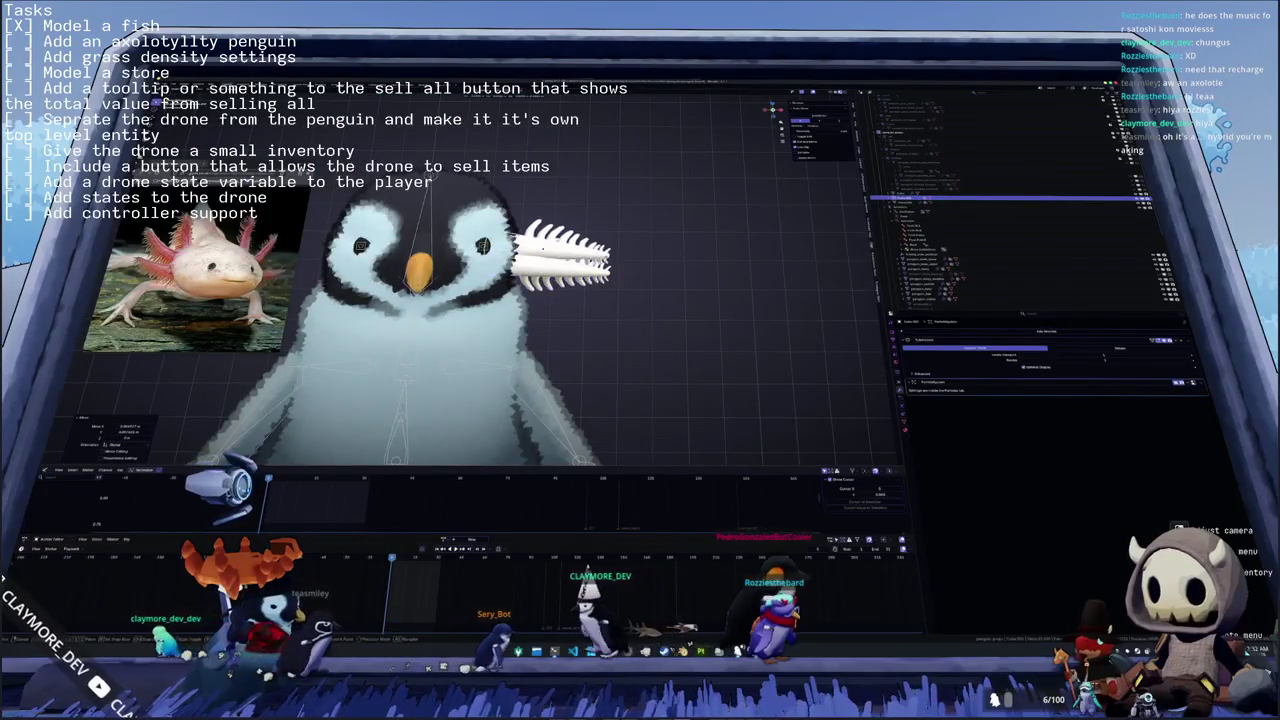
- Rotate the upper gill further so it angles upward, then zoom out to the whole rig
key("r")
key("Return")
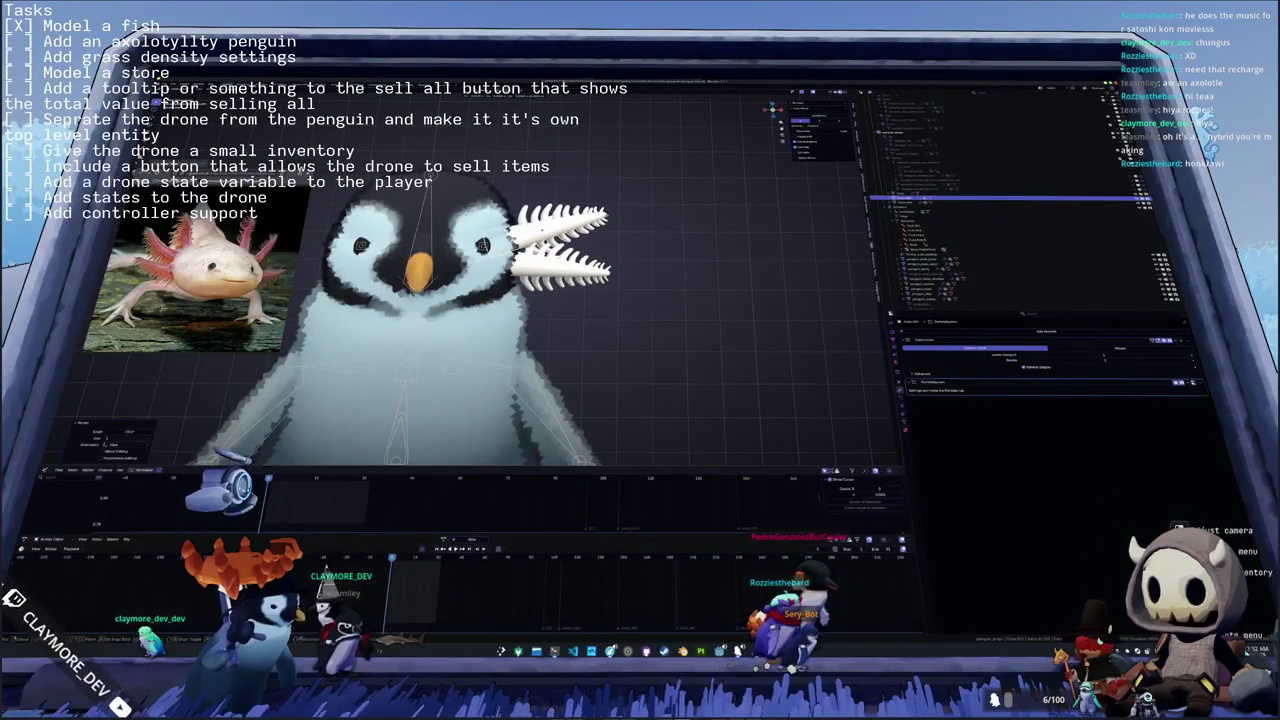
key("r")
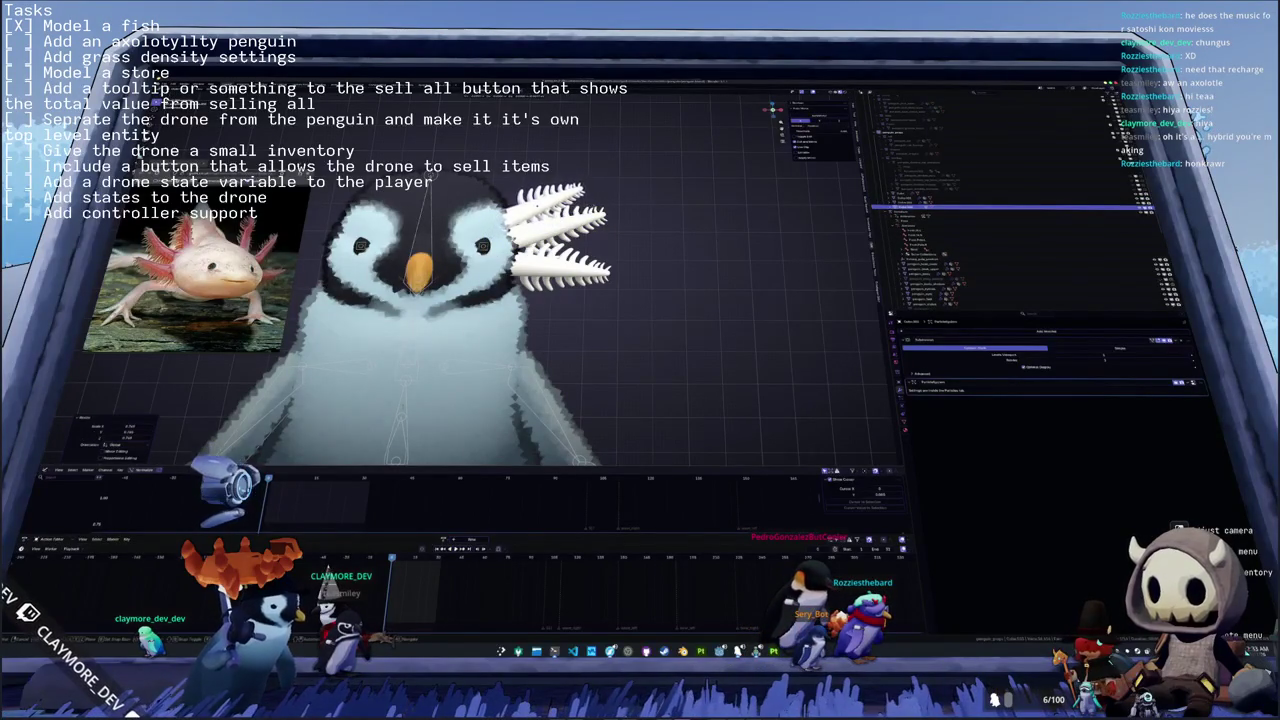
left_click(596, 232)
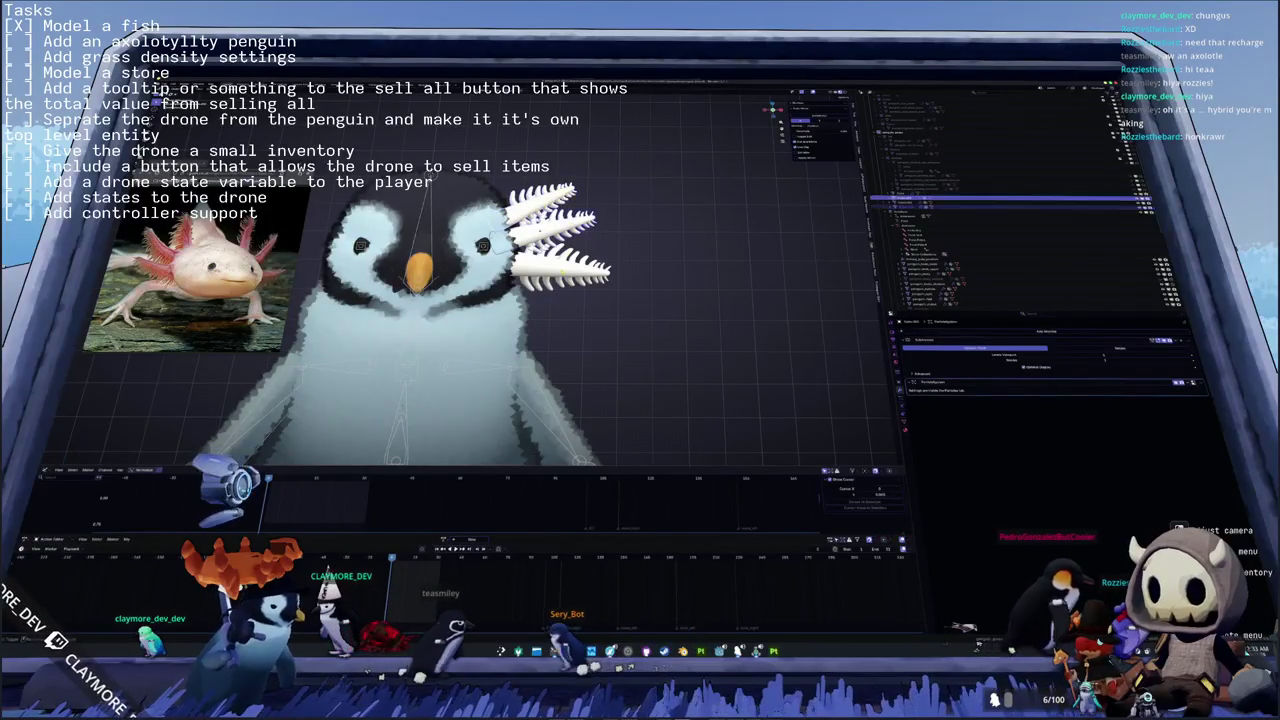
scroll(667, 338, "down", 4)
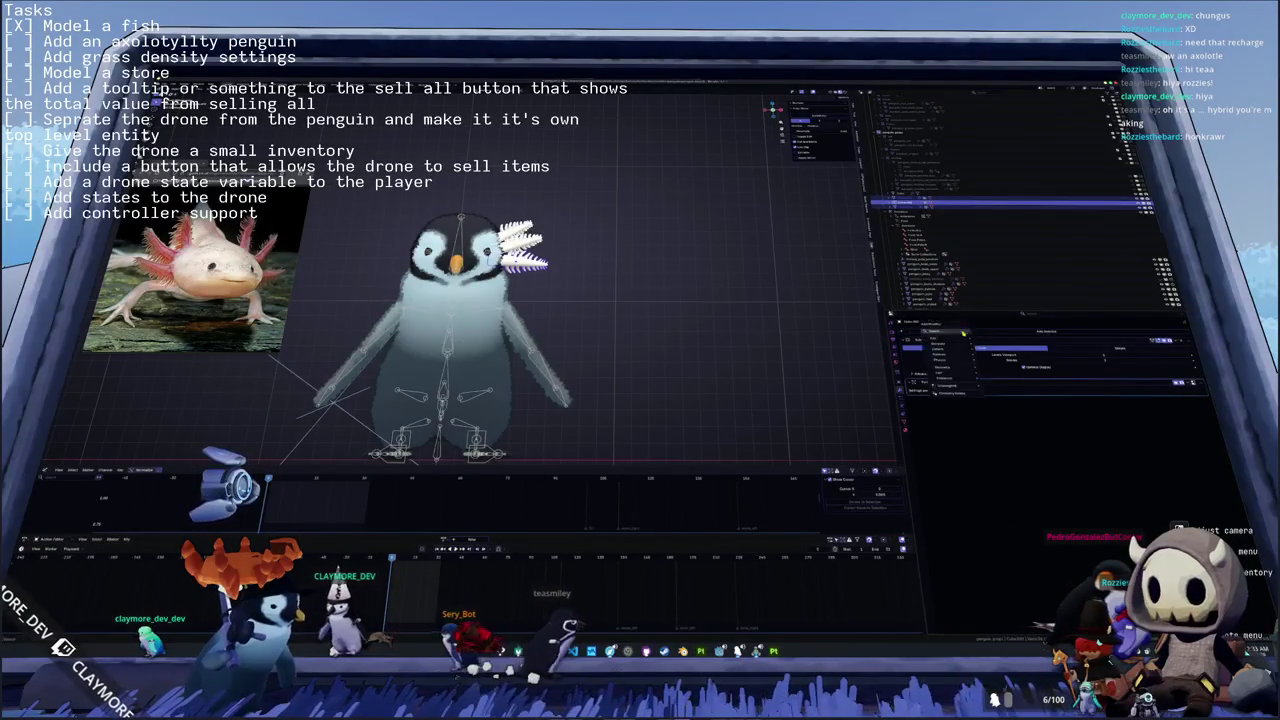
- Add a Mirror modifier to the gills and check the result from the front view
left_click(1134, 396)
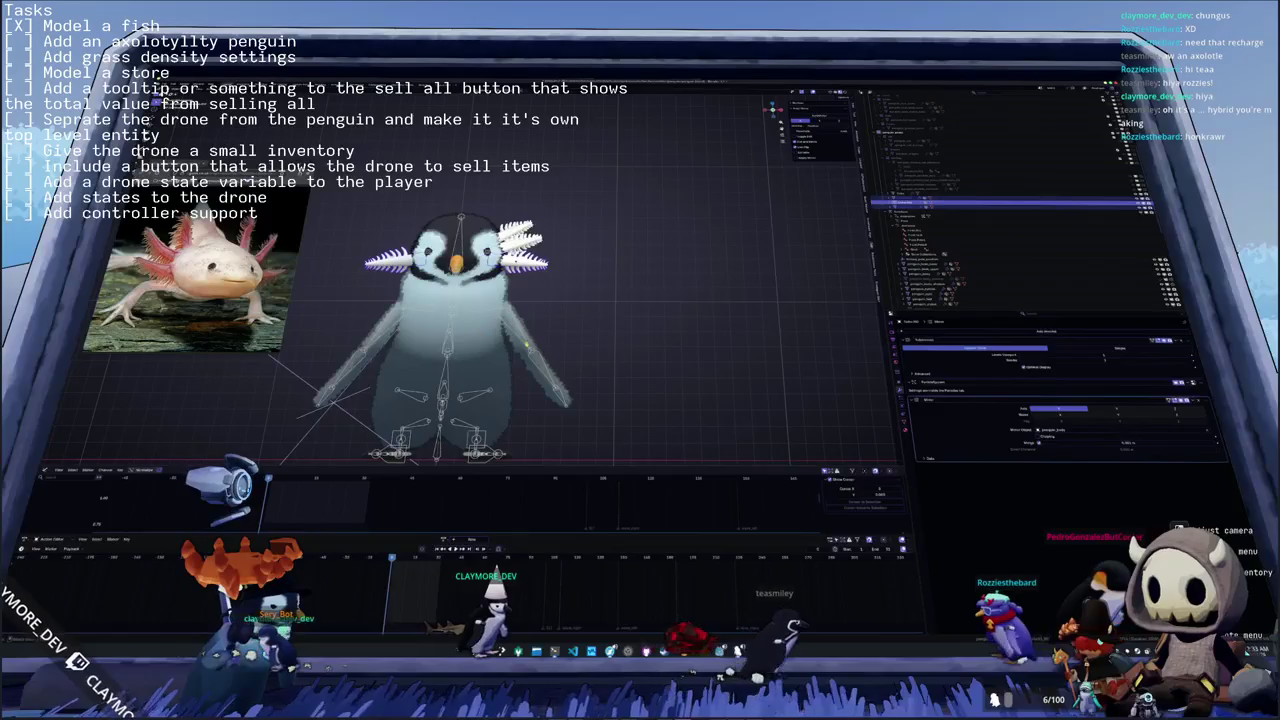
left_click(1180, 400)
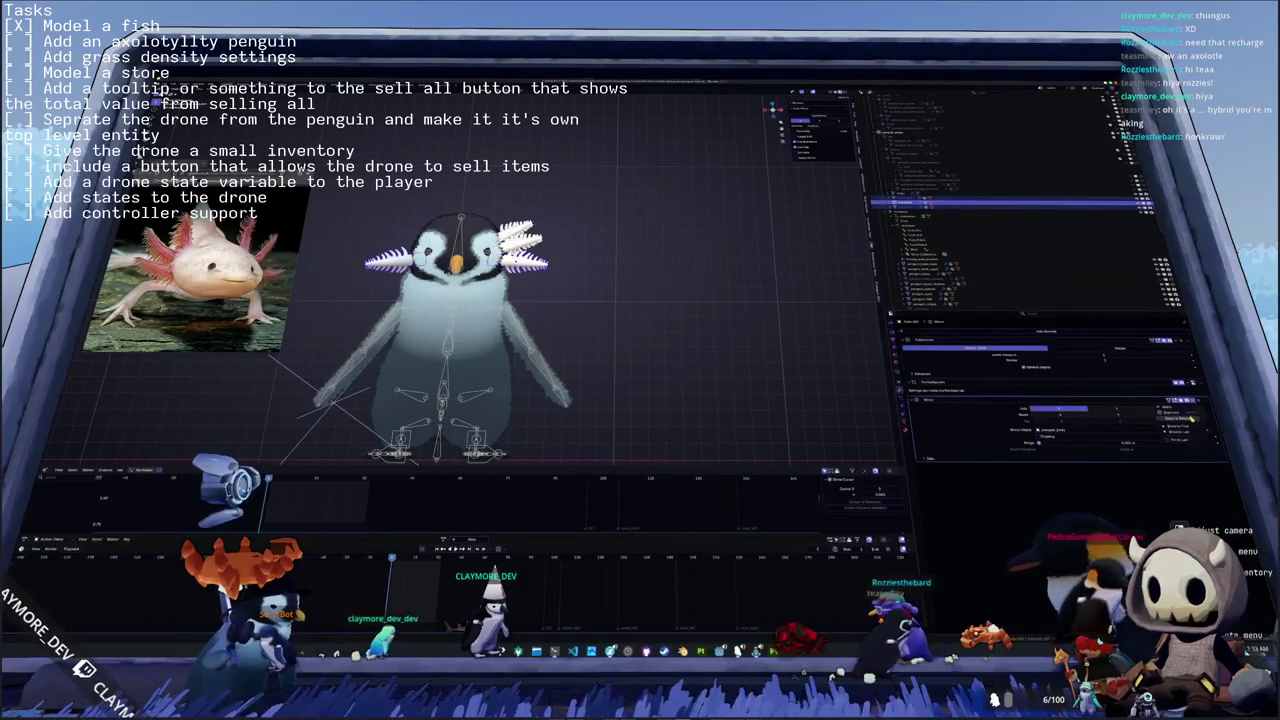
mouse_move(560, 380)
middle_mouse_down()
mouse_move(580, 457)
mouse_move(533, 442)
middle_mouse_up()
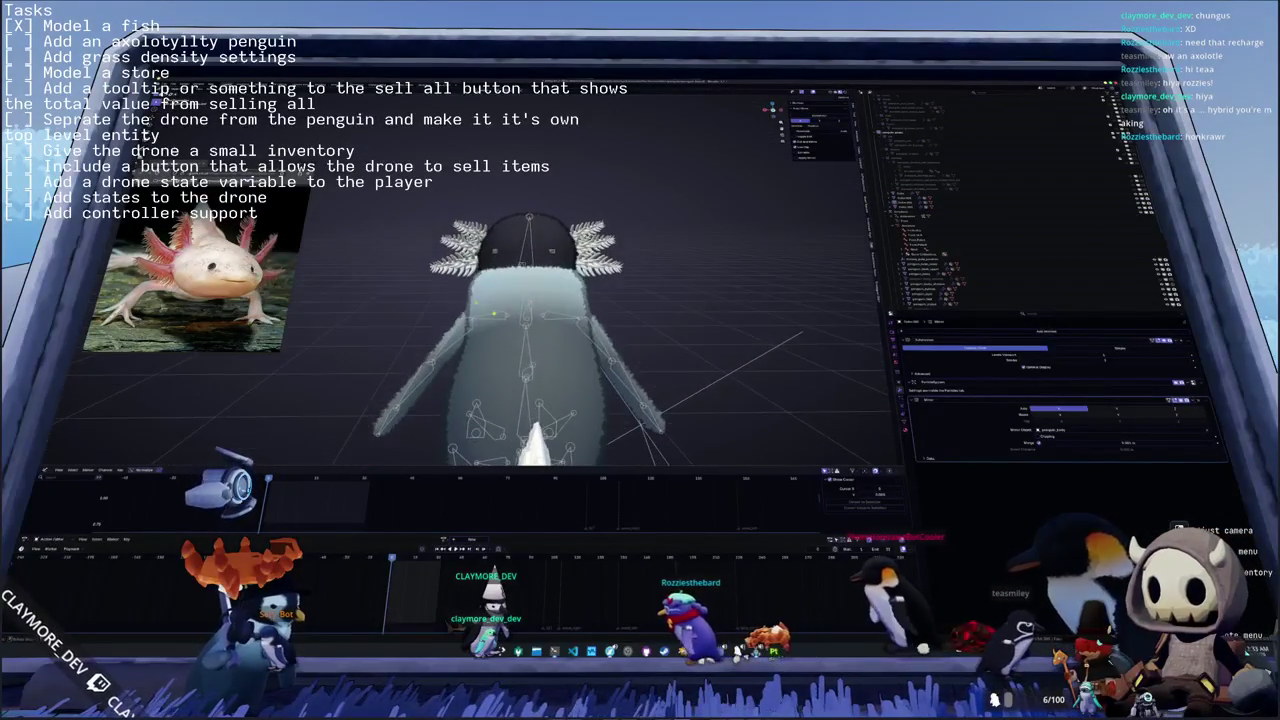
left_click(910, 202)
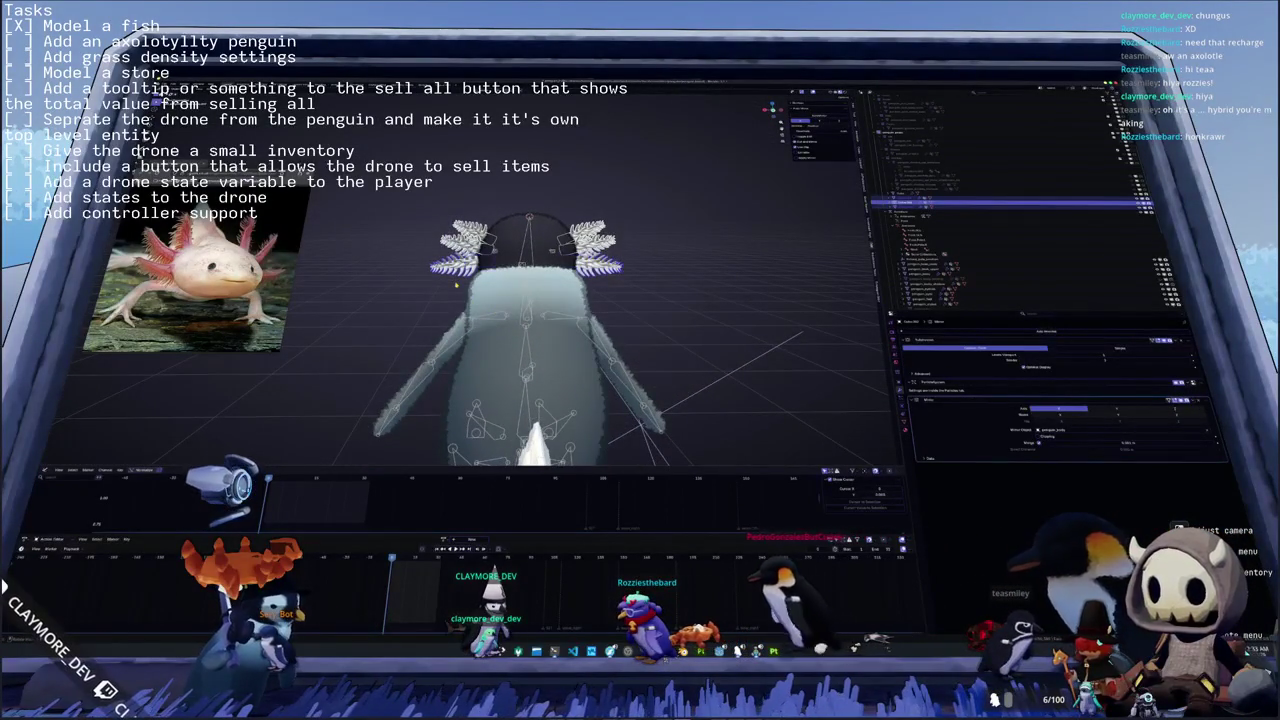
key("KP_1")
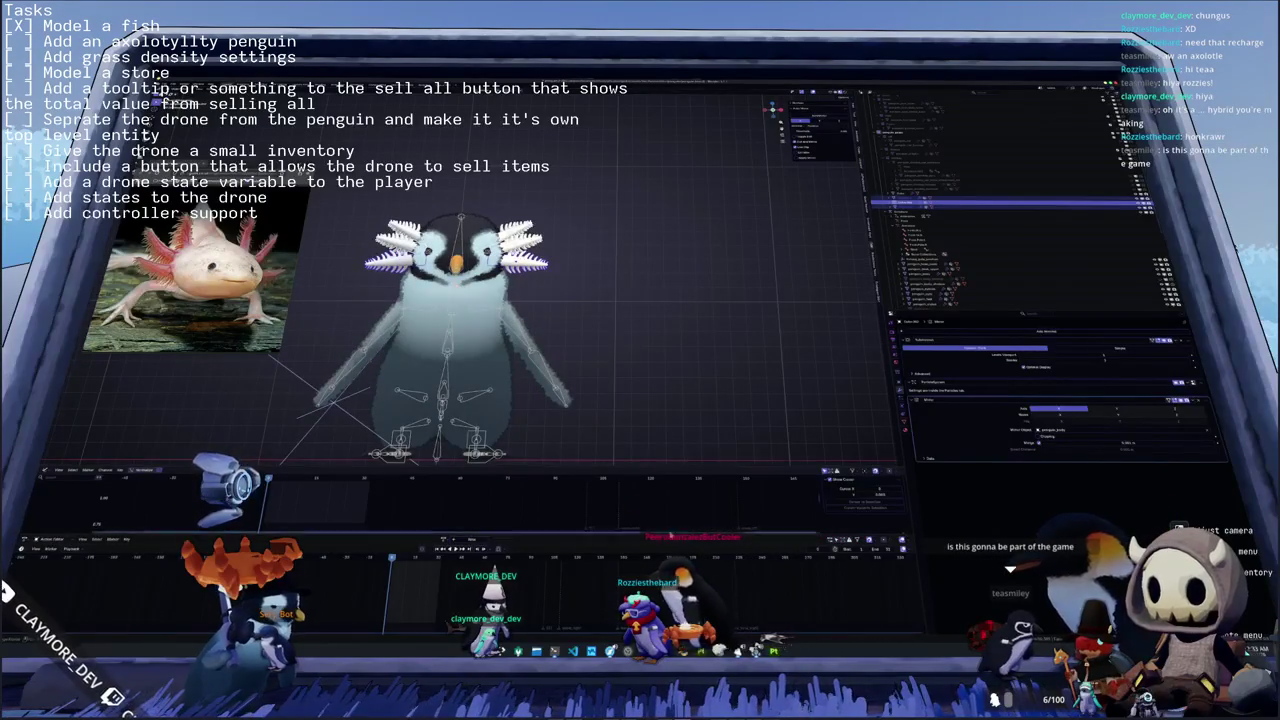
key("alt+Tab")
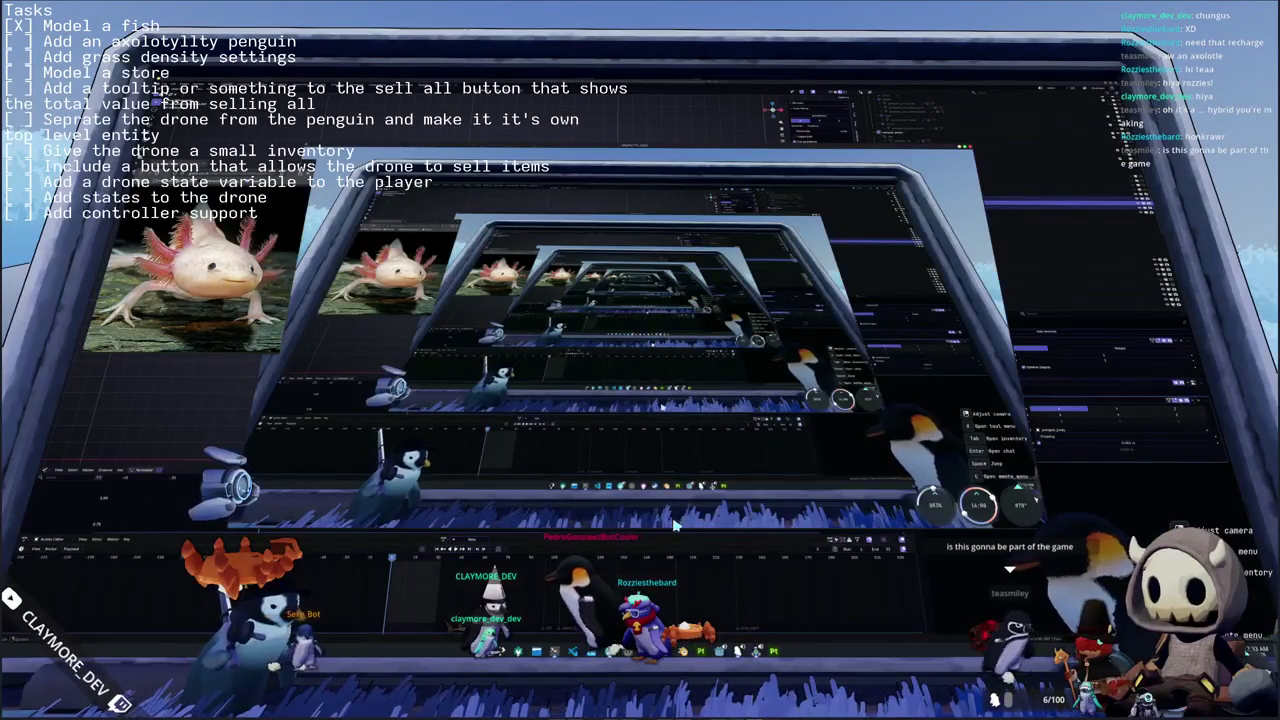
- Put the Donkey Penguin skin on the player's penguin
left_click(668, 540)
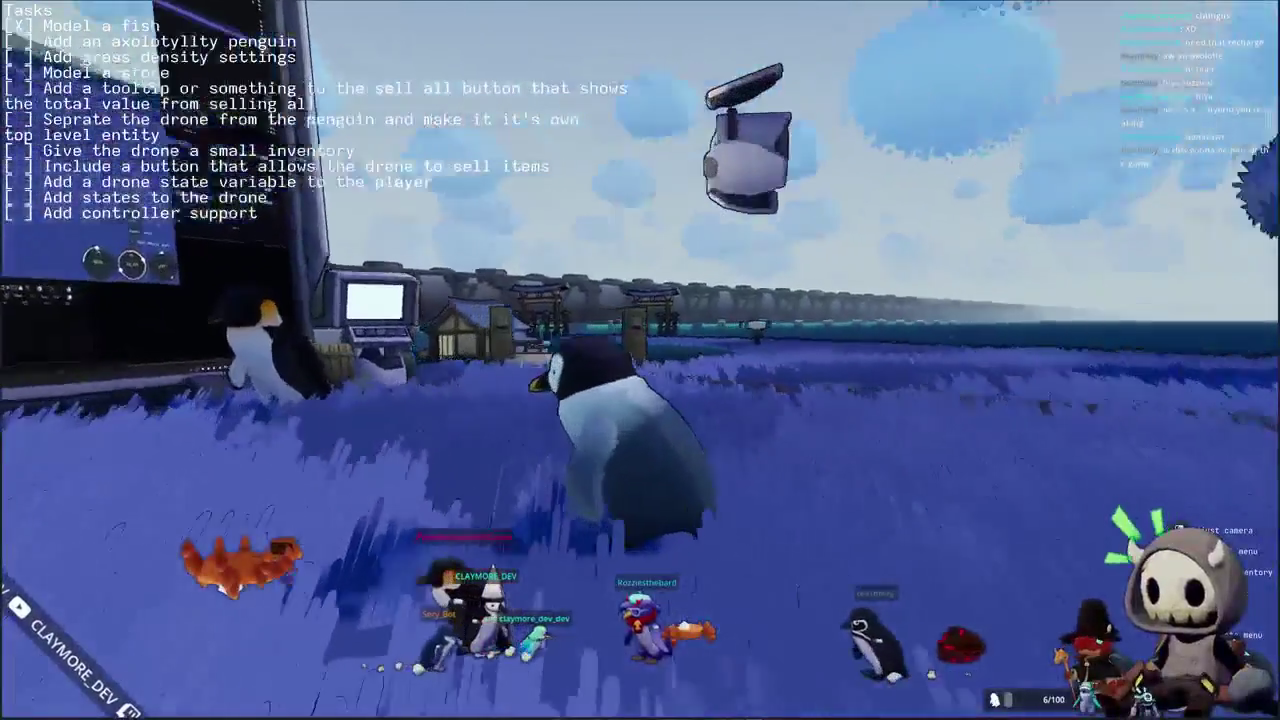
key("Tab")
left_click(677, 17)
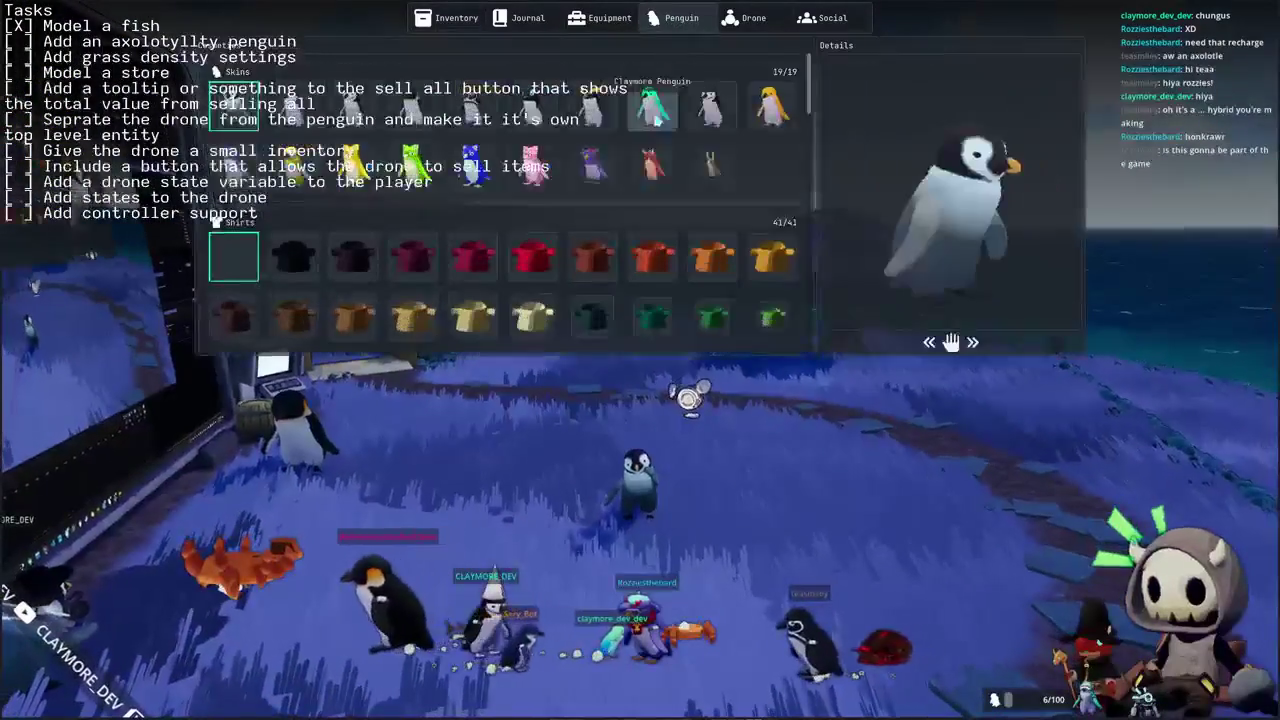
left_click(697, 172)
key("Tab")
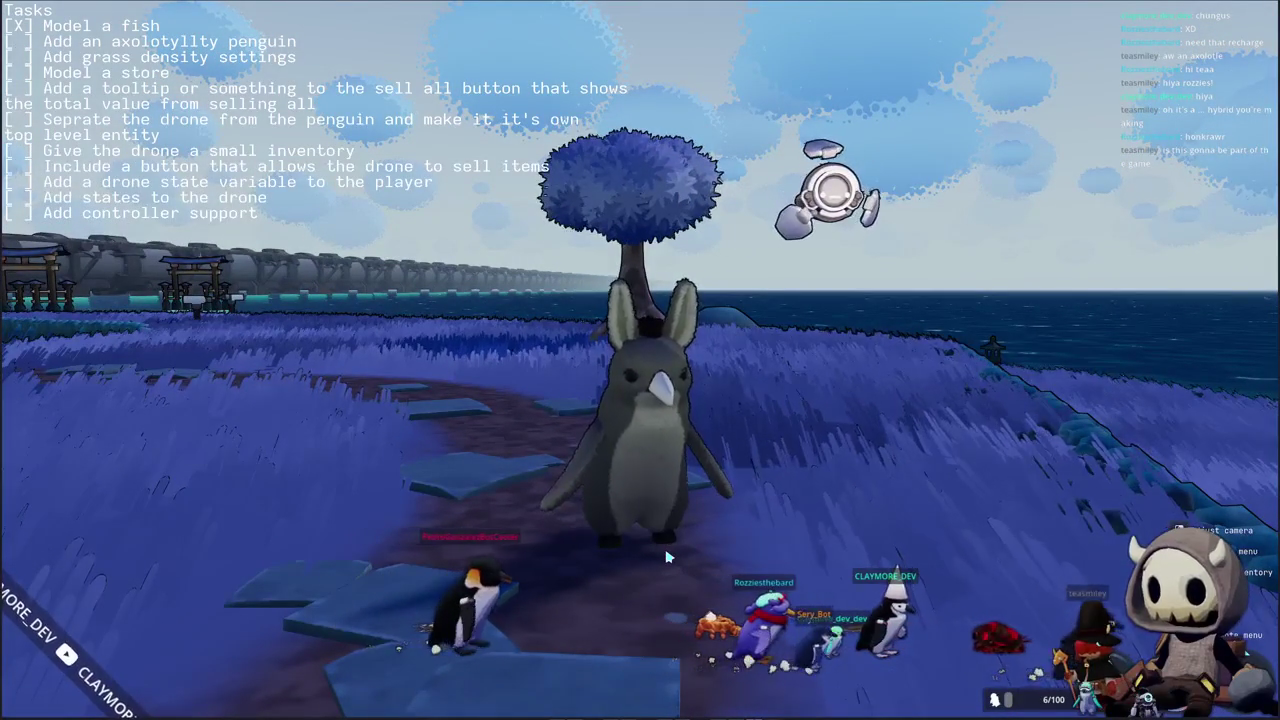
- Switch the penguin to the red winged dragon skin and walk it around
key("i")
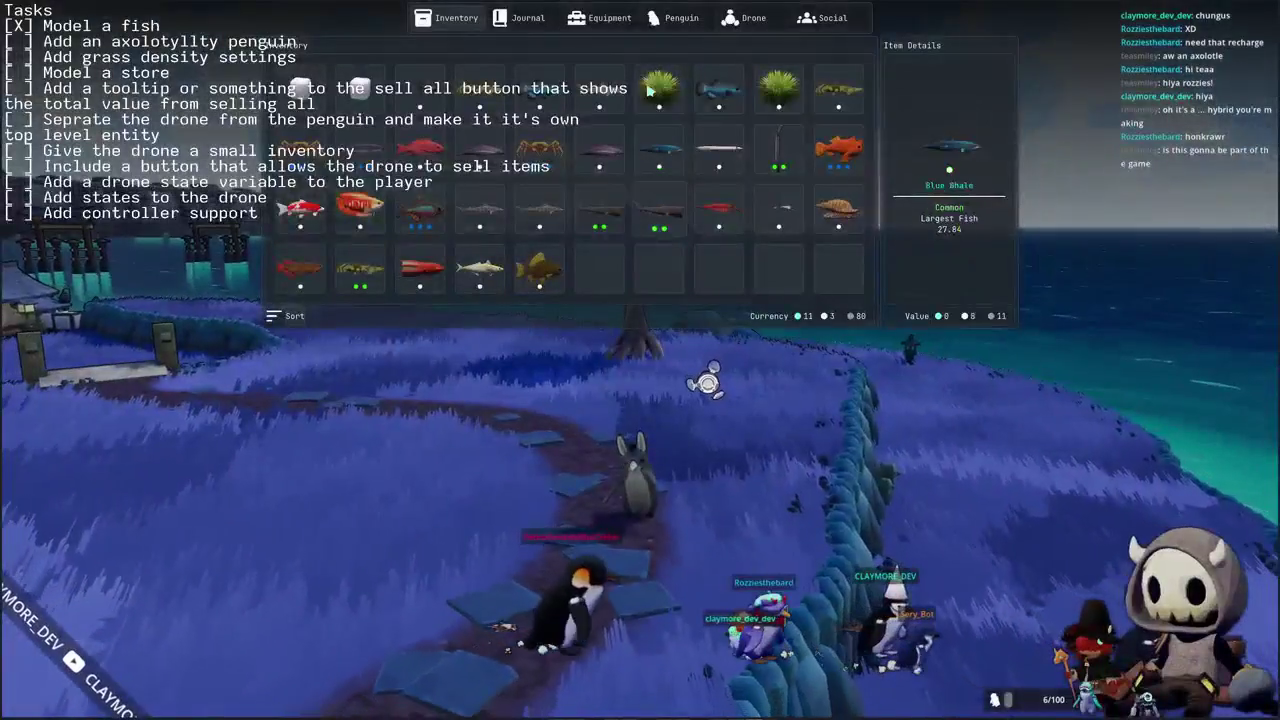
left_click(672, 17)
key("i")
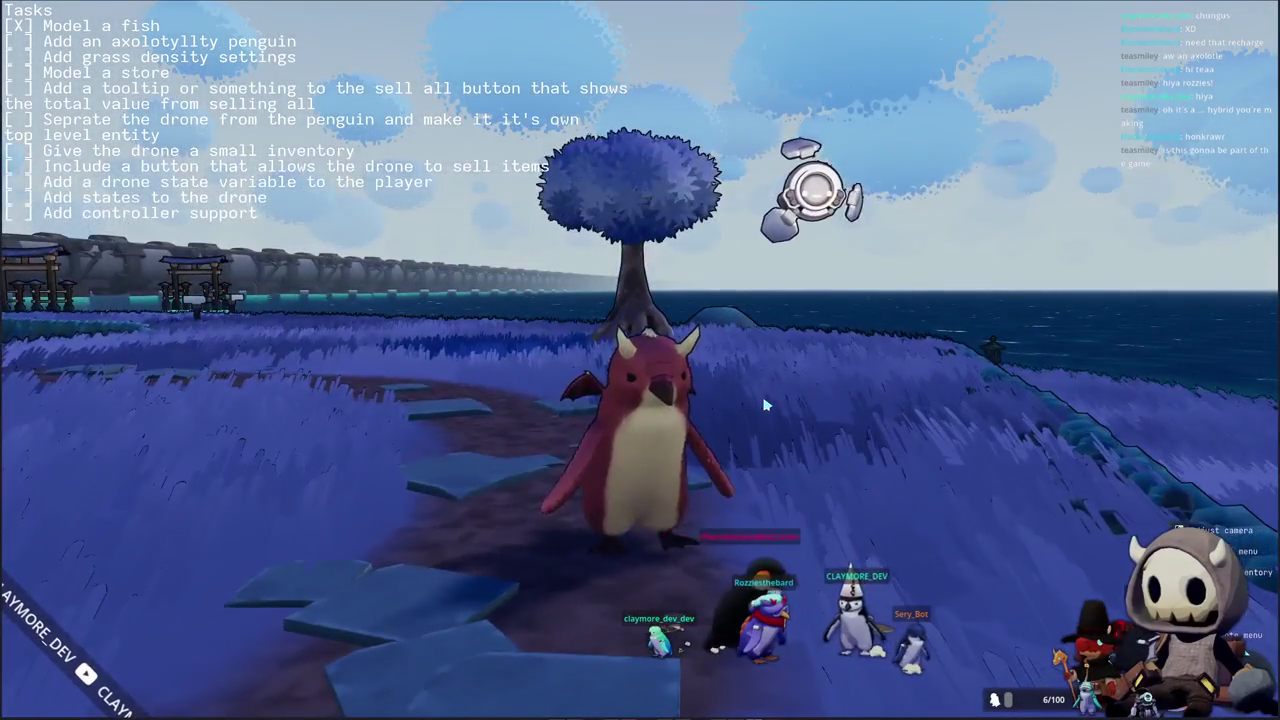
key("w")
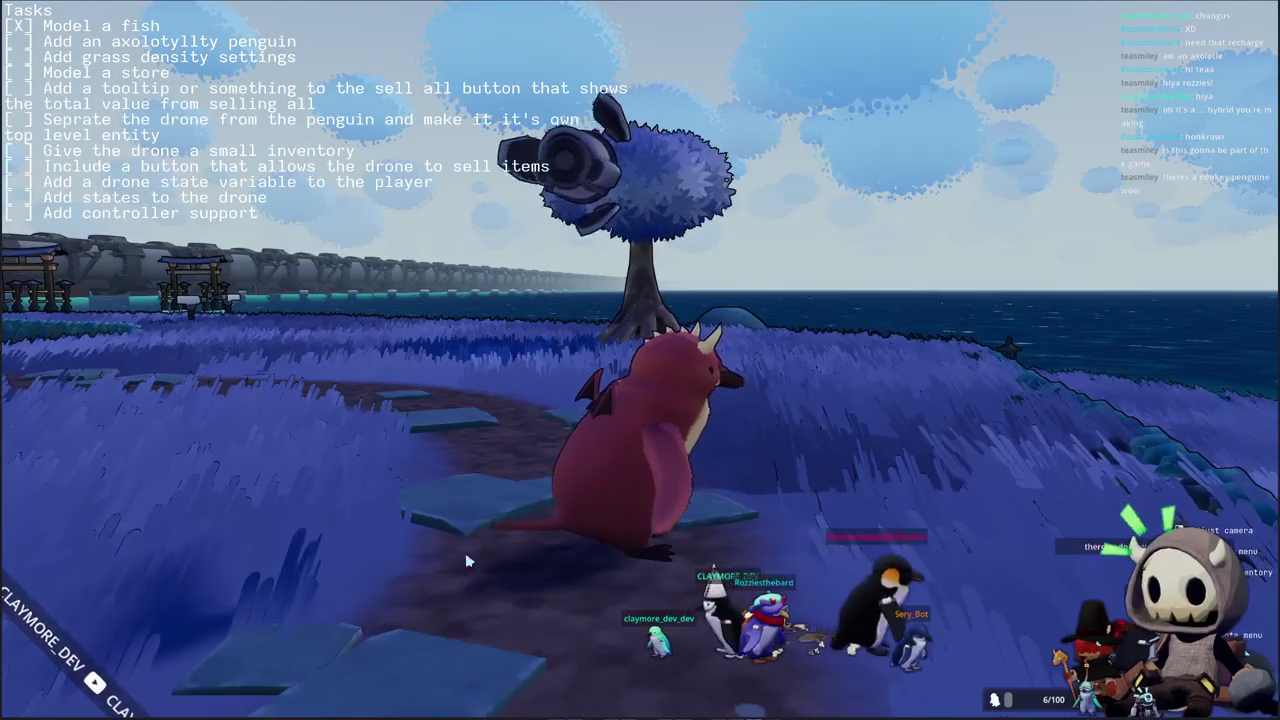
- Change the penguin's skin to the blue Mushroom Cat Penguin
key("s")
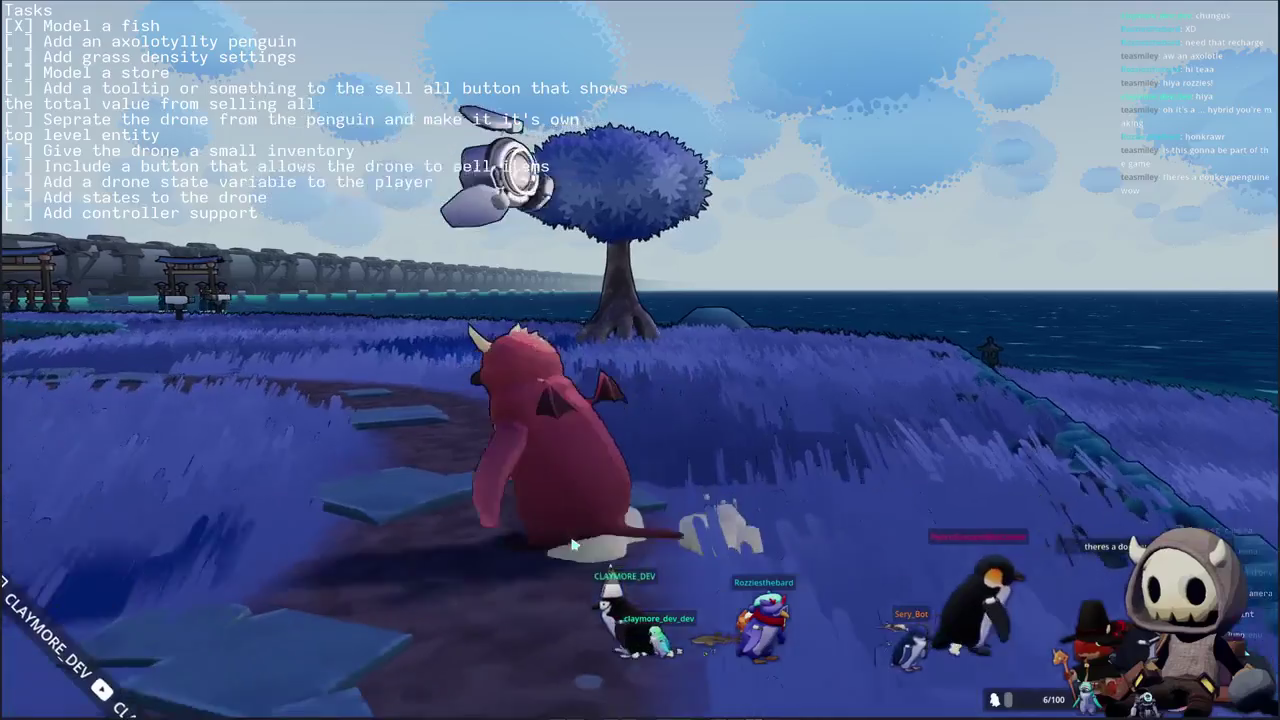
key("i")
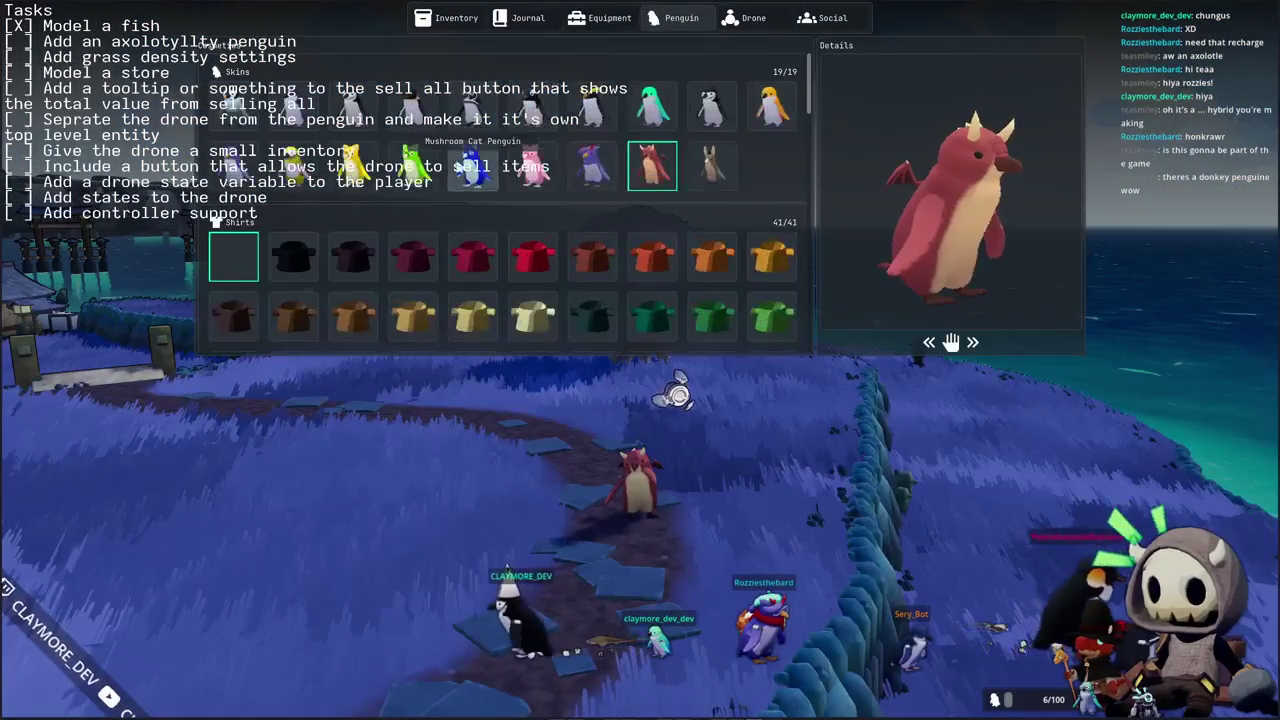
left_click(473, 170)
key("i")
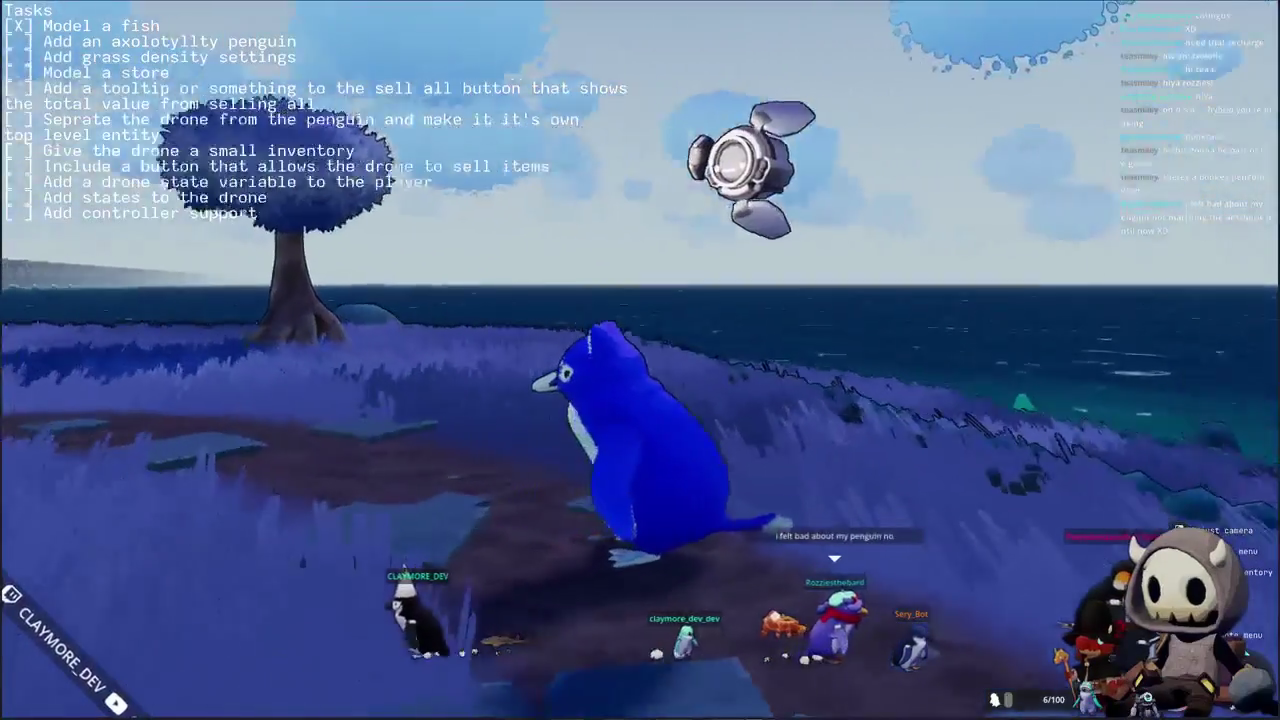
key("s")
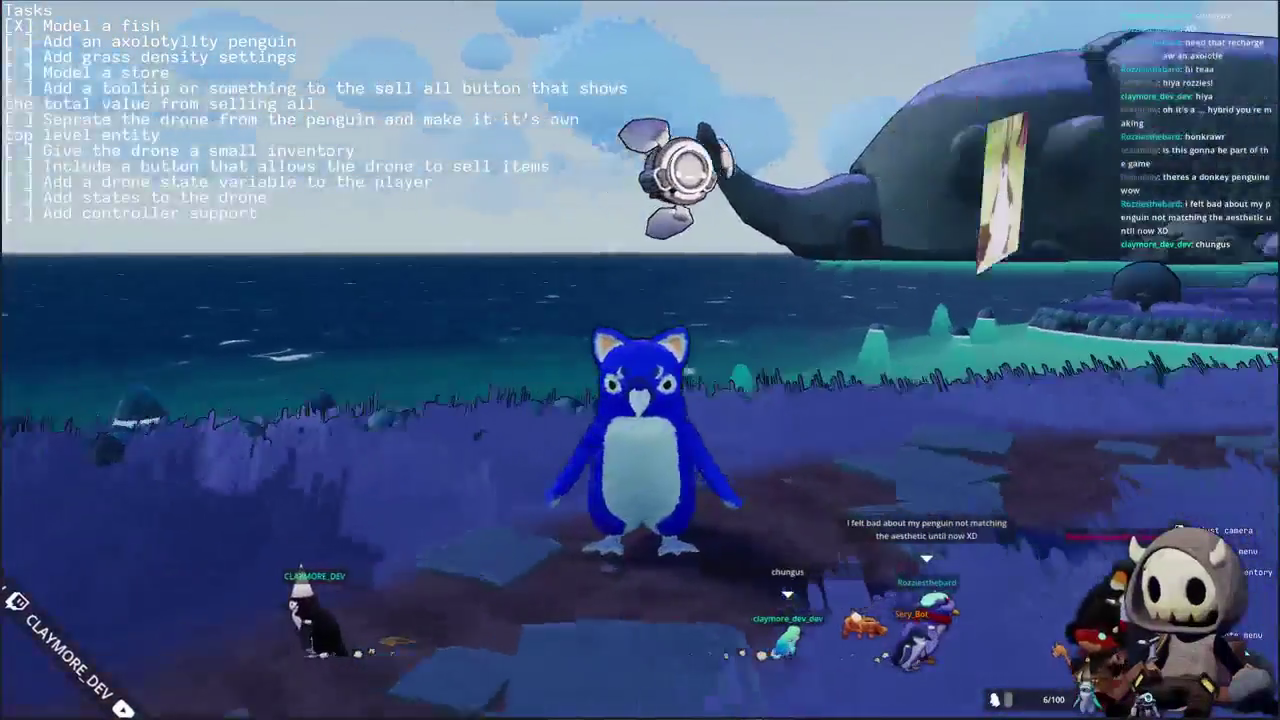
- Walk the penguin across the grass past the houses and back to the big screen
key("w")
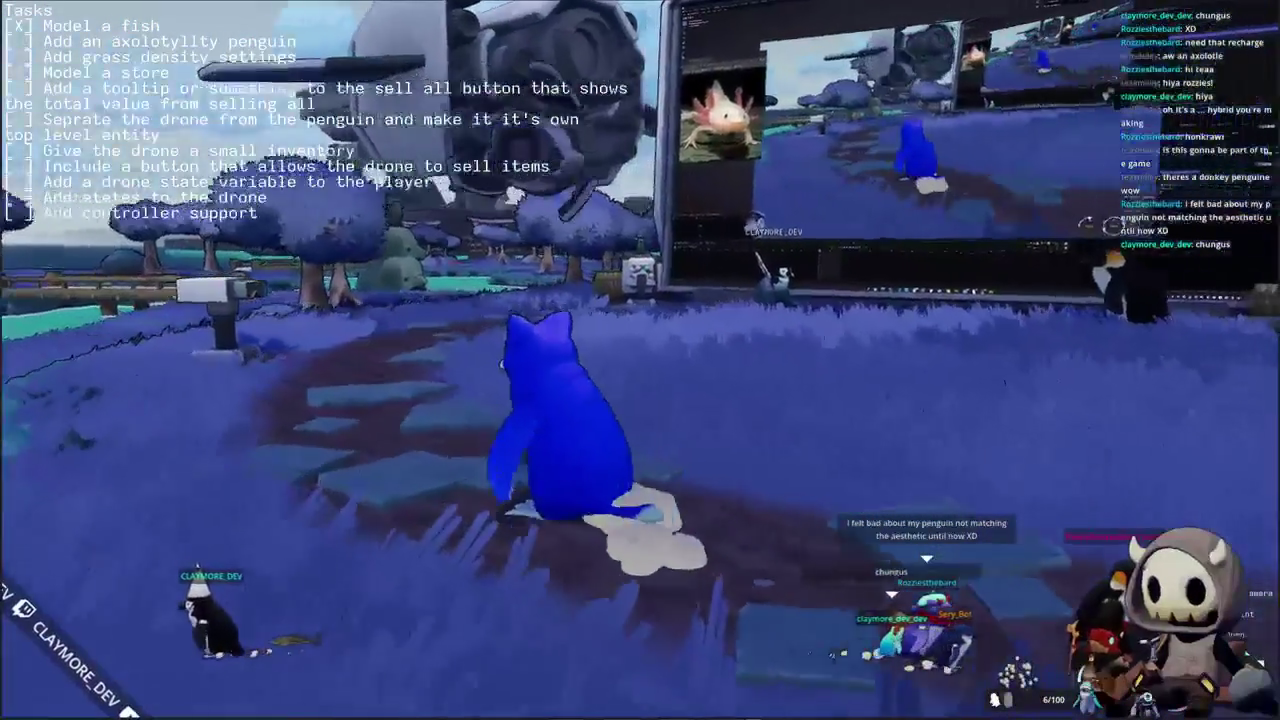
key("s")
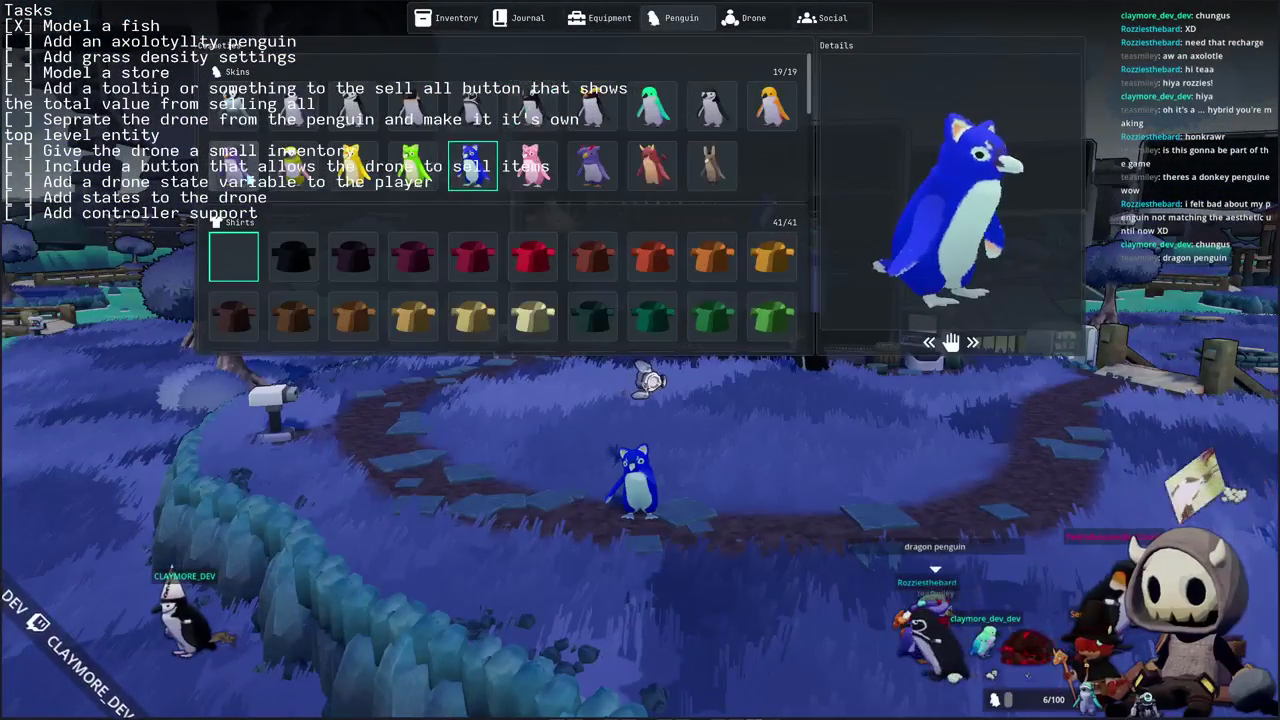
scroll(792, 400, "up", 3)
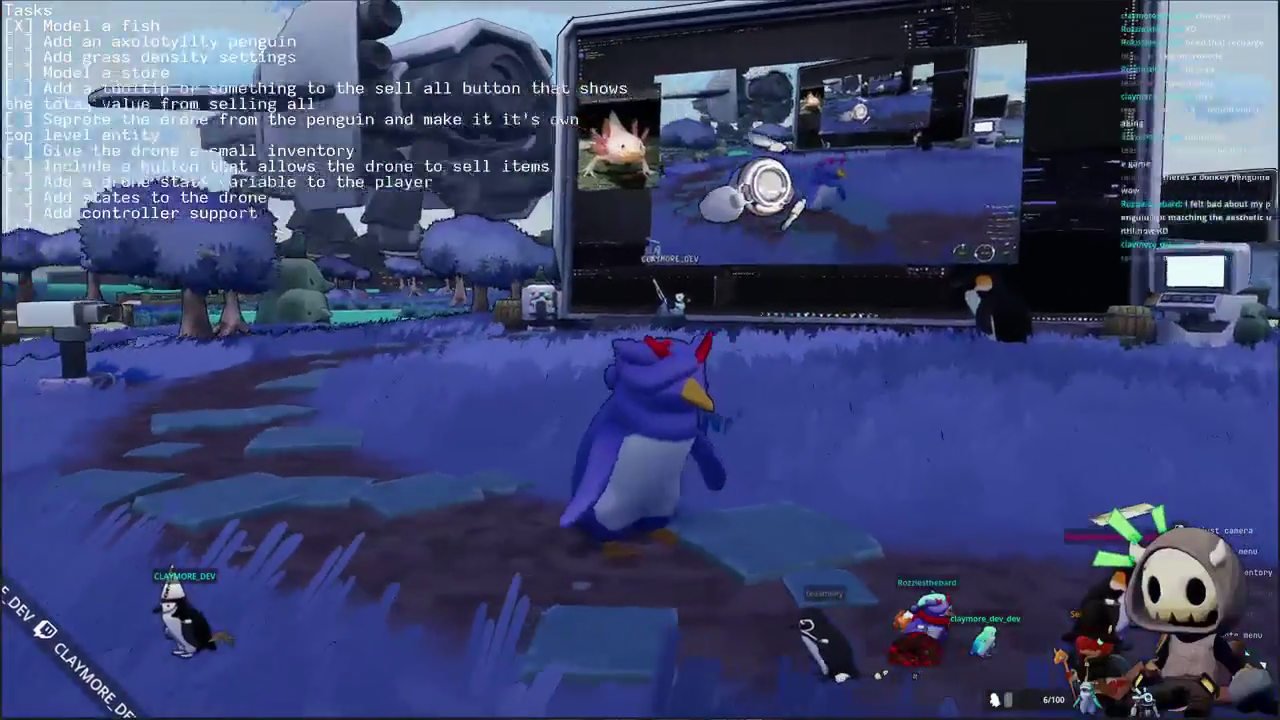
key("d")
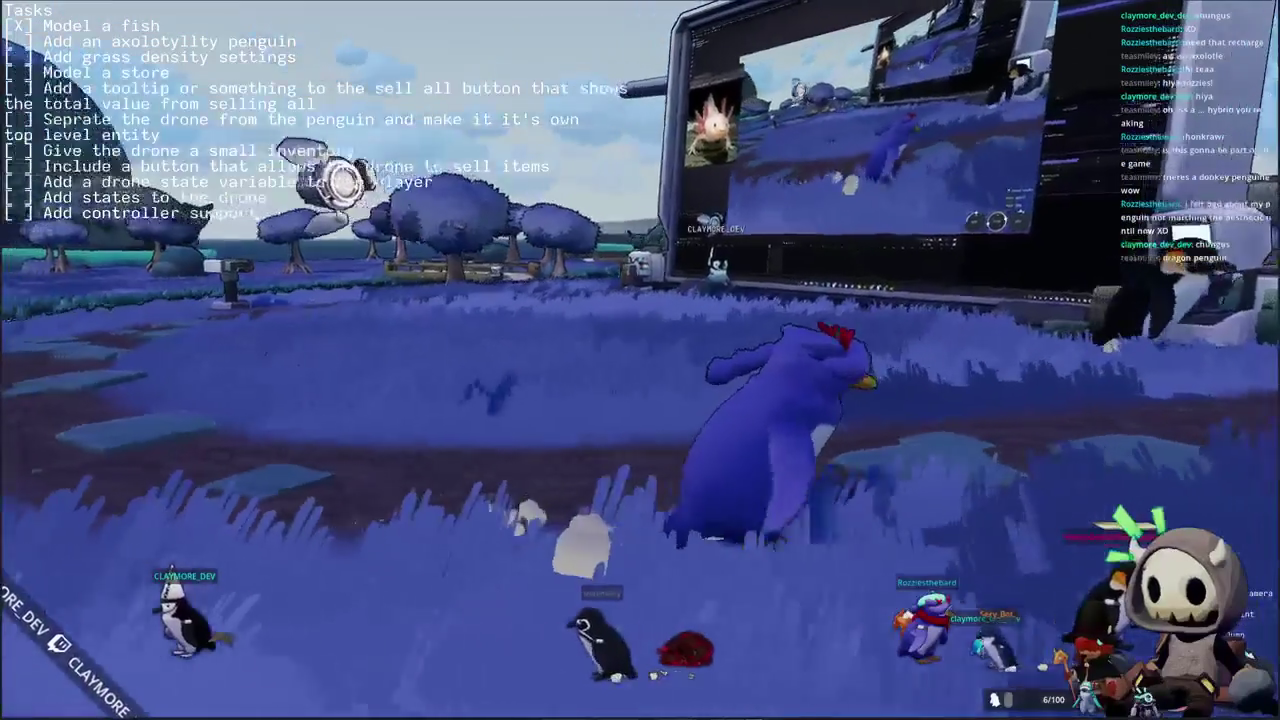
key("w")
key("w")
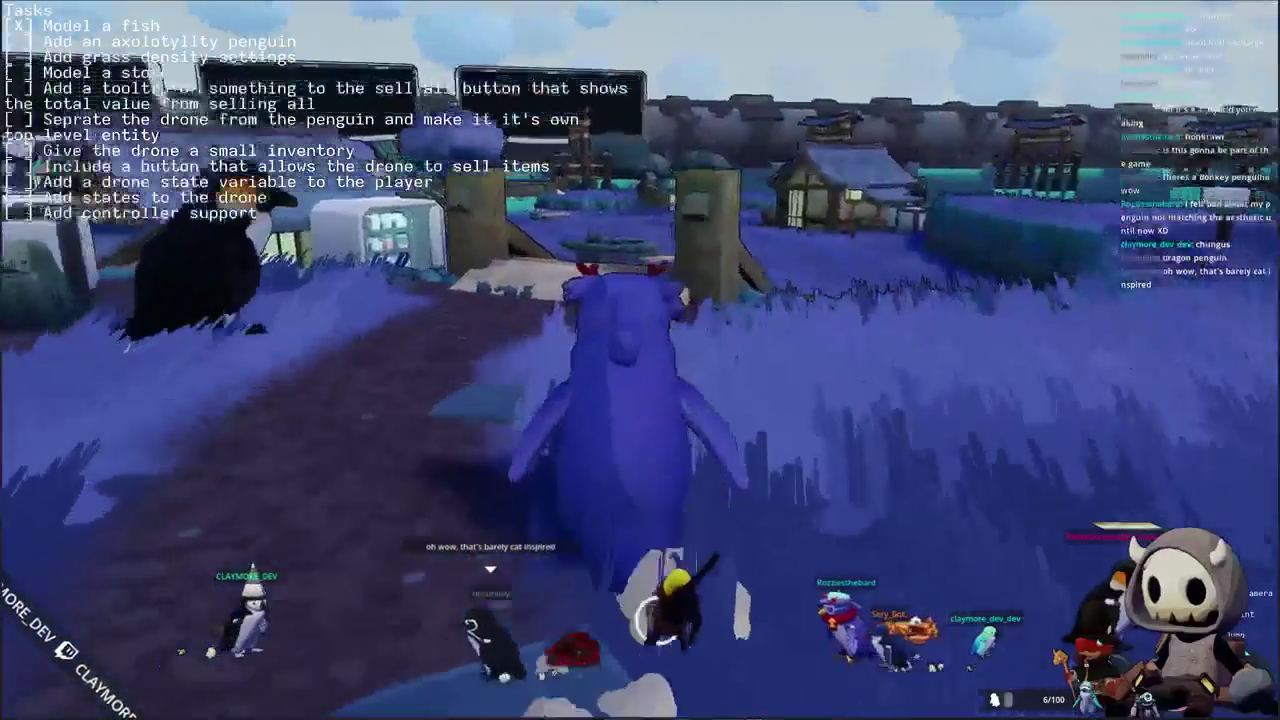
key("d")
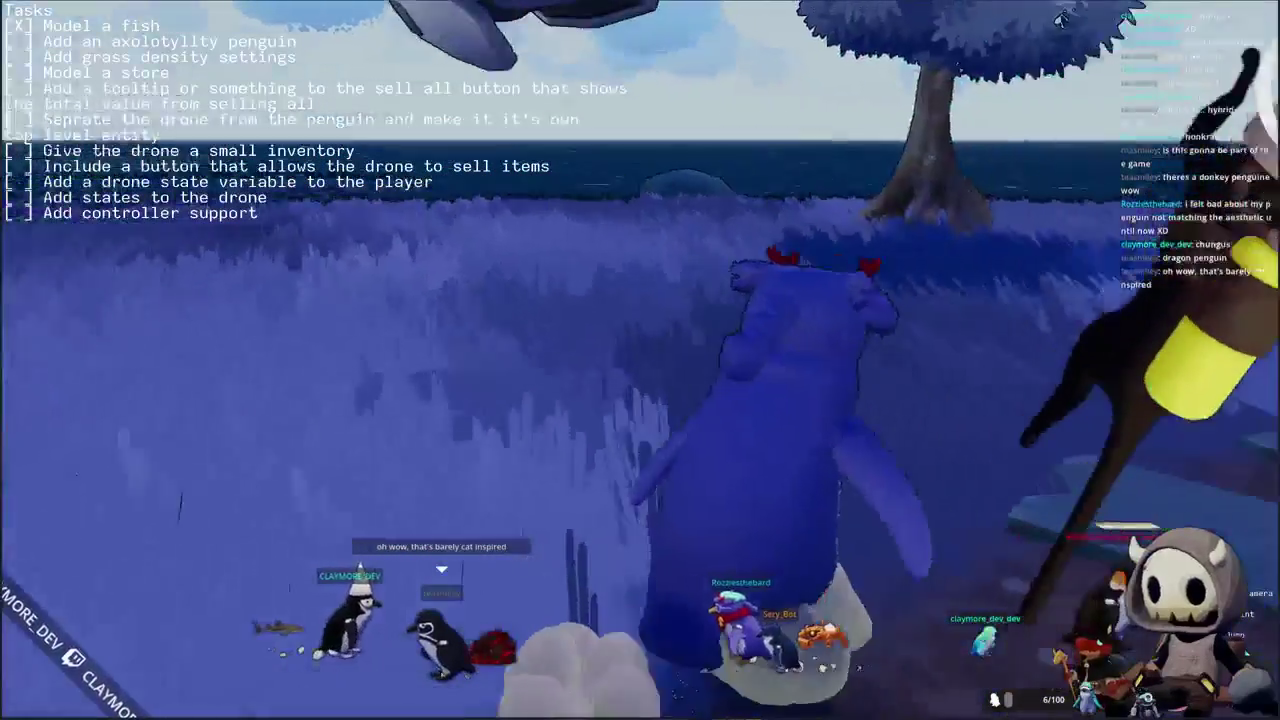
key("d")
key("a")
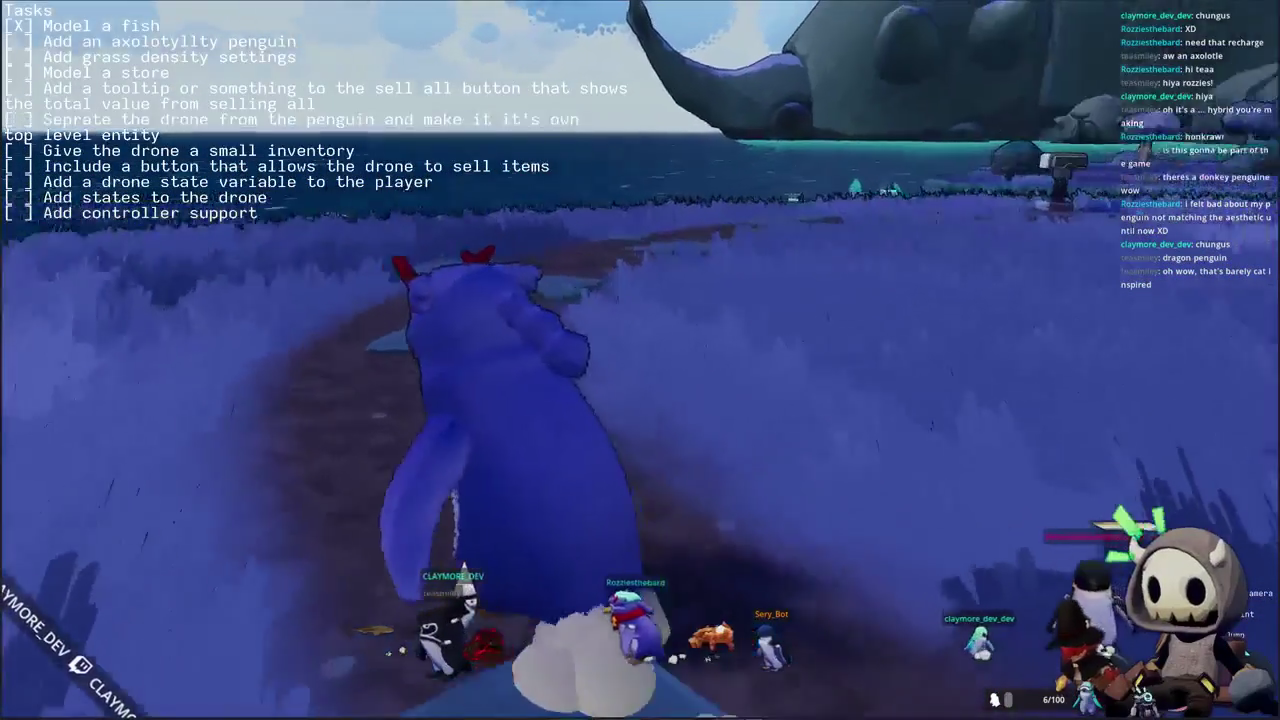
key("w")
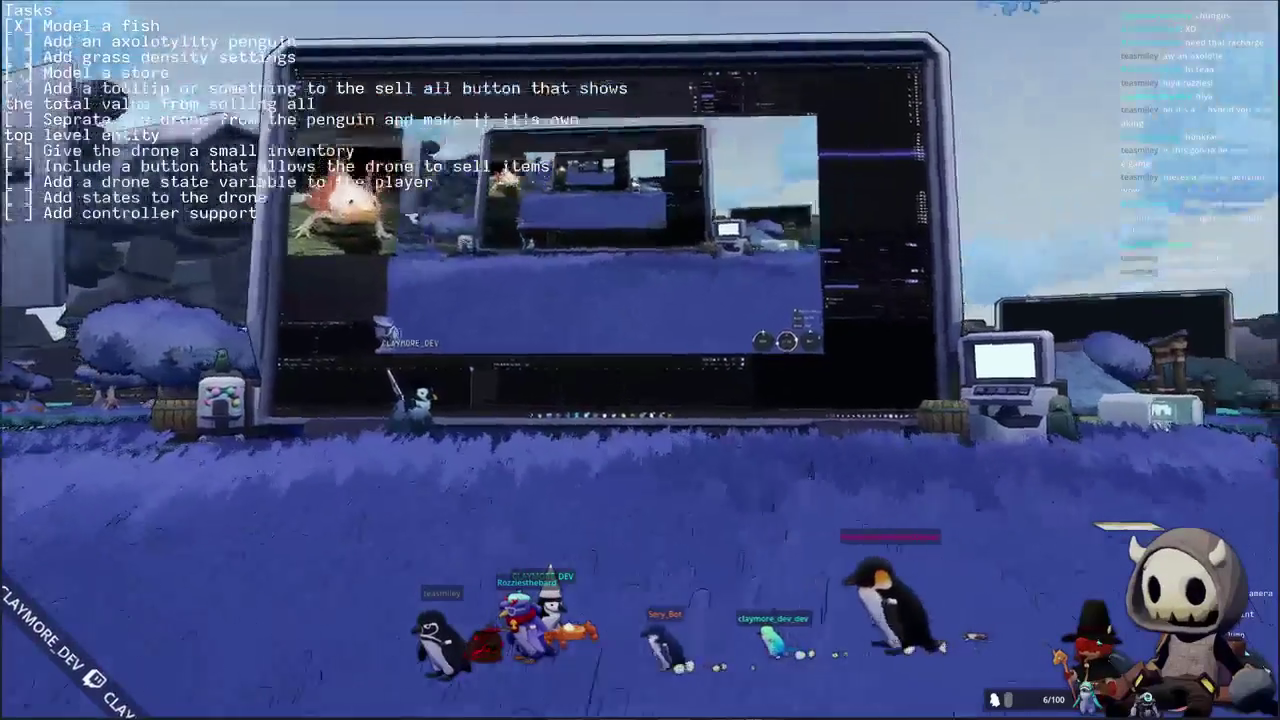
scroll(640, 280, "down", 5)
scroll(640, 300, "up", 5)
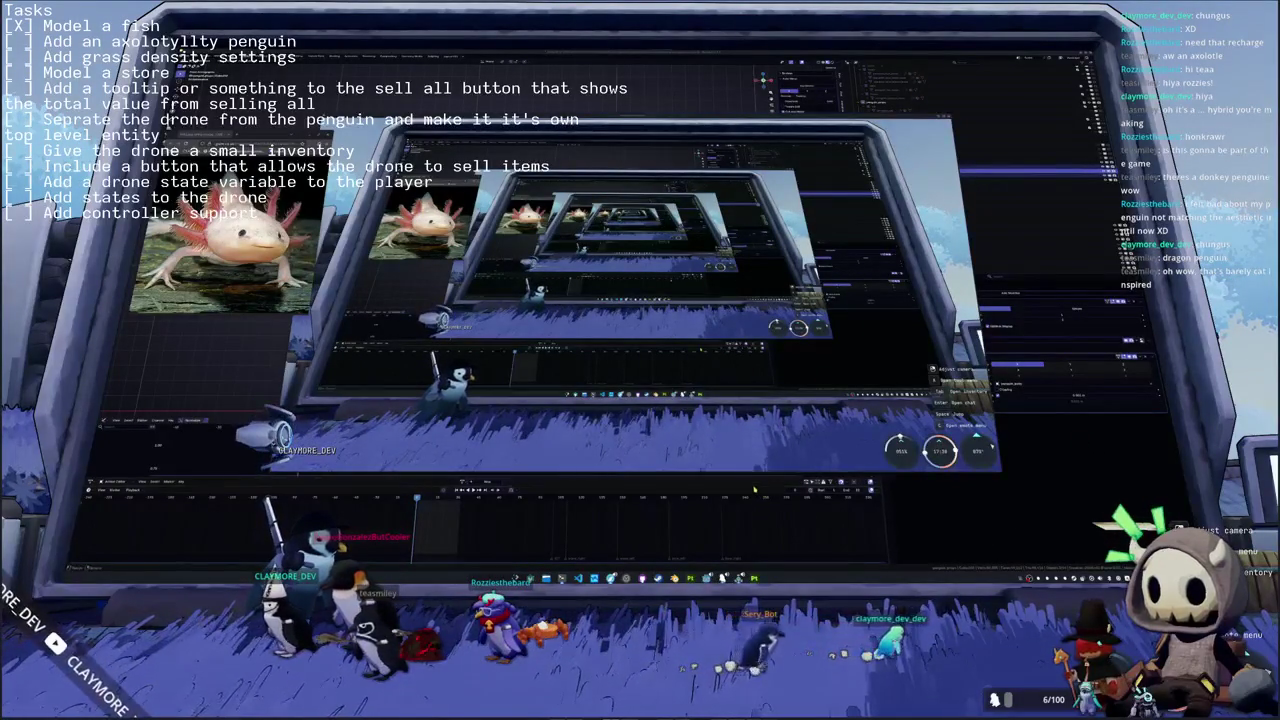
- Select the white gills, enter Edit Mode and apply a right-click mesh operation
key("alt+Tab")
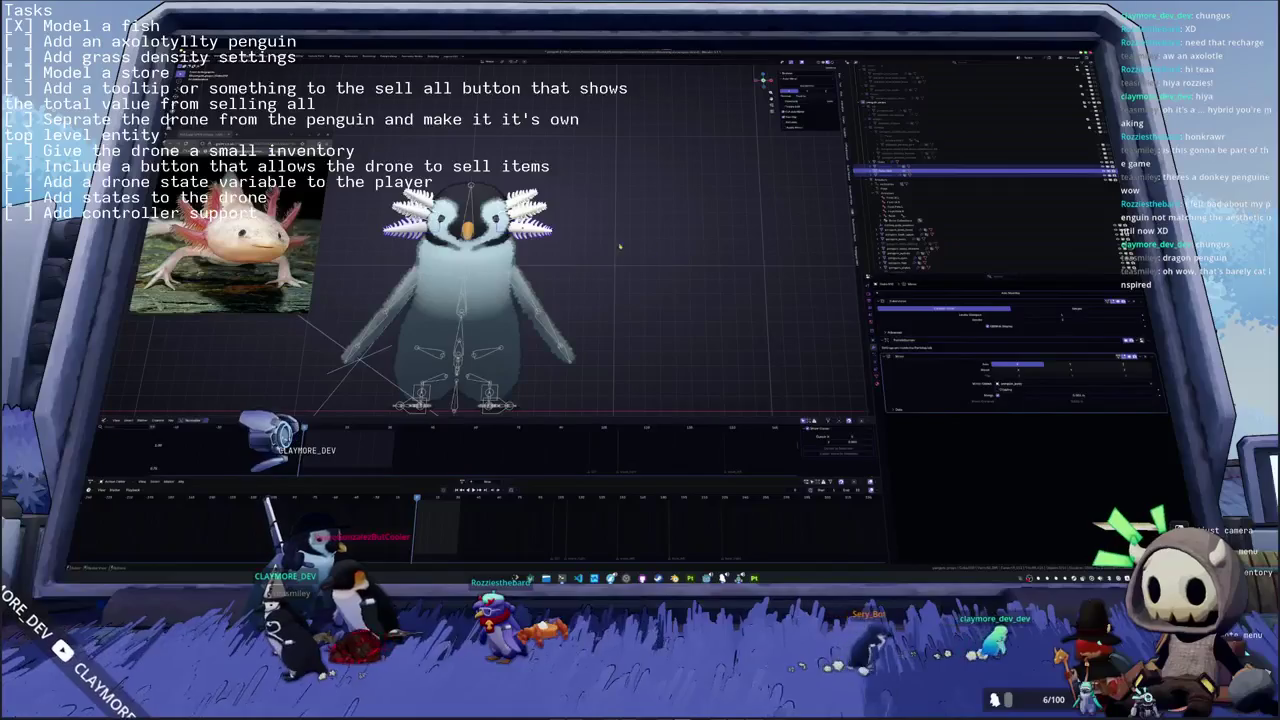
middle_click_drag(619, 246, 566, 301)
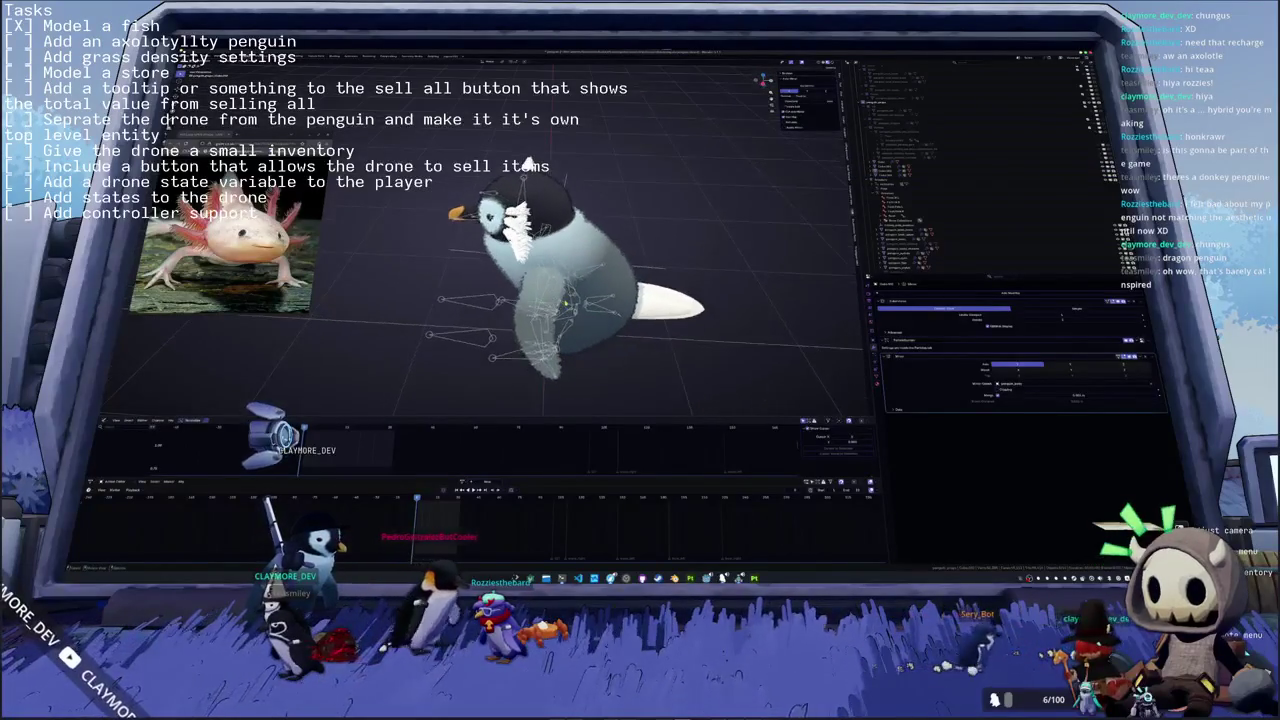
mouse_move(527, 163)
middle_mouse_down()
mouse_move(521, 187)
mouse_move(638, 219)
middle_mouse_up()
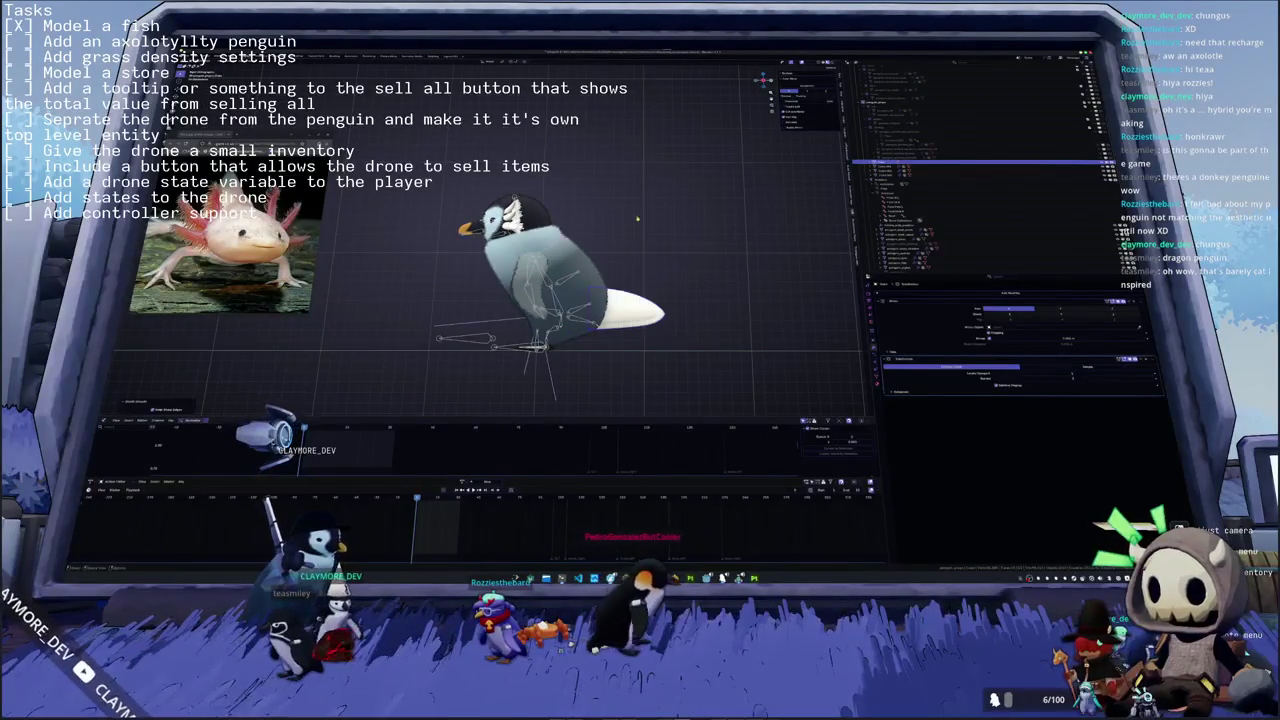
scroll(637, 219, "up", 3)
scroll(637, 219, "up", 3)
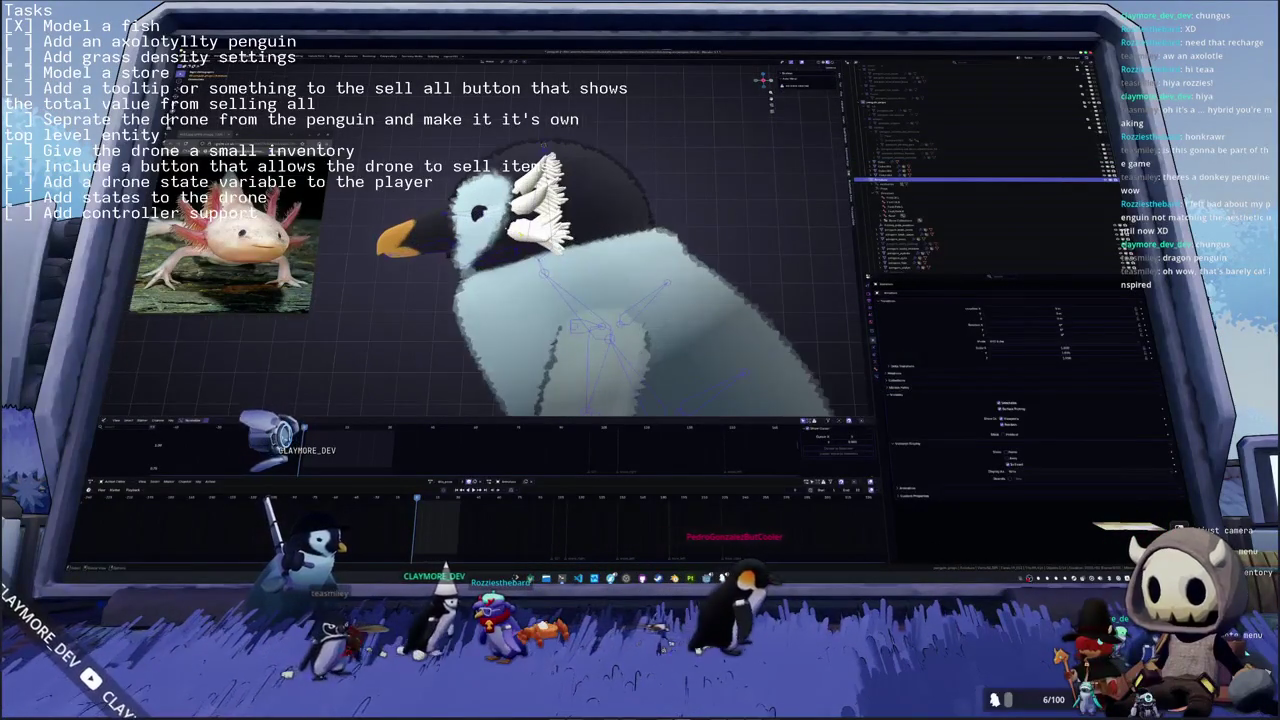
middle_click_drag(637, 219, 637, 219)
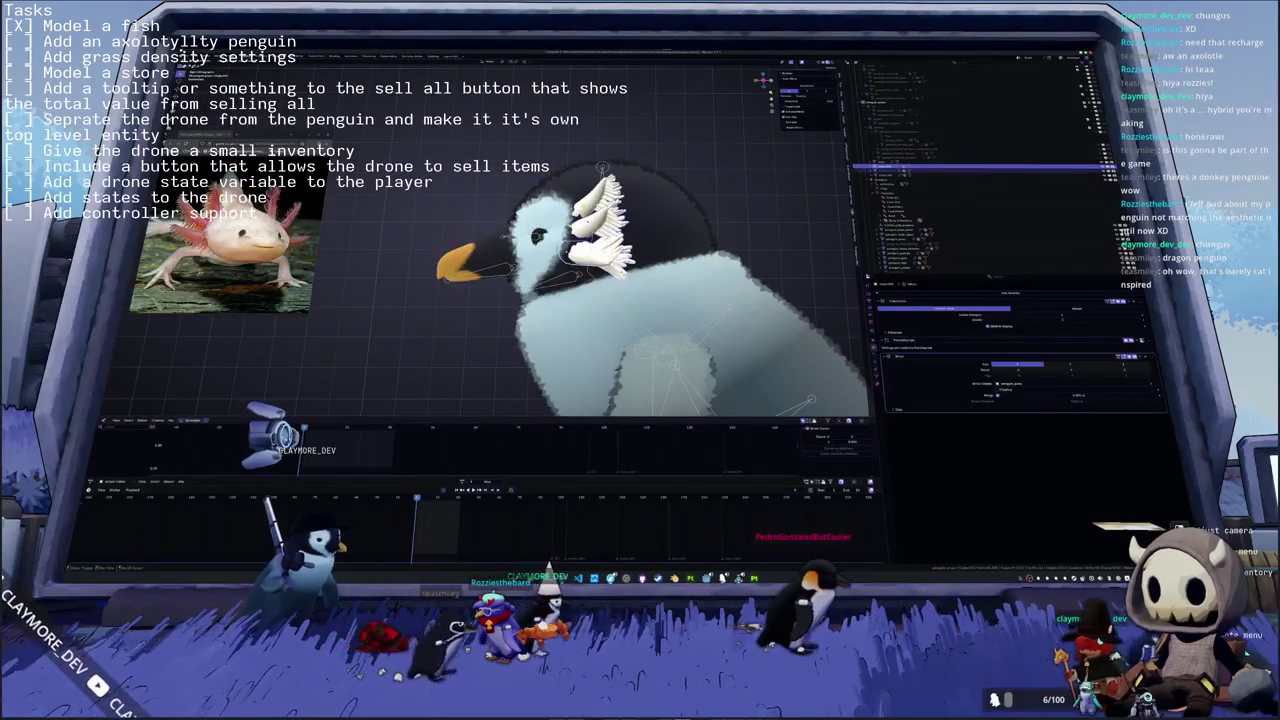
left_click(610, 225)
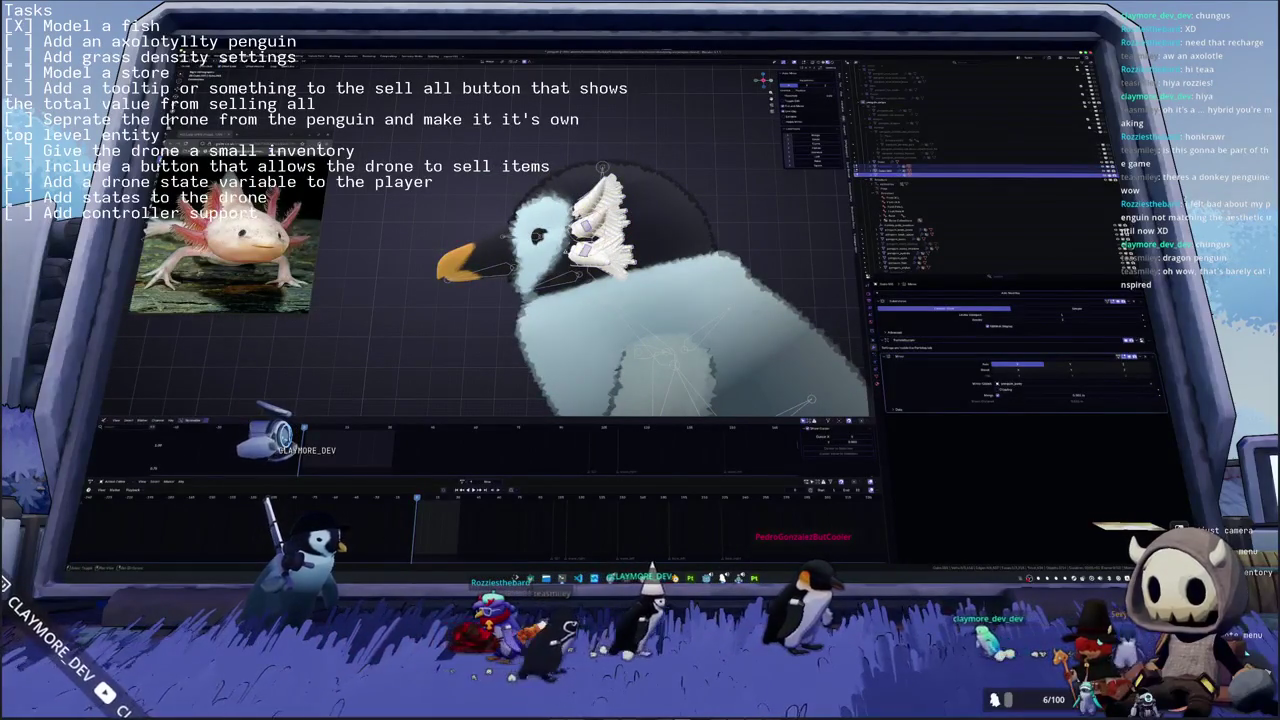
key("Tab")
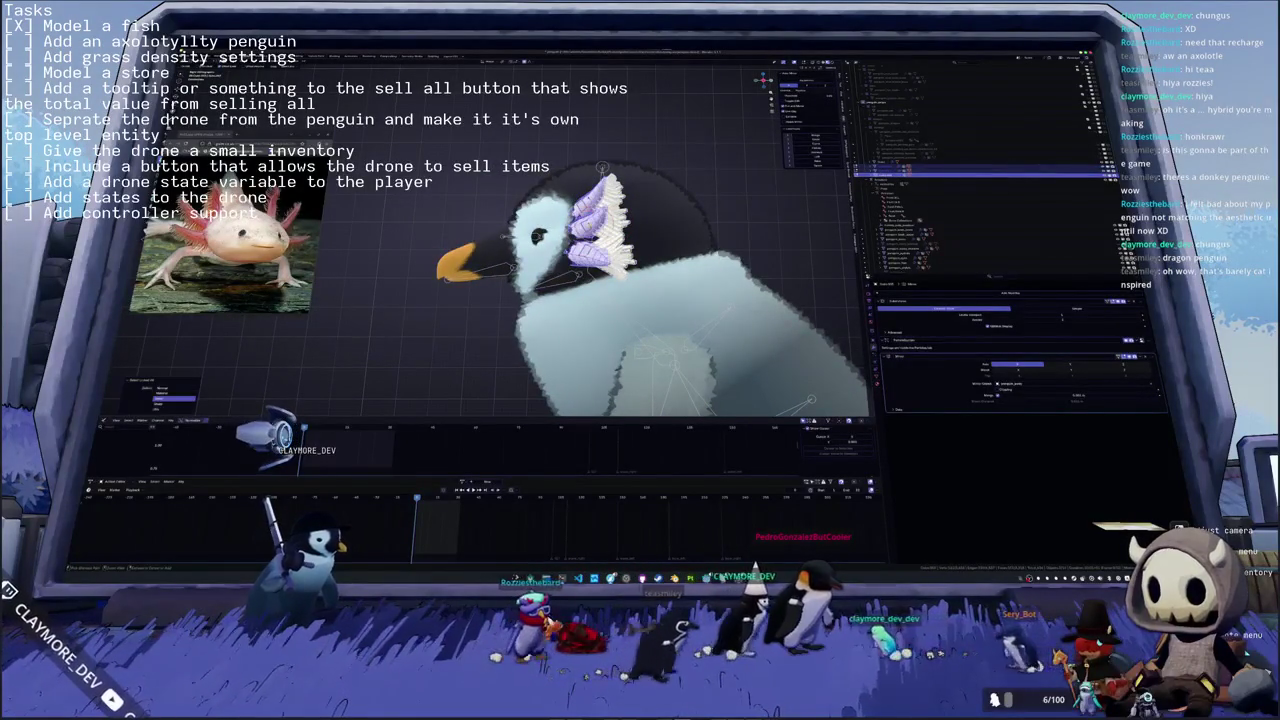
right_click(705, 255)
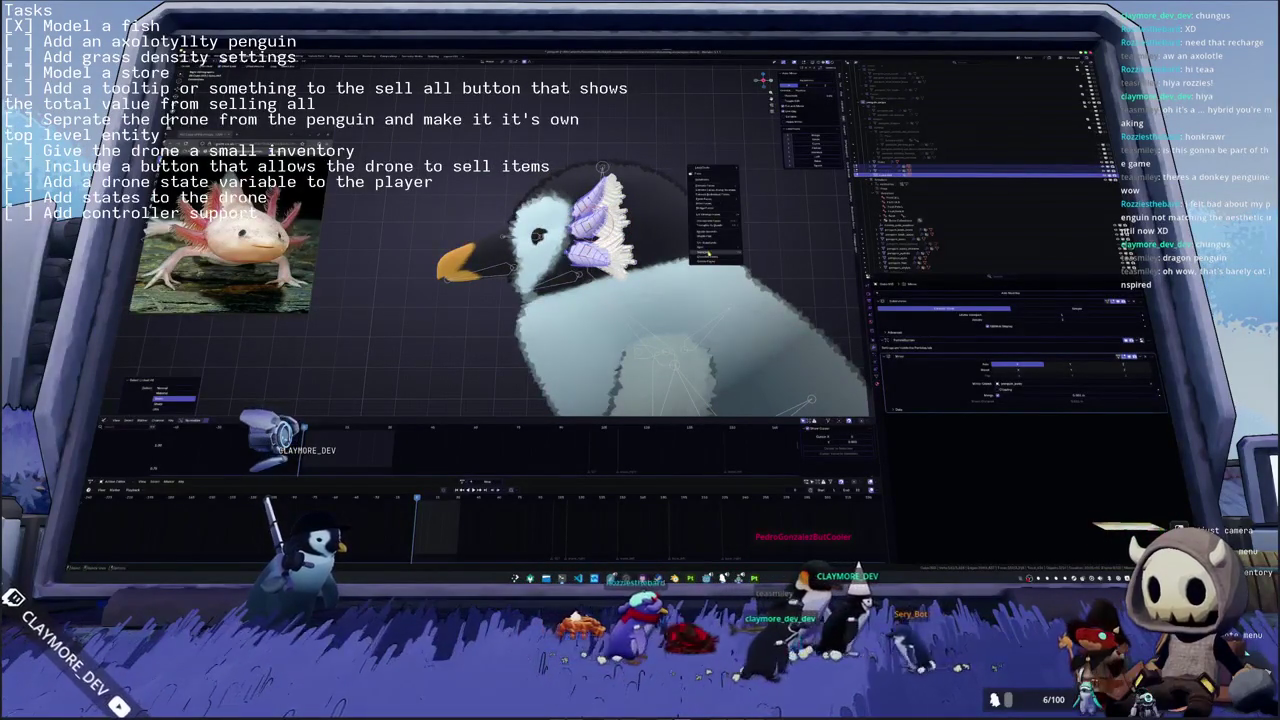
left_click(760, 256)
- Apply the gills object's transform with the Ctrl+A menu
middle_click_drag(650, 300, 600, 300)
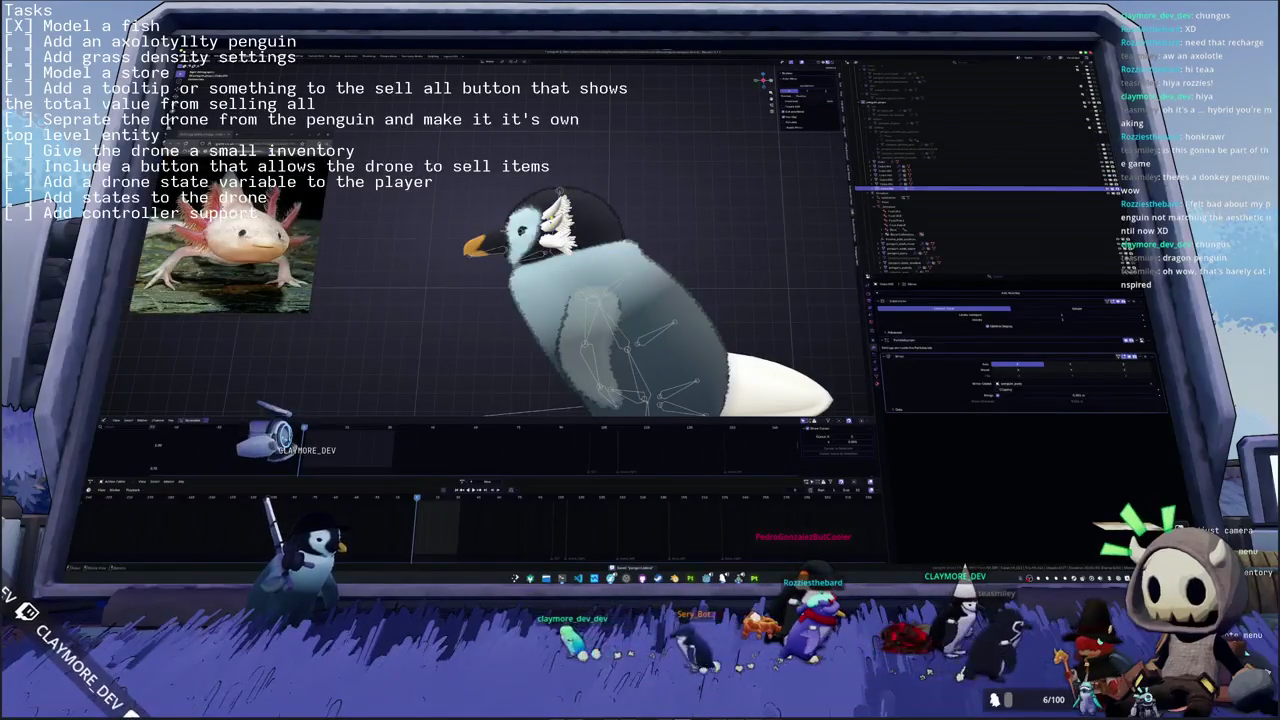
middle_click_drag(620, 300, 570, 300)
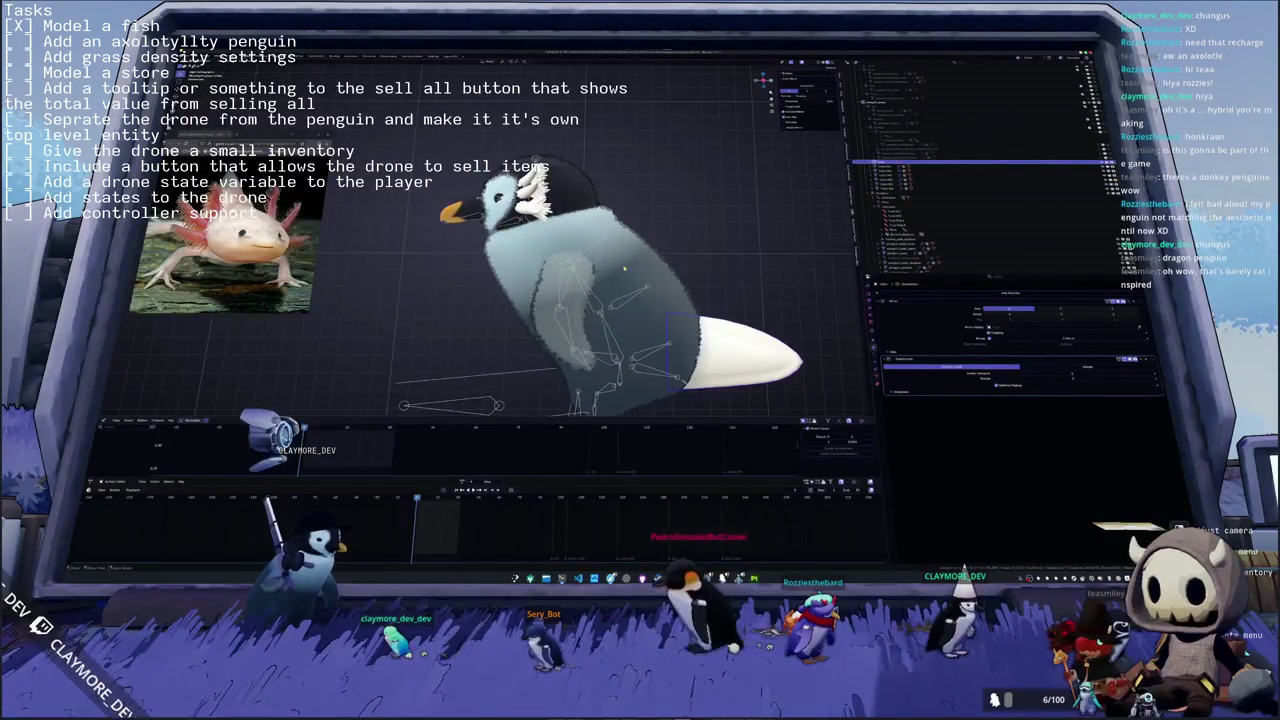
middle_click_drag(625, 268, 650, 274)
key("ctrl+a")
left_click(649, 274)
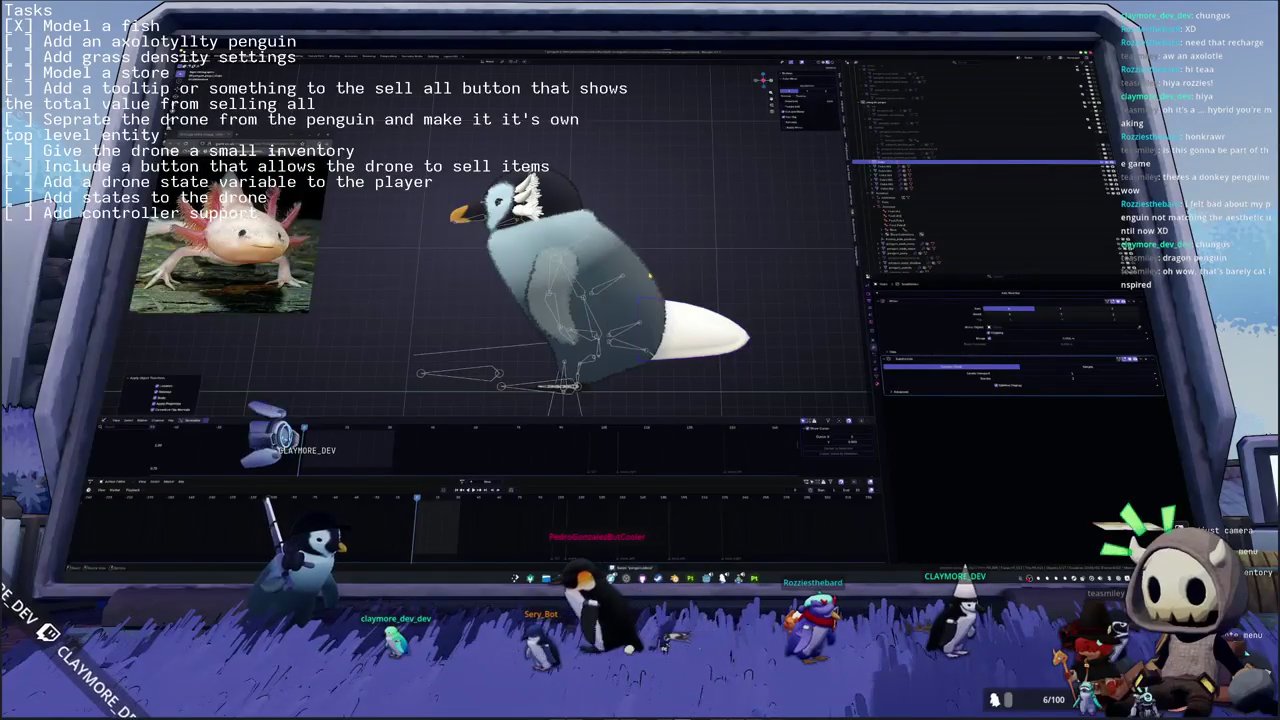
left_click(652, 280)
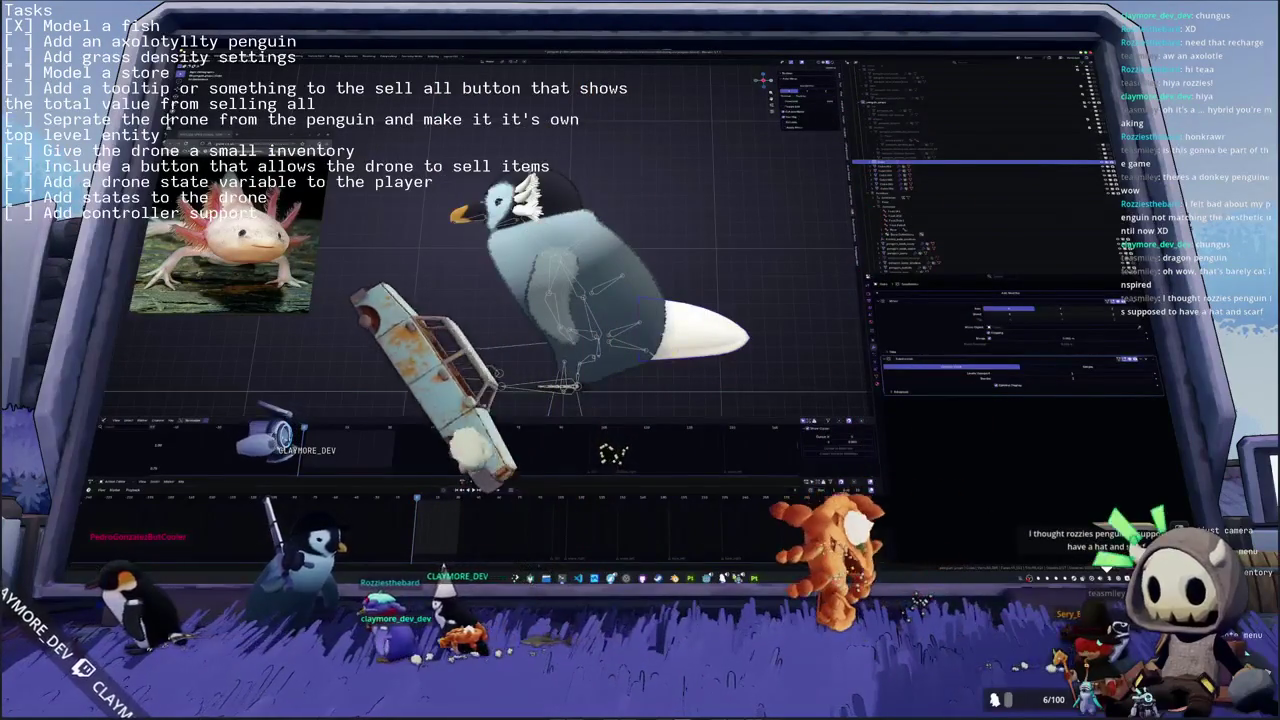
- In the inventory's Penguin tab, equip the red scarf on the penguin
key("alt+Tab")
key("Escape")
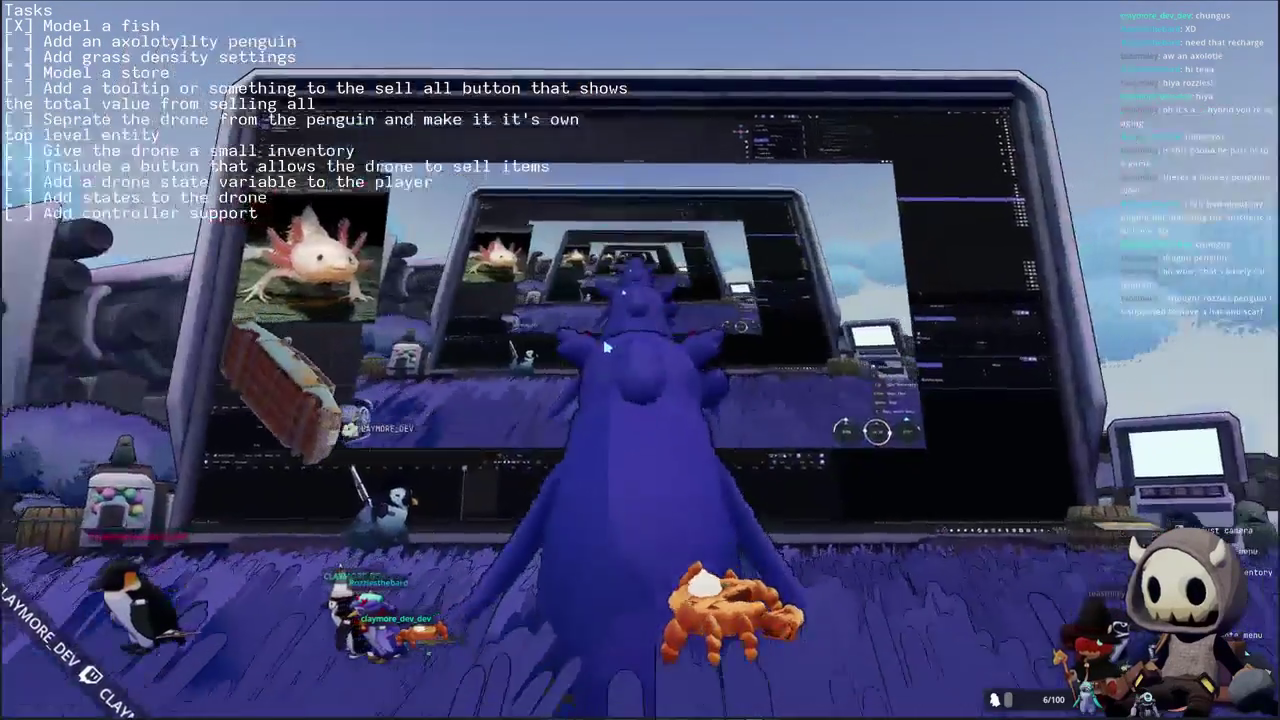
key("i")
left_click(603, 18)
left_click(652, 20)
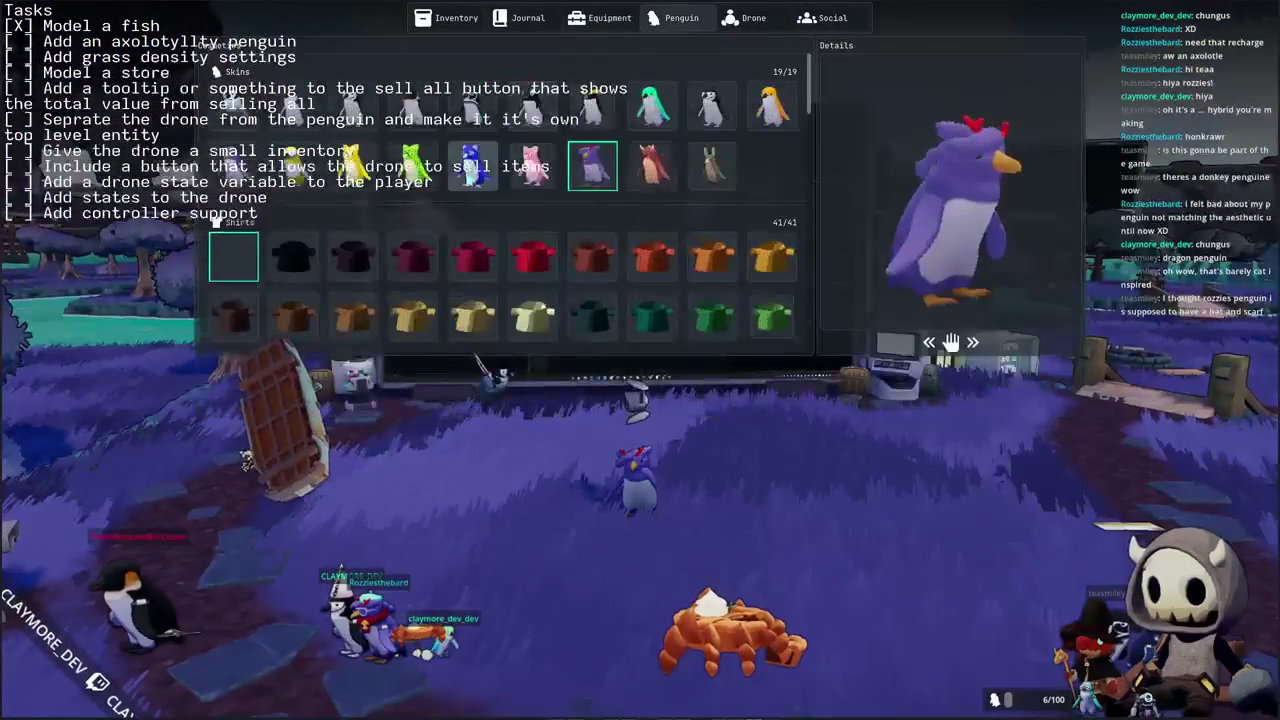
scroll(318, 272, "down", 2)
scroll(318, 272, "down", 2)
scroll(318, 272, "down", 2)
scroll(318, 272, "down", 1)
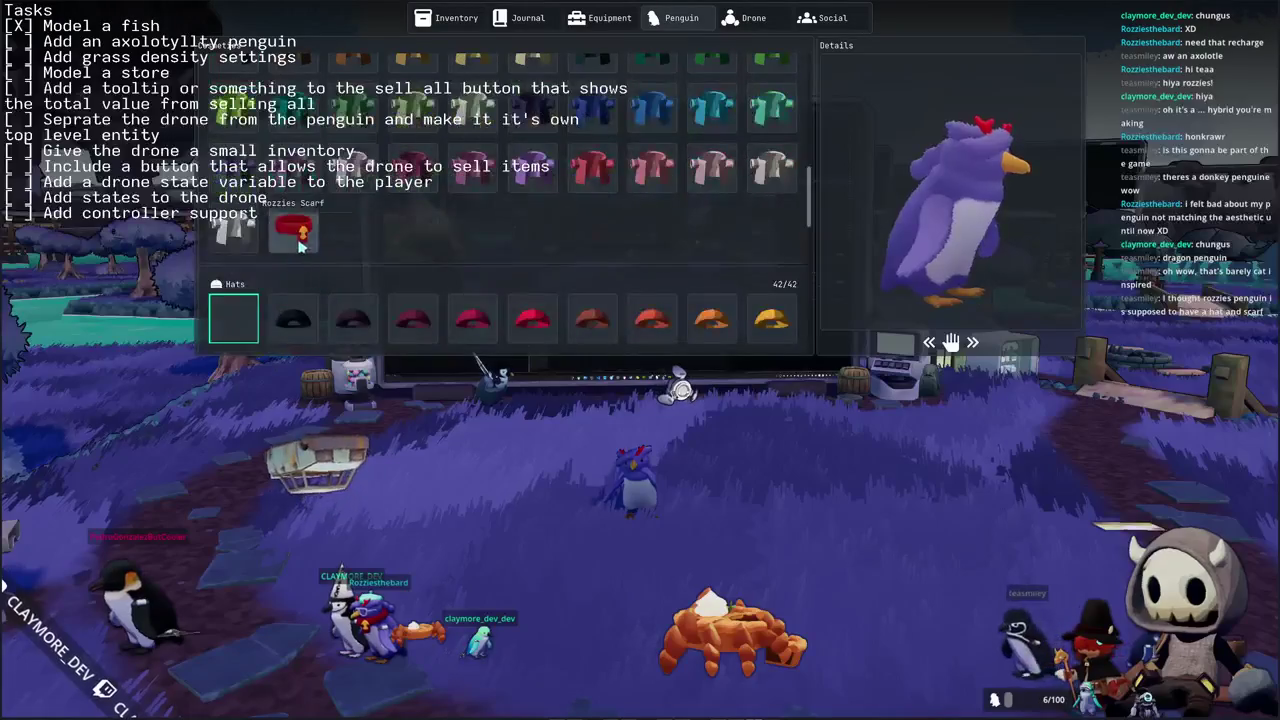
left_click(295, 232)
- Equip the teal hat, close the menu, and walk toward the whale
scroll(316, 228, "down", 2)
scroll(316, 228, "down", 2)
left_click(291, 186)
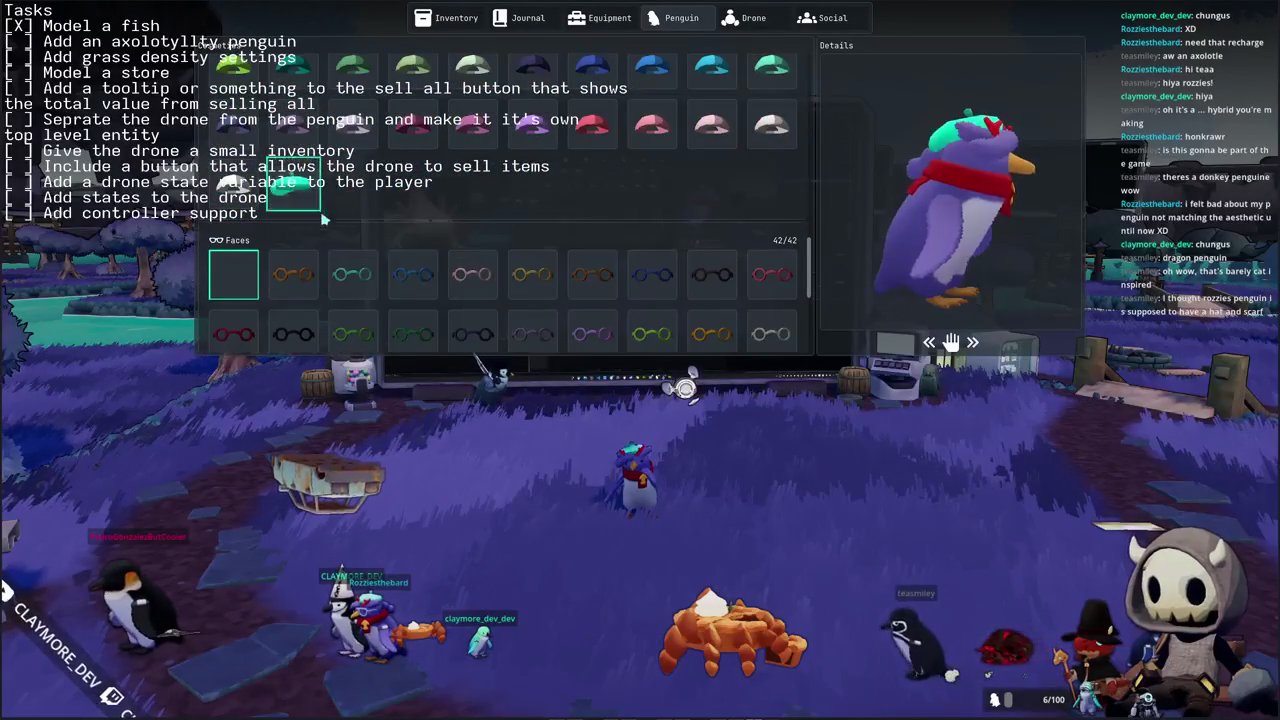
scroll(433, 250, "down", 2)
scroll(433, 250, "up", 2)
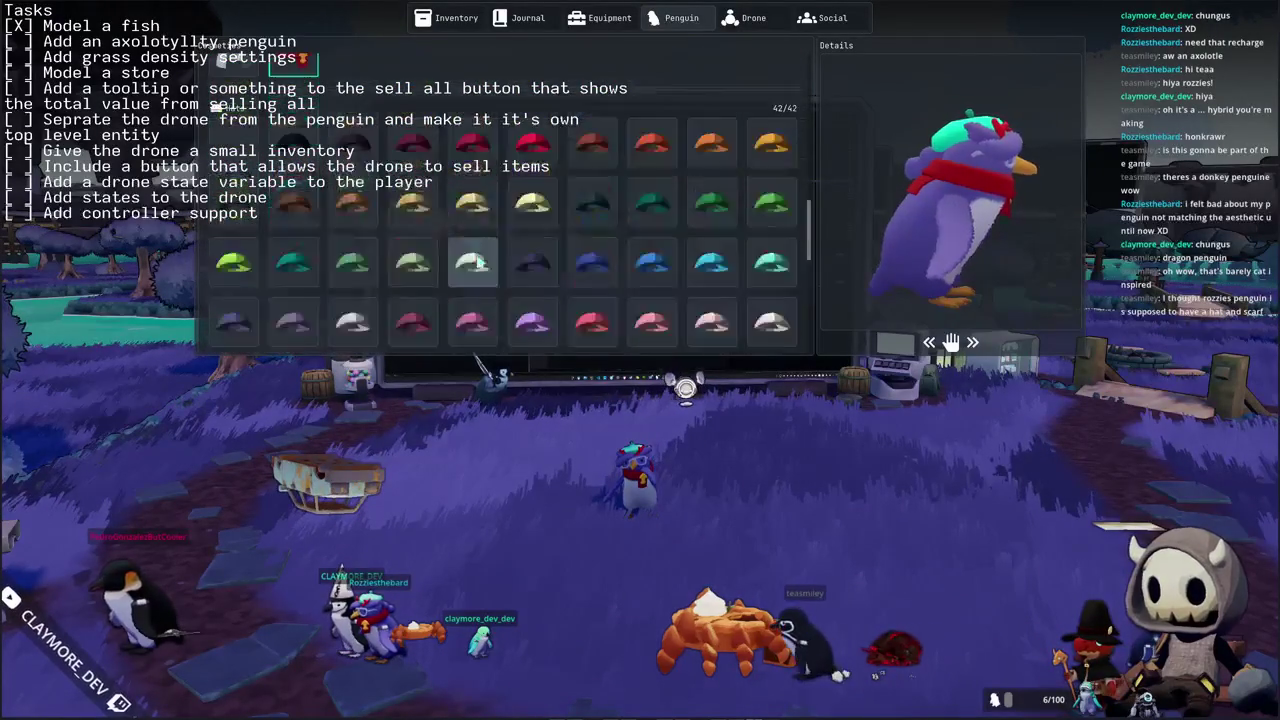
scroll(450, 260, "up", 2)
scroll(480, 270, "up", 2)
scroll(510, 283, "up", 1)
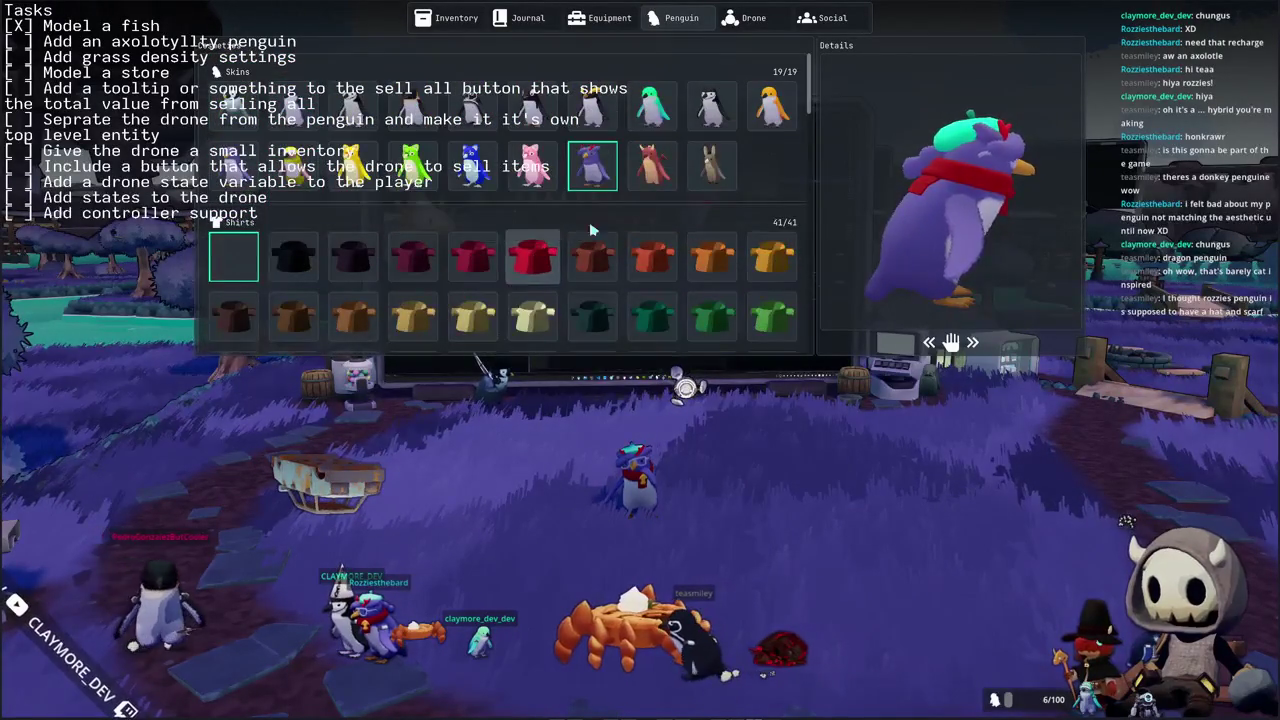
key("Escape")
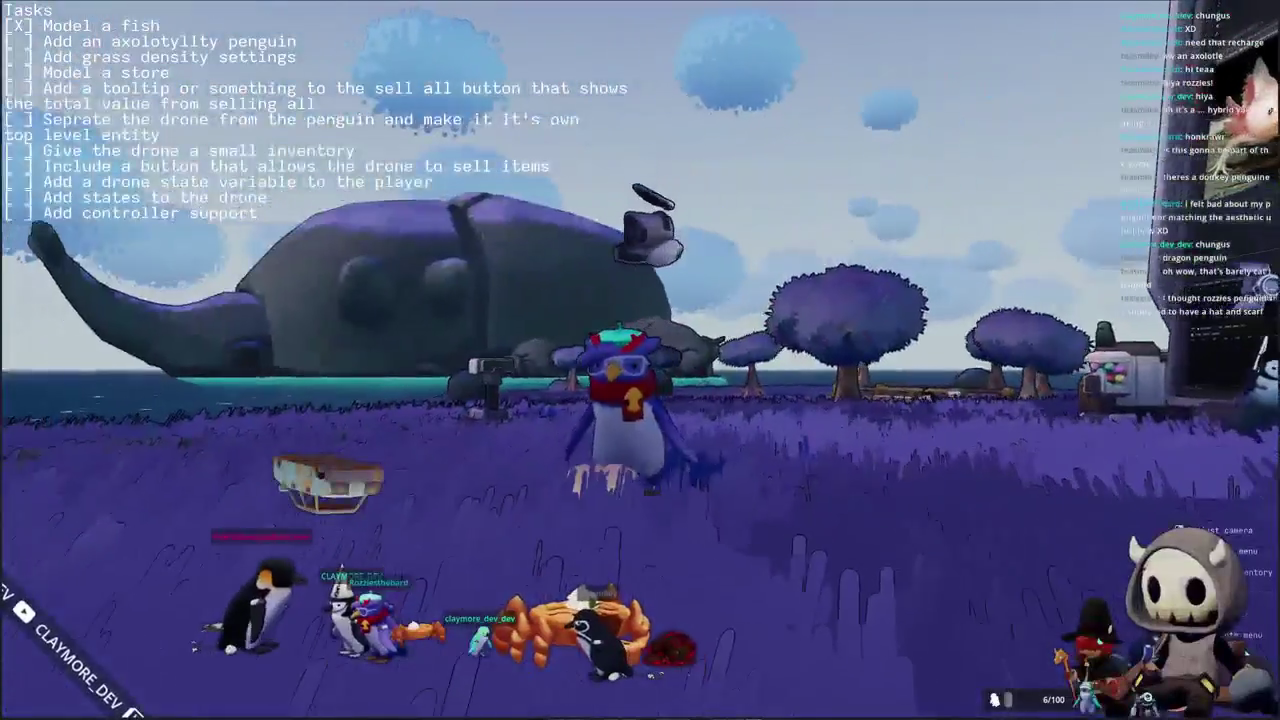
key("w")
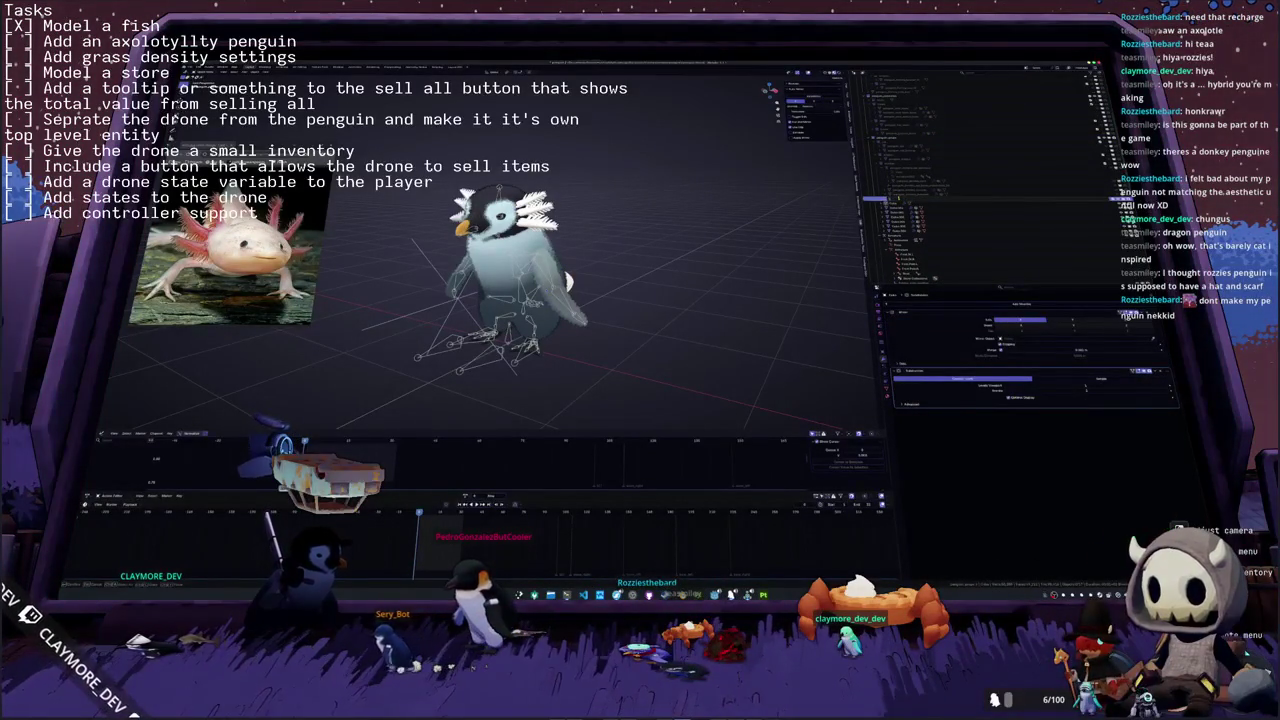
- Select the penguin's armature and enable Rest Position in its Object Data Properties
left_click(902, 228)
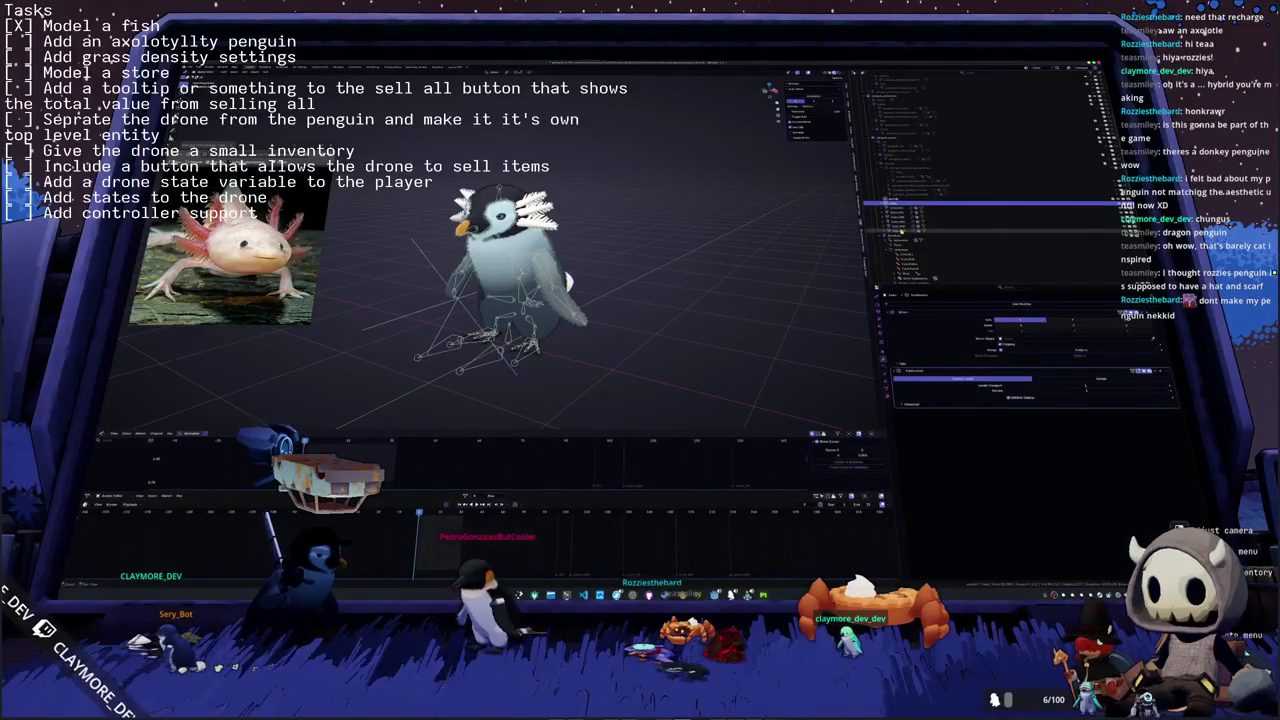
left_click(902, 200)
left_click(900, 208)
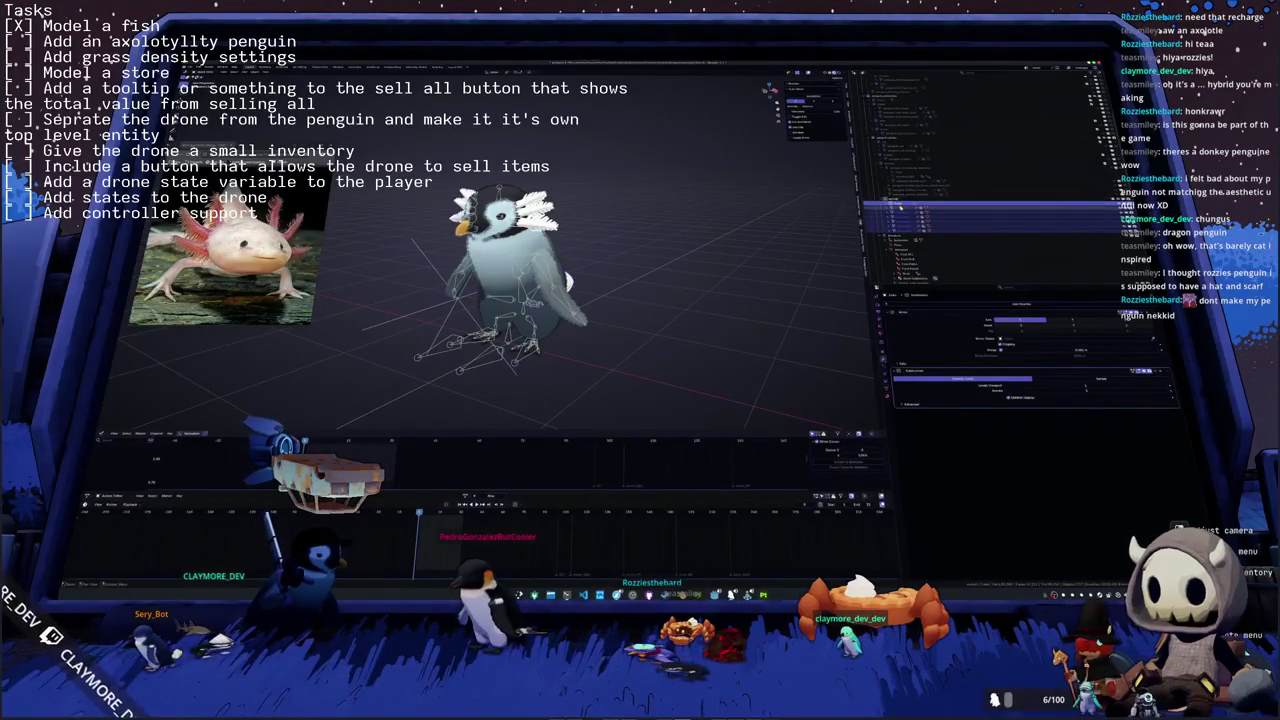
scroll(760, 238, "up", 2)
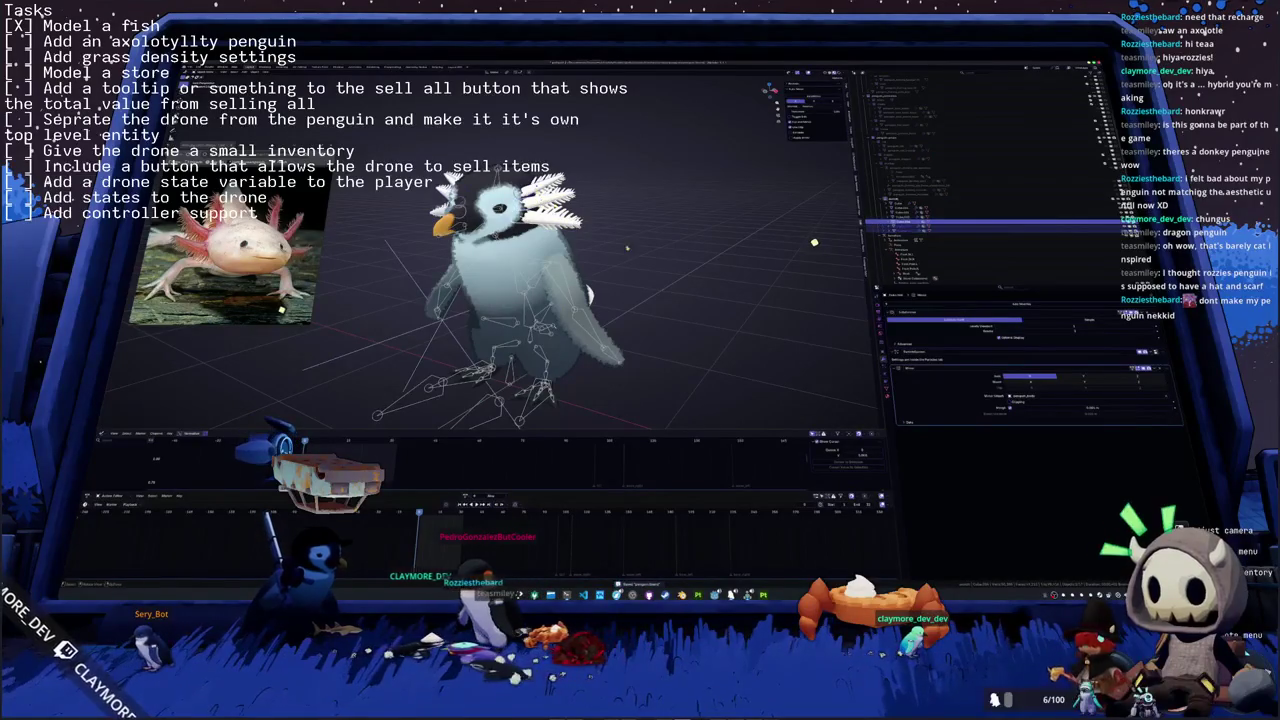
middle_click_drag(600, 300, 680, 300)
middle_click_drag(619, 251, 649, 251)
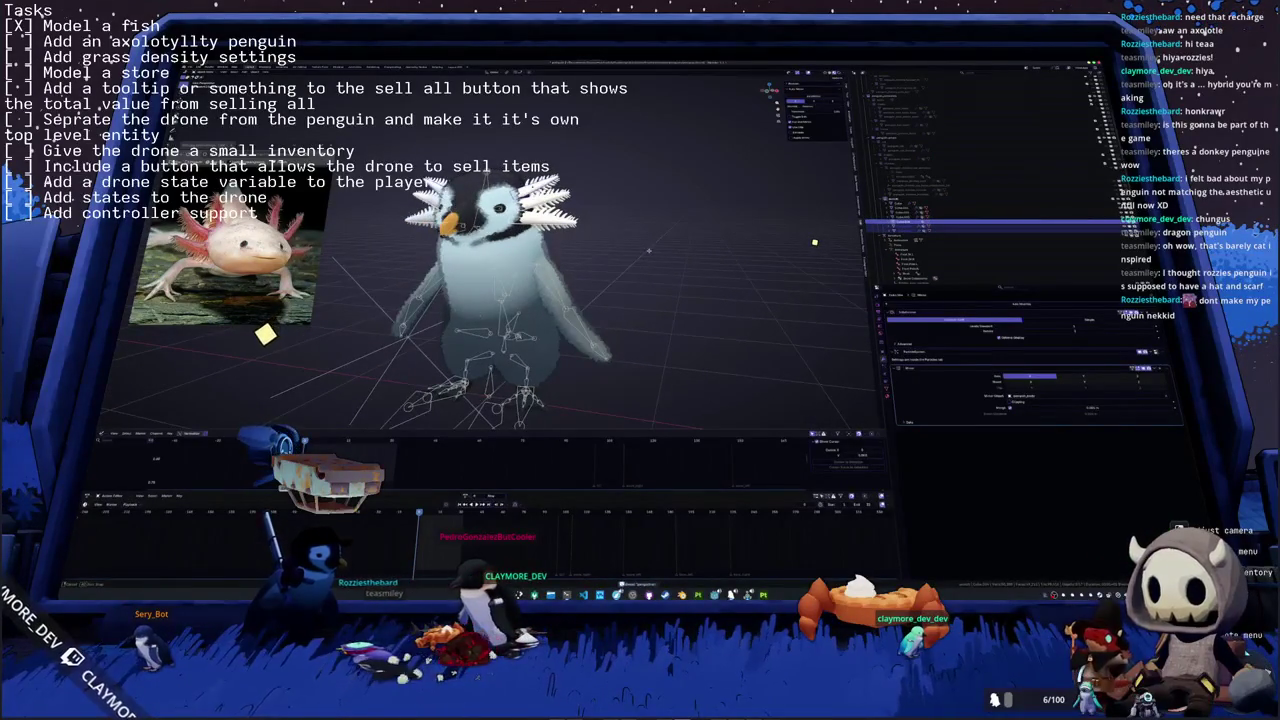
left_click(900, 237)
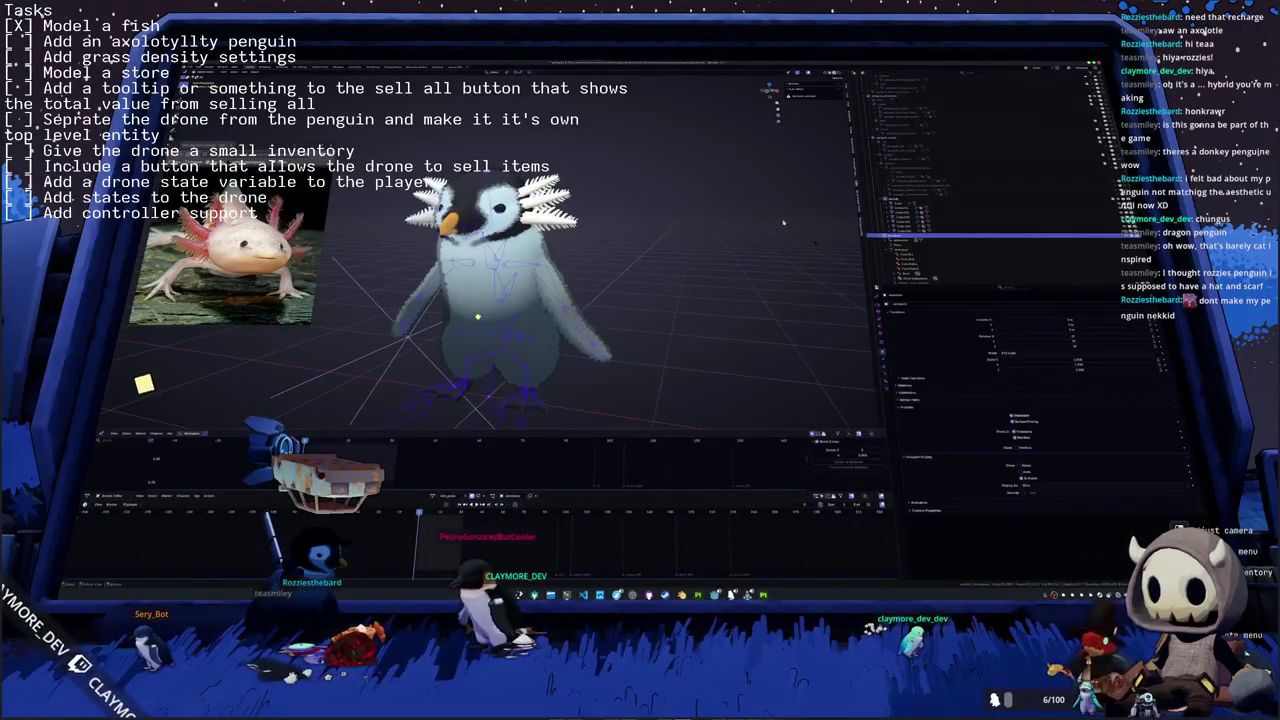
key("shift+a")
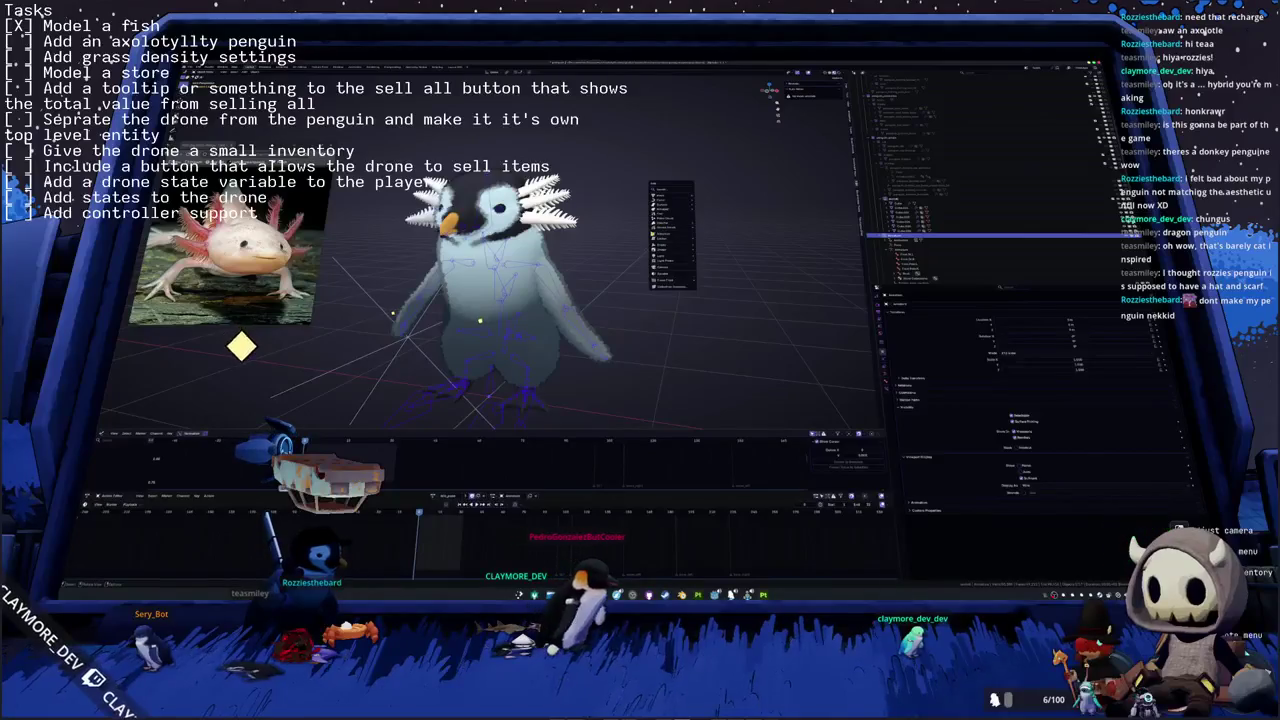
key("Escape")
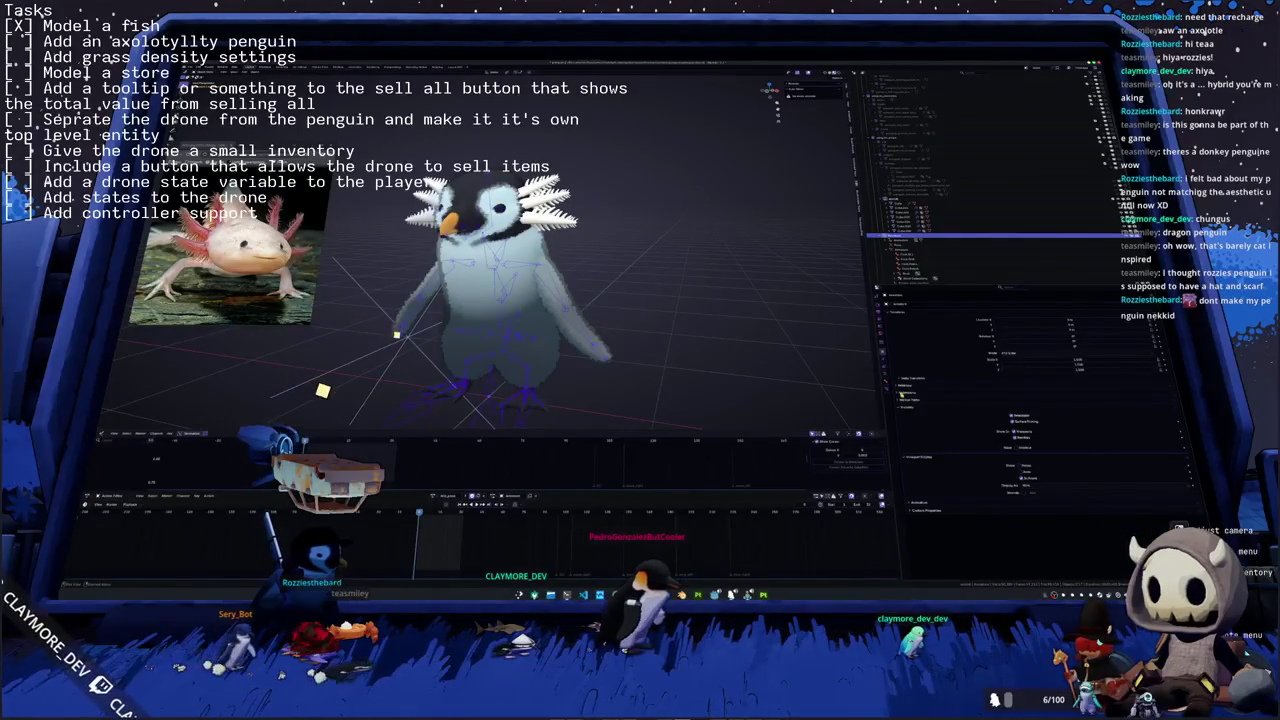
left_click(881, 372)
left_click(1072, 321)
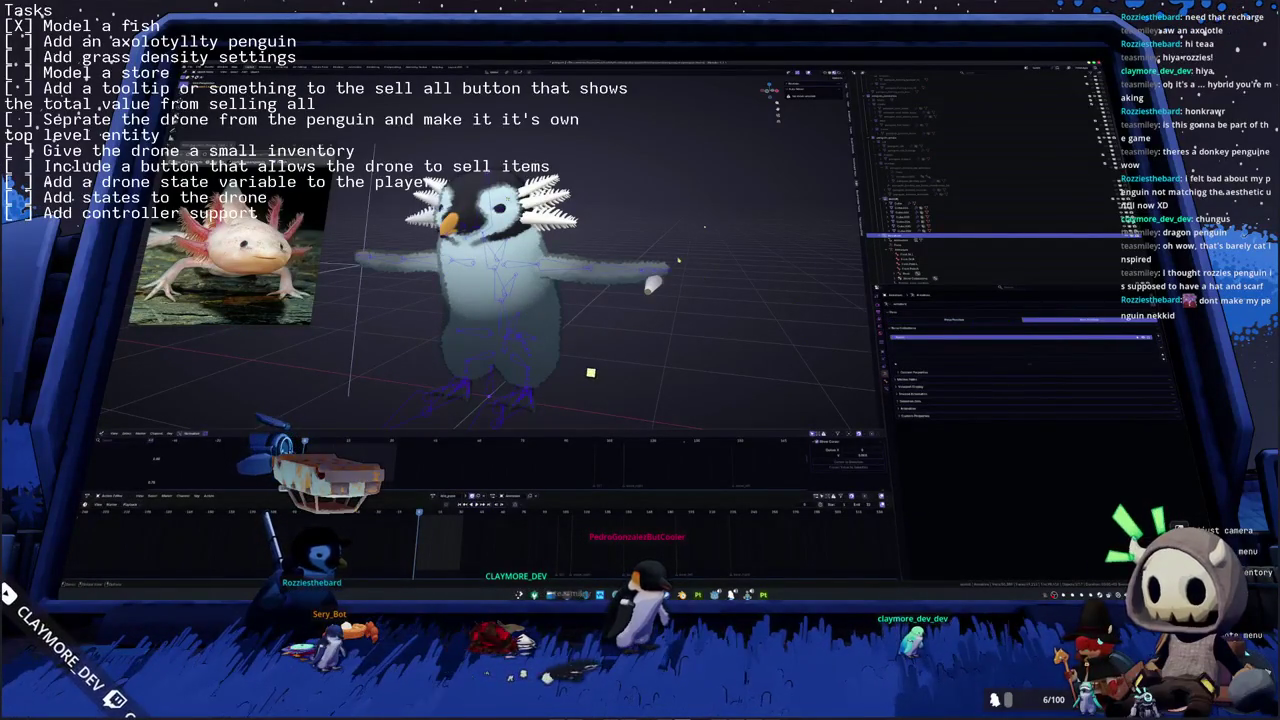
- Parent the gills to the penguin's armature in Pose Mode, then deselect everything
key("KP_Decimal")
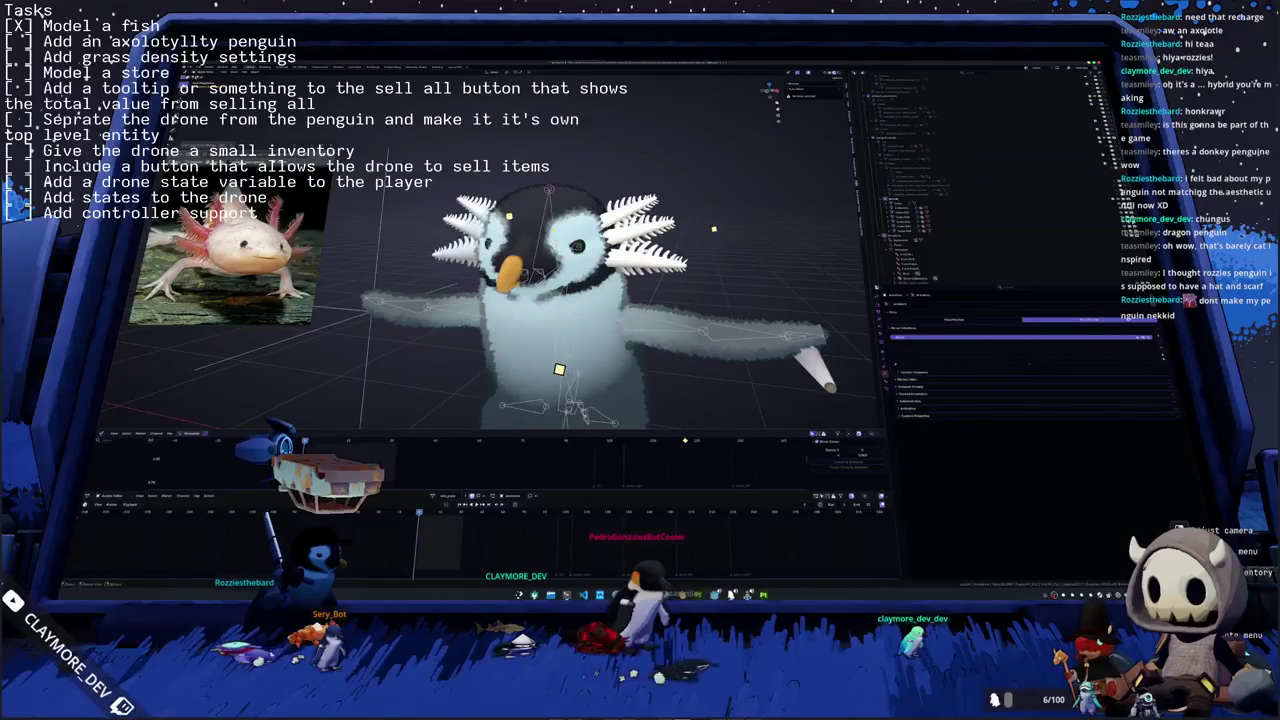
left_click(895, 237)
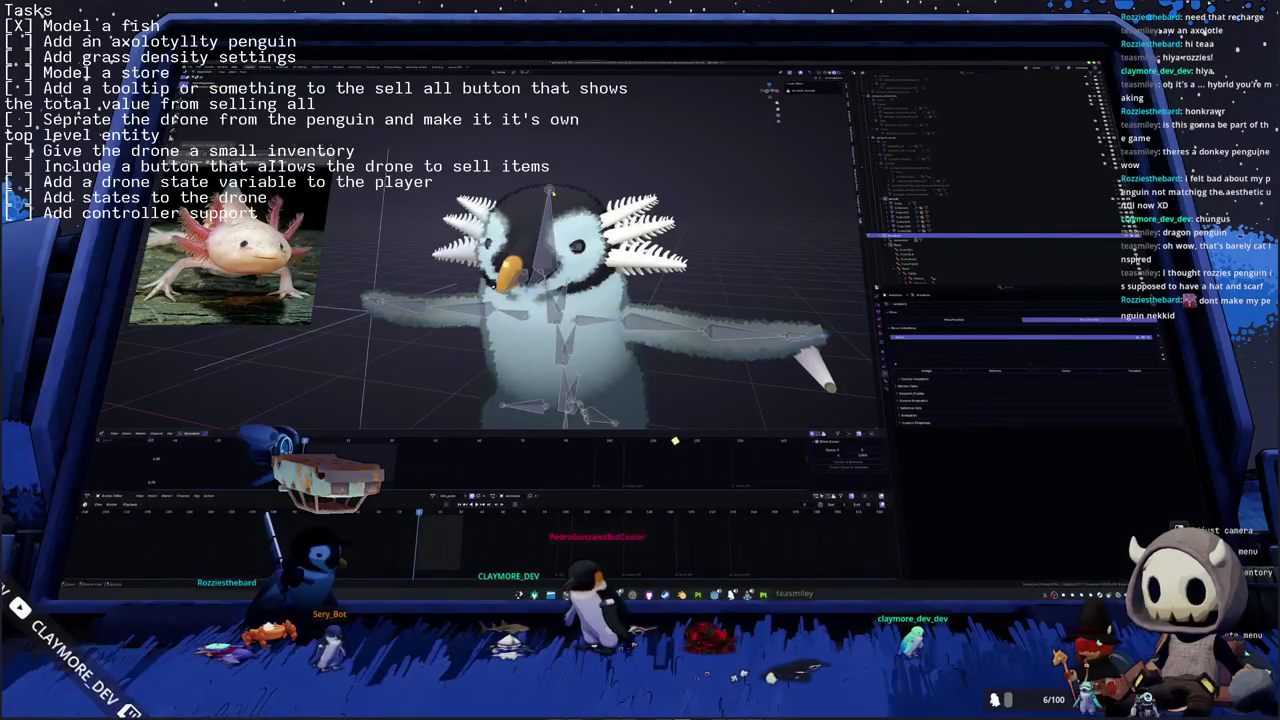
key("ctrl+Tab")
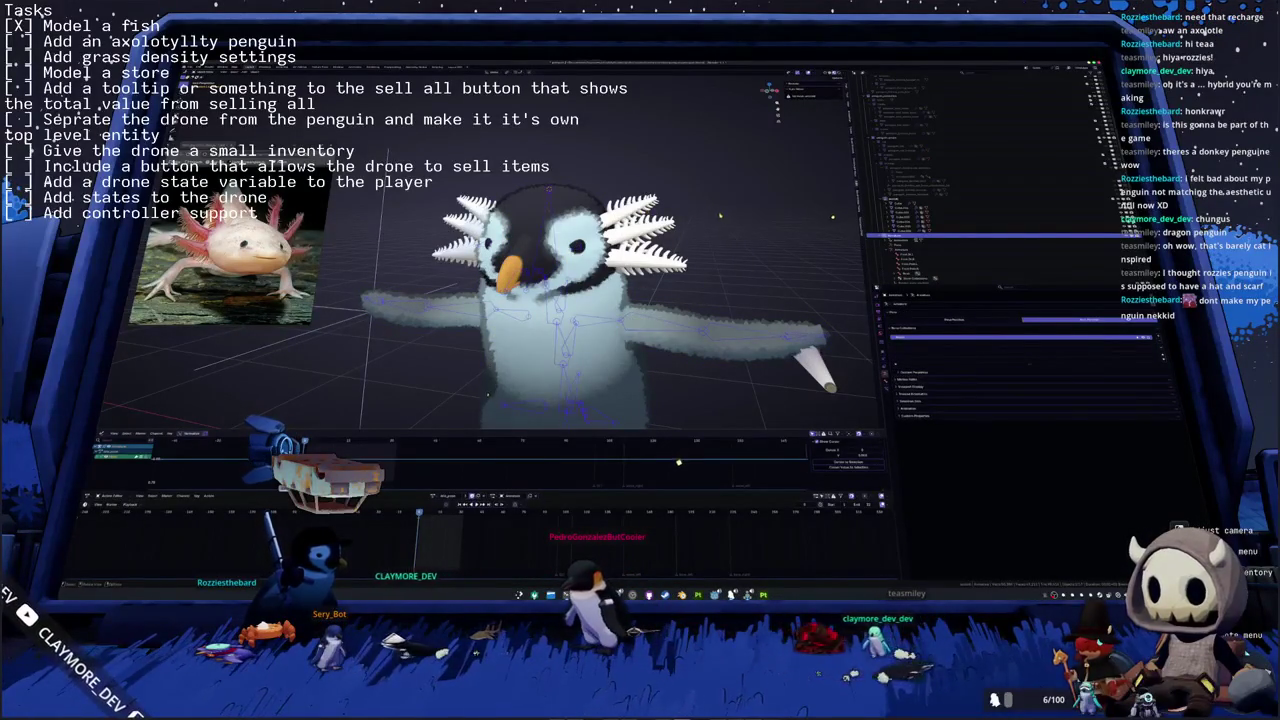
right_click(720, 214)
mouse_move(705, 266)
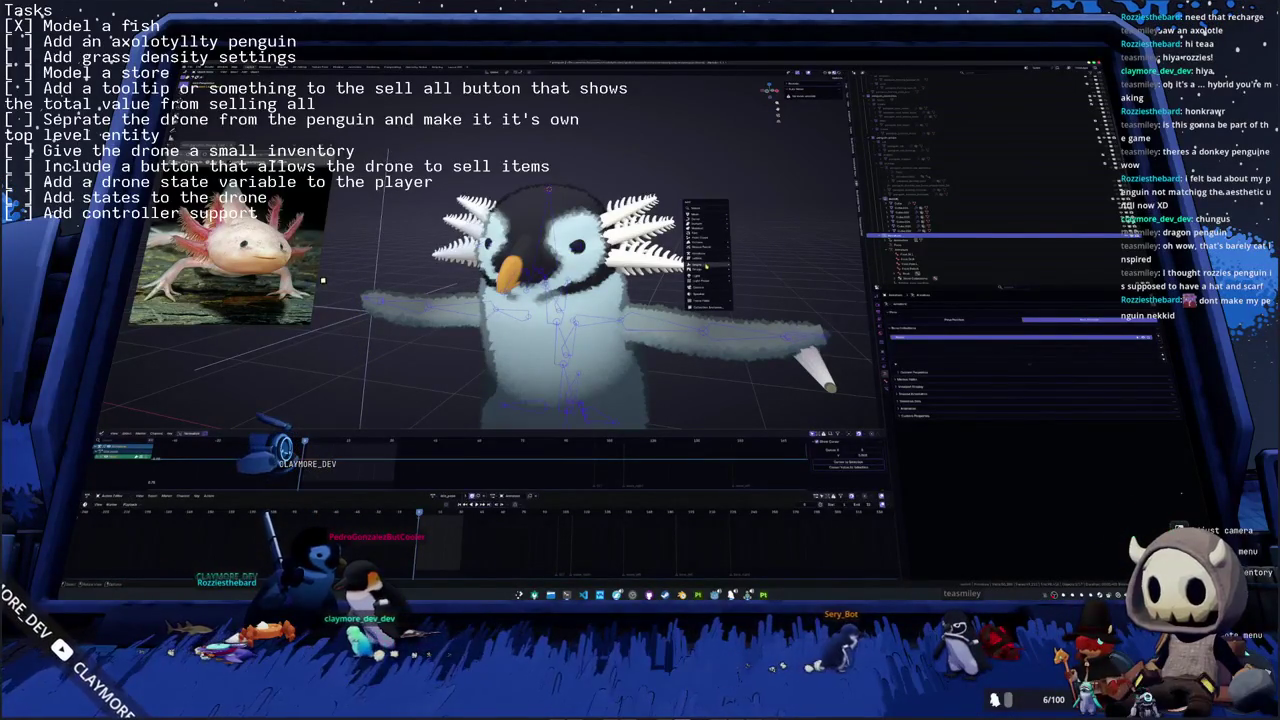
left_click(745, 267)
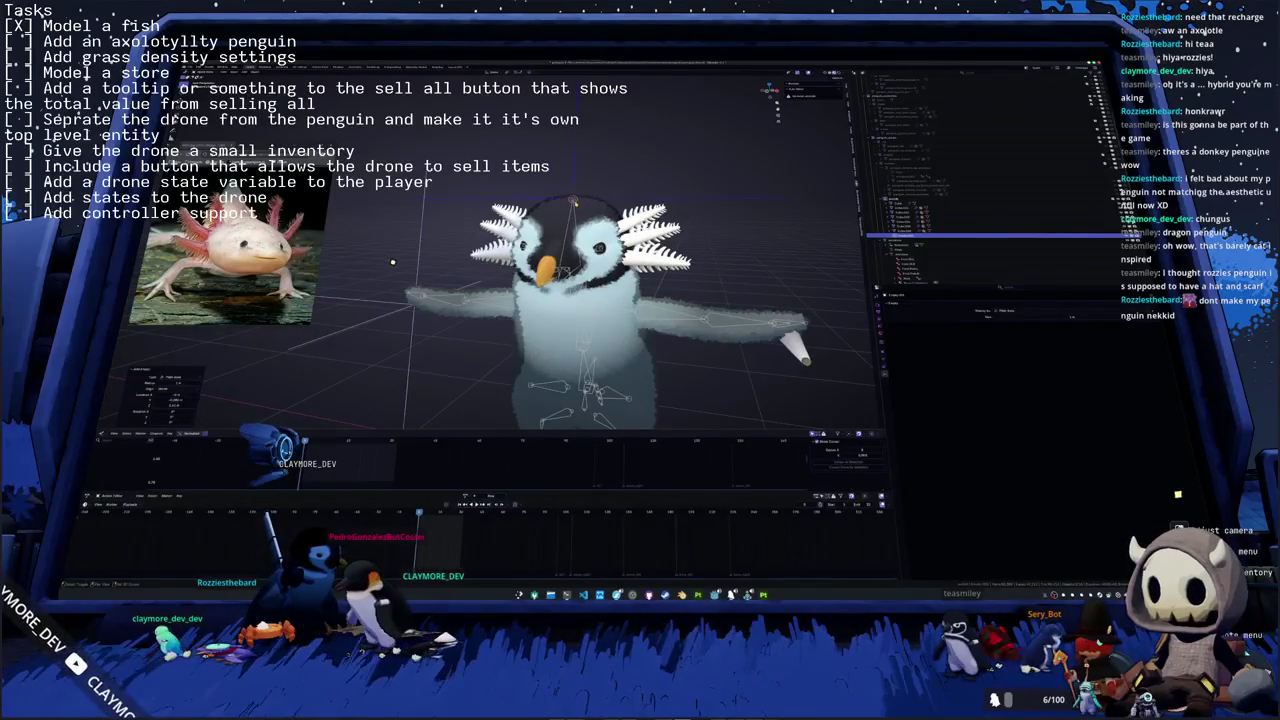
left_click(432, 296)
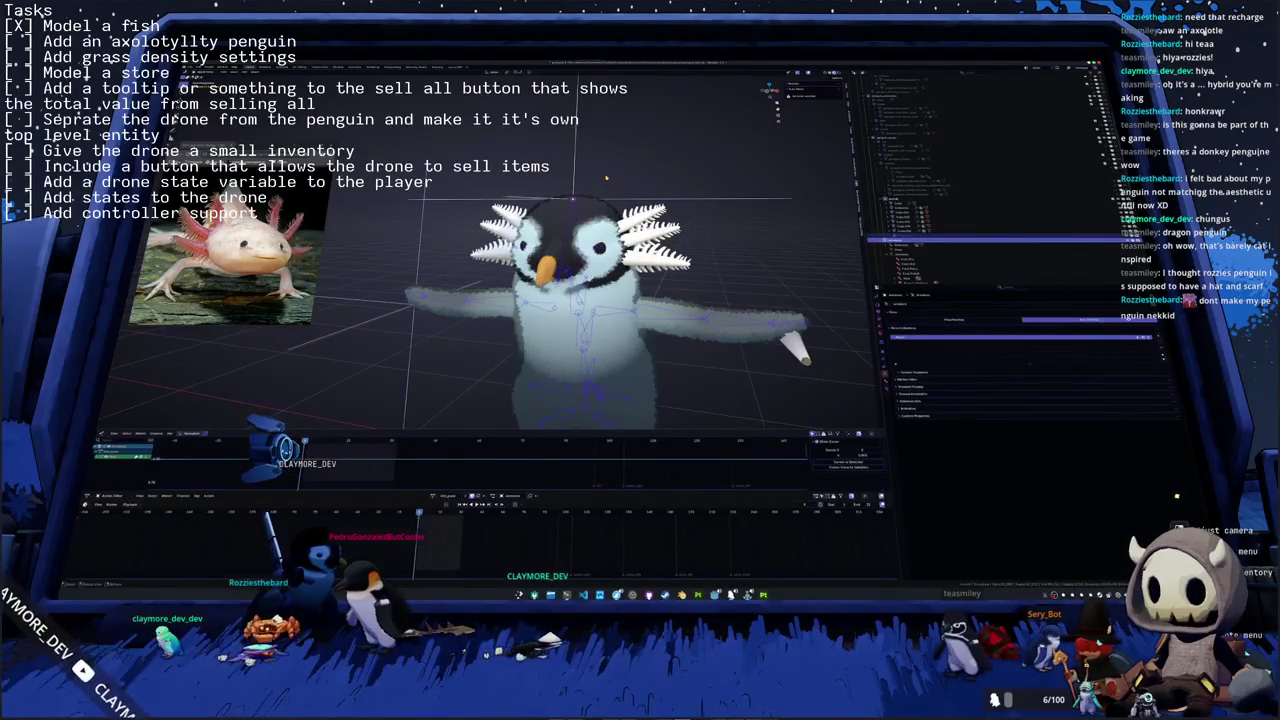
key("Tab")
right_click(606, 178)
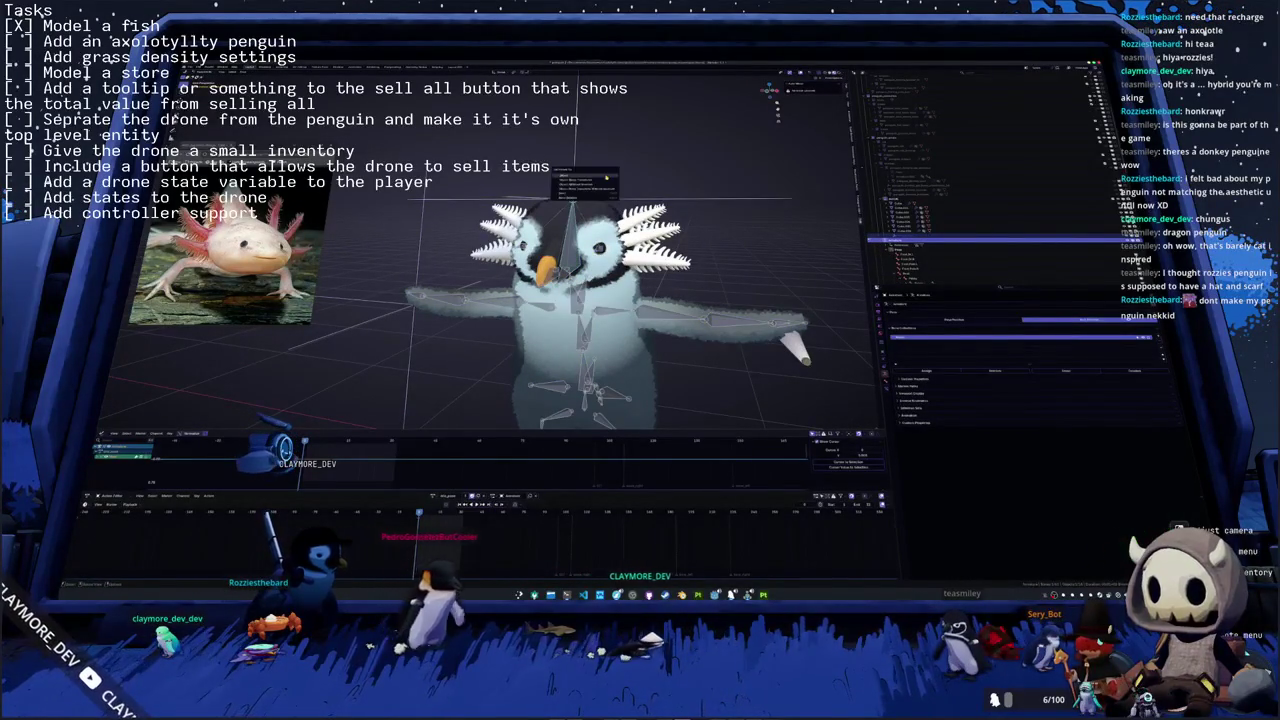
left_click(600, 186)
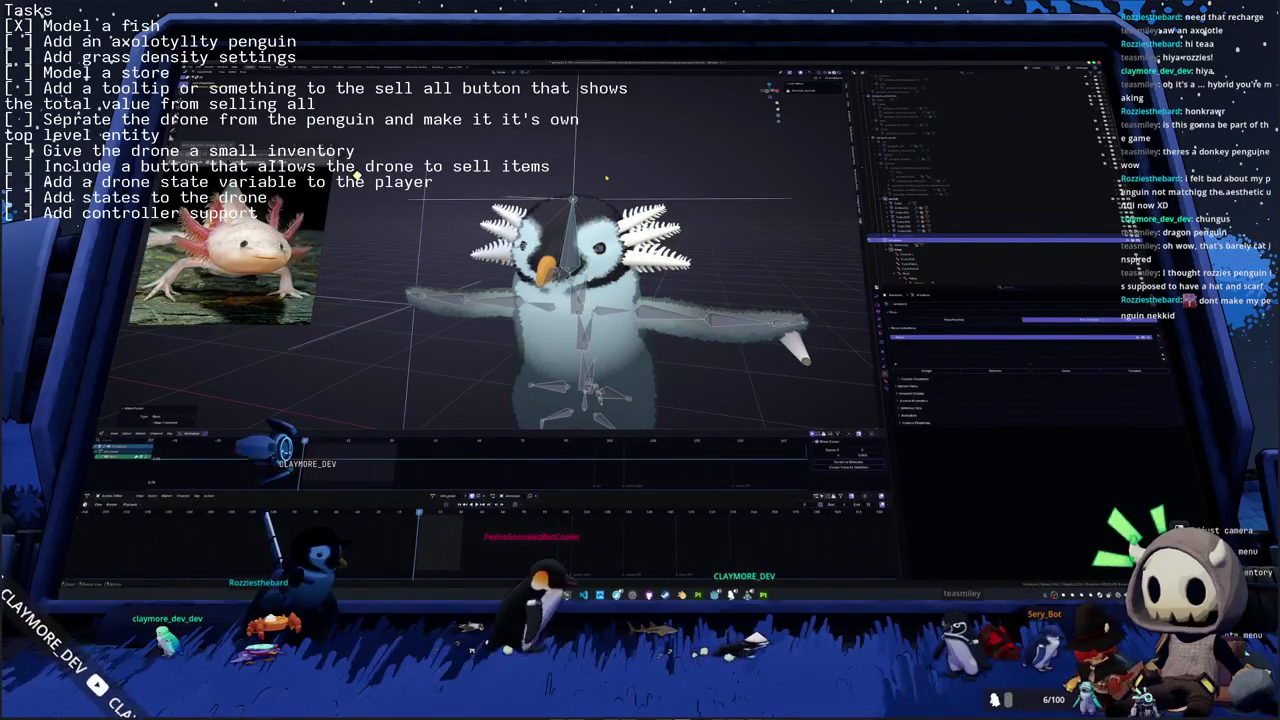
left_click(709, 200)
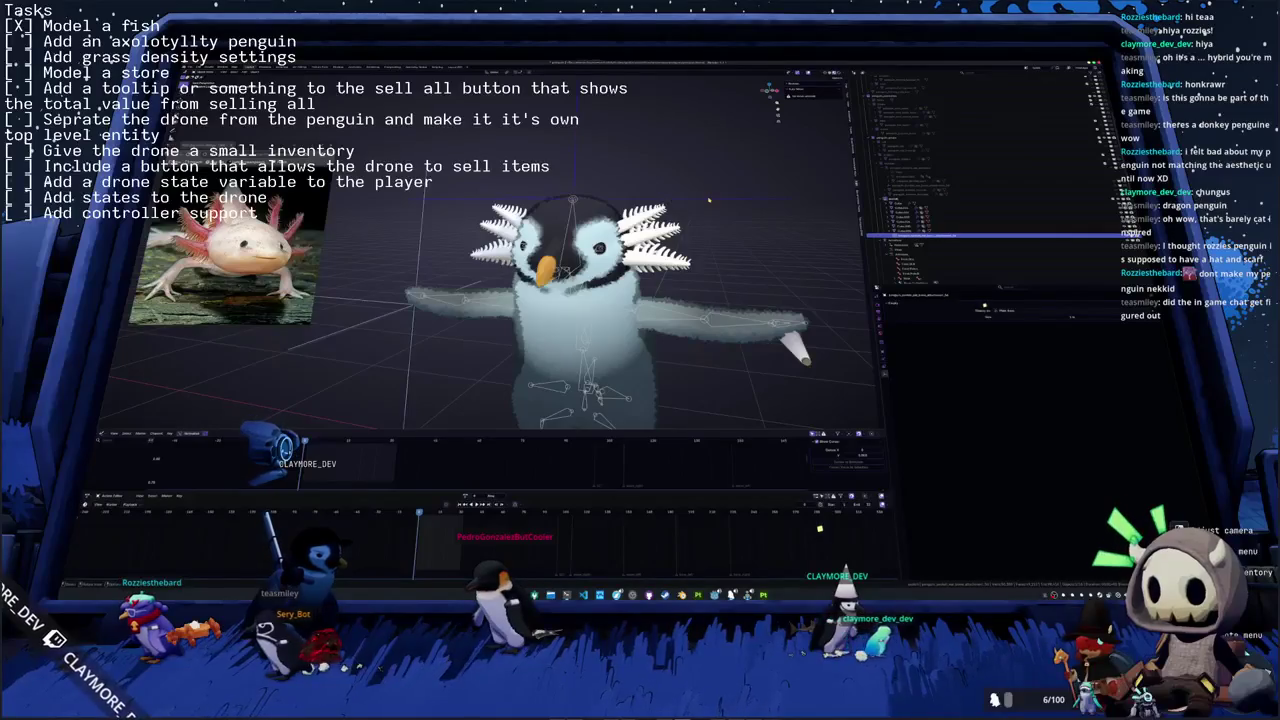
- Select the penguin's body mesh, then switch to the game and open its chat
scroll(709, 200, "up", 1)
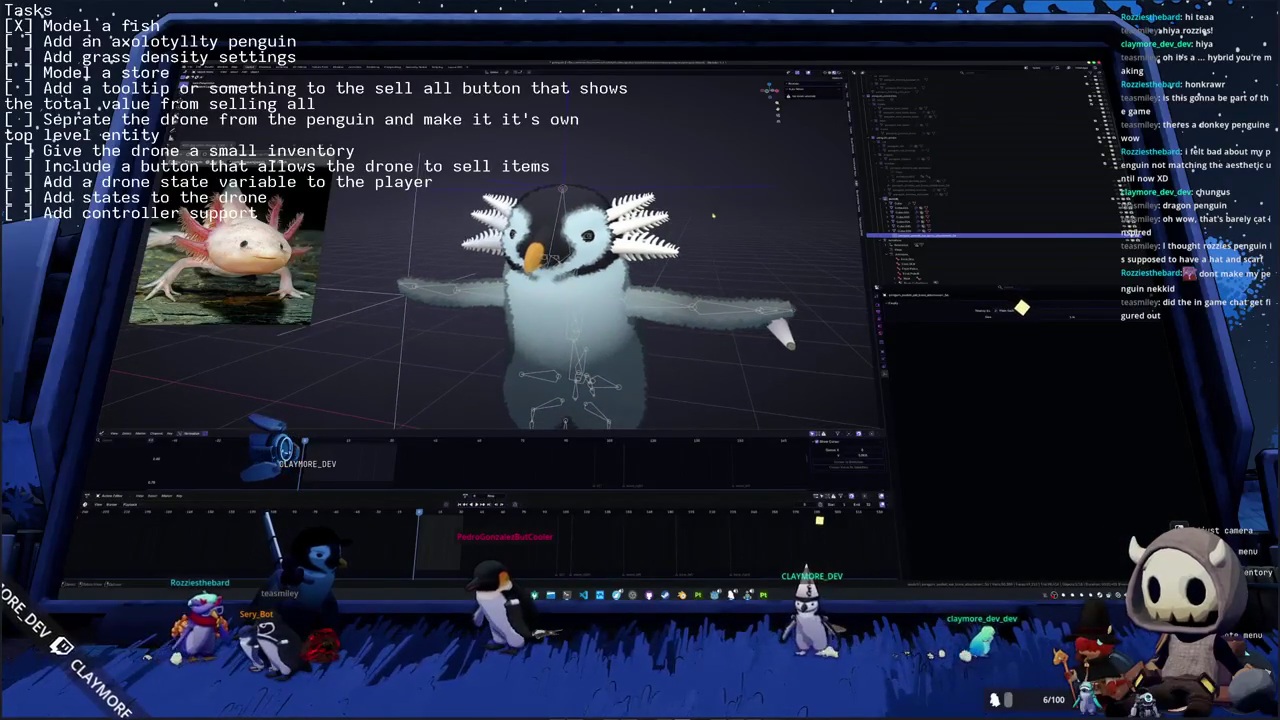
scroll(708, 222, "up", 1)
left_click(900, 228)
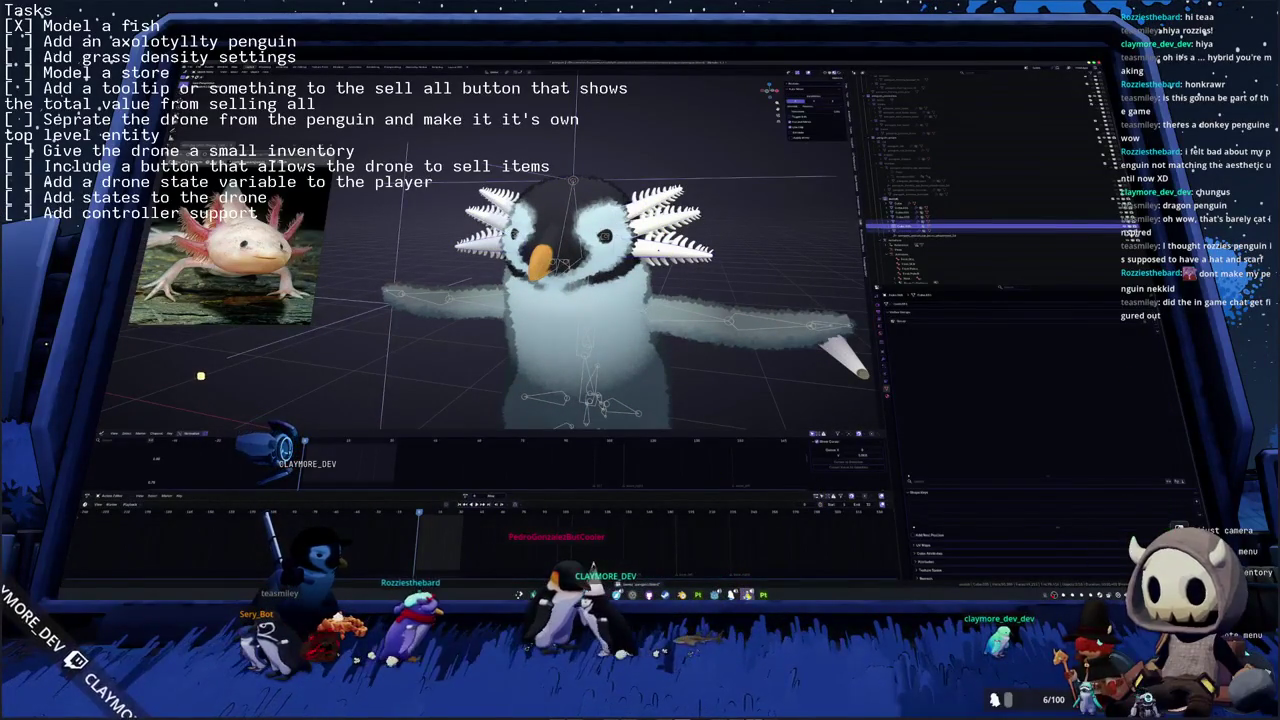
key("alt+Tab")
key("Return")
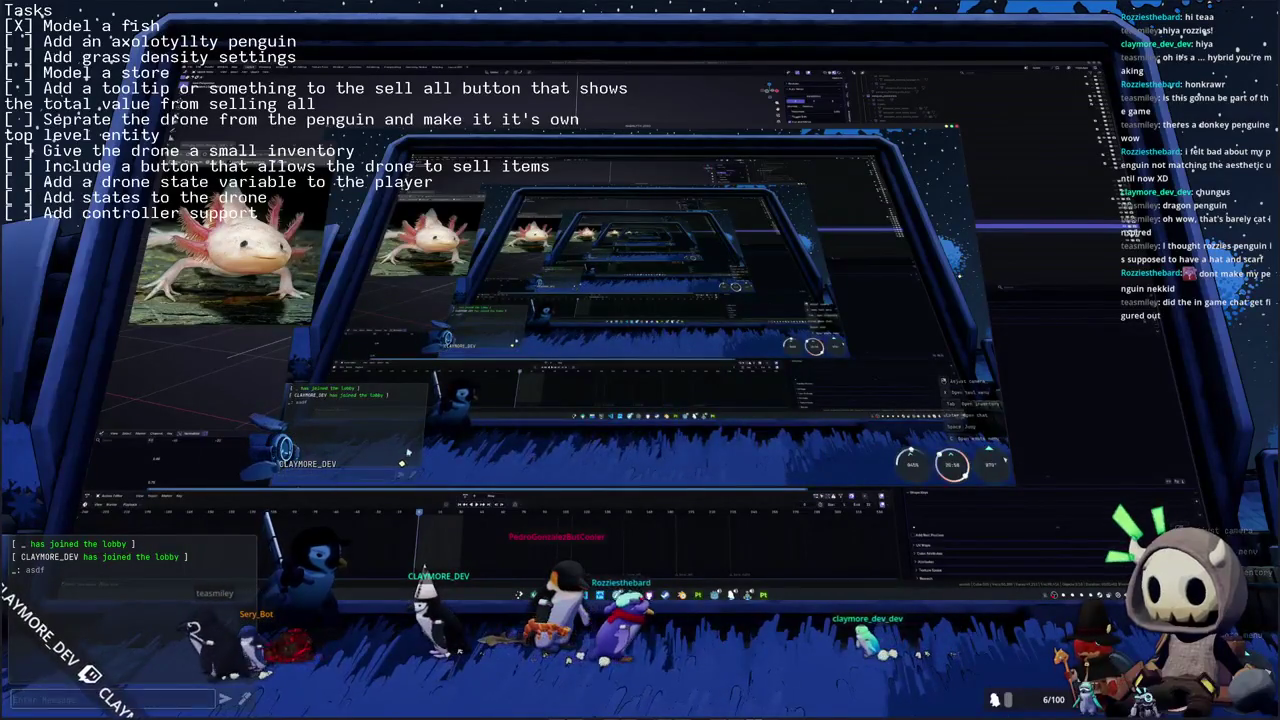
- Draw an oval in Picture Chat and send it
left_click(244, 699)
left_click_drag(553, 391, 534, 342)
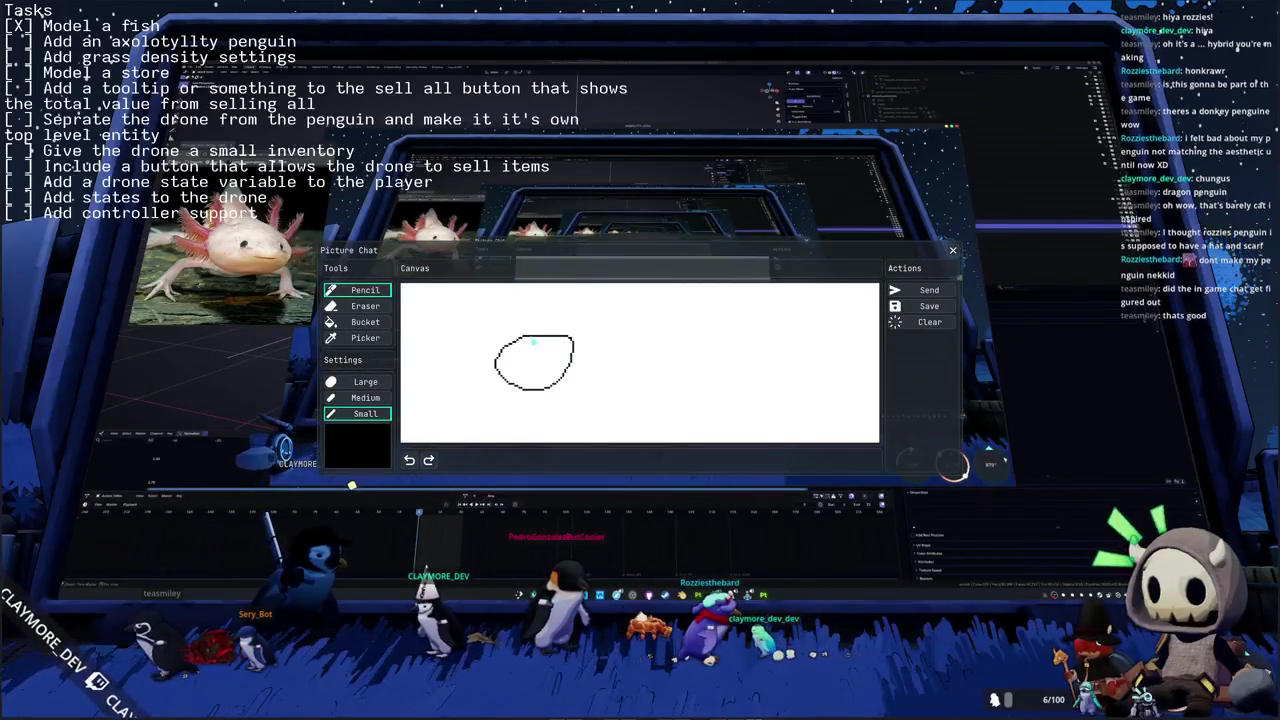
left_click(920, 291)
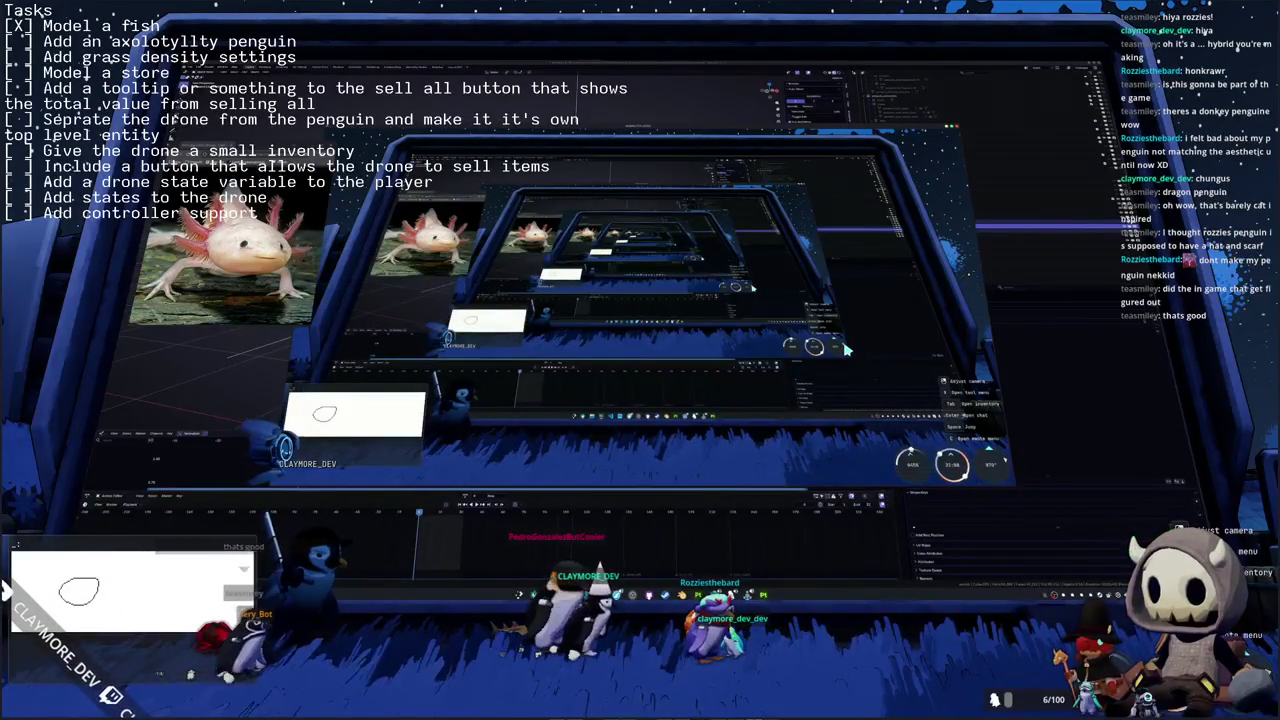
- Lower a lobby member's voice volume in the Social tab and close the menu
key("Tab")
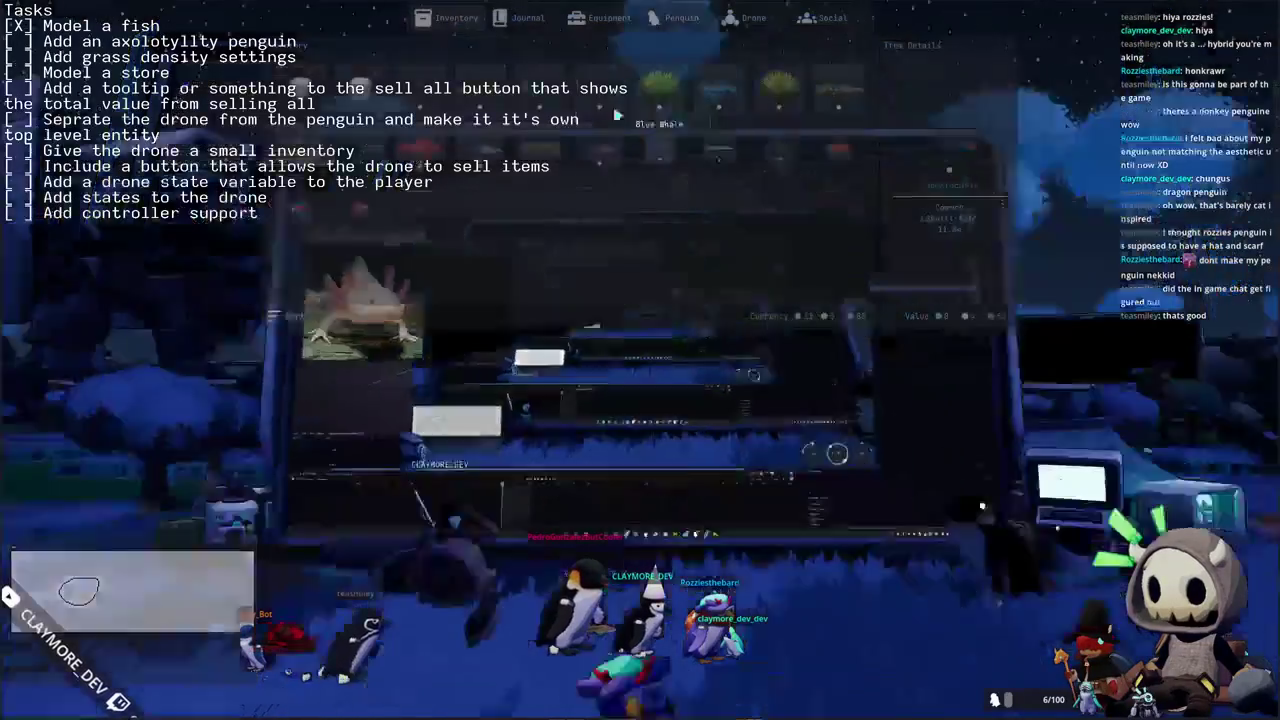
left_click(830, 17)
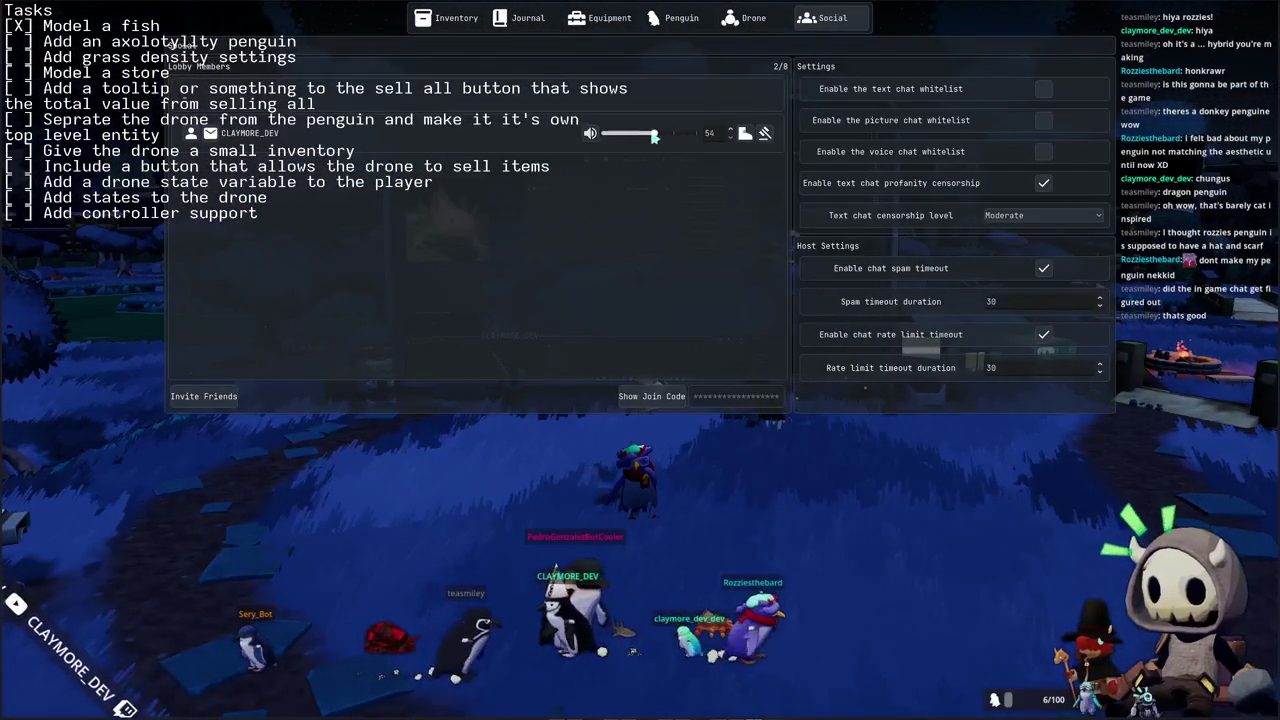
left_click_drag(632, 133, 625, 137)
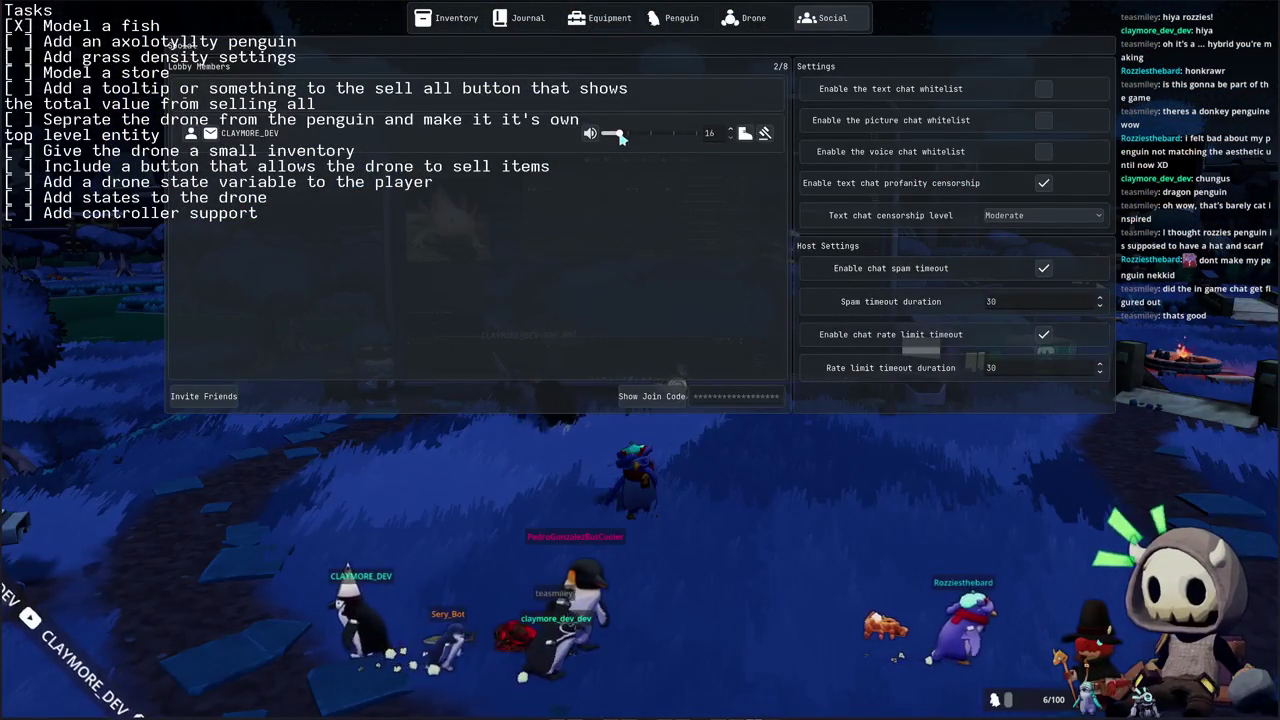
key("Escape")
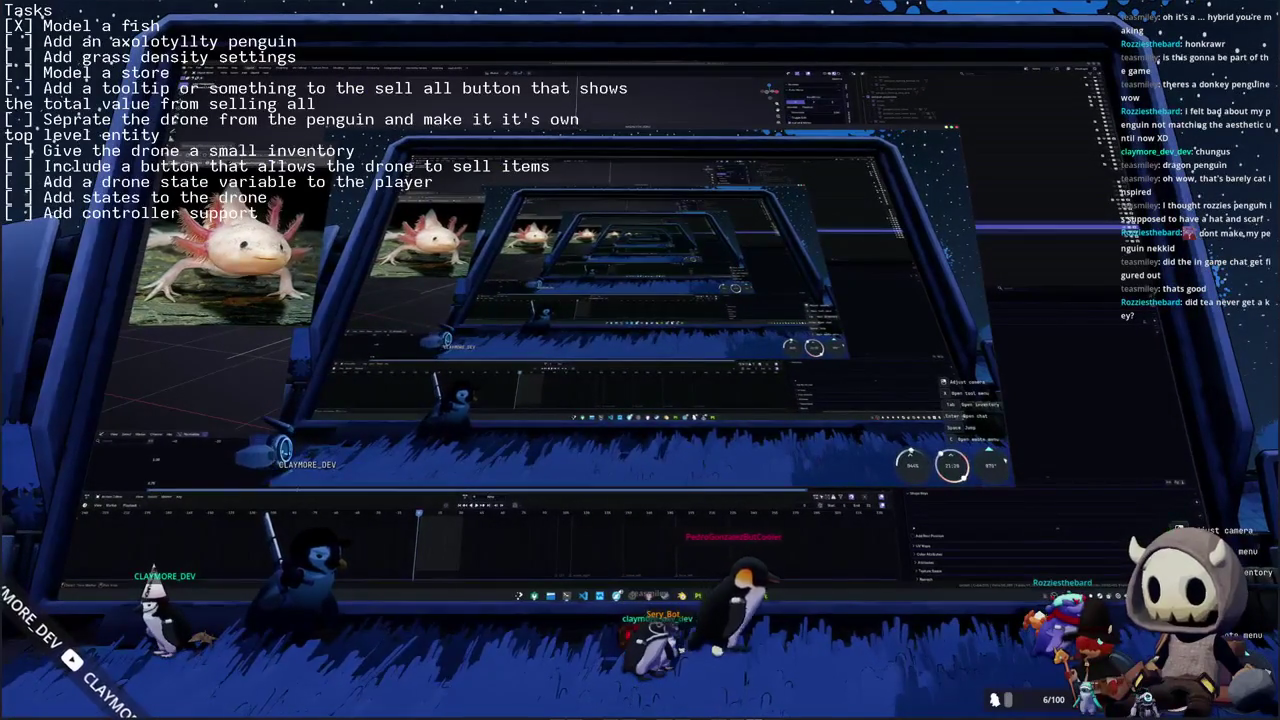
- Zoom in on the head, apply the right-click operation to the gills, and play the animation
key("alt+Tab")
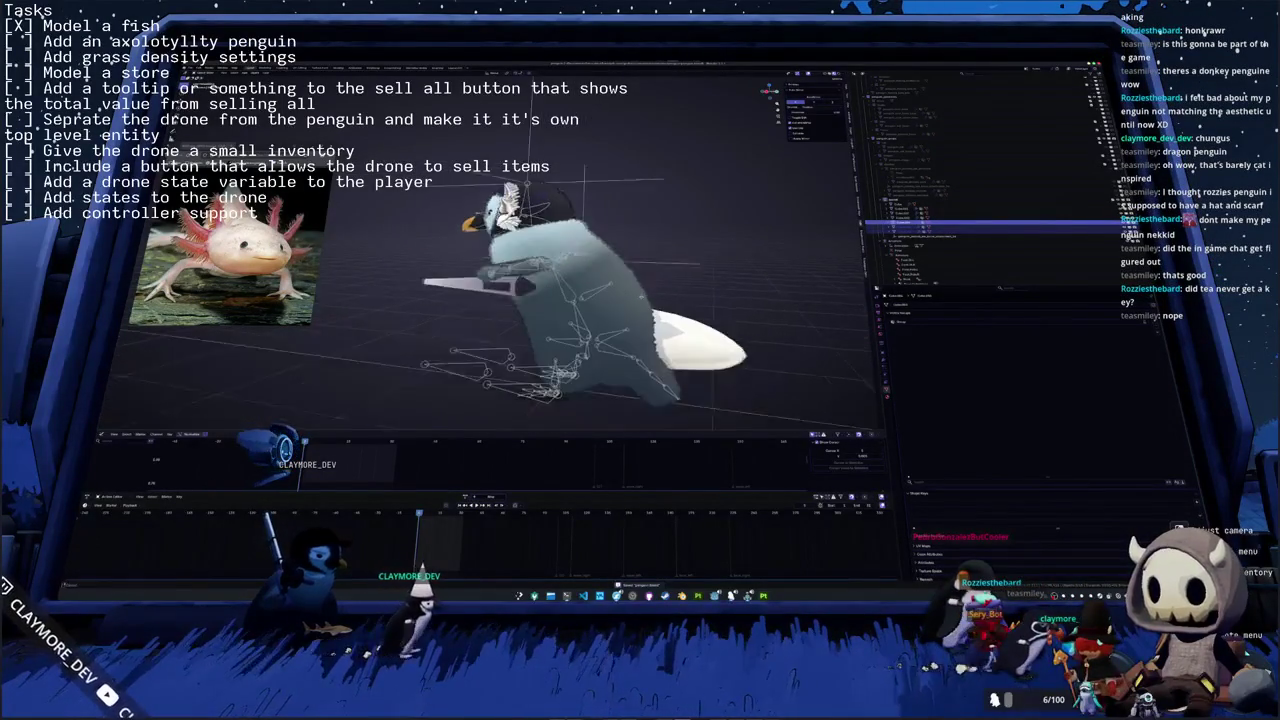
middle_click_drag(660, 309, 705, 311)
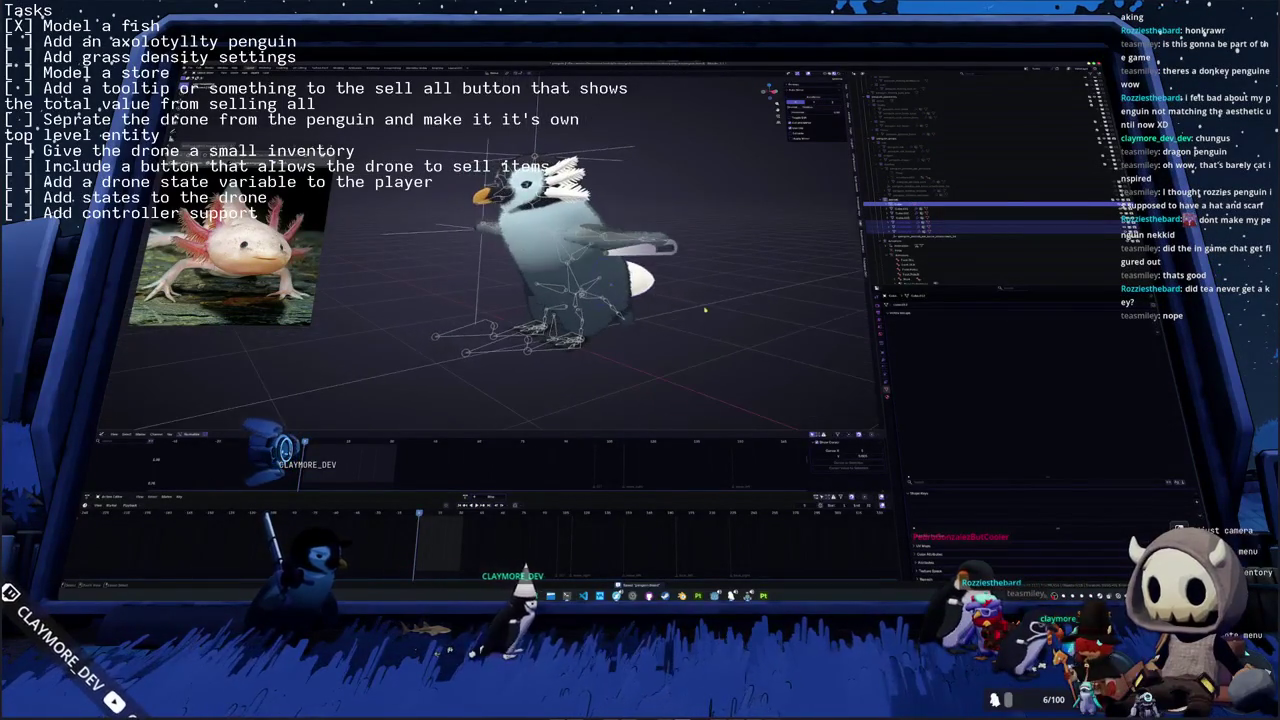
scroll(705, 309, "up", 3)
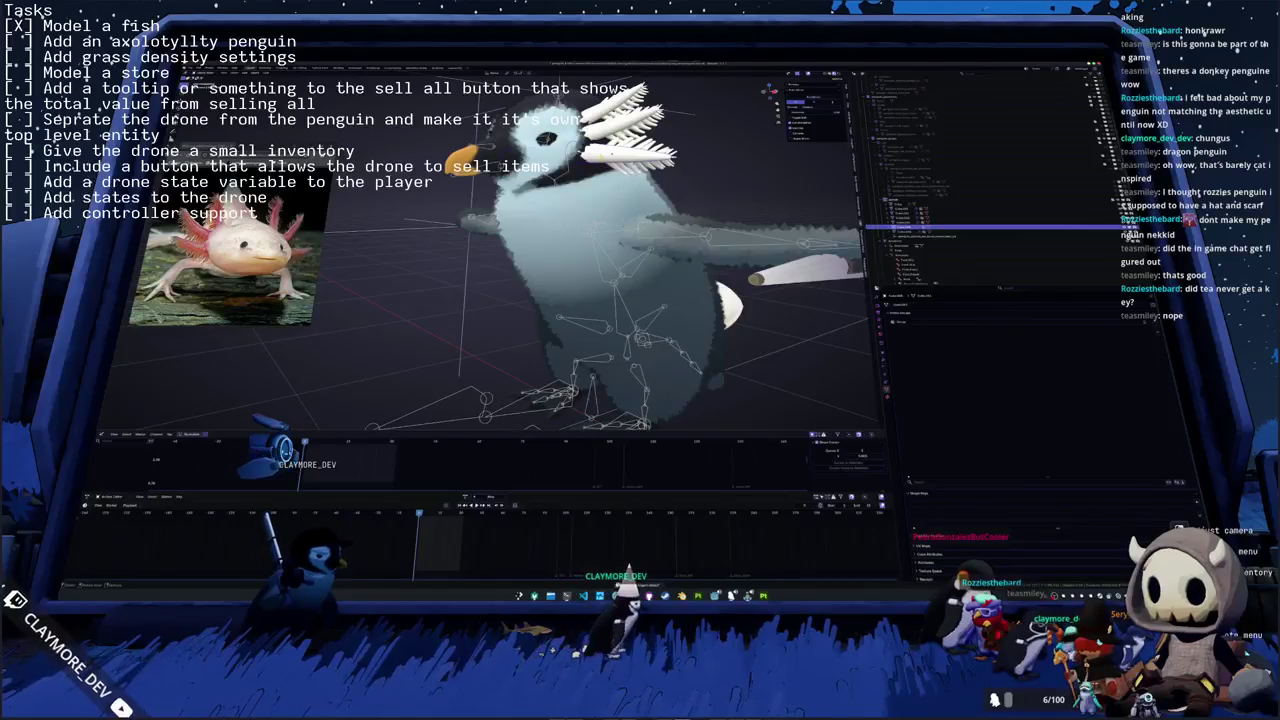
middle_click_drag(705, 309, 650, 330)
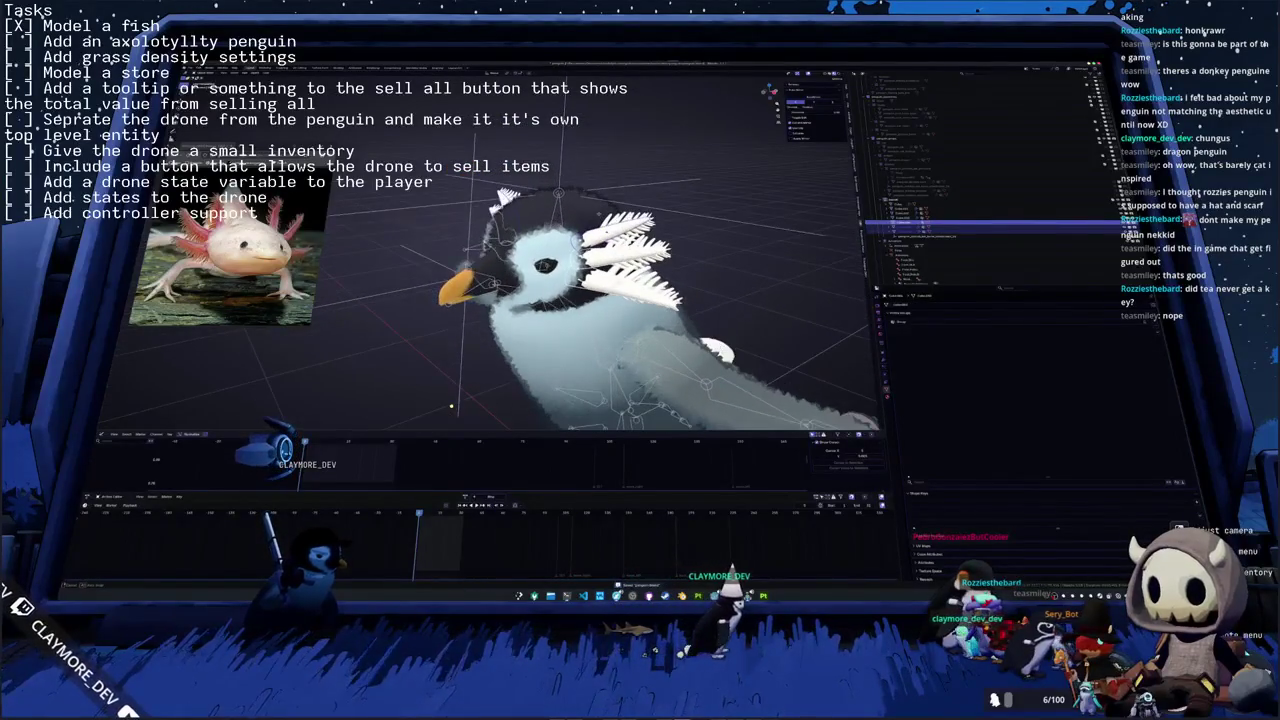
right_click(478, 132)
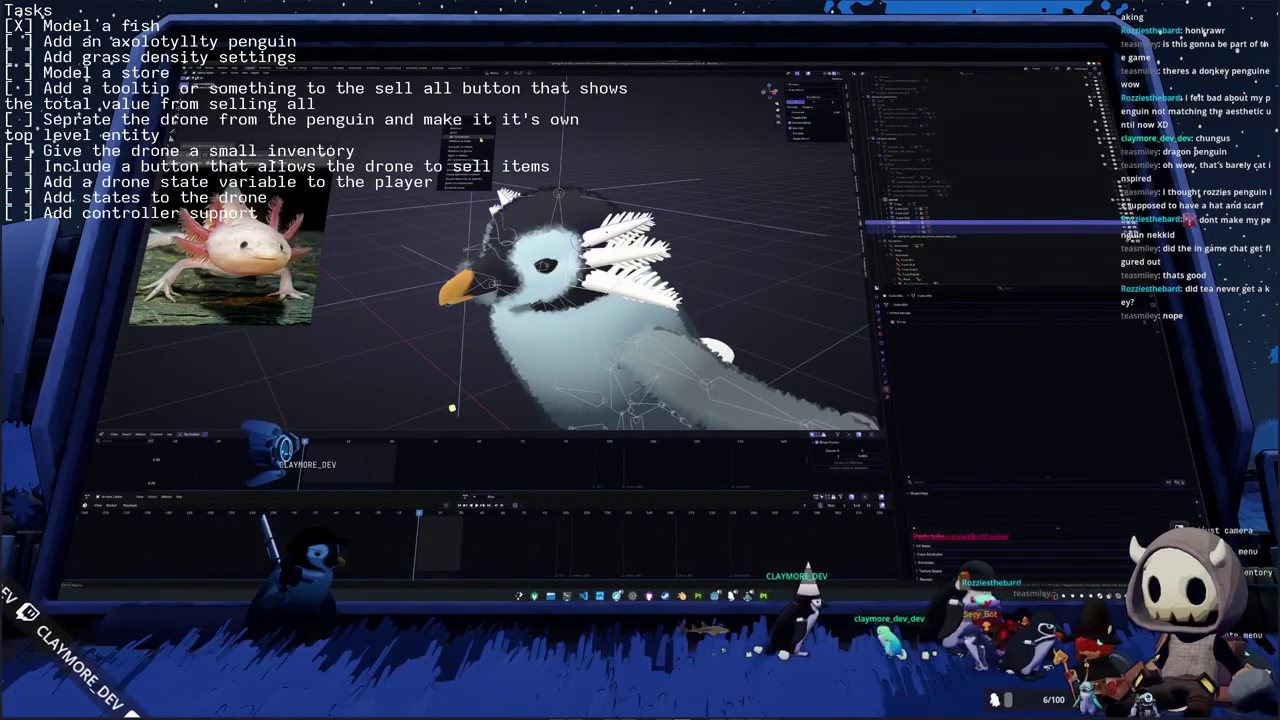
left_click(480, 139)
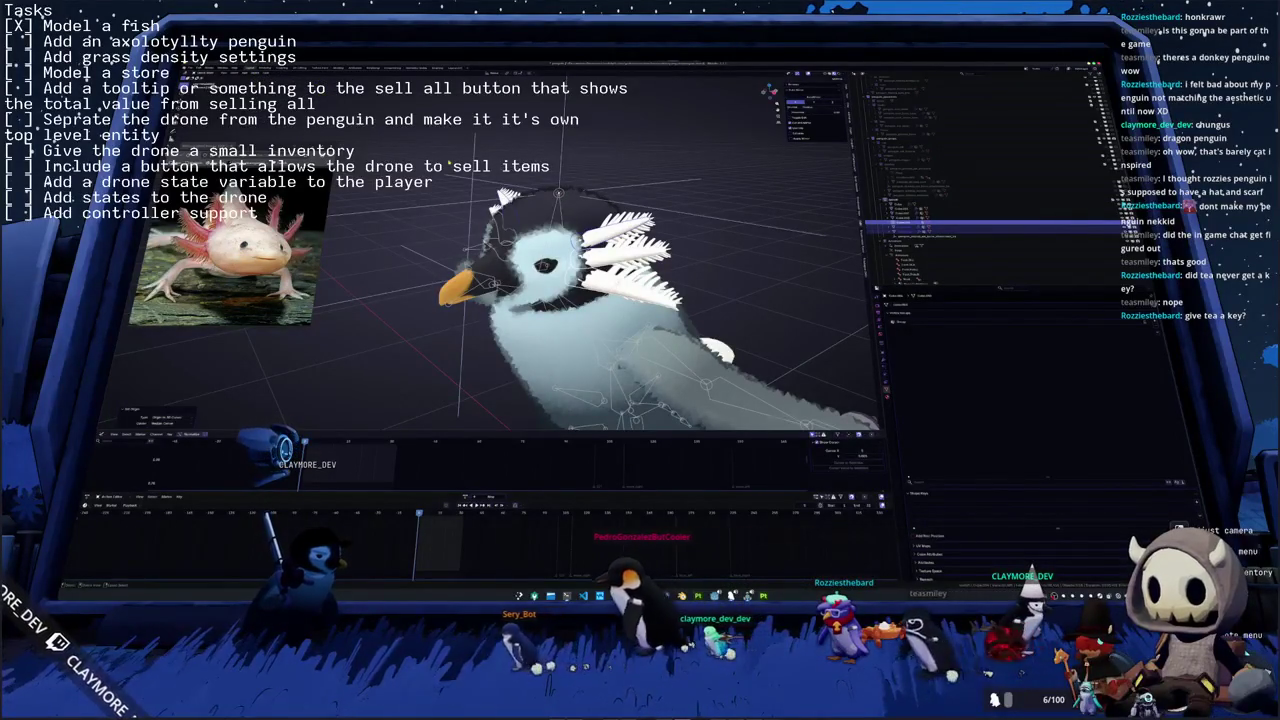
key("space")
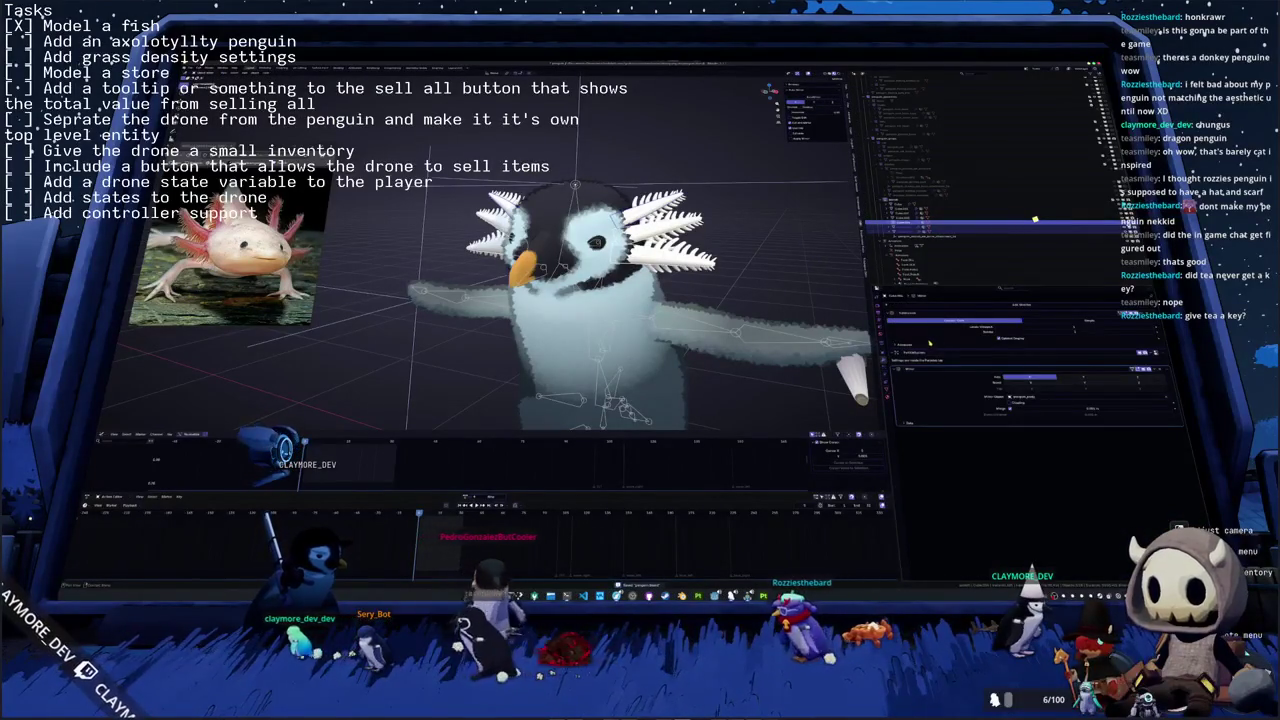
- Browse the gill object's property tabs, including particle and object settings
middle_click_drag(778, 264, 750, 264, "shift")
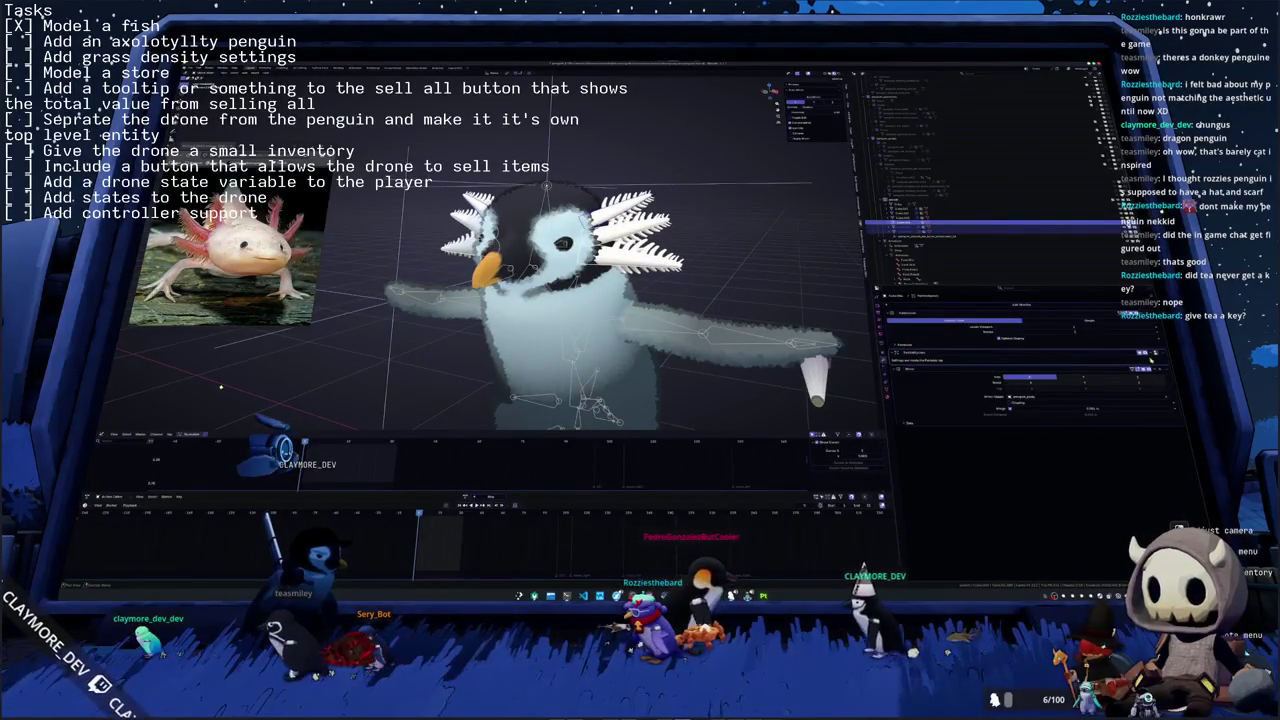
left_click(888, 385)
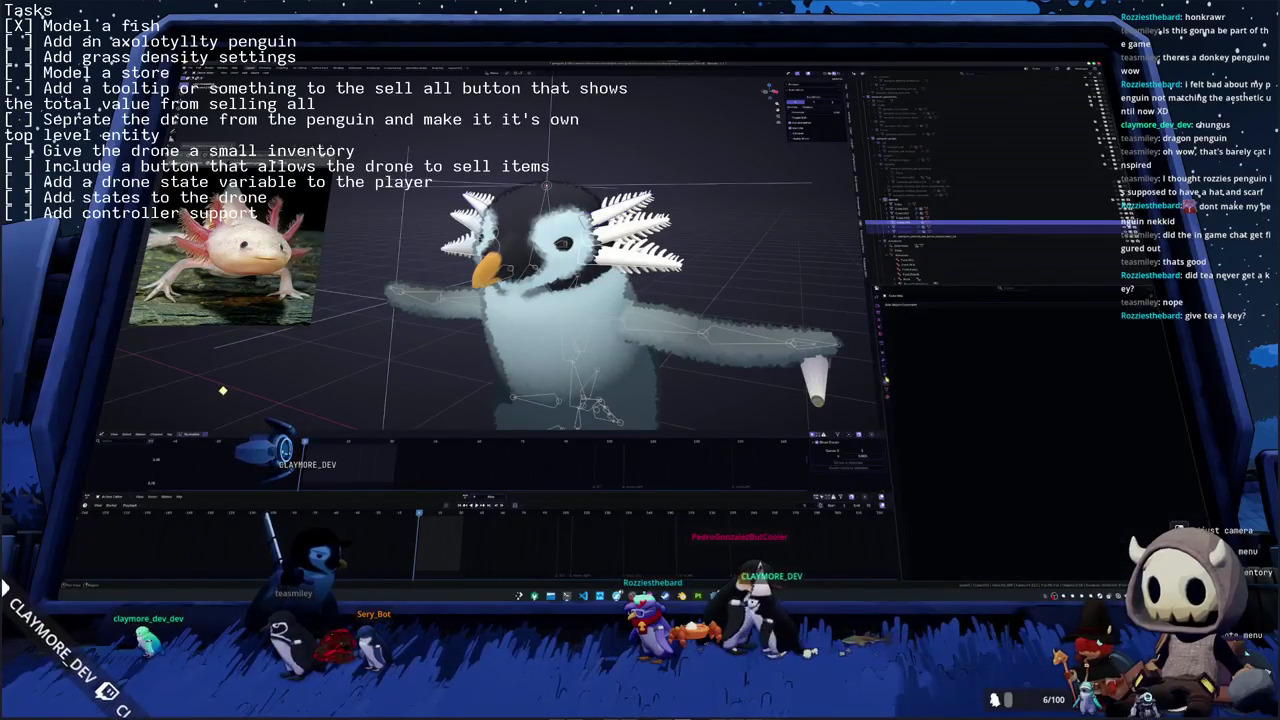
left_click(887, 393)
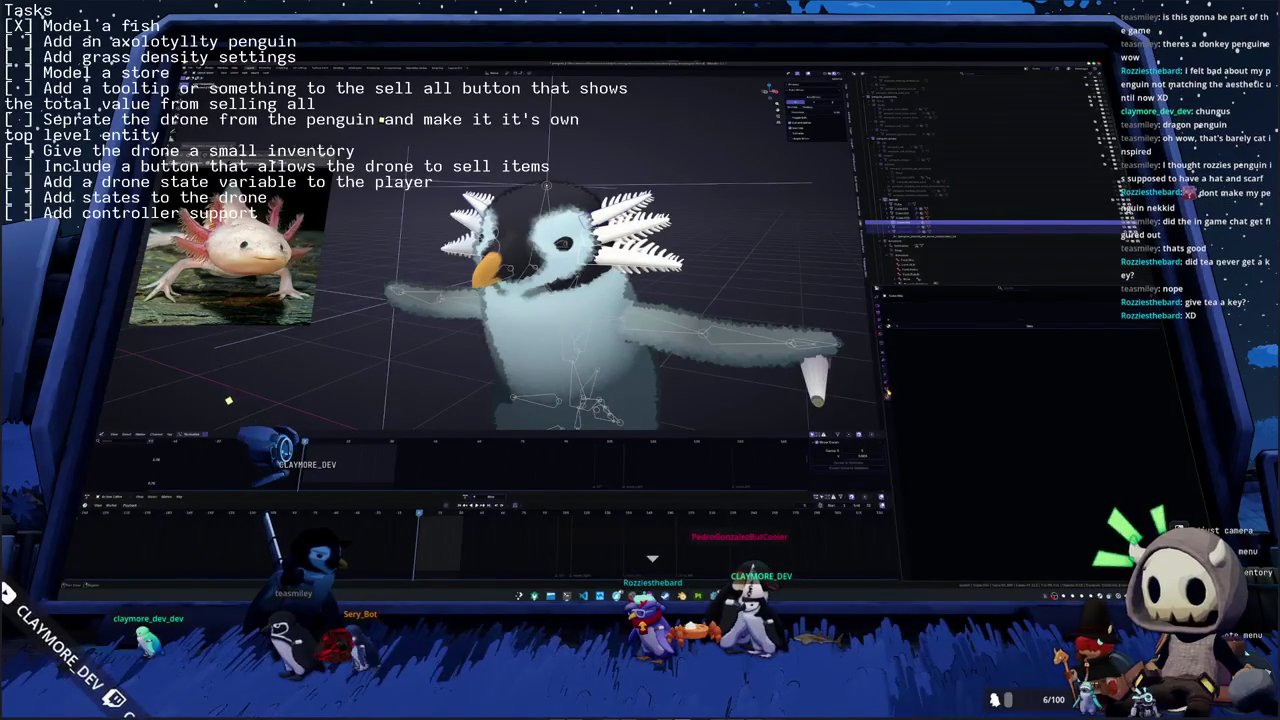
left_click(885, 369)
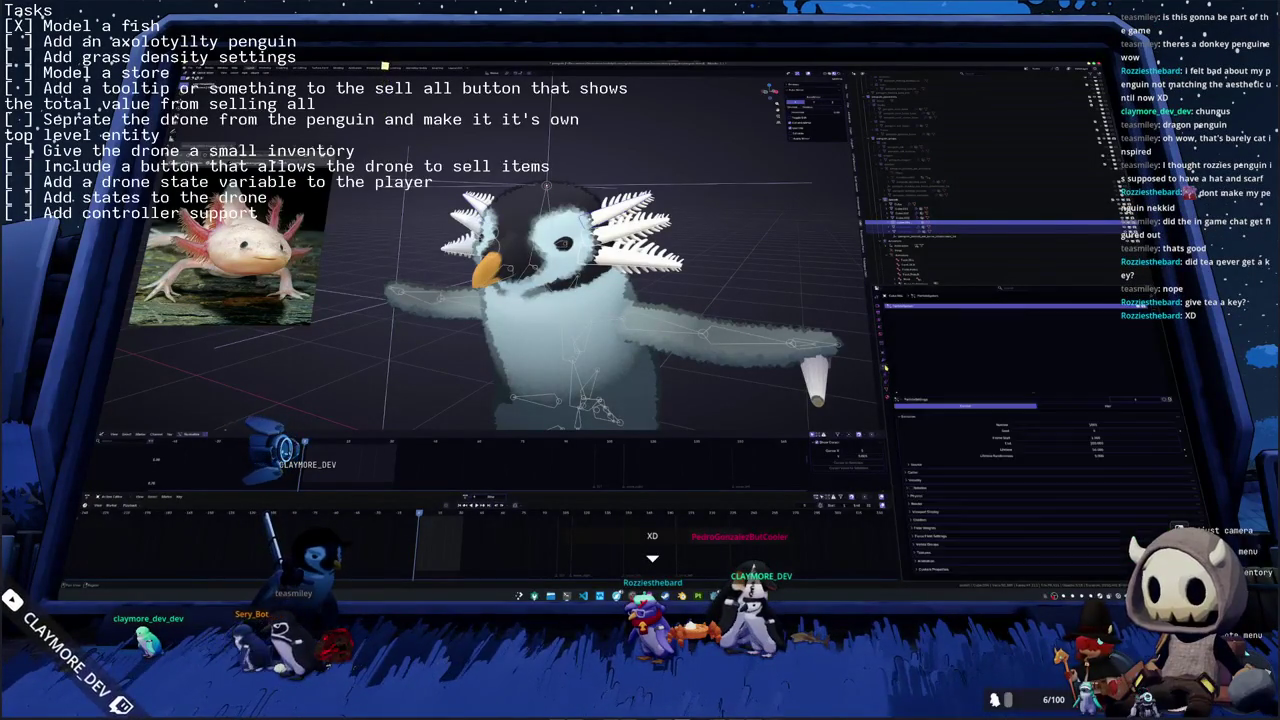
left_click(885, 352)
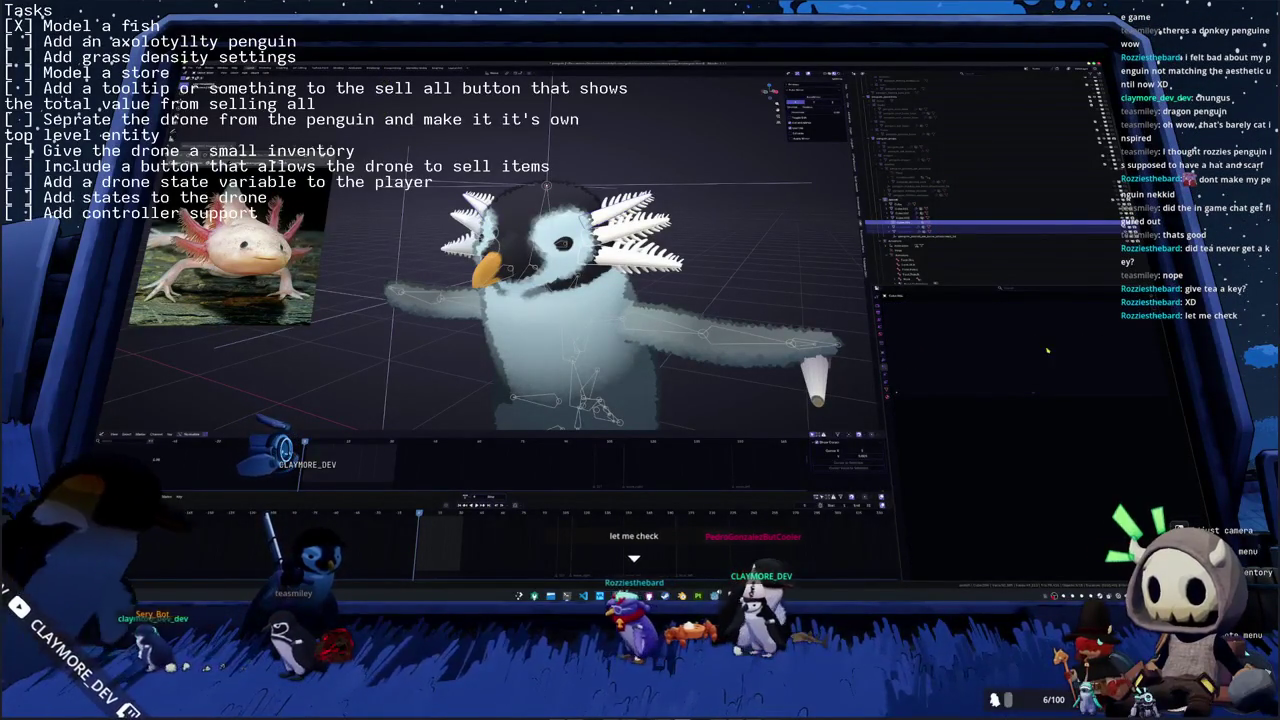
left_click(885, 330)
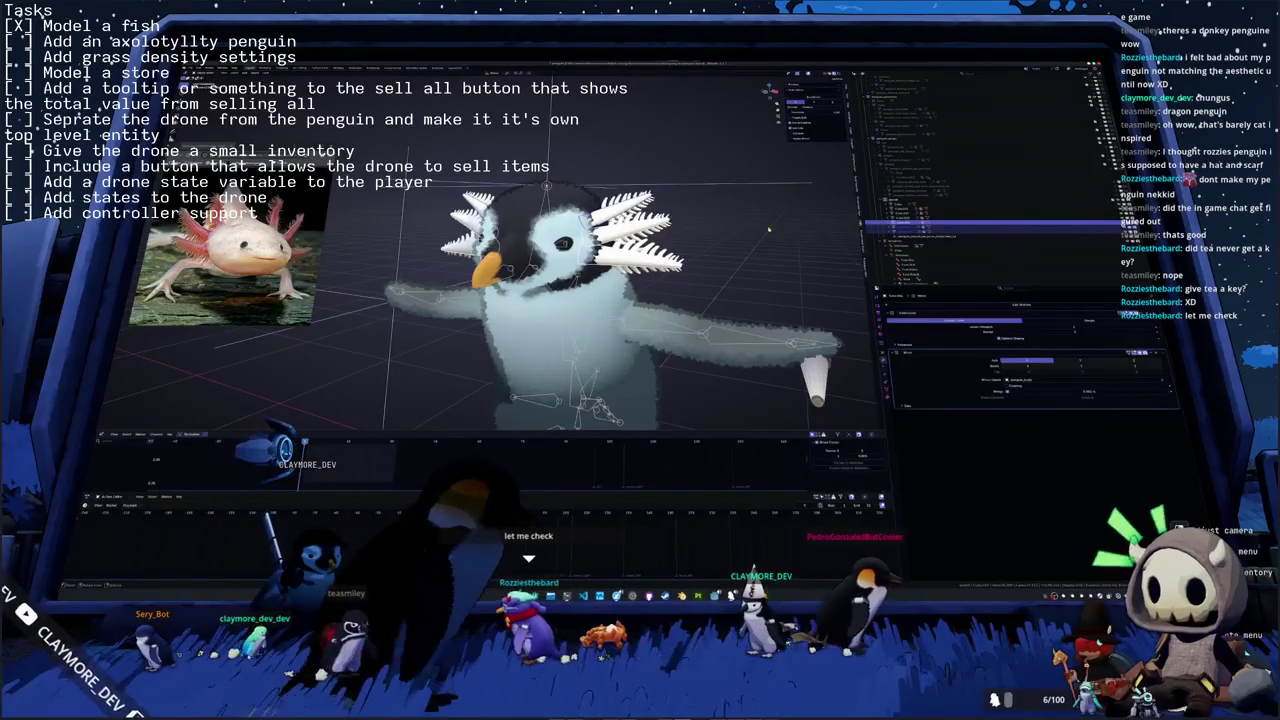
- Apply the gill object's transform and orbit around the penguin to inspect the gills
key("ctrl+a")
left_click(766, 232)
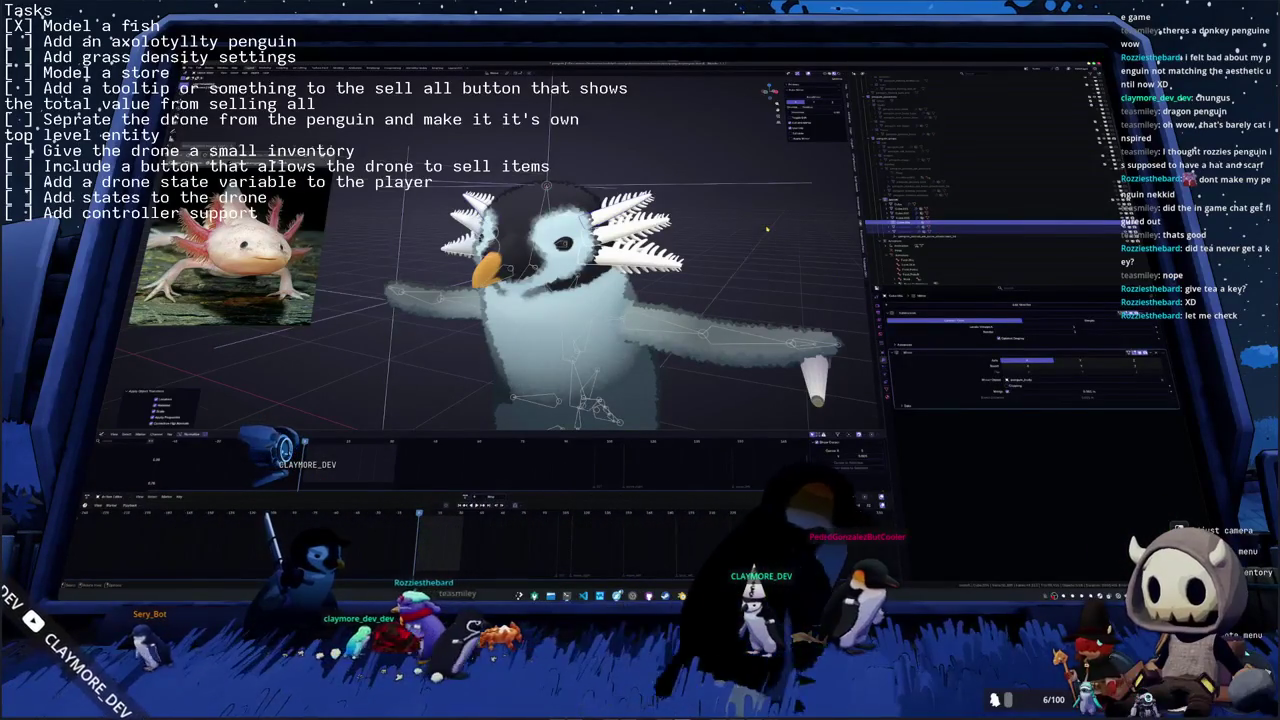
middle_click_drag(766, 232, 810, 316)
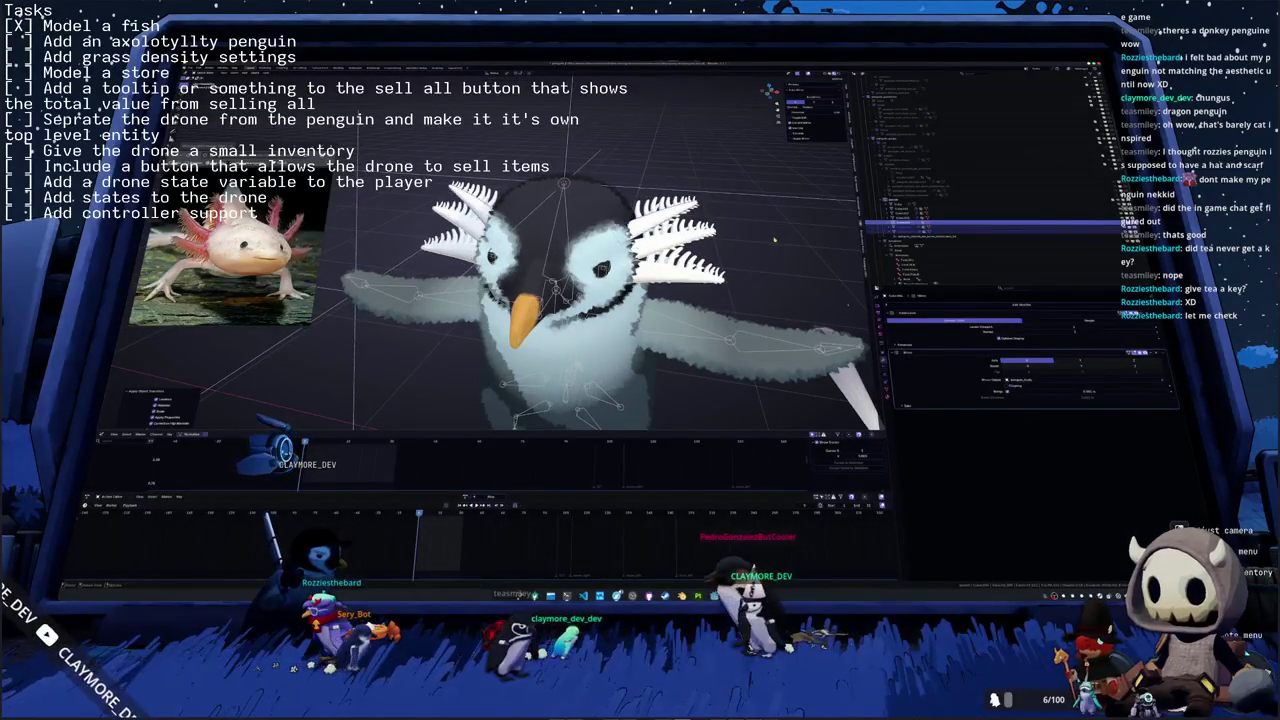
middle_click_drag(810, 316, 705, 212)
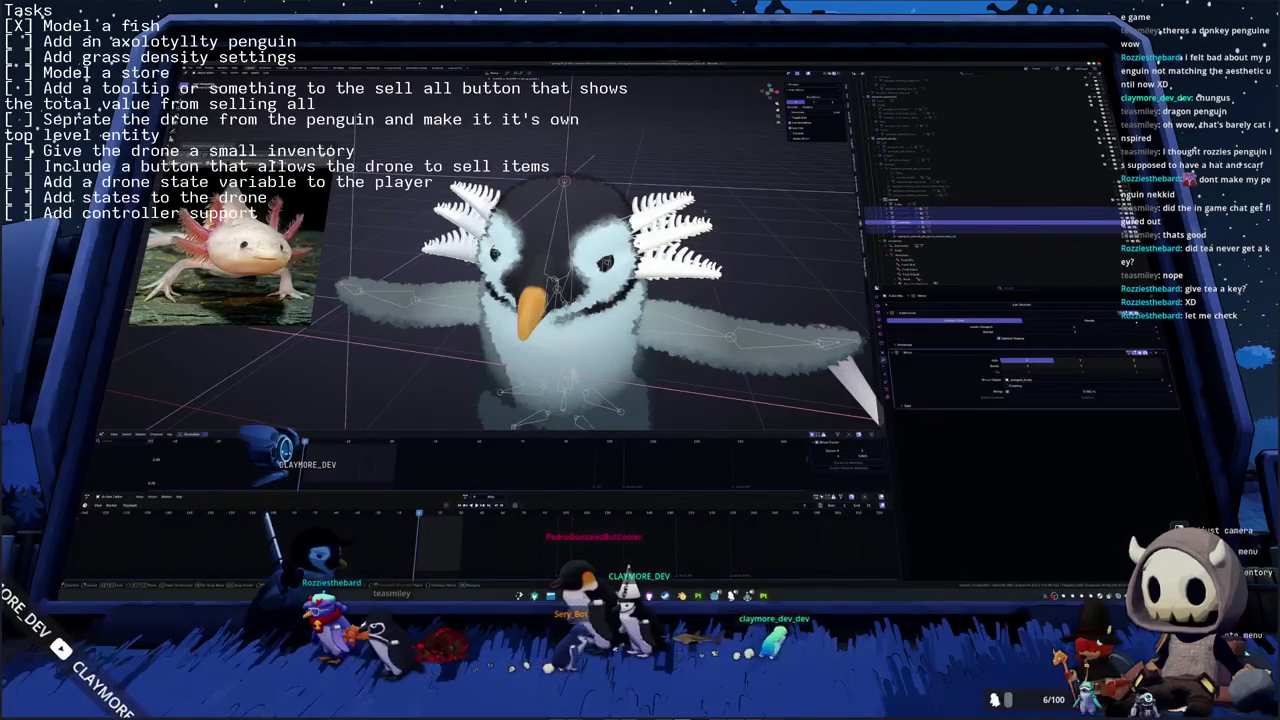
left_click(741, 249)
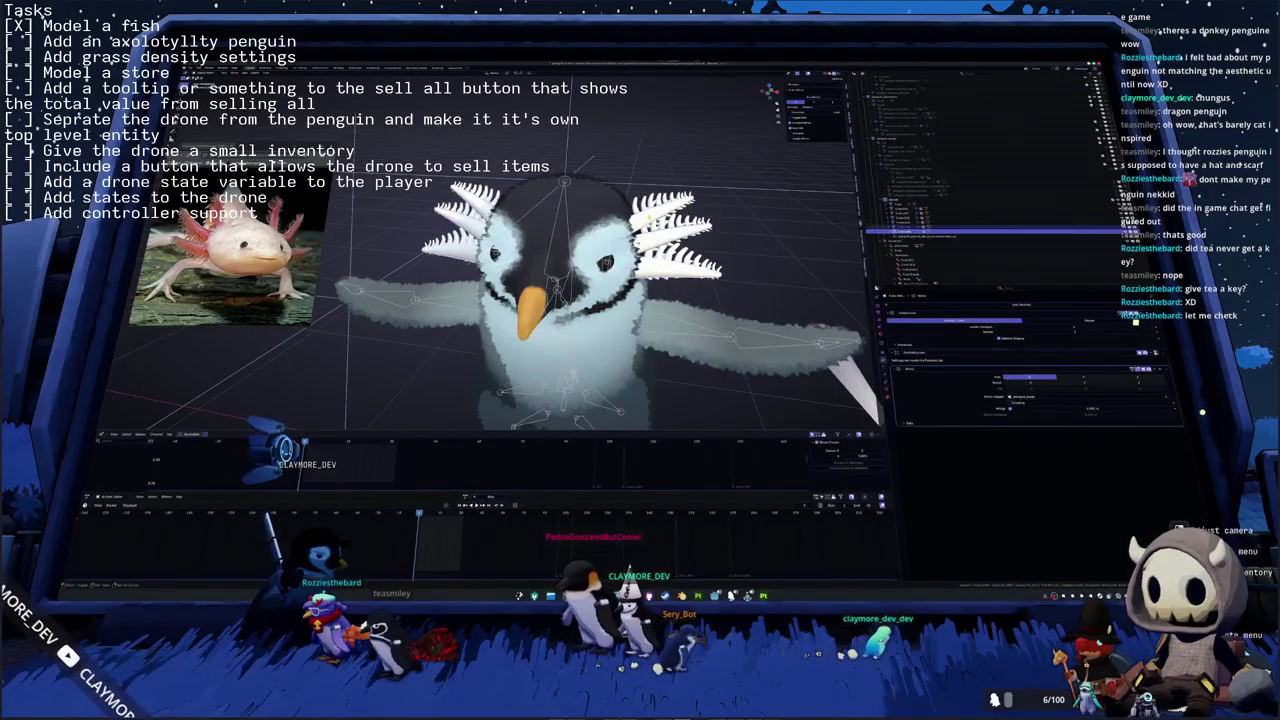
mouse_move(705, 212)
middle_mouse_down()
mouse_move(660, 215)
mouse_move(678, 253)
mouse_move(714, 266)
middle_mouse_up()
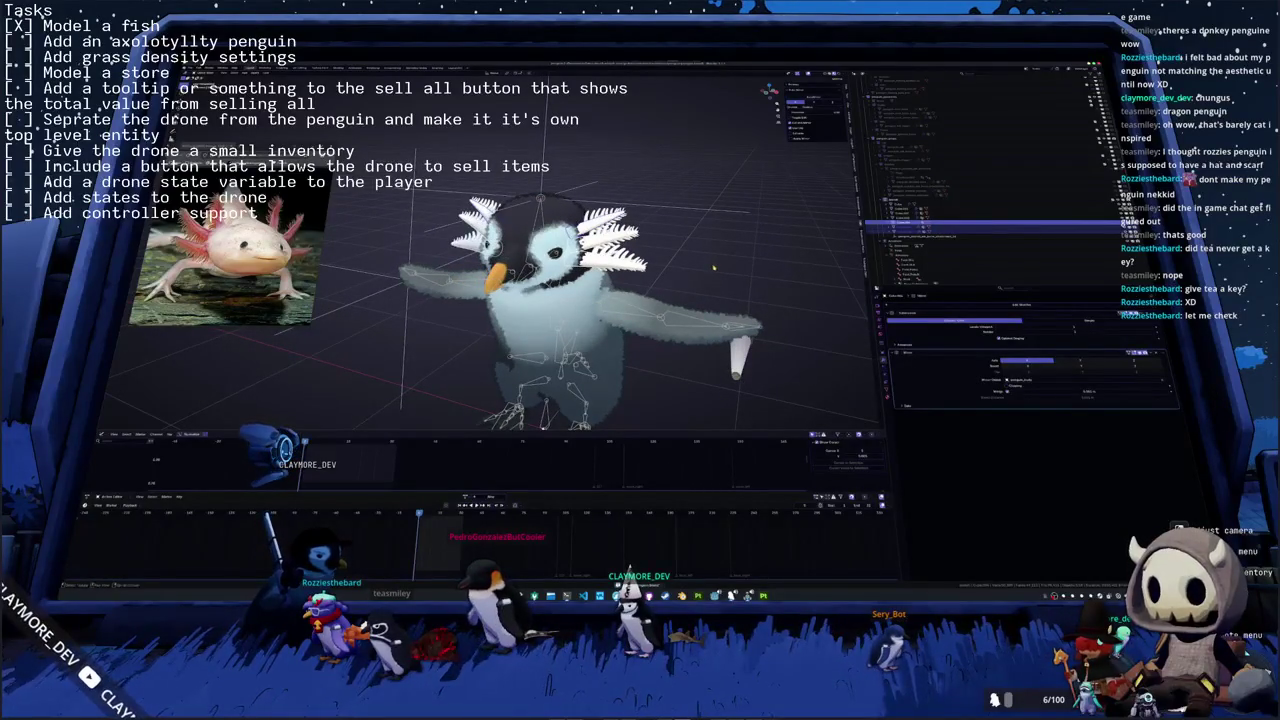
middle_click_drag(714, 268, 740, 276)
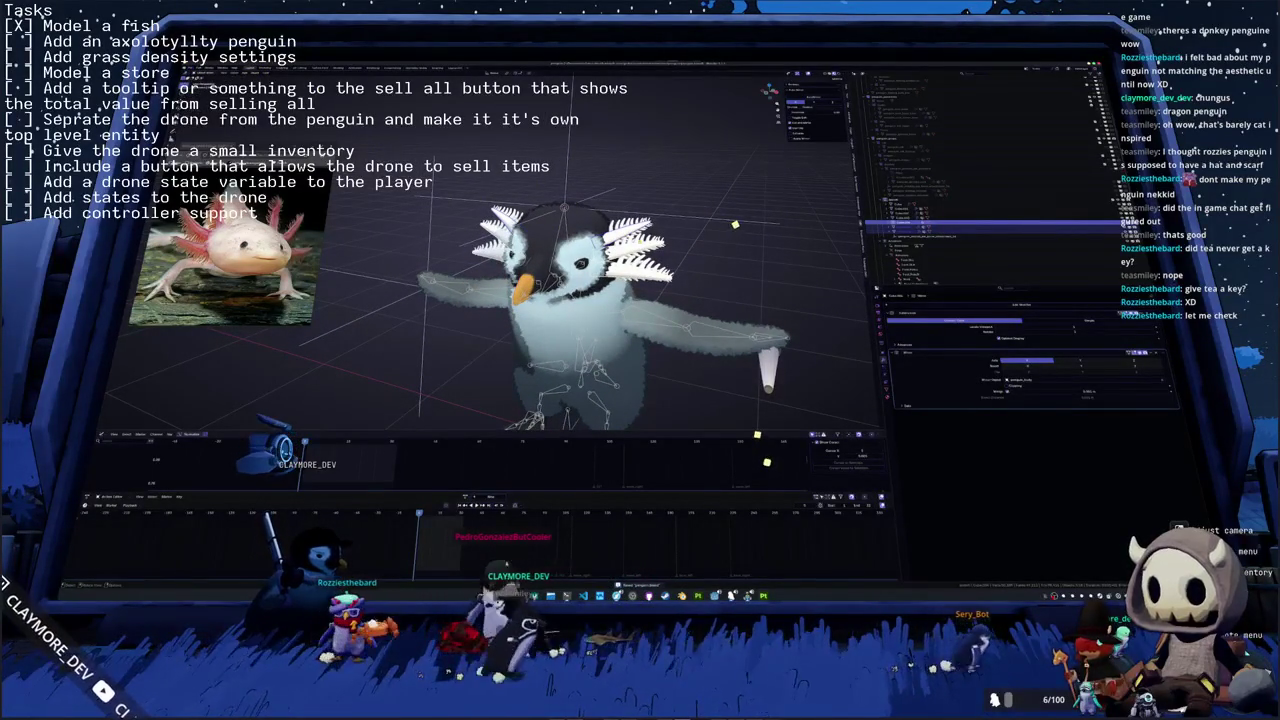
- Add a Subdivision Surface modifier to the gills, found by searching 'su', and check the smoothing
scroll(930, 330, "down", 2)
left_click(915, 313)
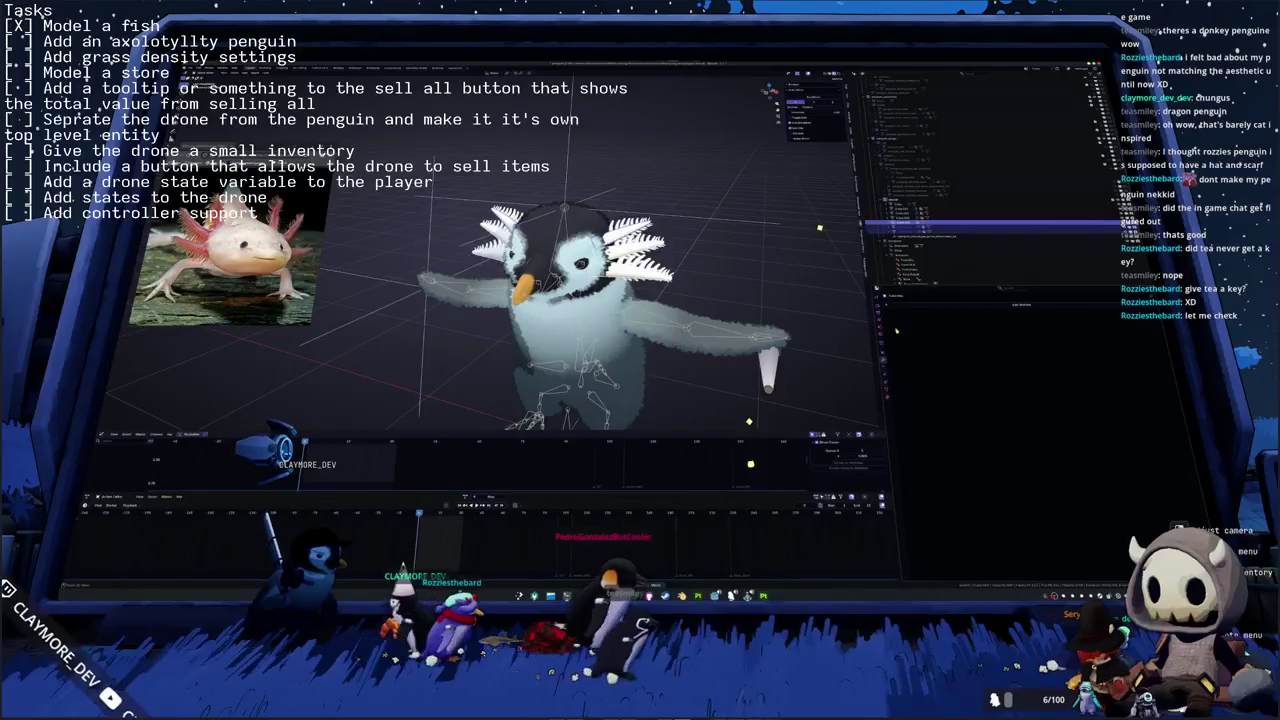
left_click(907, 306)
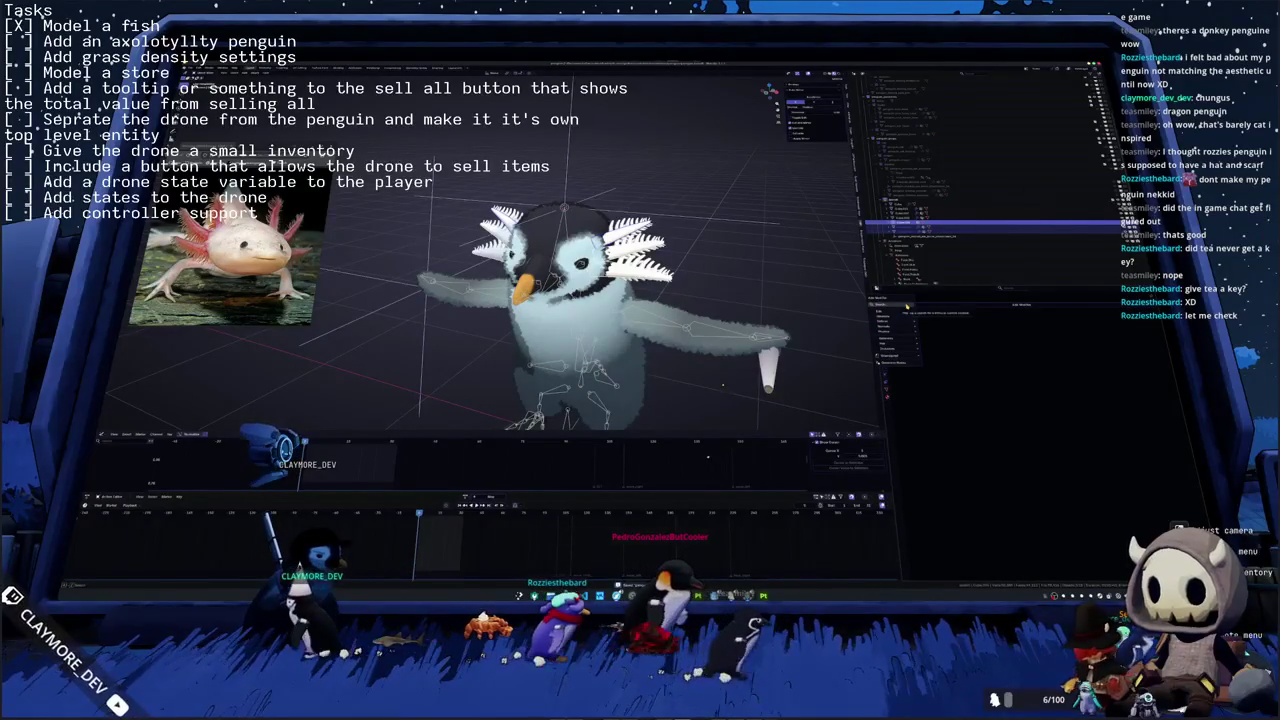
type("s")
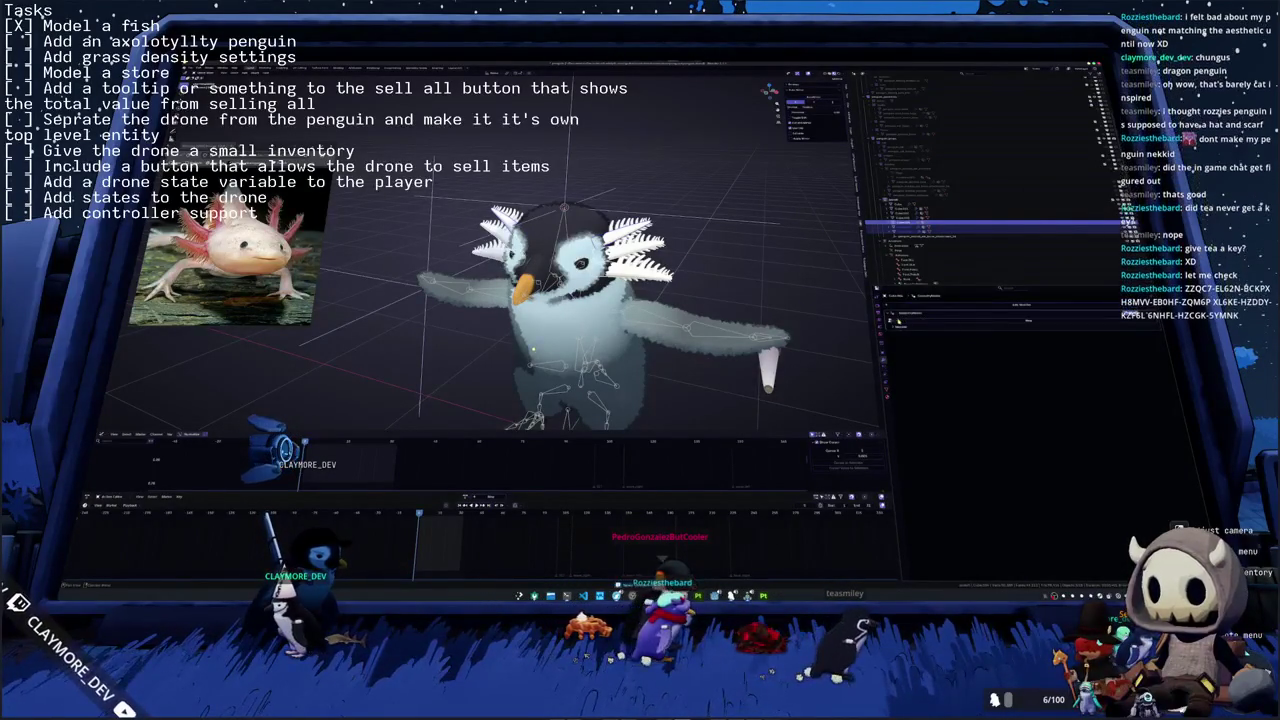
type("u")
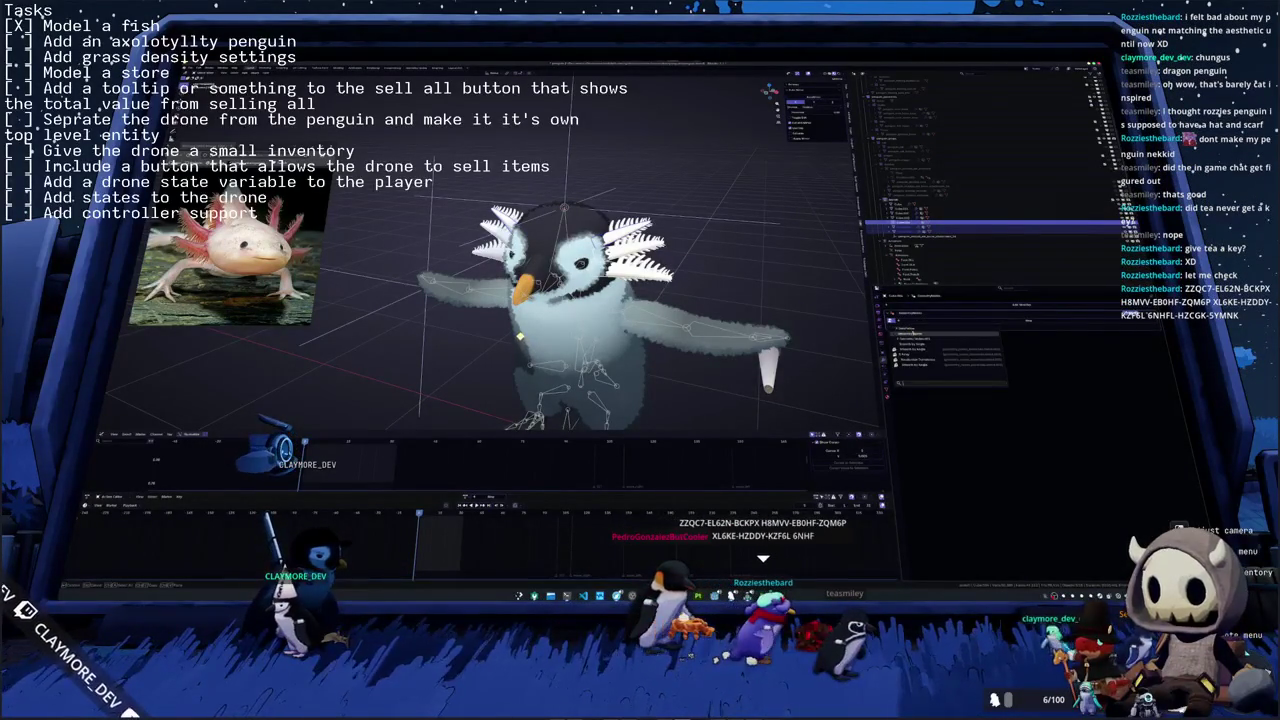
key("Return")
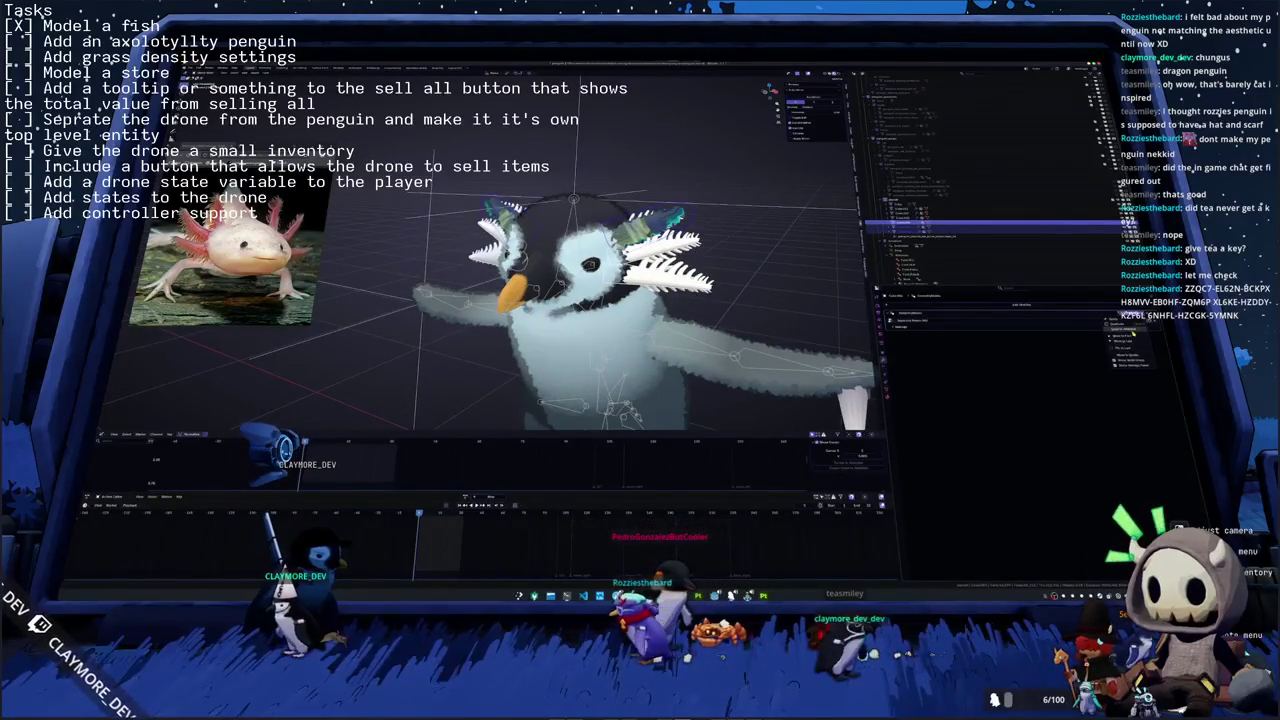
left_click(1133, 332)
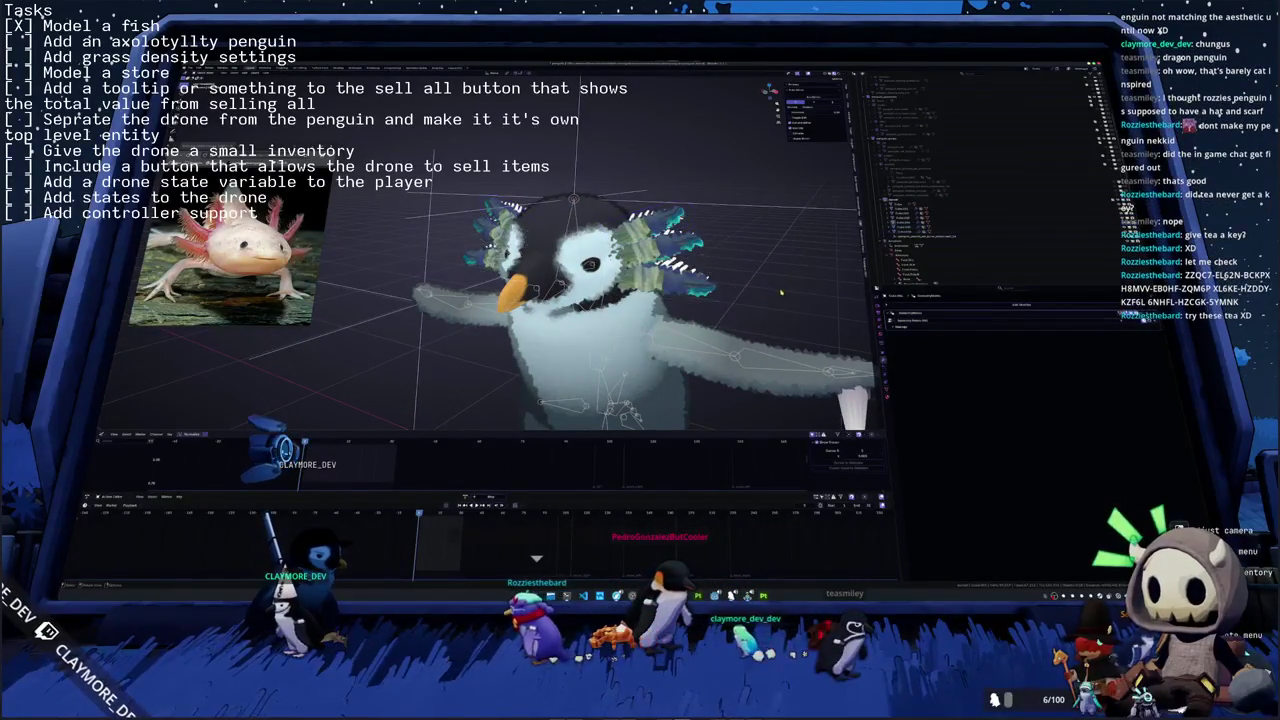
mouse_move(786, 292)
middle_mouse_down()
mouse_move(752, 289)
mouse_move(782, 287)
middle_mouse_up()
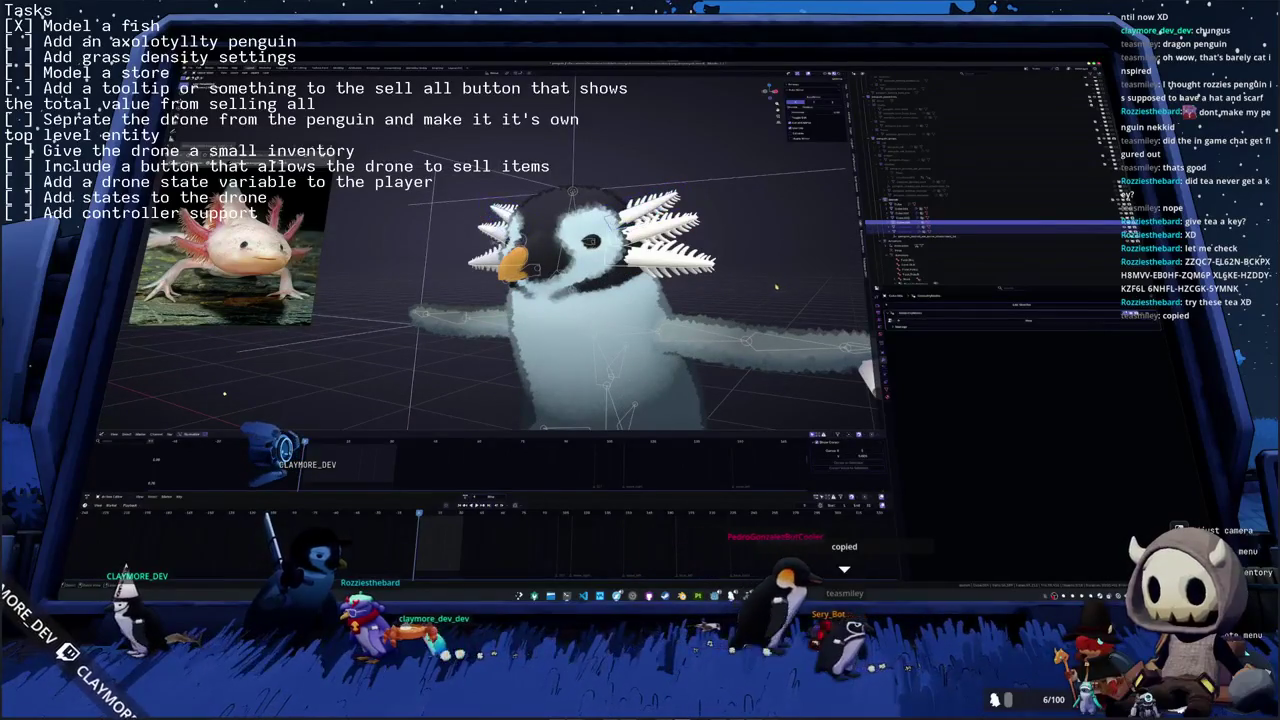
- Parent the gill object under the penguin's armature in the Outliner, test a pose, and save
left_click(963, 205)
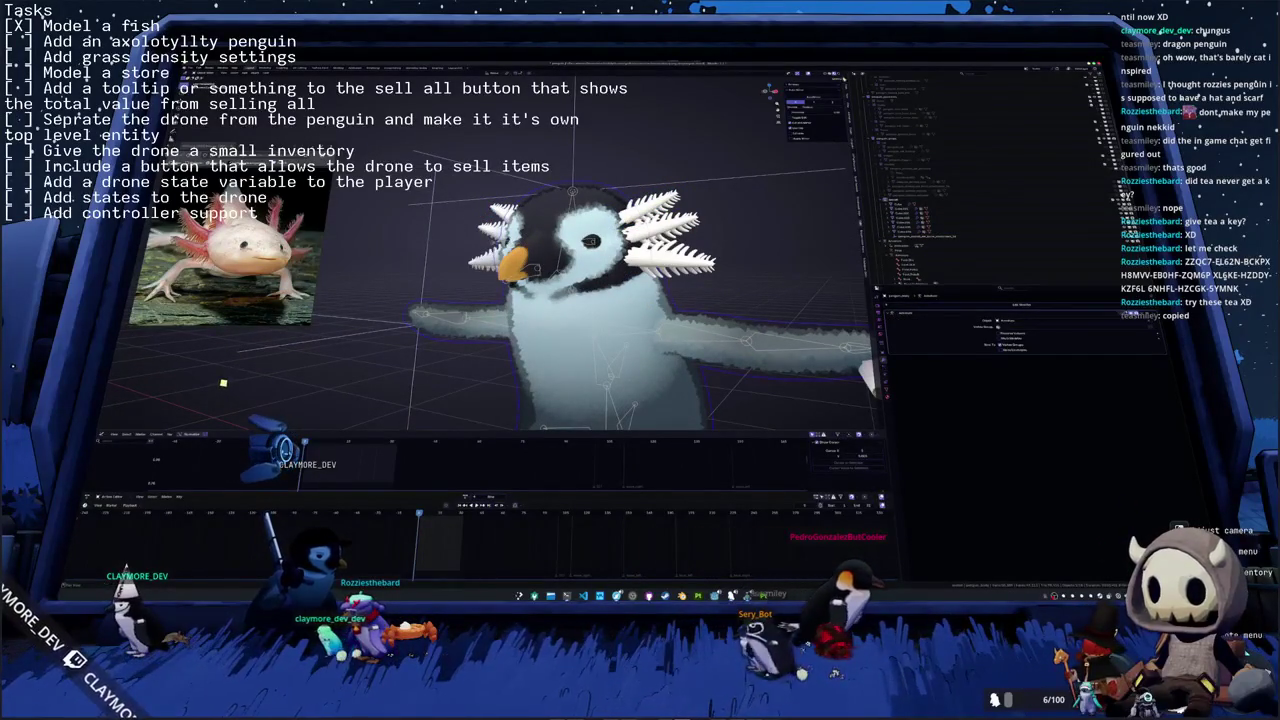
left_click_drag(963, 205, 990, 183)
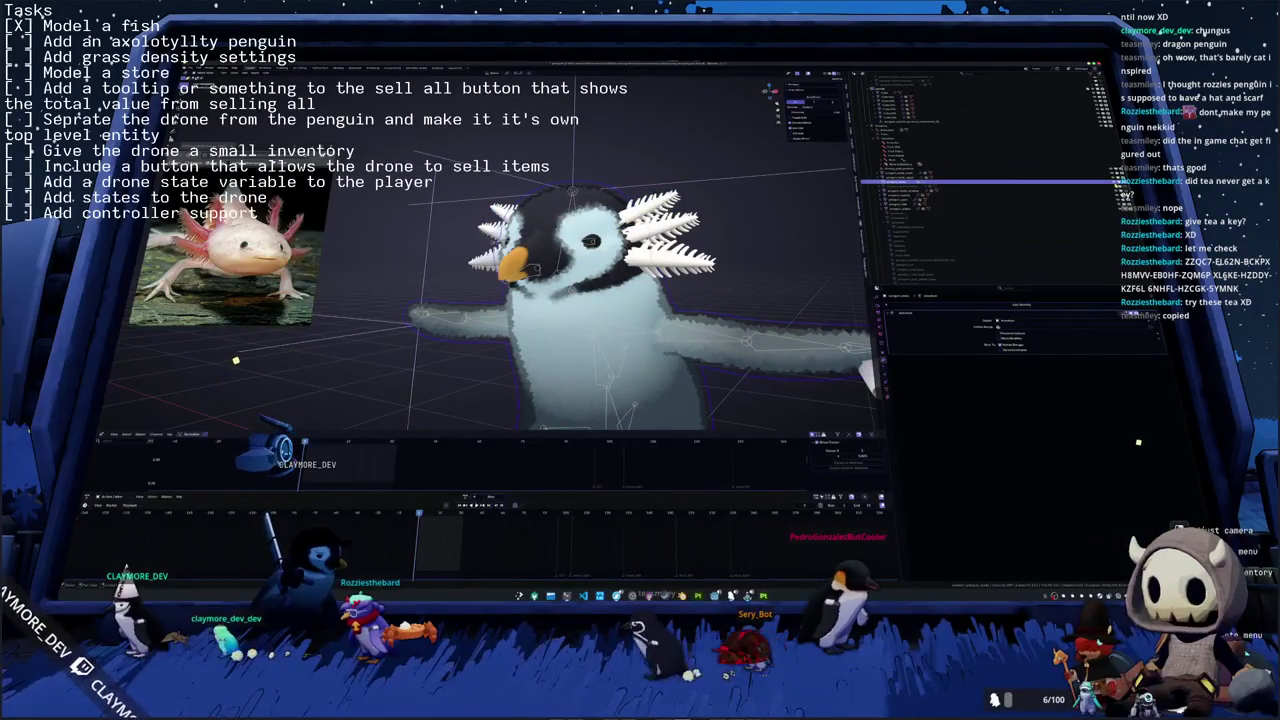
left_click(878, 204)
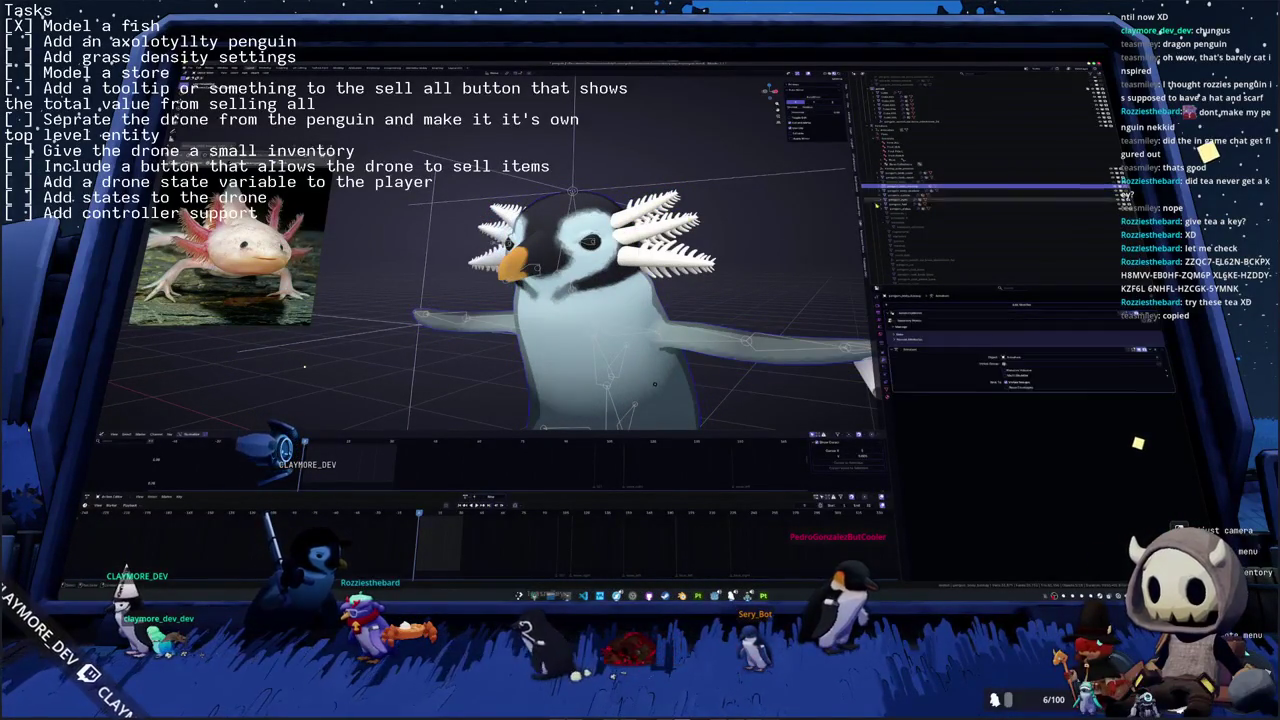
key("ctrl+z")
key("ctrl+z")
key("ctrl+z")
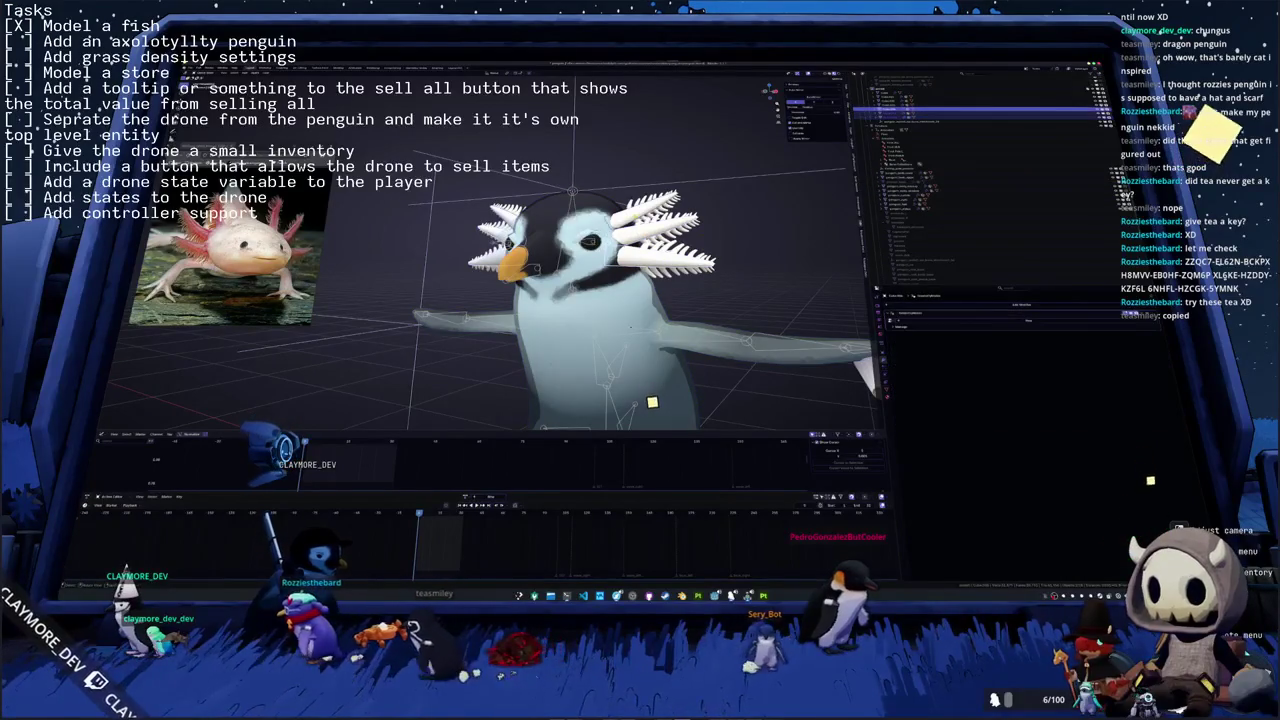
key("ctrl+z")
key("ctrl+s")
- Orbit around the penguin's head and step through hierarchy entries to check the gills
mouse_move(720, 254)
middle_mouse_down()
mouse_move(646, 248)
mouse_move(715, 408)
middle_mouse_up()
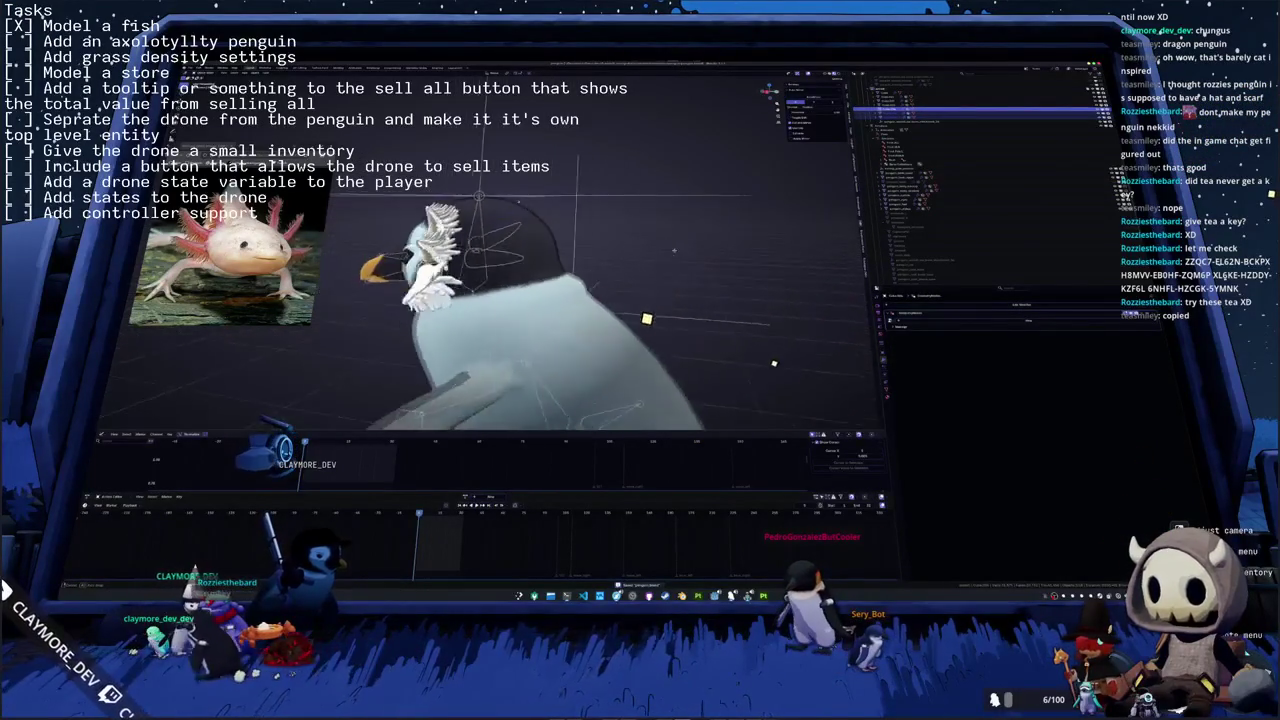
left_click(715, 408)
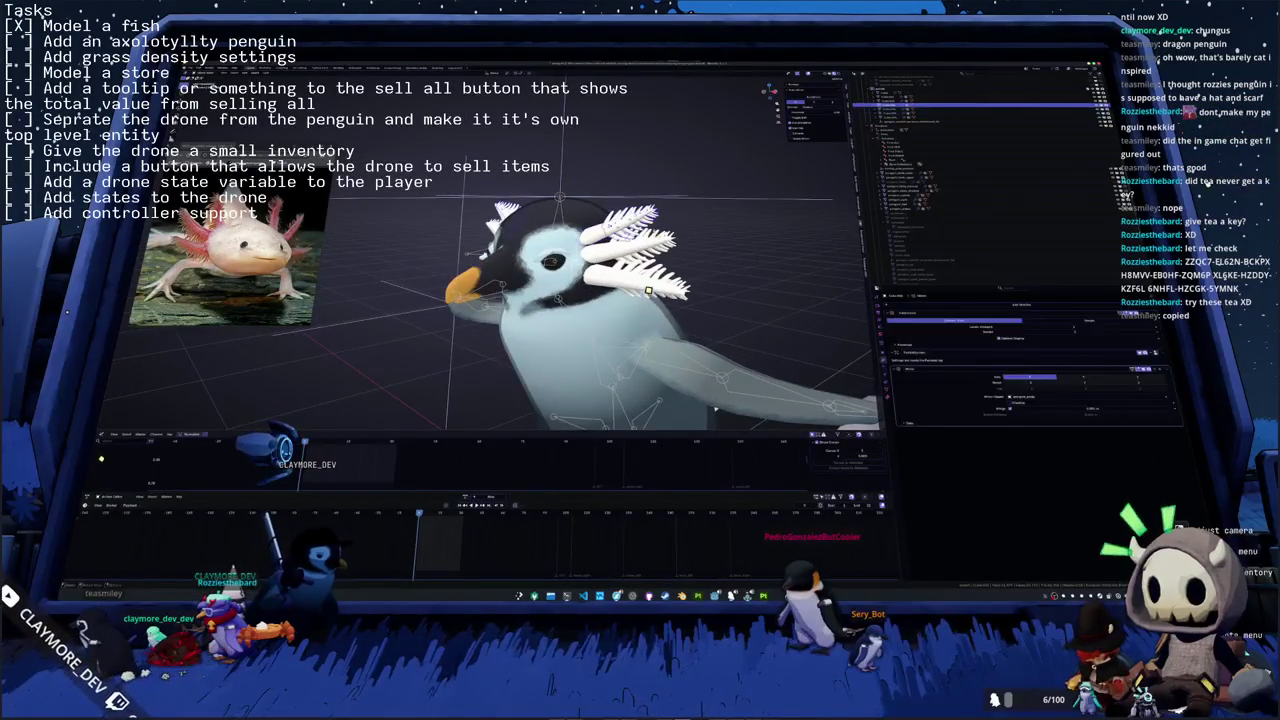
left_click(715, 408)
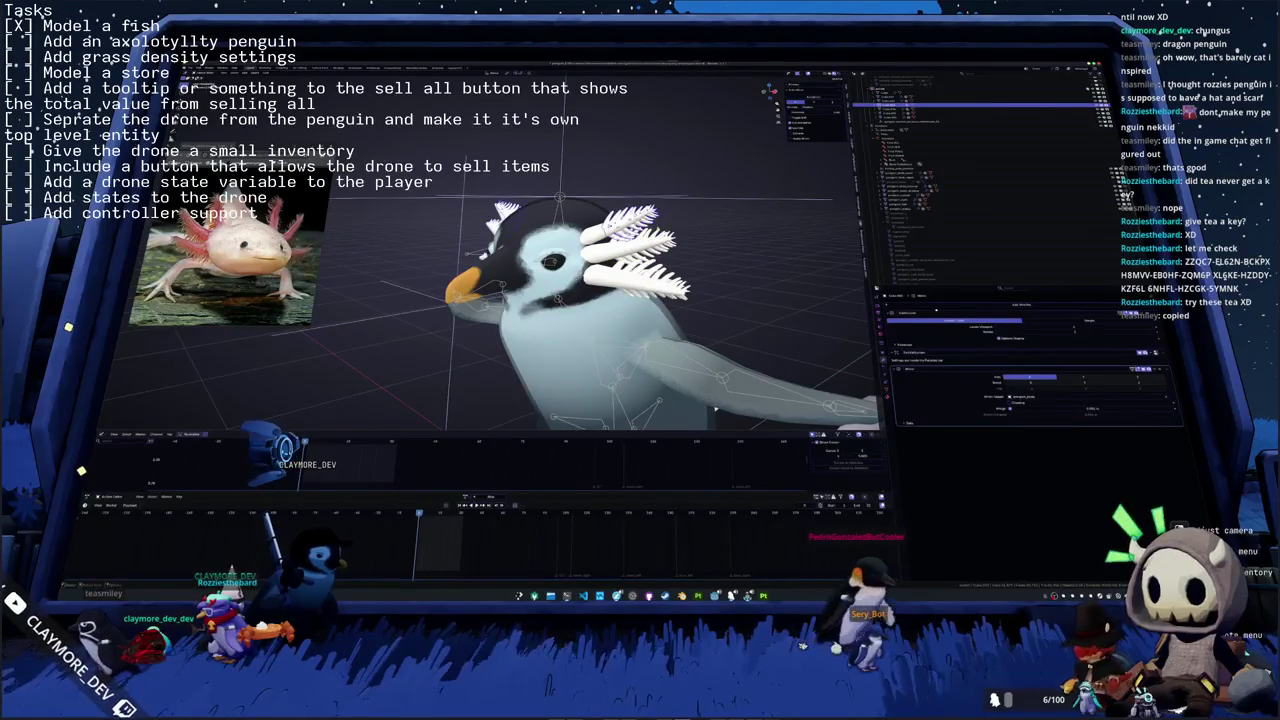
middle_click_drag(715, 408, 930, 302)
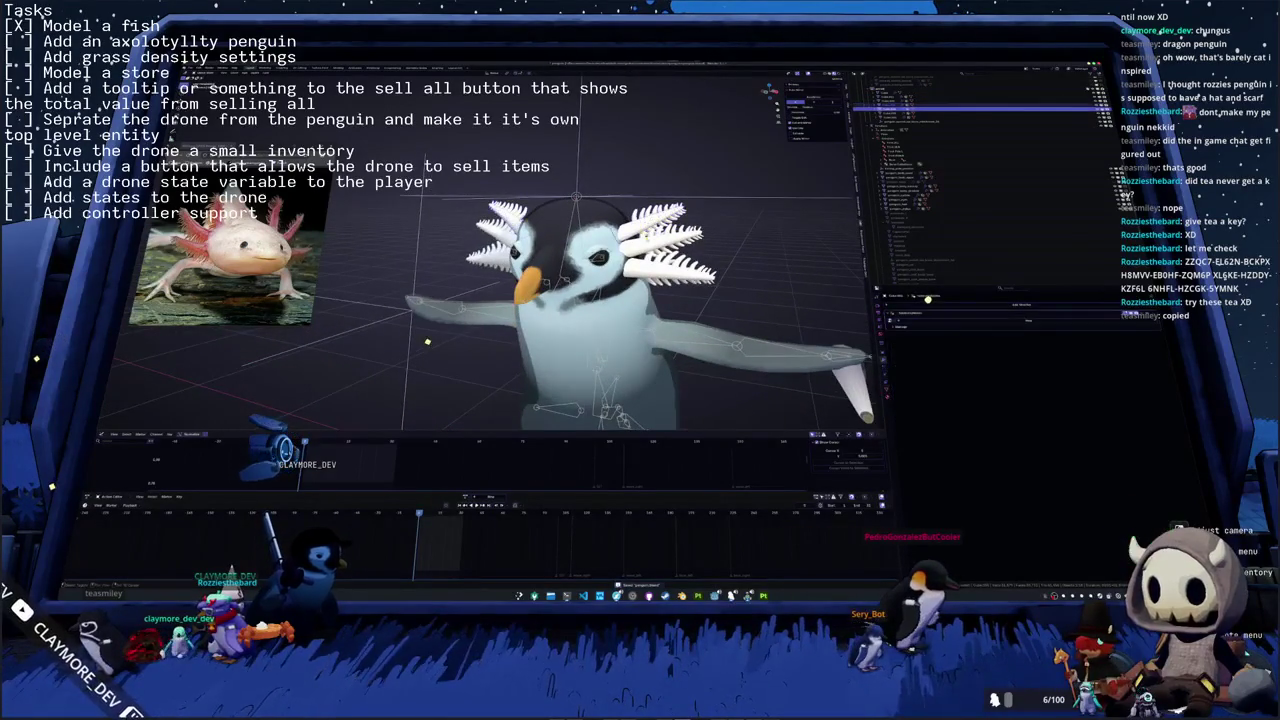
key("ctrl+z")
key("ctrl+z")
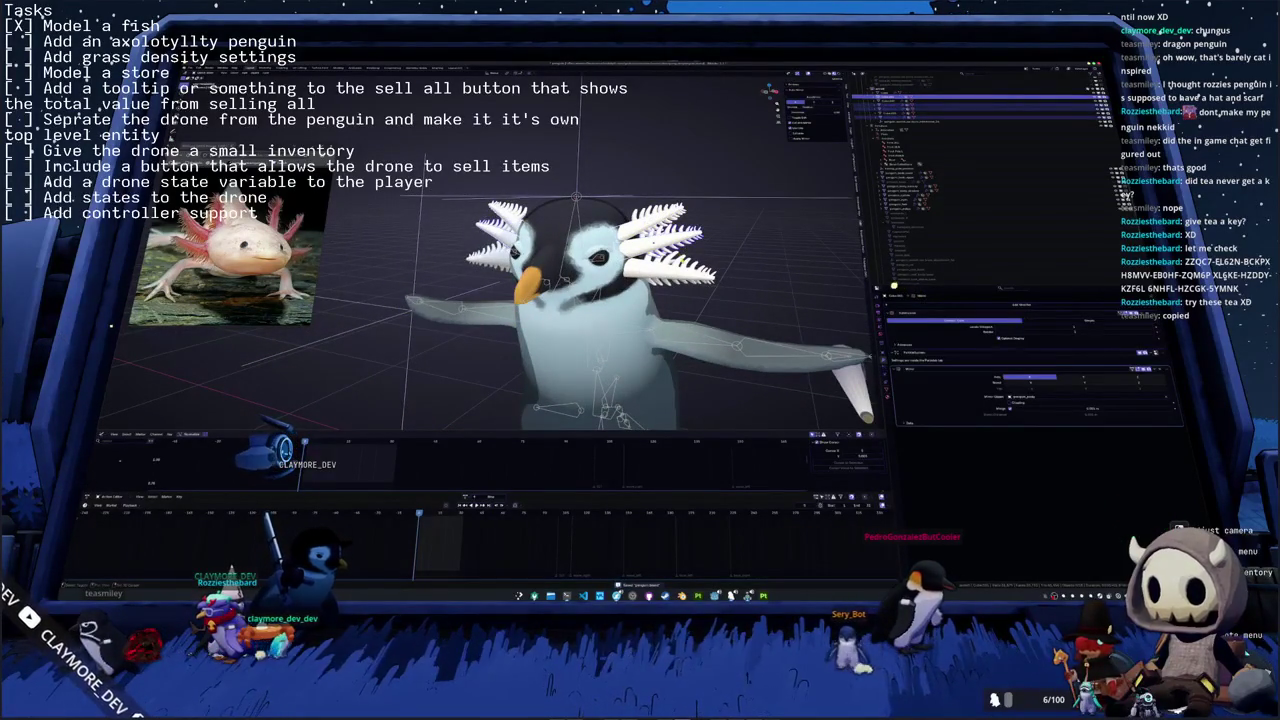
key("ctrl+z")
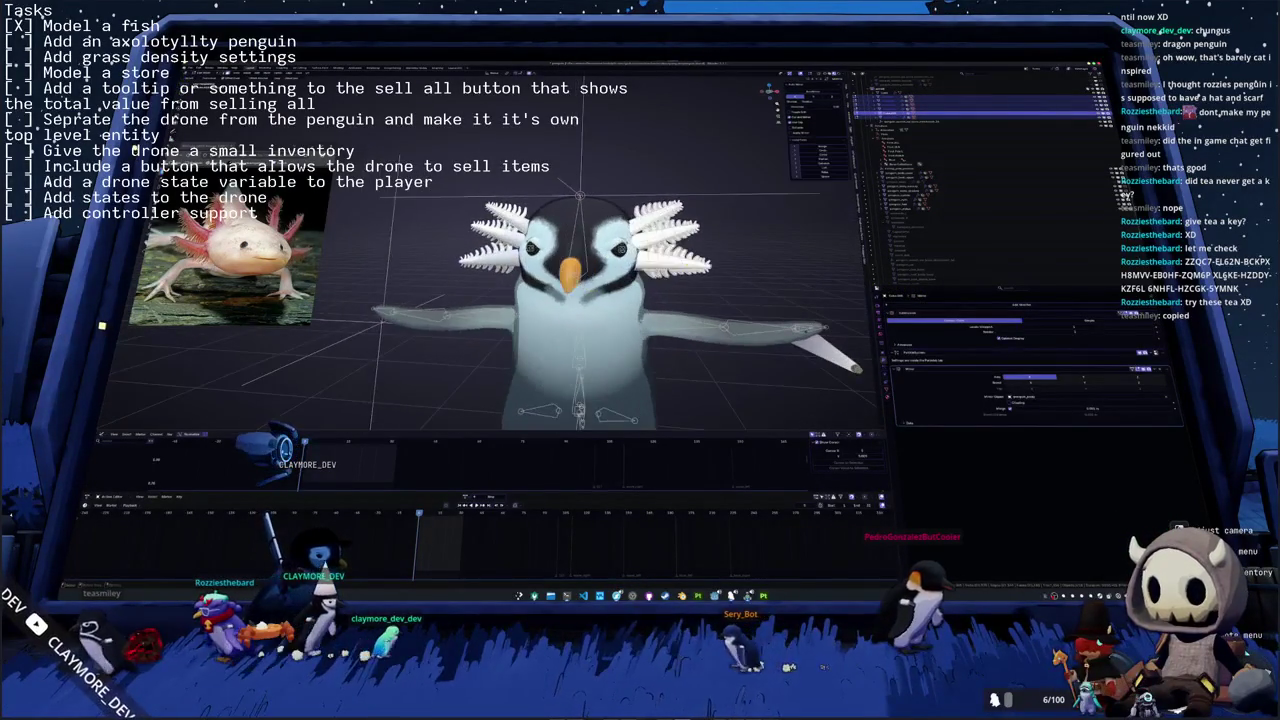
key("ctrl+z")
key("ctrl+z")
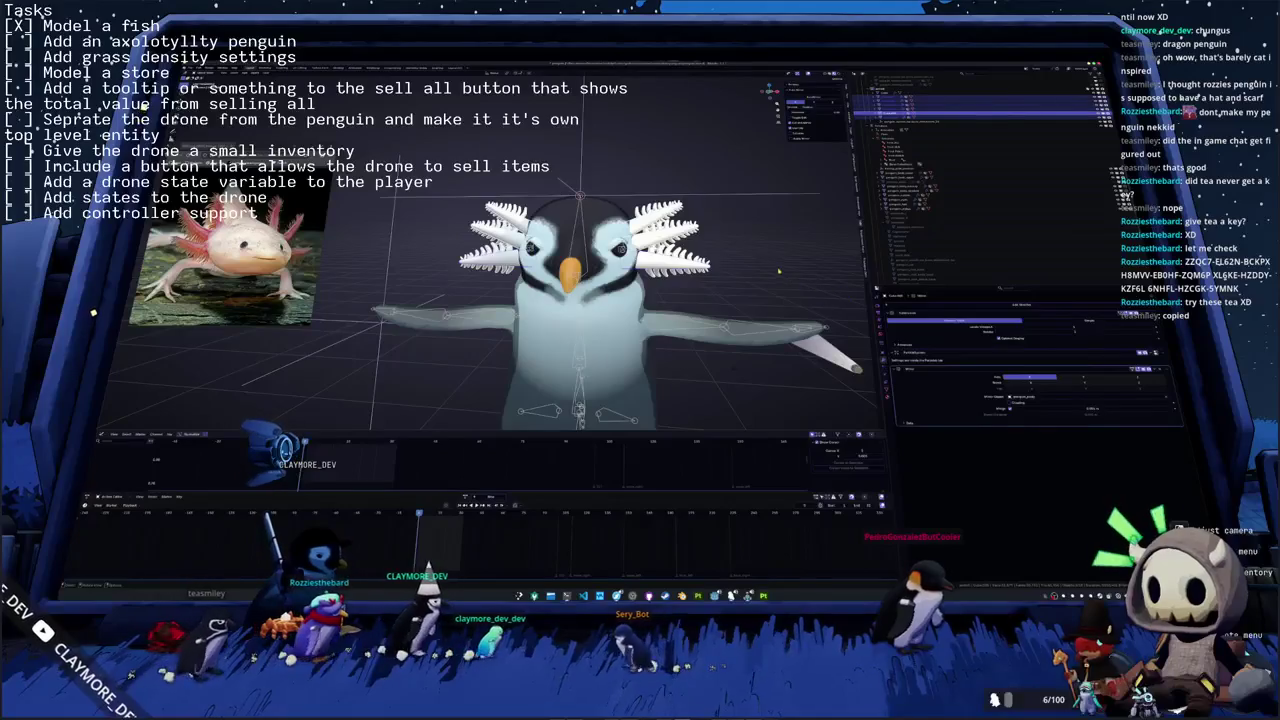
- Use the viewport context menu to place a reference point on the model, then view it obliquely
right_click(778, 270)
left_click(772, 281)
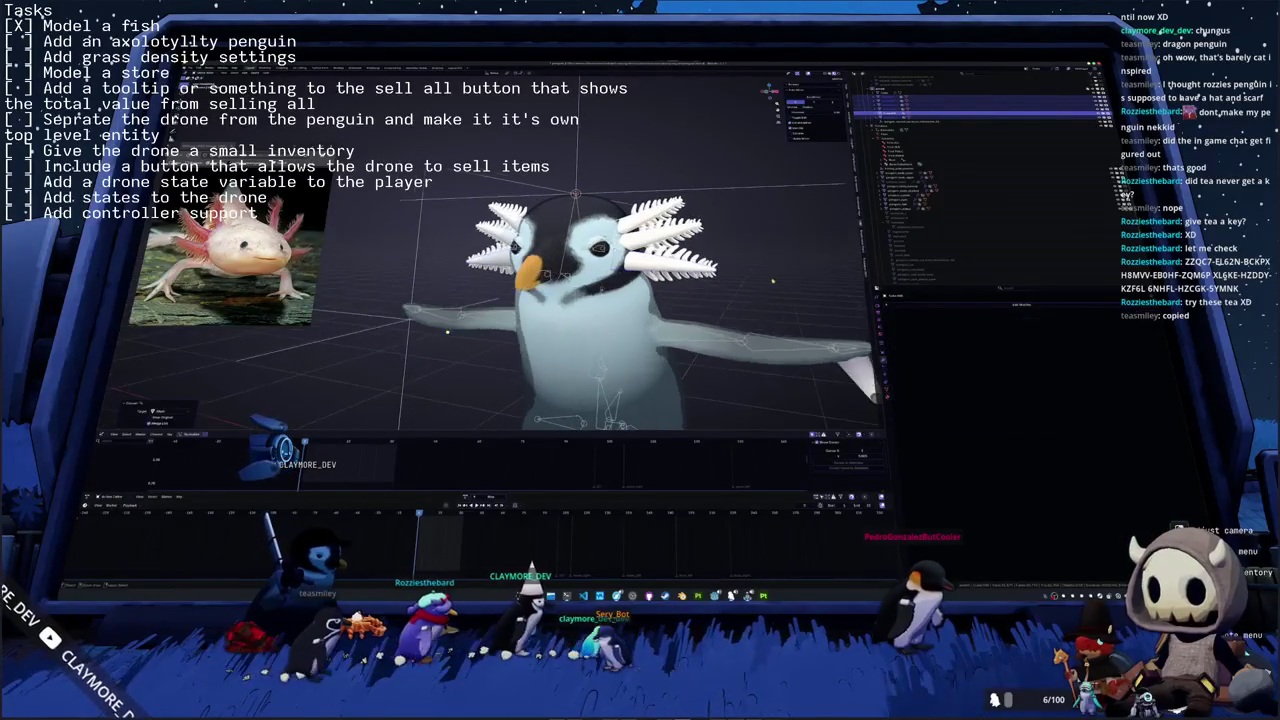
right_click(756, 262)
left_click(760, 300)
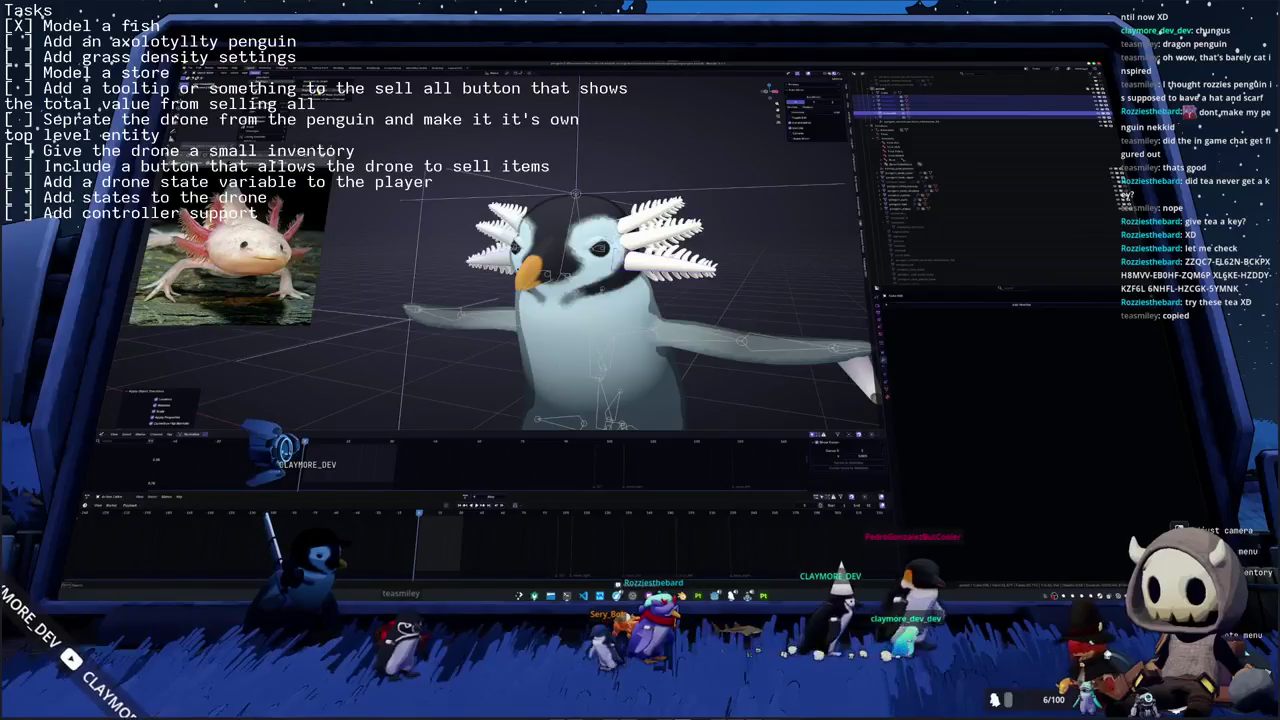
mouse_move(560, 300)
middle_mouse_down()
mouse_move(640, 290)
mouse_move(600, 300)
mouse_move(560, 280)
mouse_move(549, 336)
middle_mouse_up()
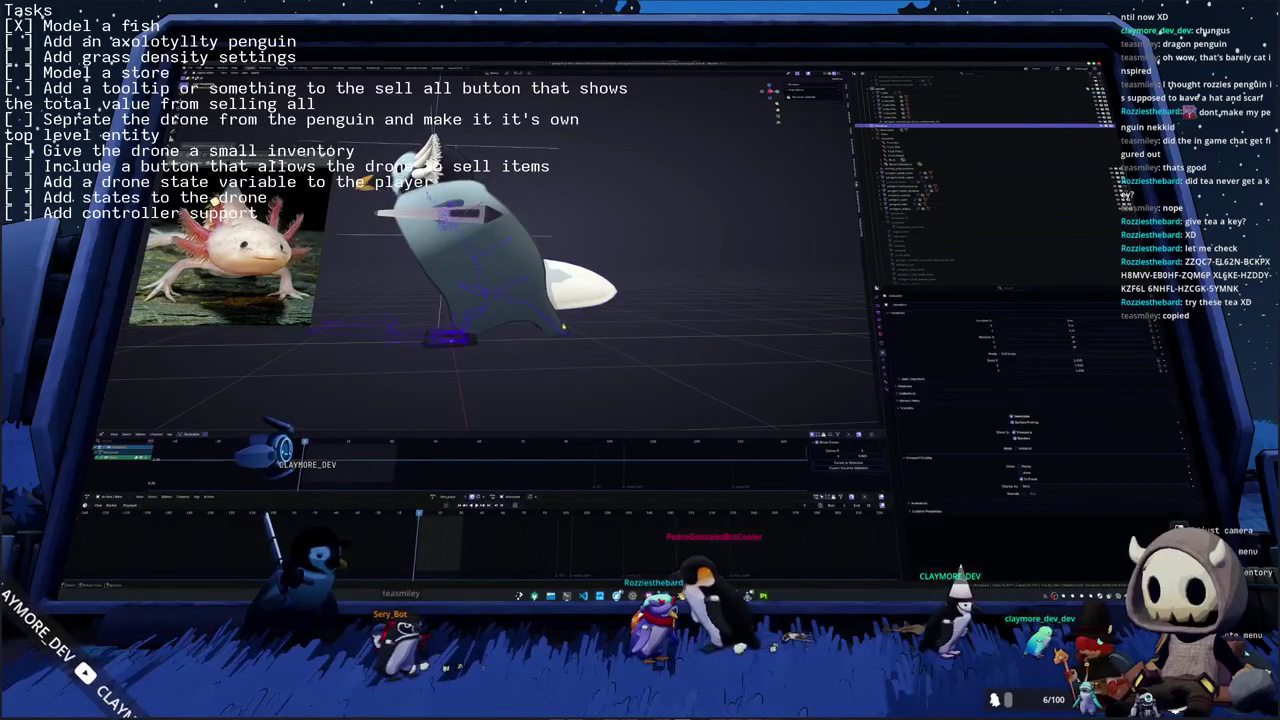
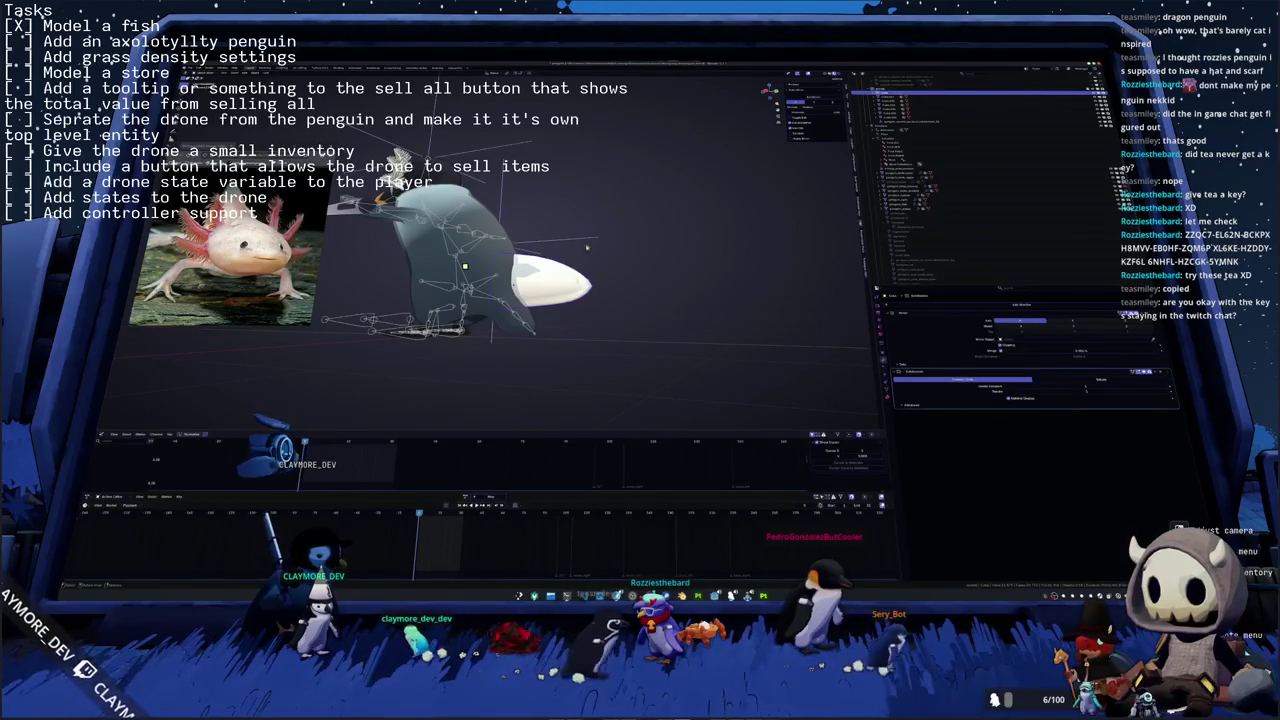
- Orbit and zoom around the penguin rig, selecting parts of the model to inspect them
middle_click_drag(586, 246, 596, 209)
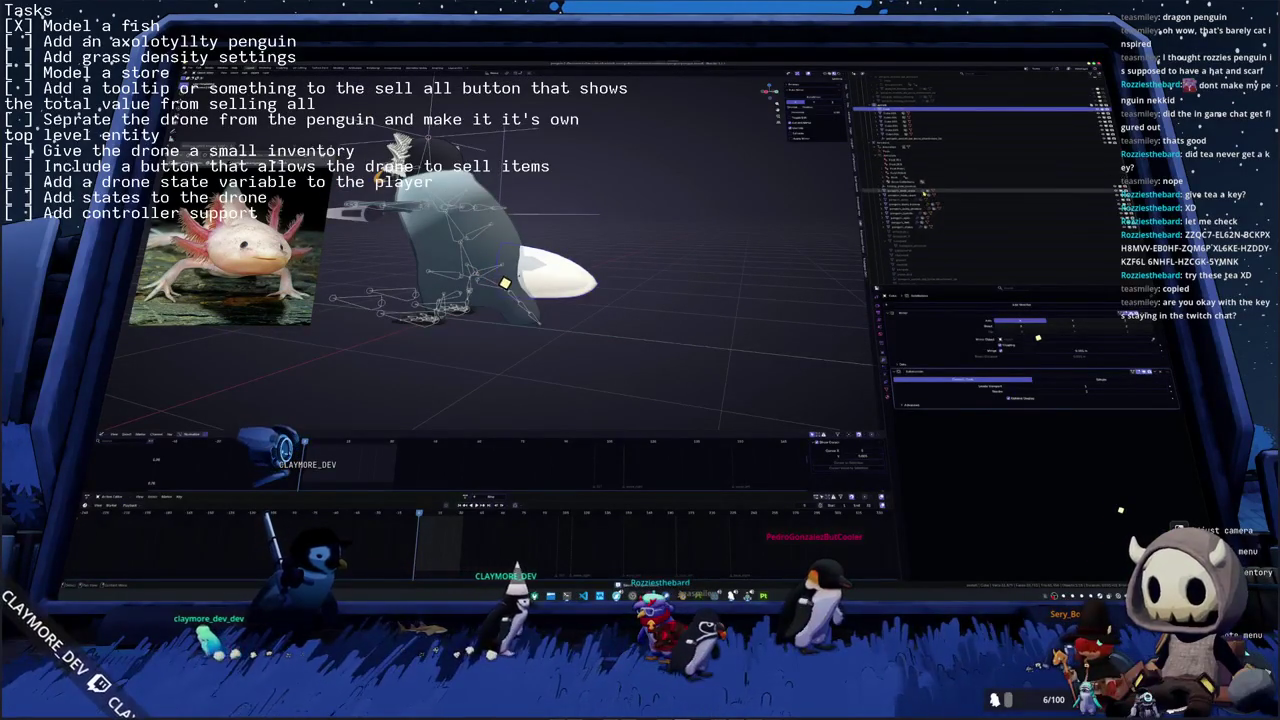
scroll(1000, 200, "up", 3)
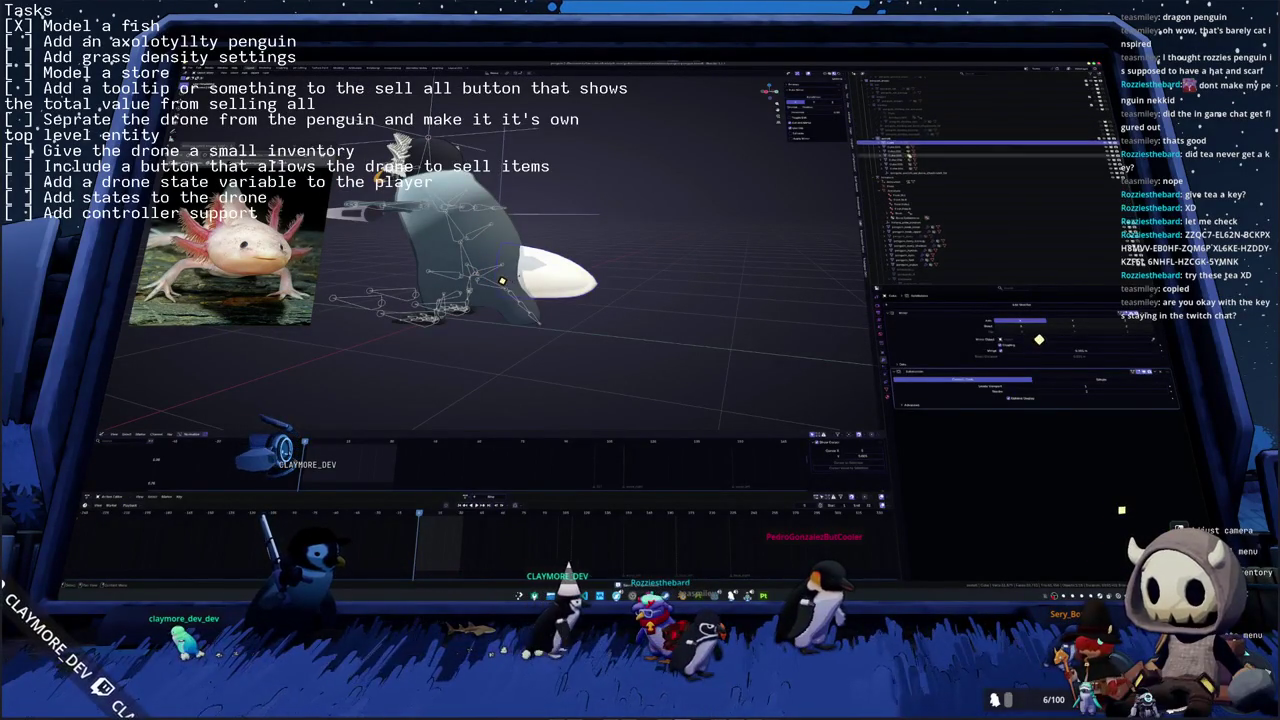
left_click(905, 171)
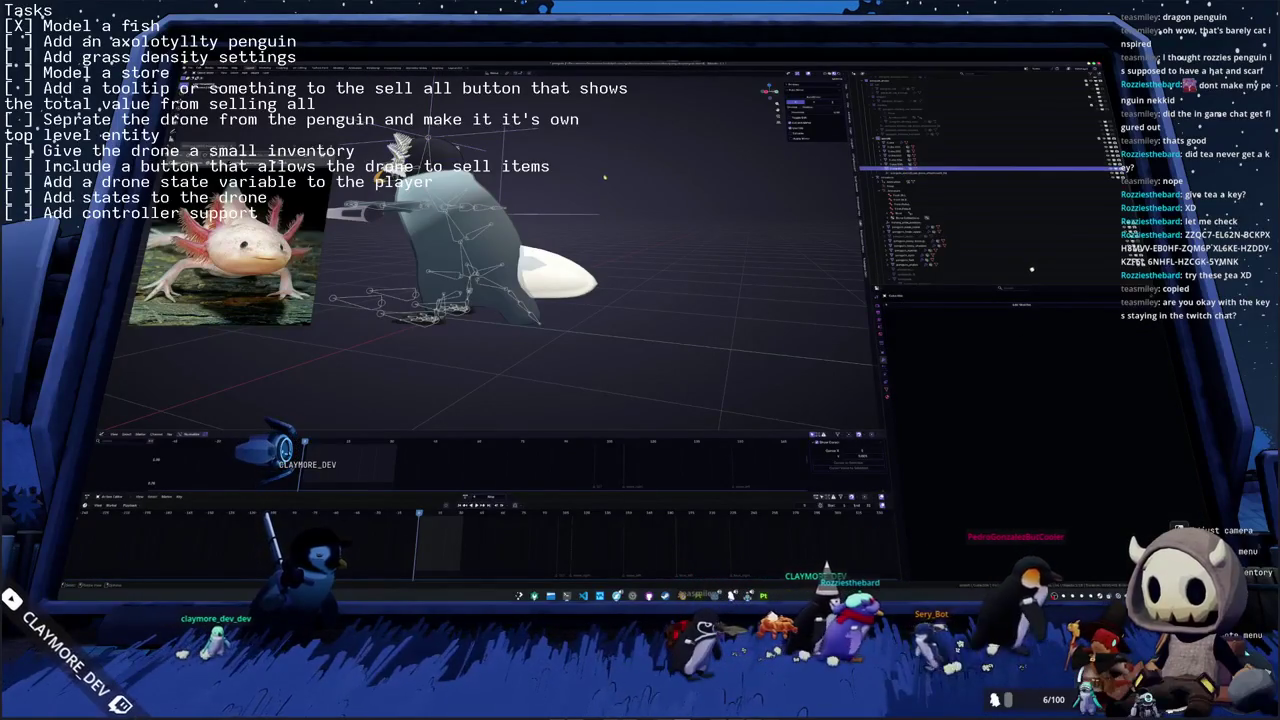
middle_click_drag(560, 190, 676, 186)
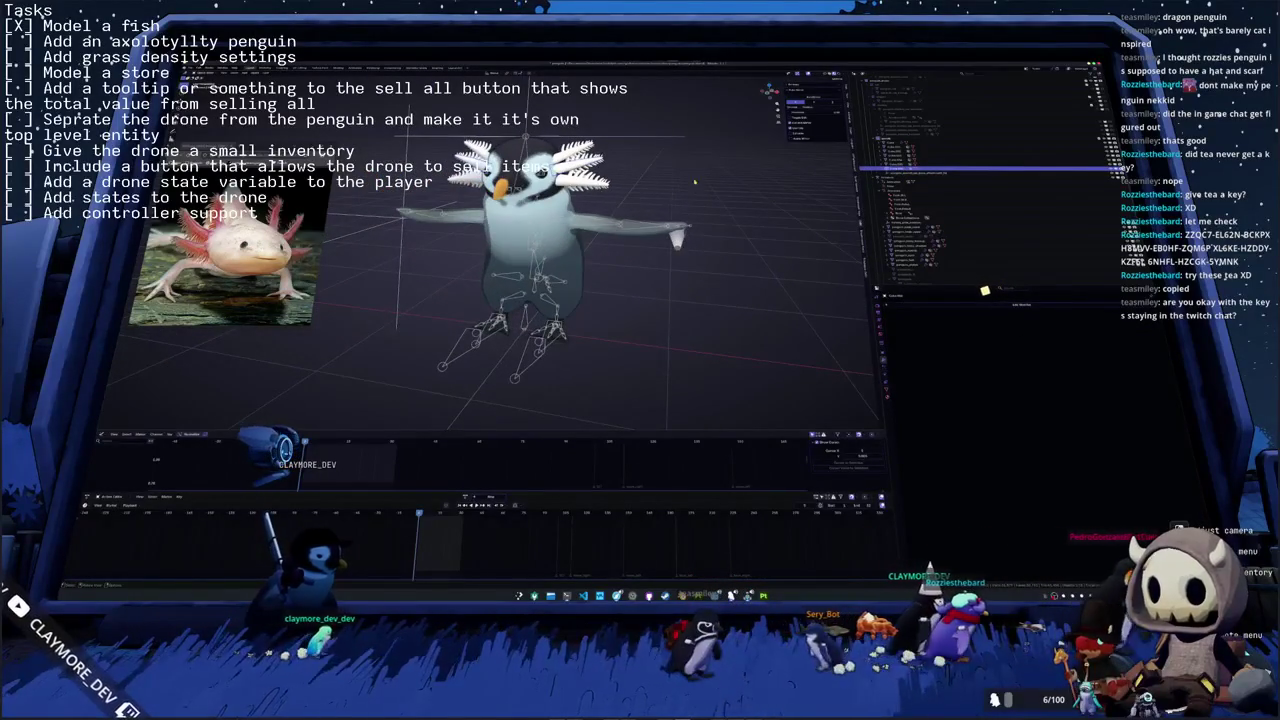
scroll(676, 186, "up", 2)
scroll(676, 186, "up", 3)
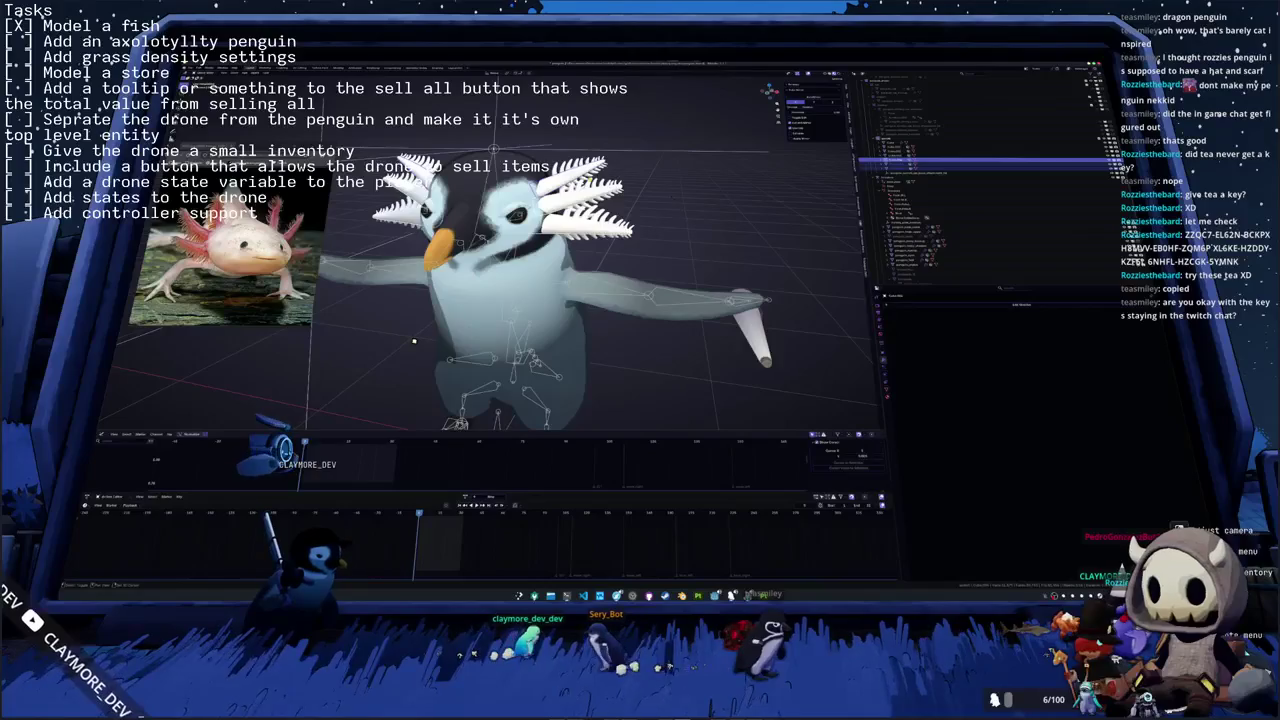
left_click(414, 341)
left_click(416, 338)
mouse_move(418, 336)
middle_mouse_down()
mouse_move(662, 303)
mouse_move(649, 297)
middle_mouse_up()
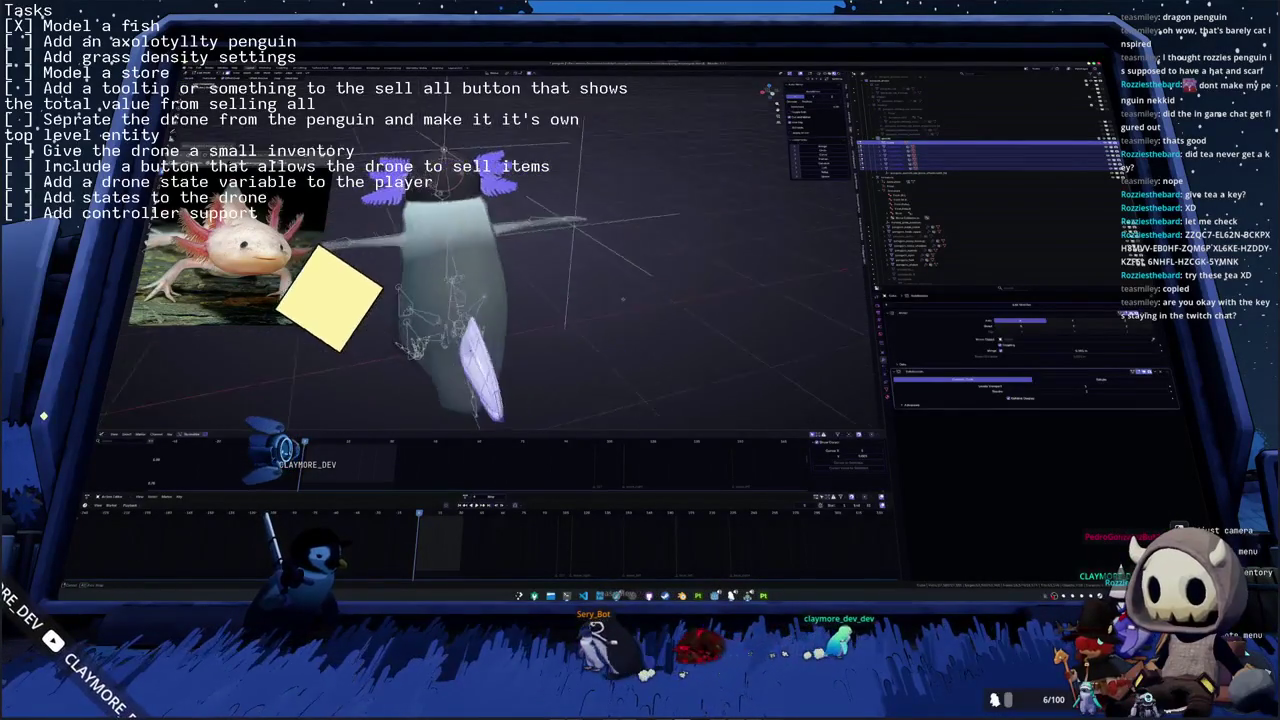
- Exit Edit Mode on the beak and drone, select the armature, then switch to Steam
key("Tab")
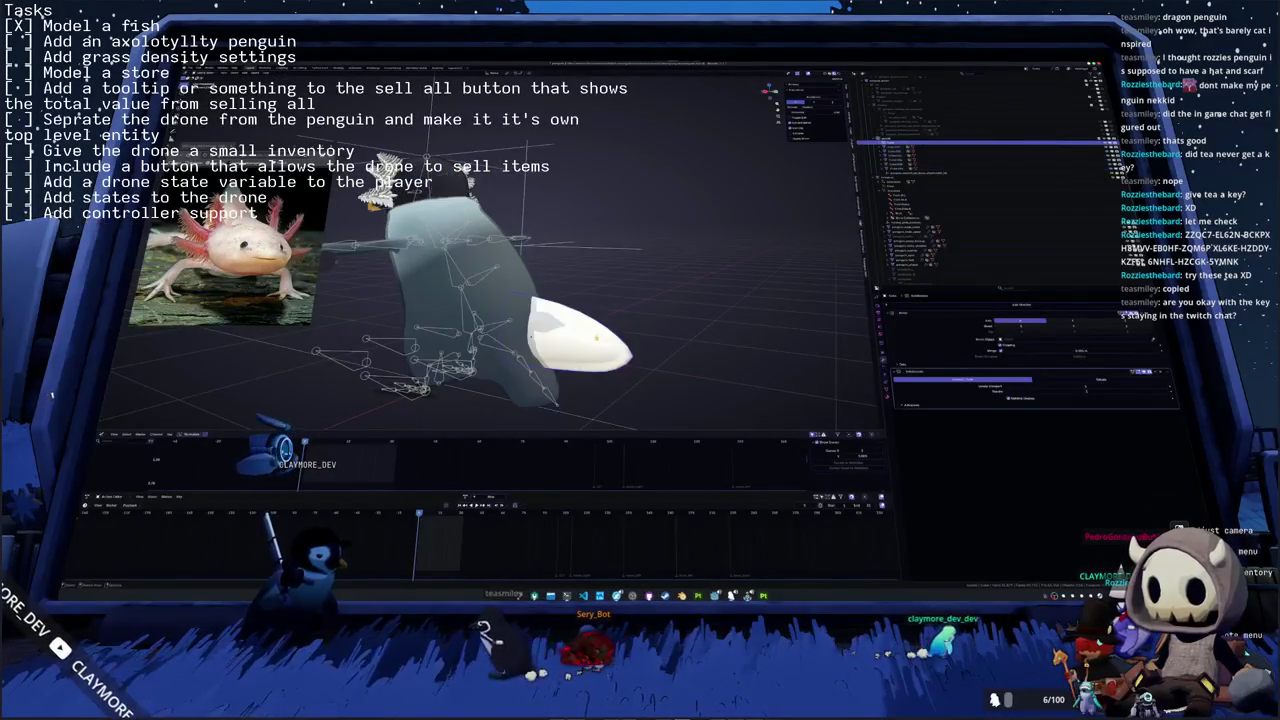
mouse_move(600, 300)
middle_mouse_down()
mouse_move(640, 285)
mouse_move(600, 300)
mouse_move(623, 215)
middle_mouse_up()
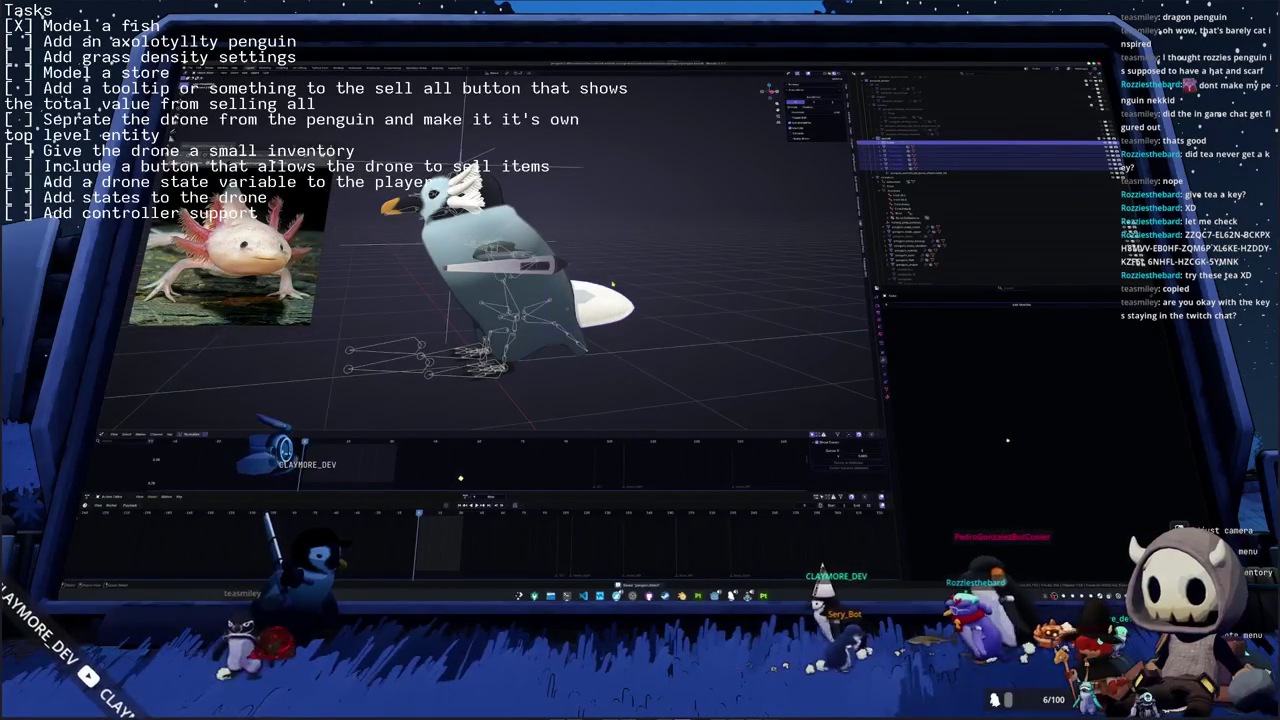
left_click(905, 178)
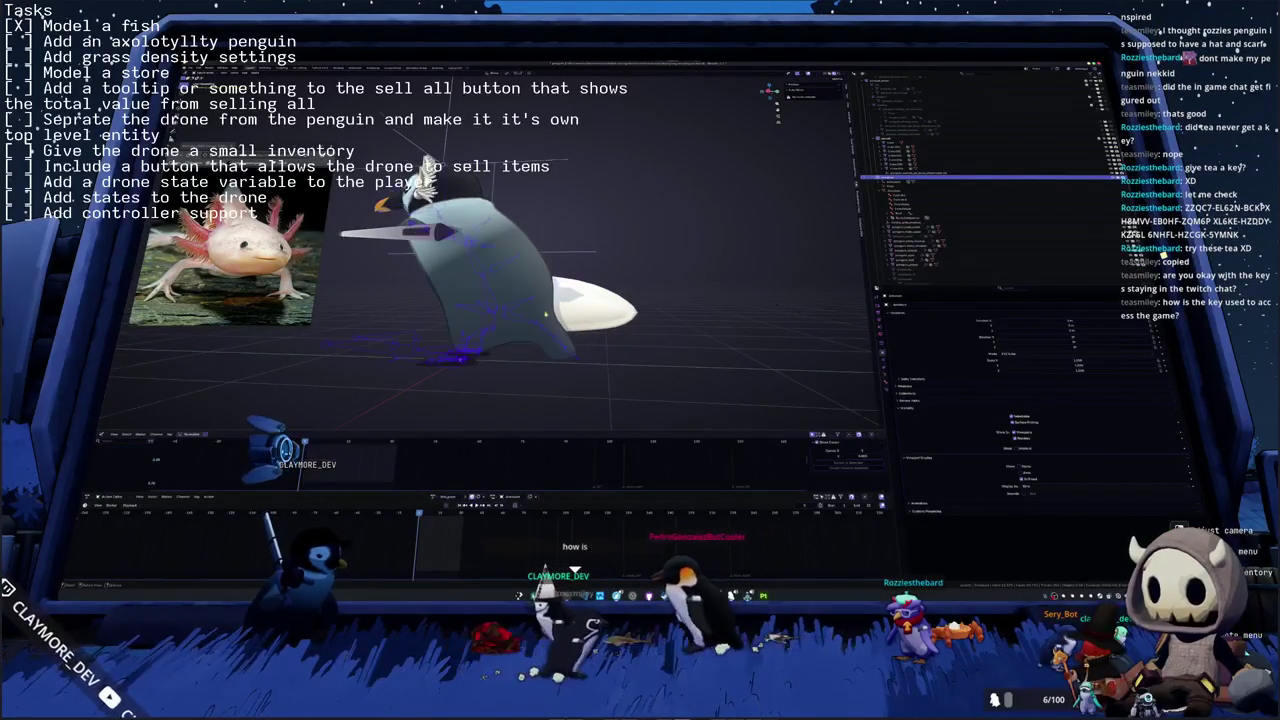
middle_click_drag(830, 323, 550, 291)
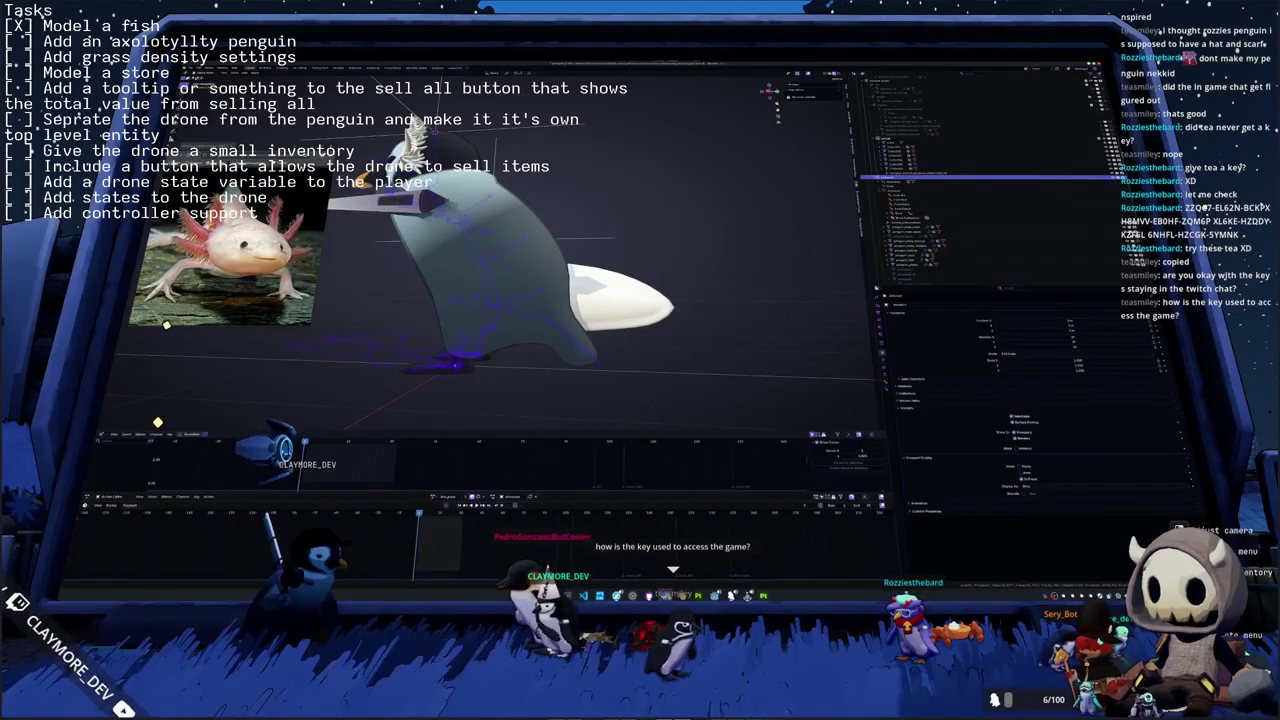
key("alt+Tab")
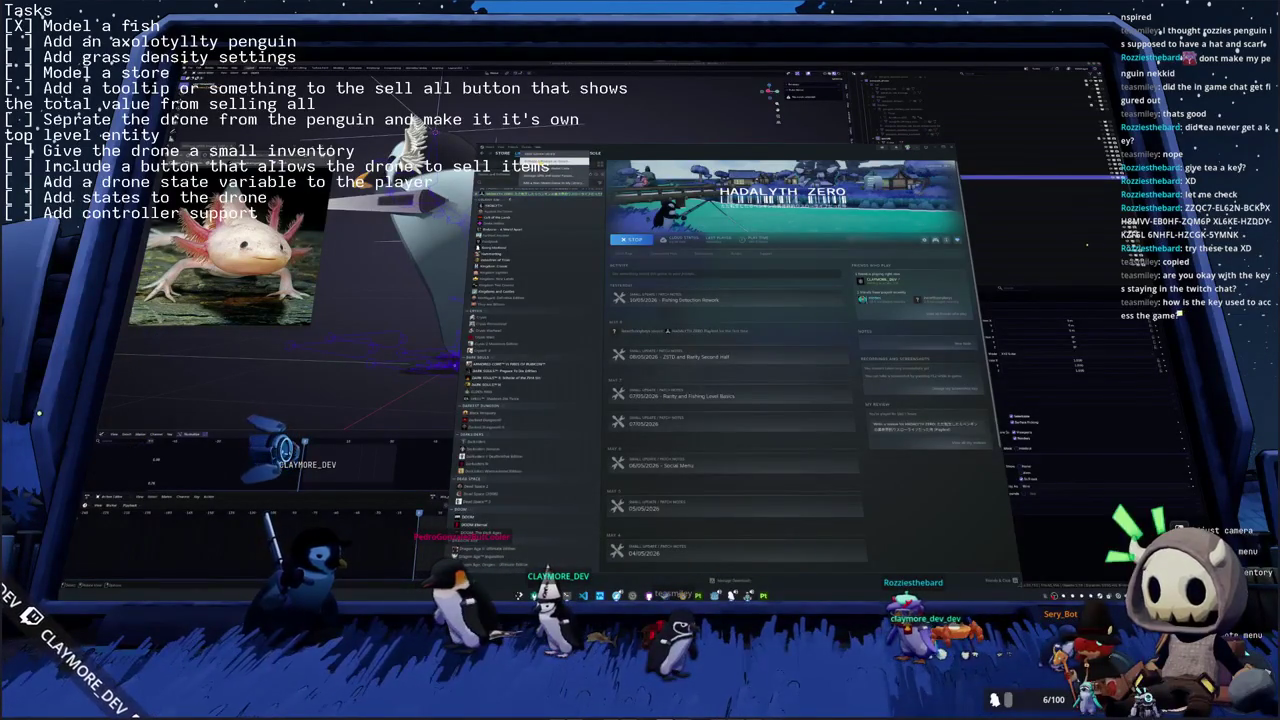
- Cancel Steam's product code dialog without redeeming, then minimize Steam back to Blender
key("alt+Tab")
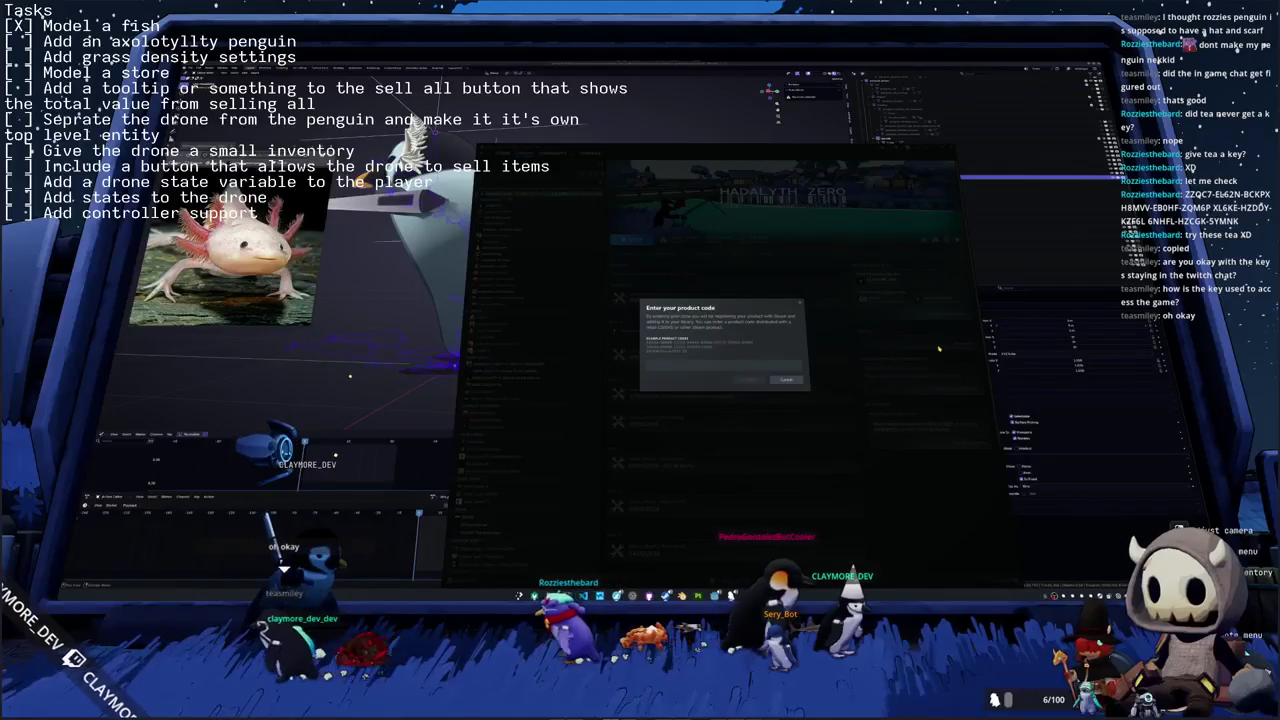
left_click(788, 379)
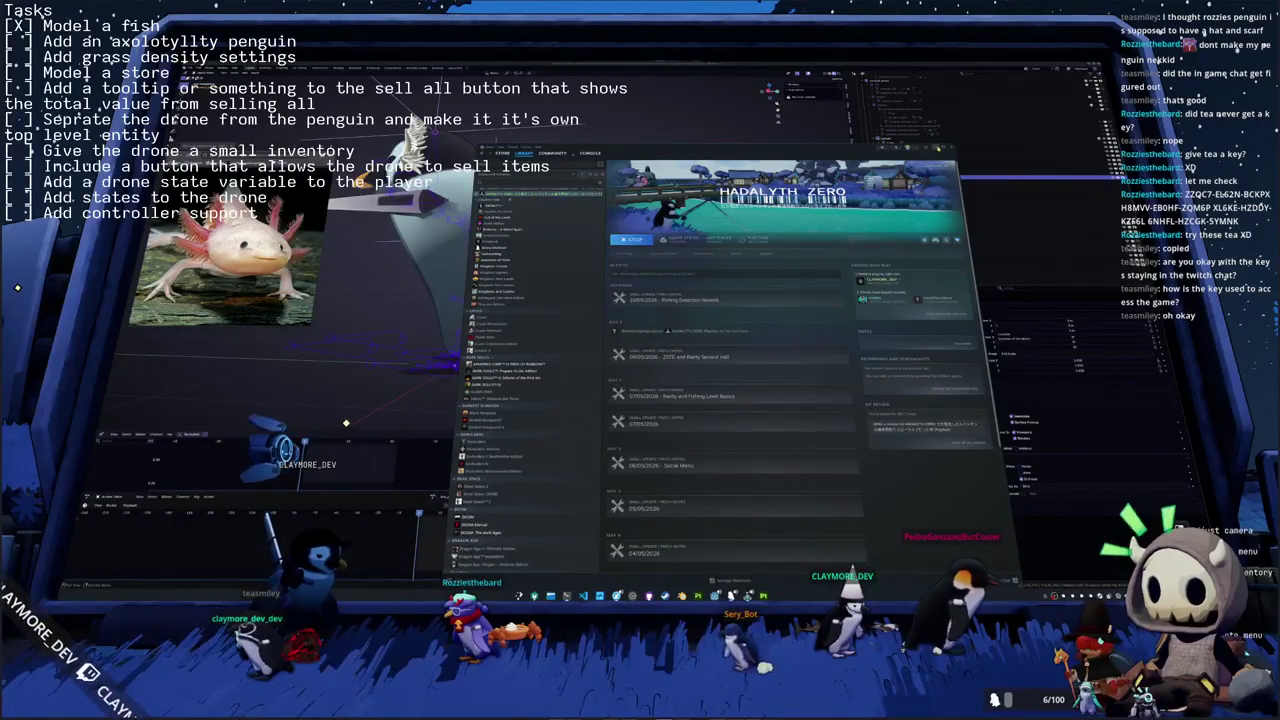
left_click(333, 411)
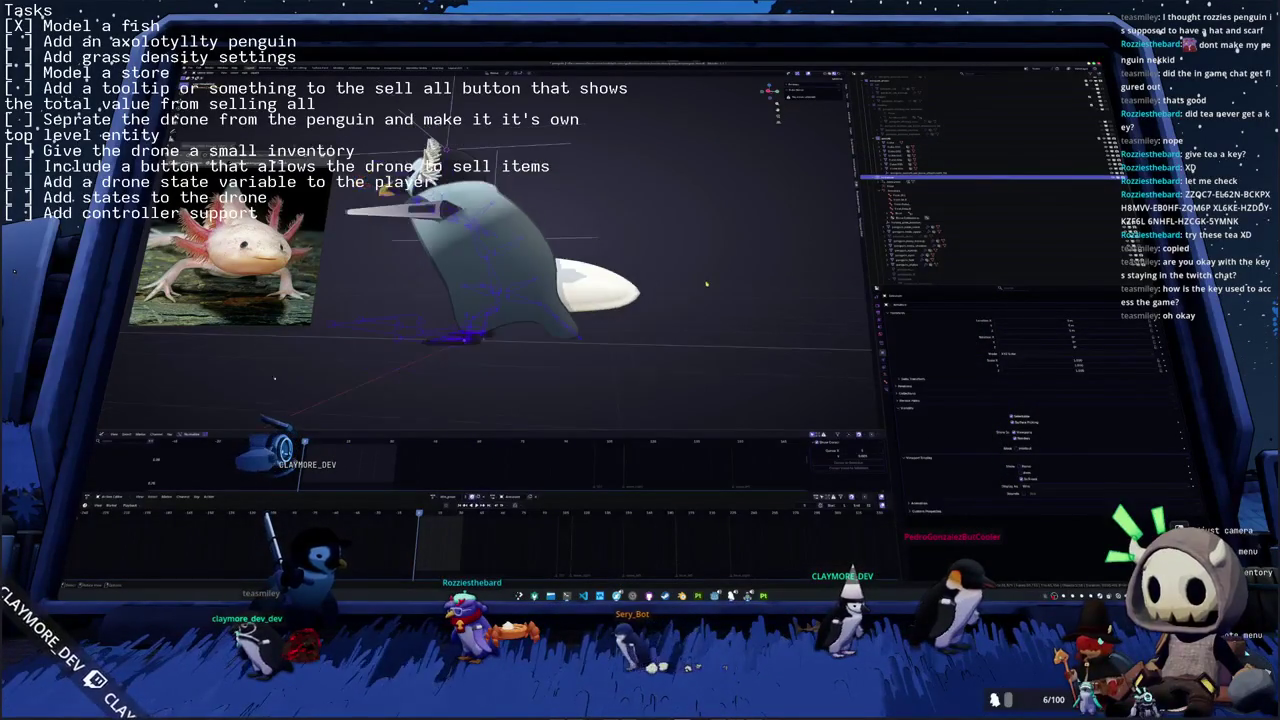
- Select the armature and a wing bone, view the T-pose, then switch to the axolotl file
middle_click_drag(696, 280, 698, 274)
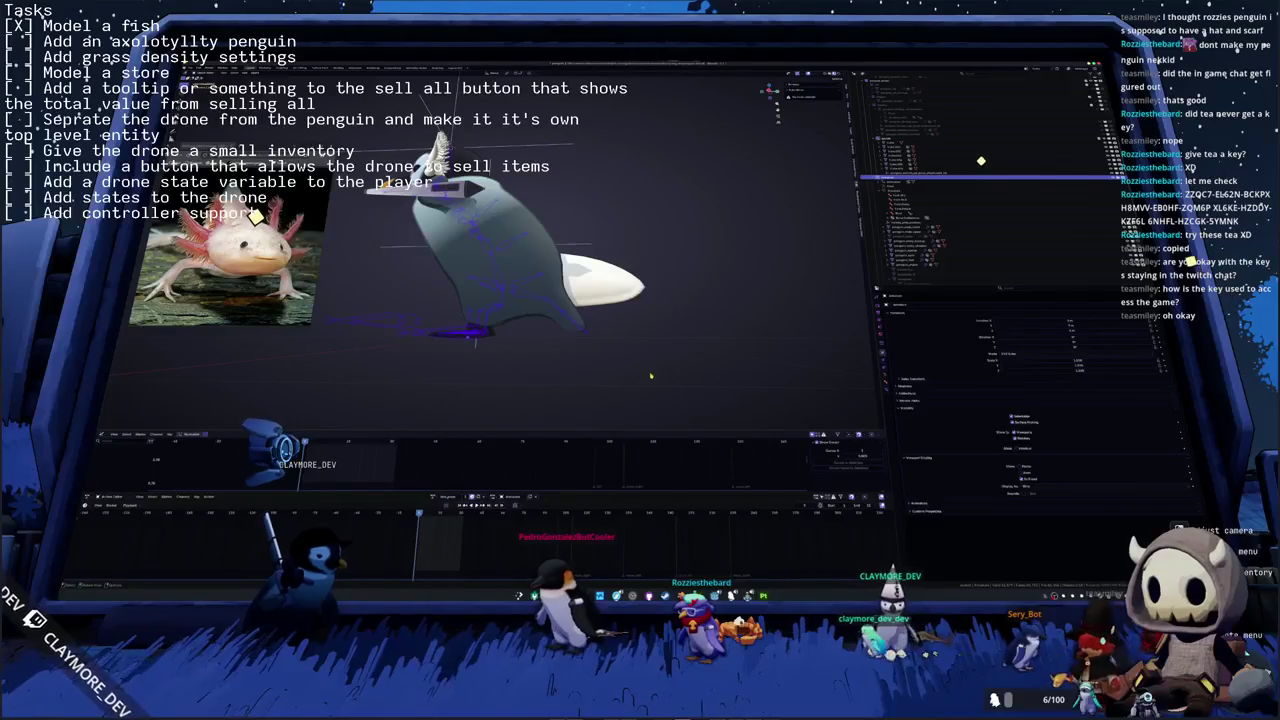
left_click(948, 148)
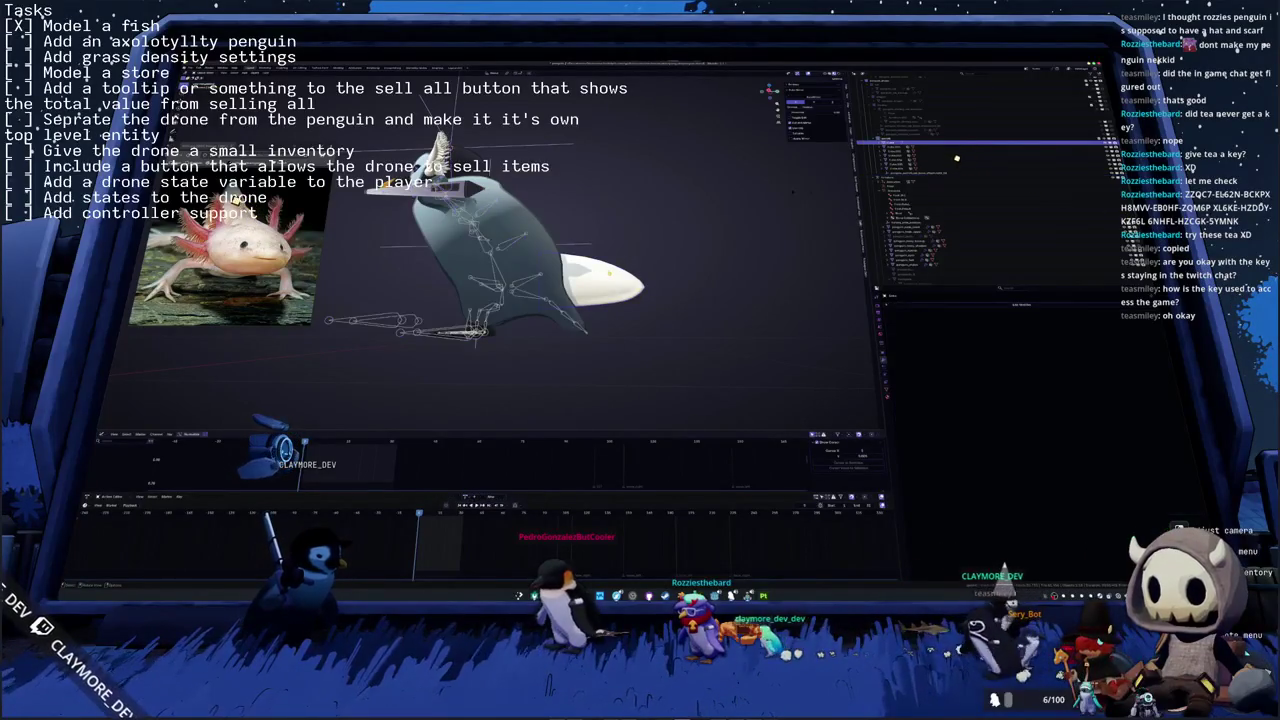
scroll(540, 254, "up", 1)
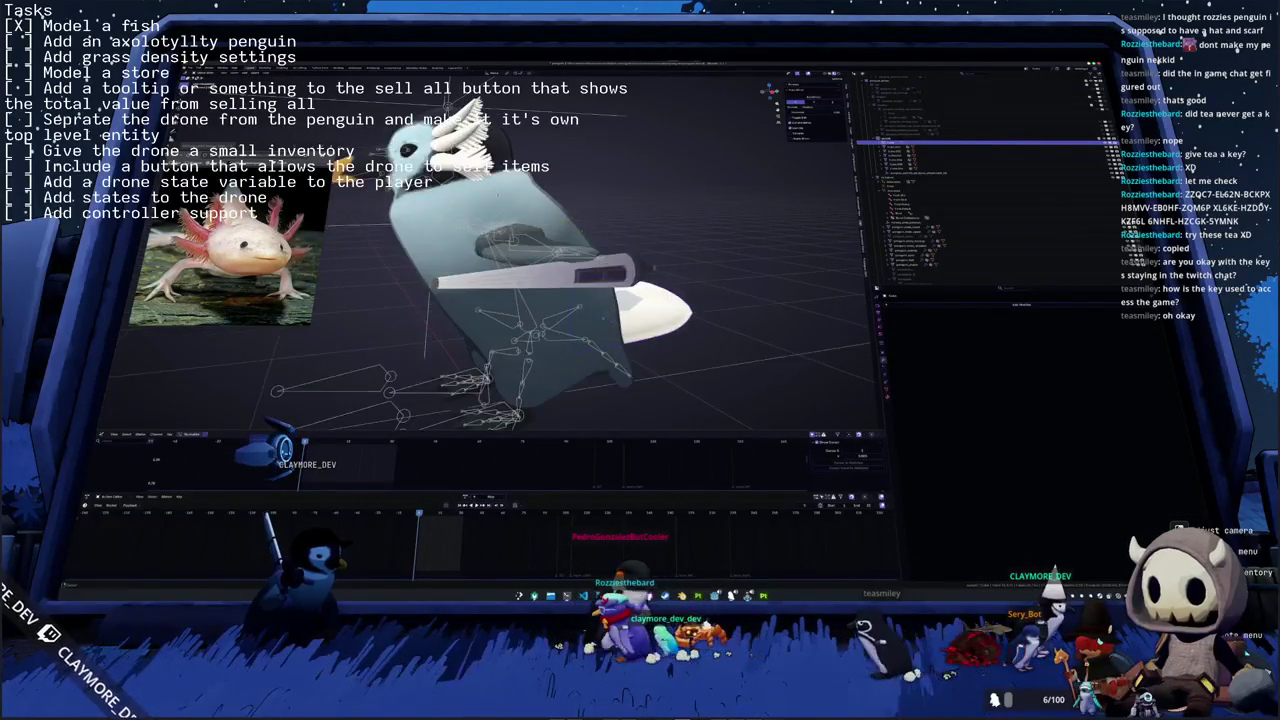
scroll(540, 254, "up", 1)
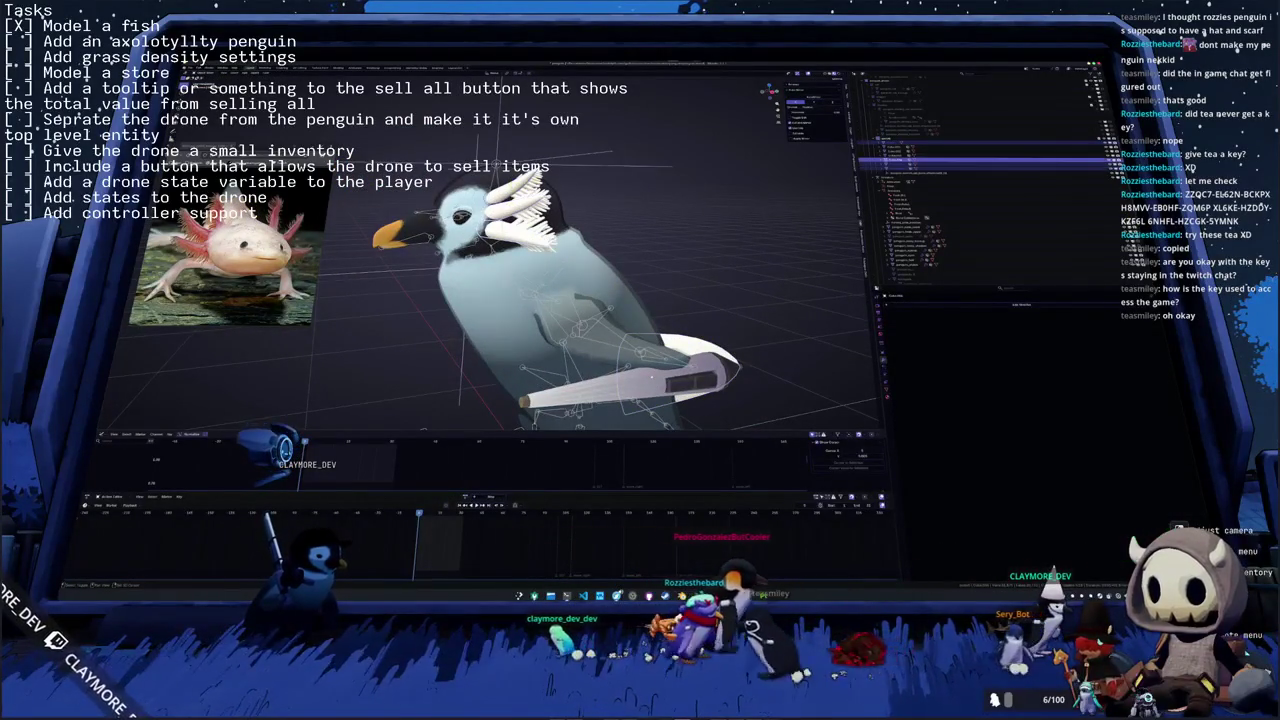
left_click(948, 158)
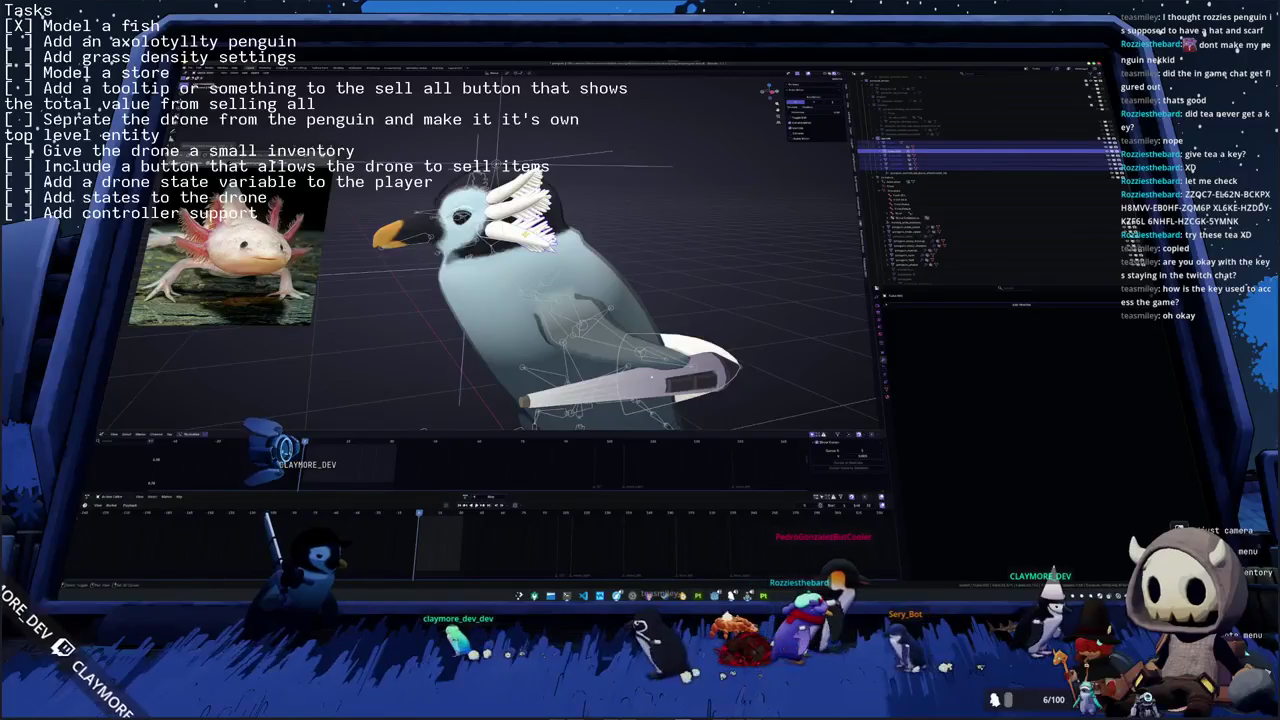
key("Tab")
middle_click_drag(613, 333, 800, 298)
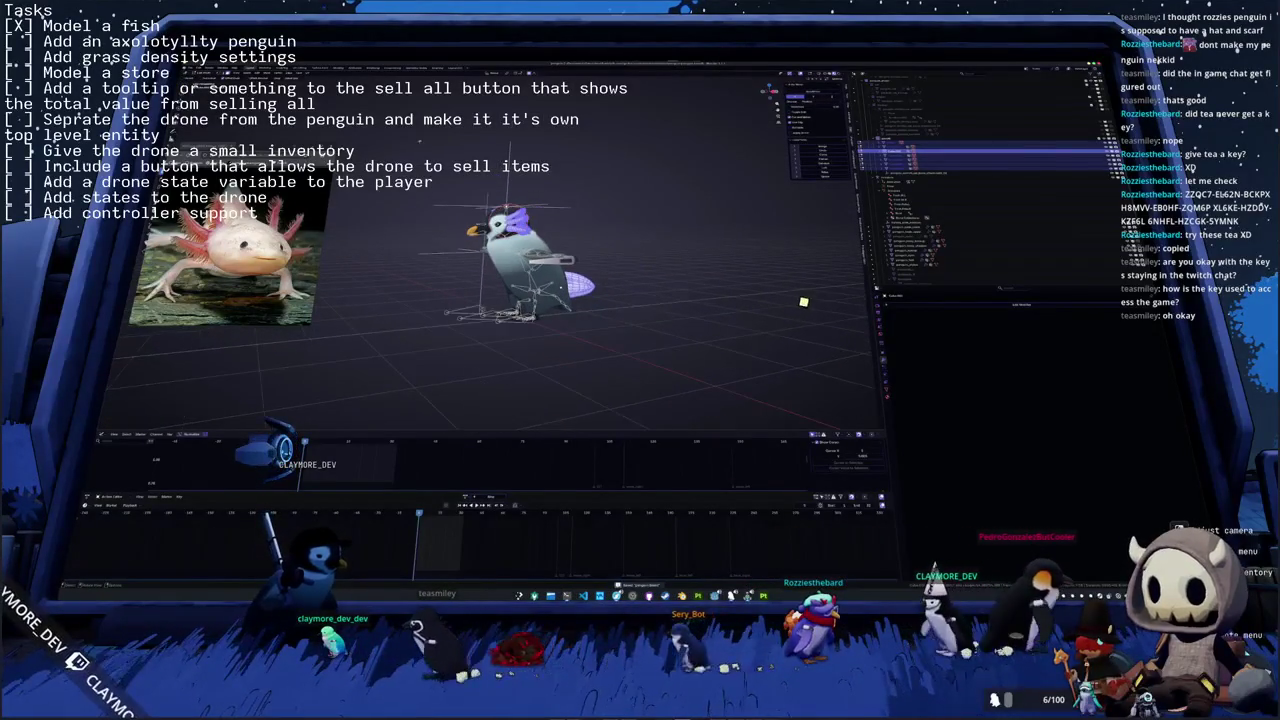
key("alt+Tab")
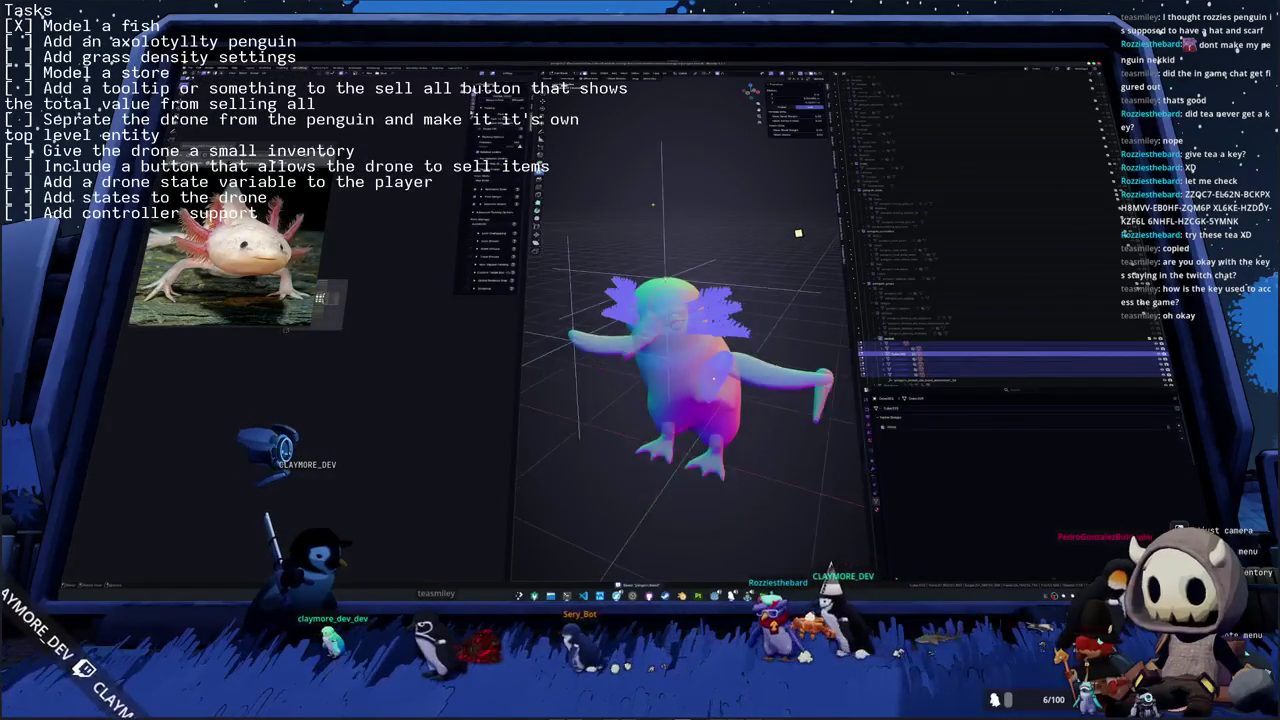
- Dismiss the open options and undo the gill frond edit to restore the hidden webbed feet
scroll(715, 386, "up", 3)
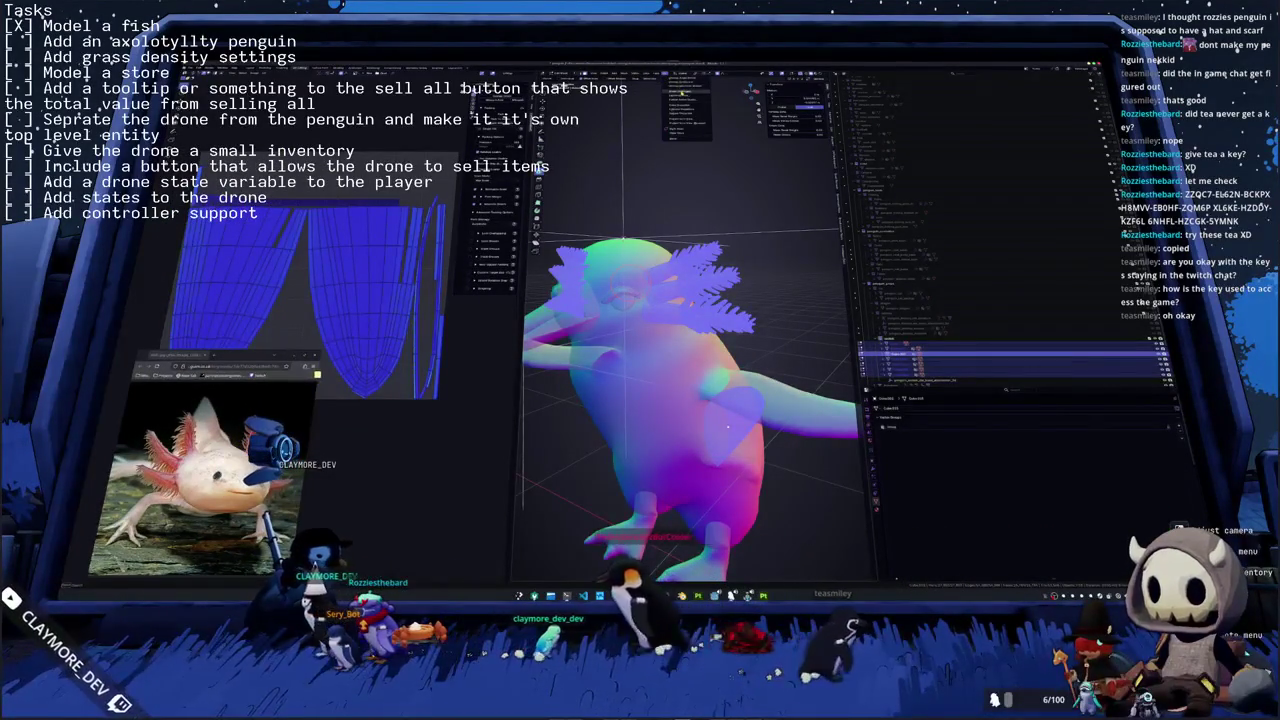
key("Return")
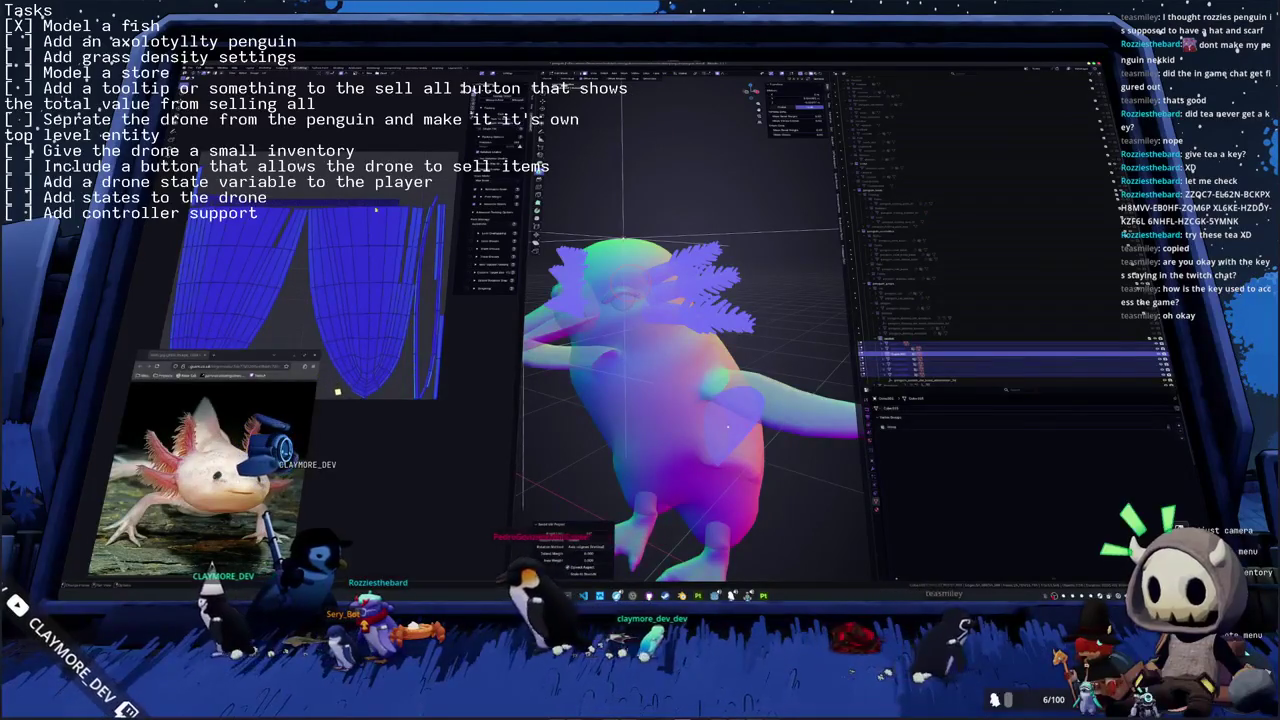
left_click(727, 428)
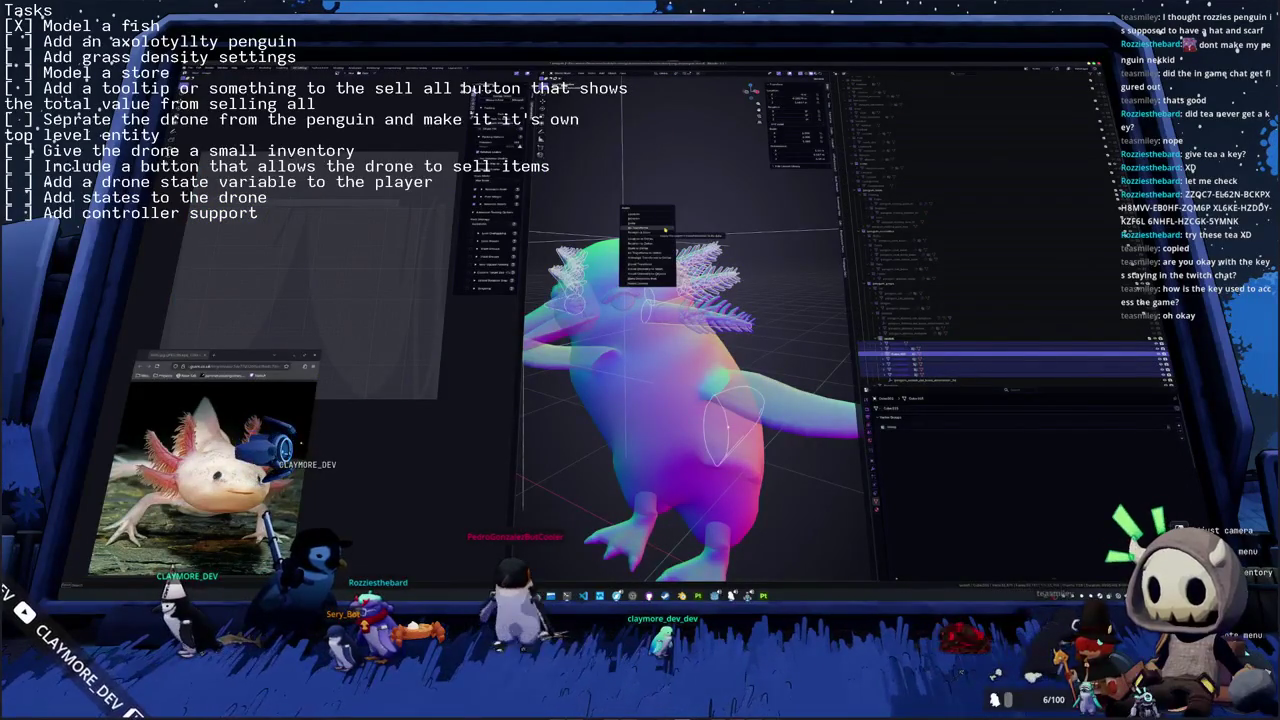
key("ctrl+z")
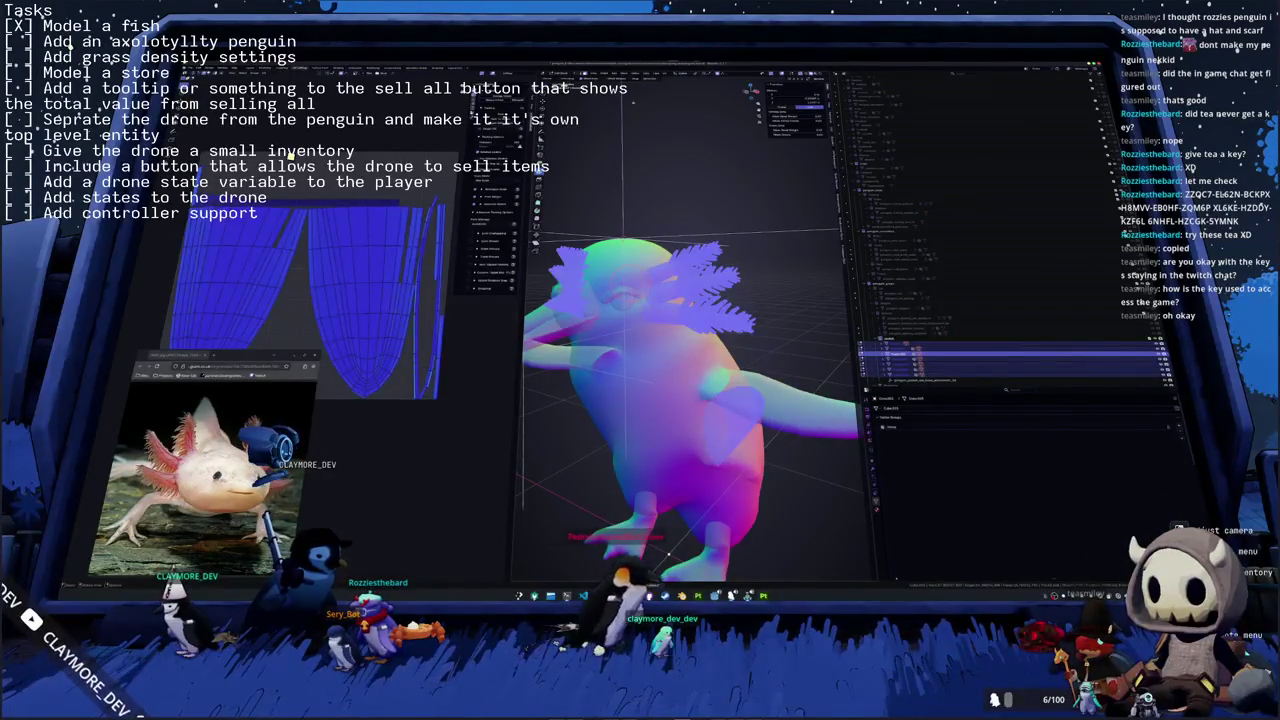
key("ctrl+z")
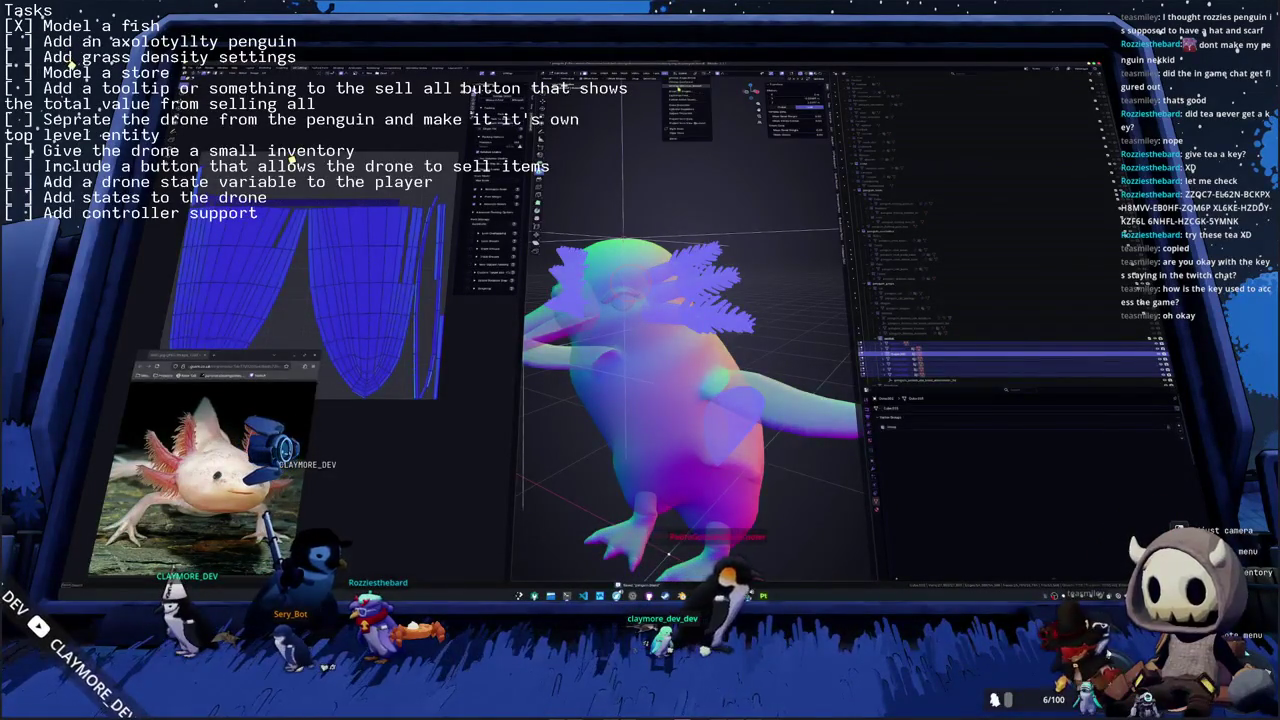
- Unwrap the mesh with Smart UV Project and confirm the recomputed UV layout
left_click(682, 88)
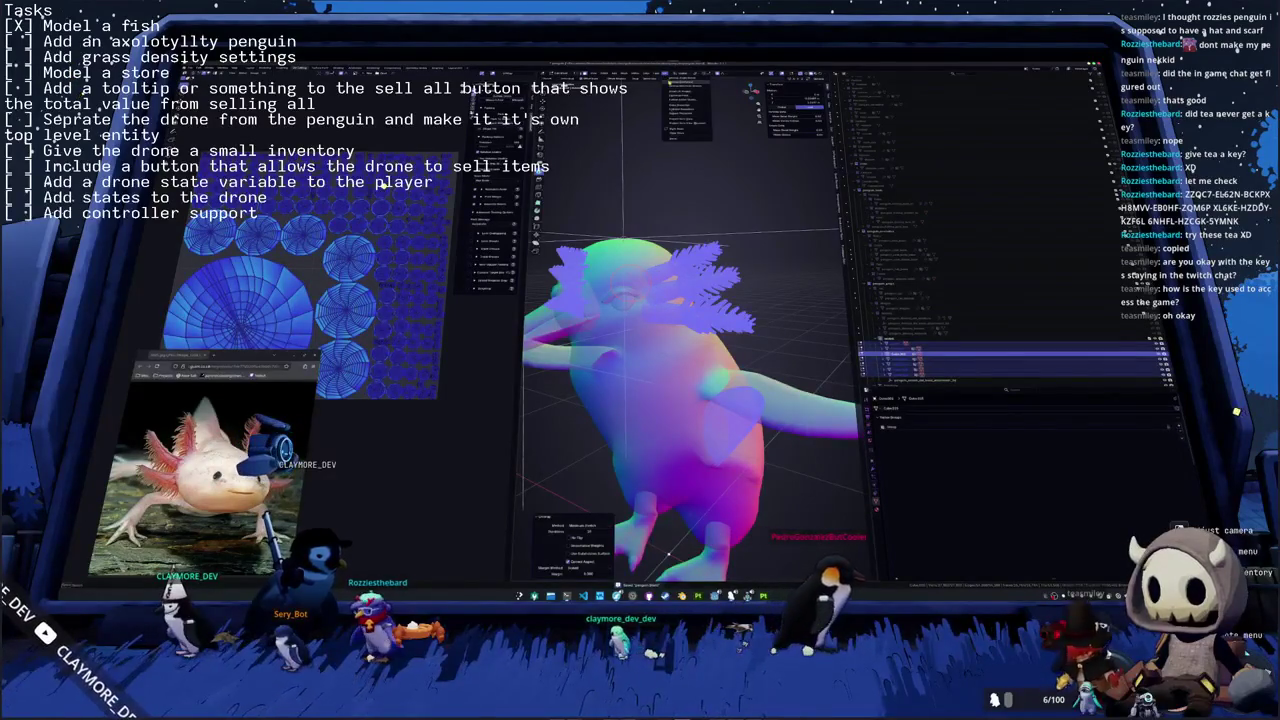
key("u")
left_click(666, 132)
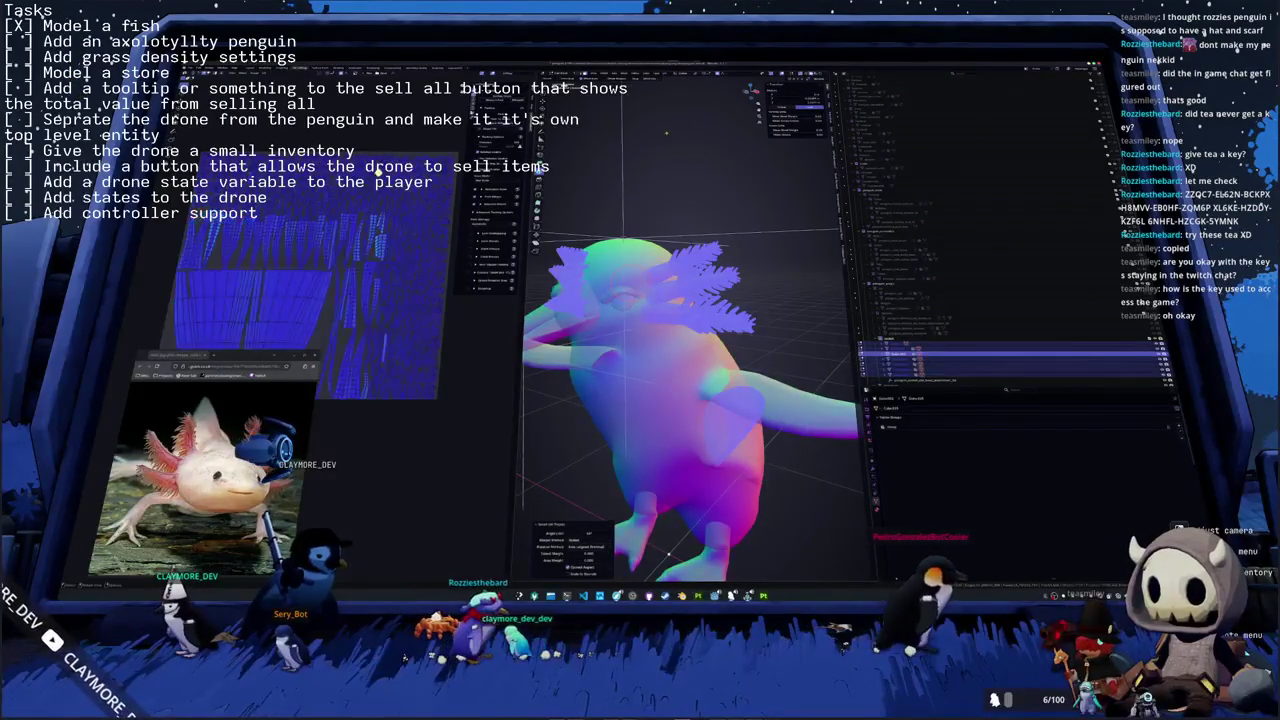
scroll(342, 234, "down", 2)
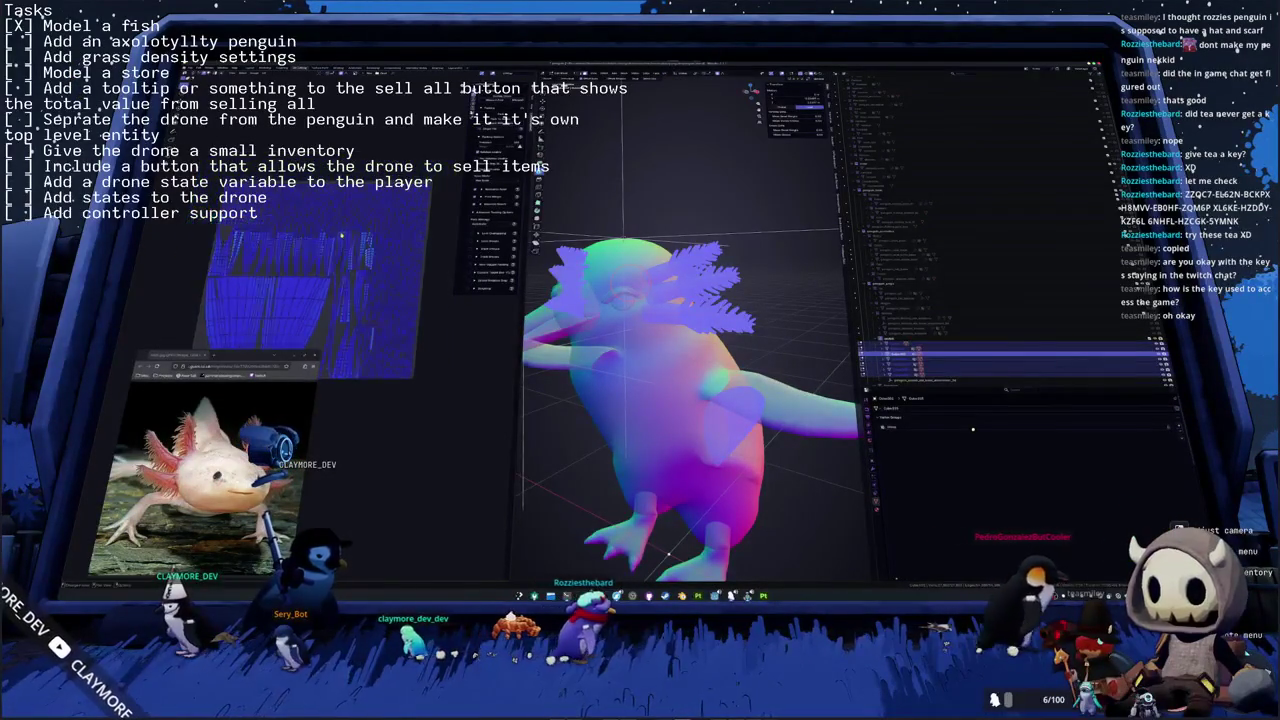
scroll(342, 234, "up", 2)
key("u")
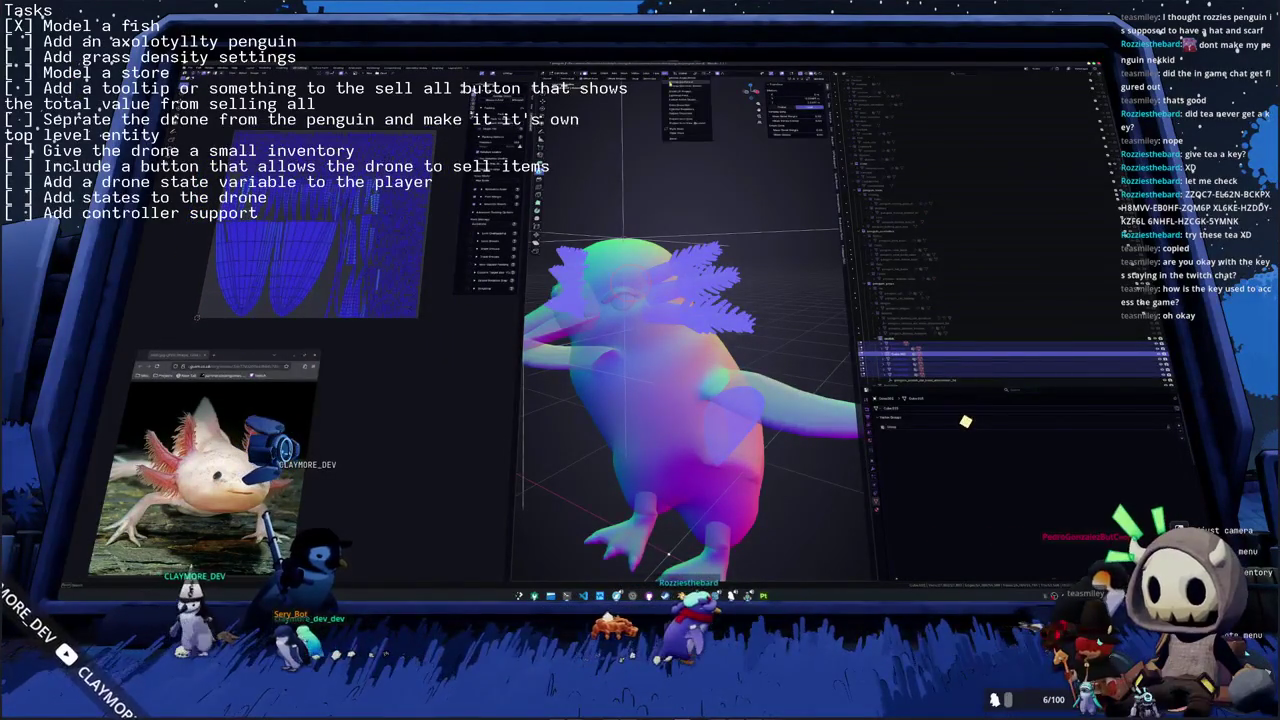
left_click(655, 130)
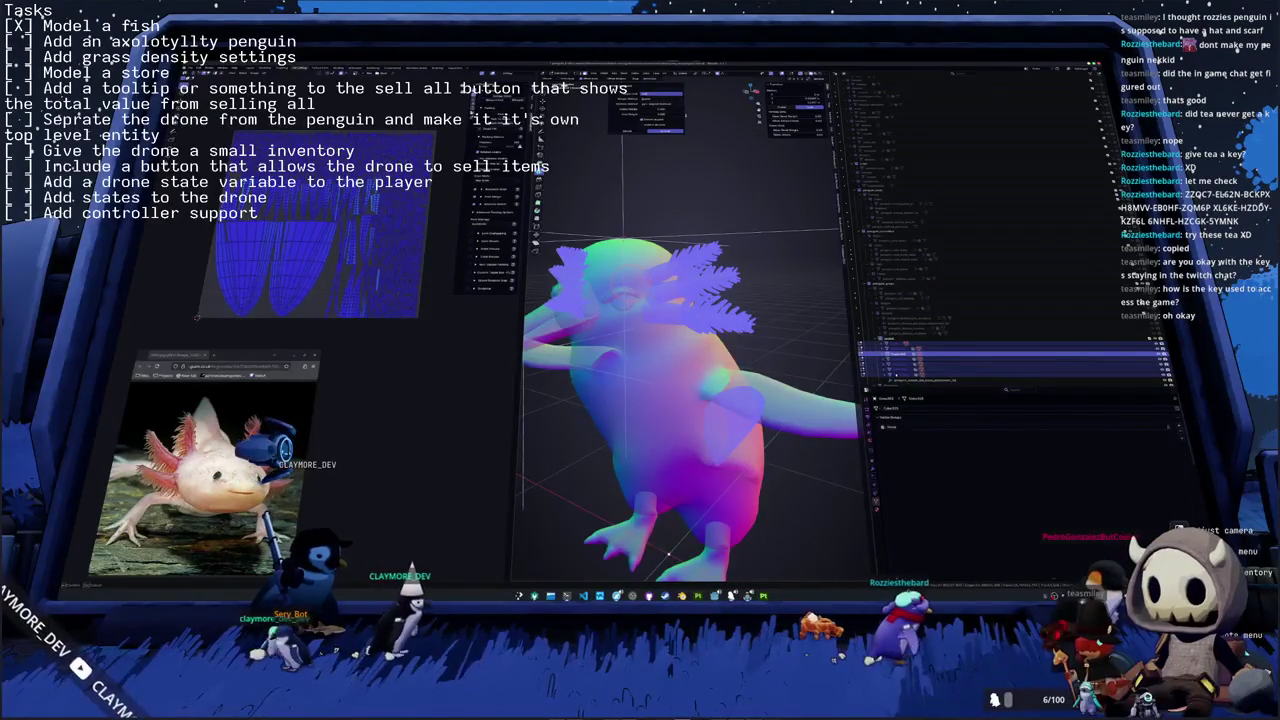
left_click(662, 130)
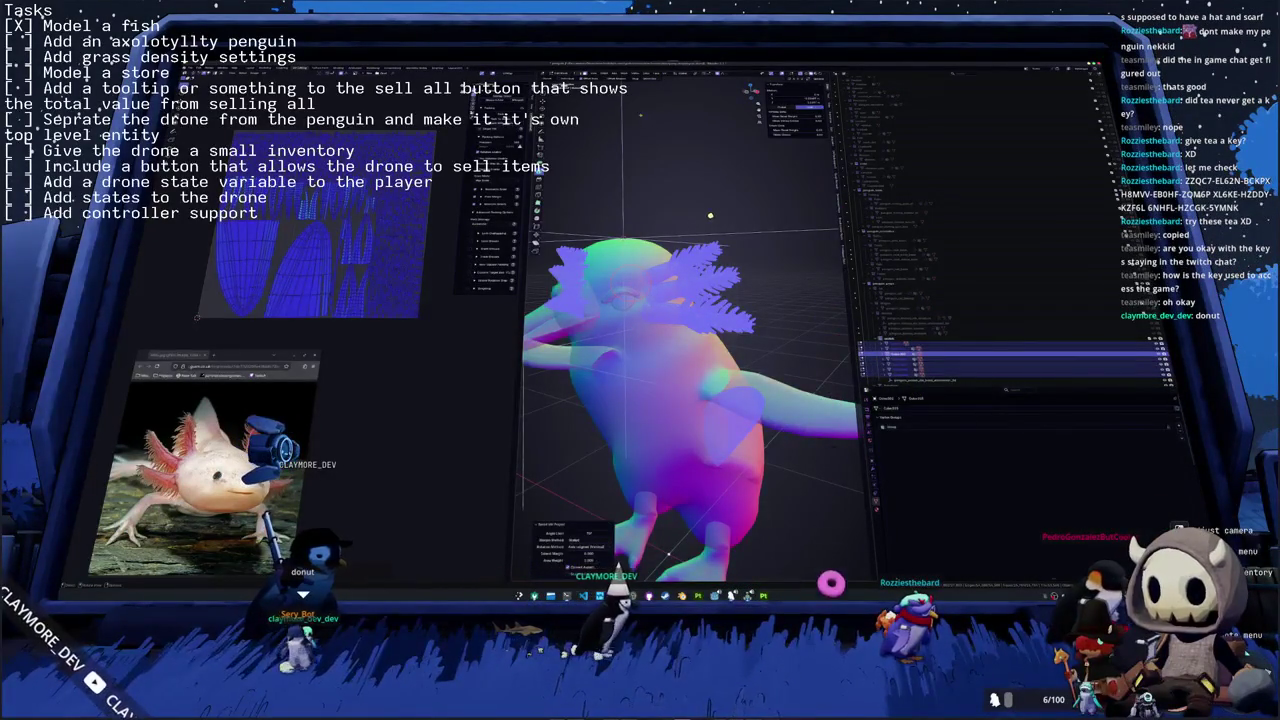
- Rerun Smart UV Project with adjusted settings to produce a denser island layout
key("u")
left_click(662, 128)
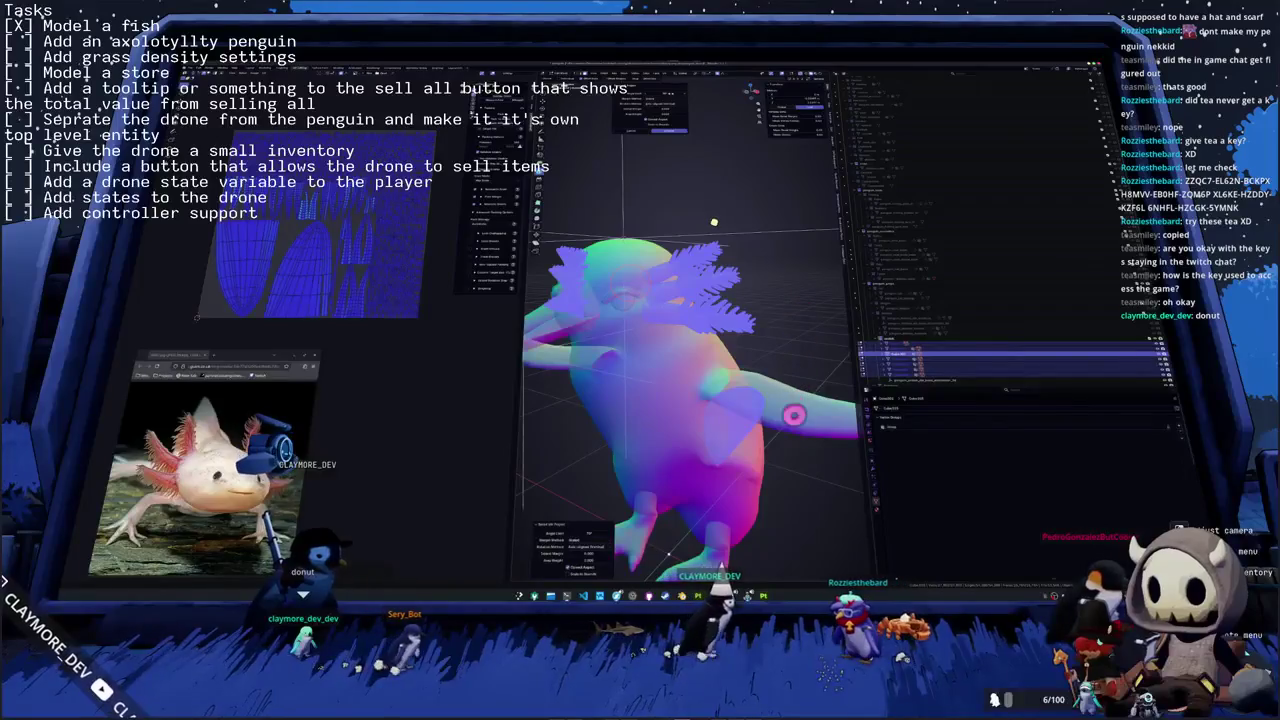
key("Return")
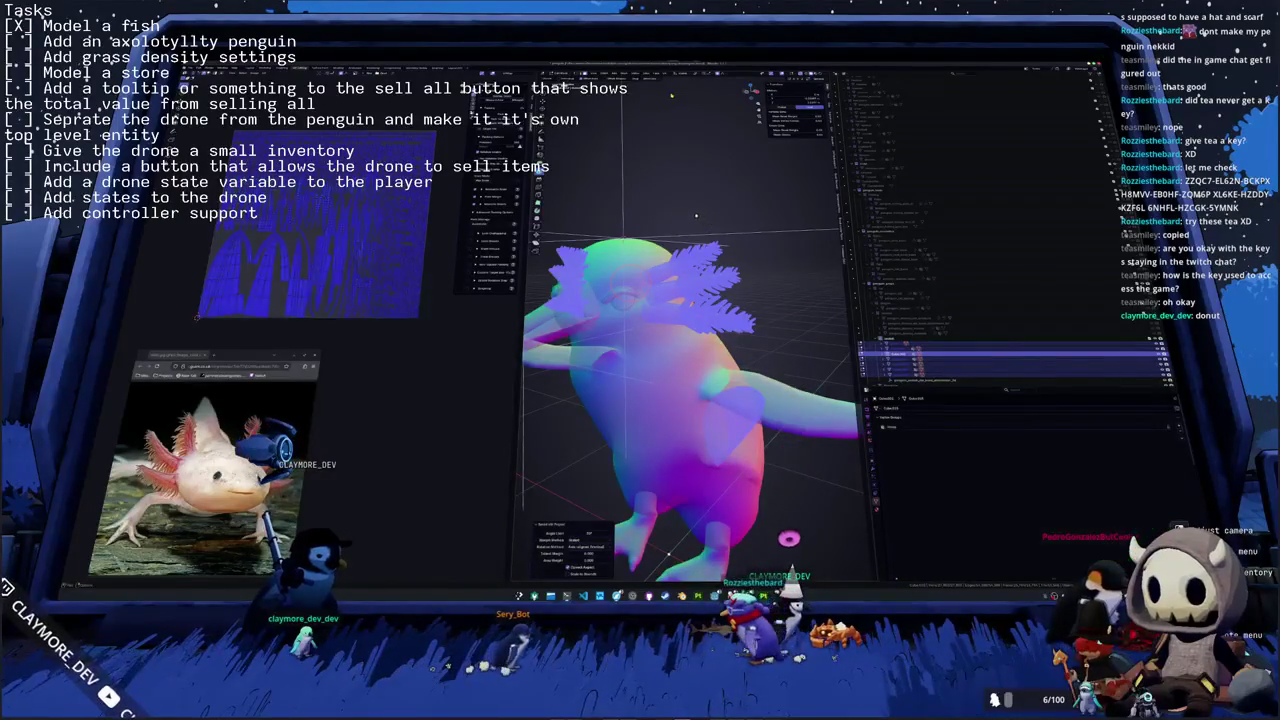
key("u")
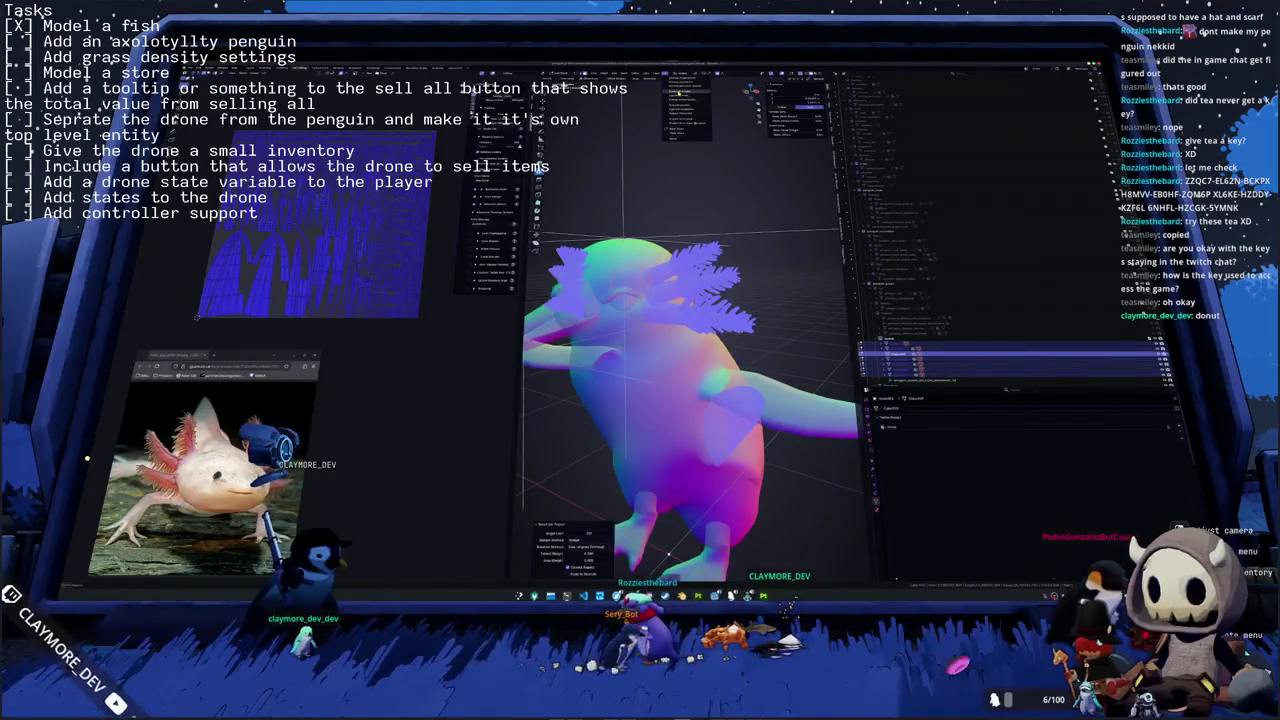
left_click(690, 92)
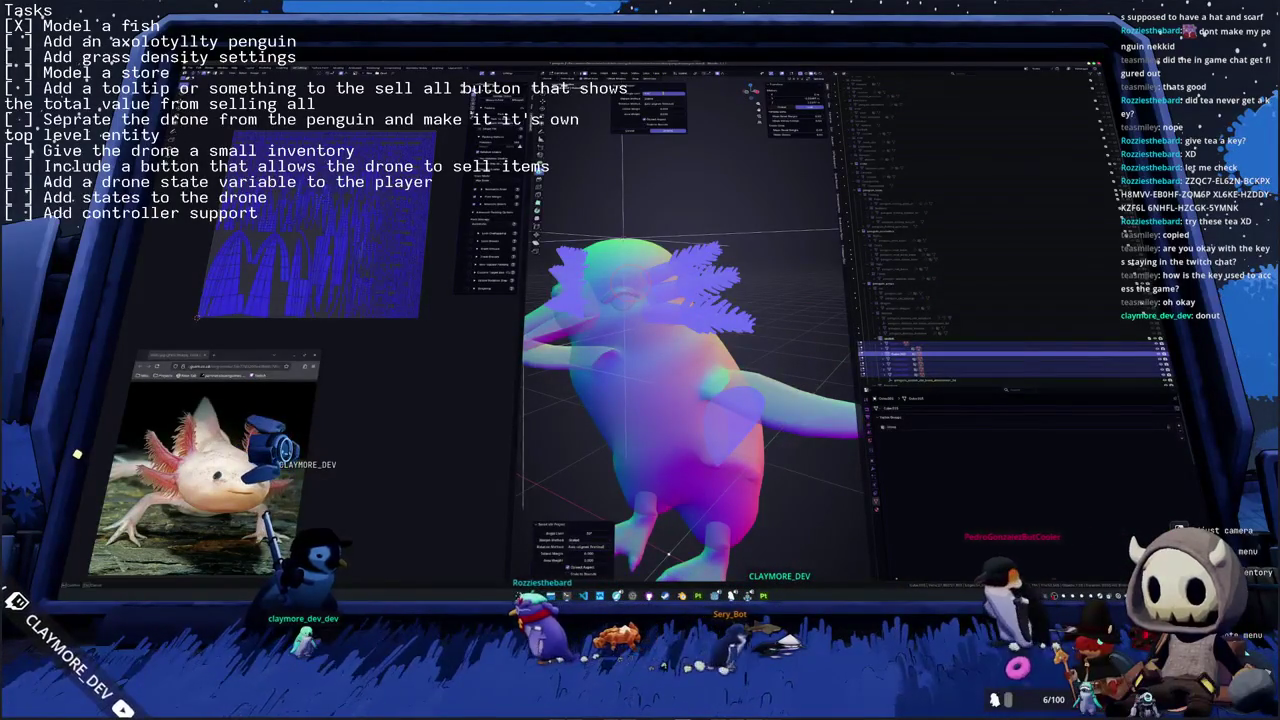
key("Return")
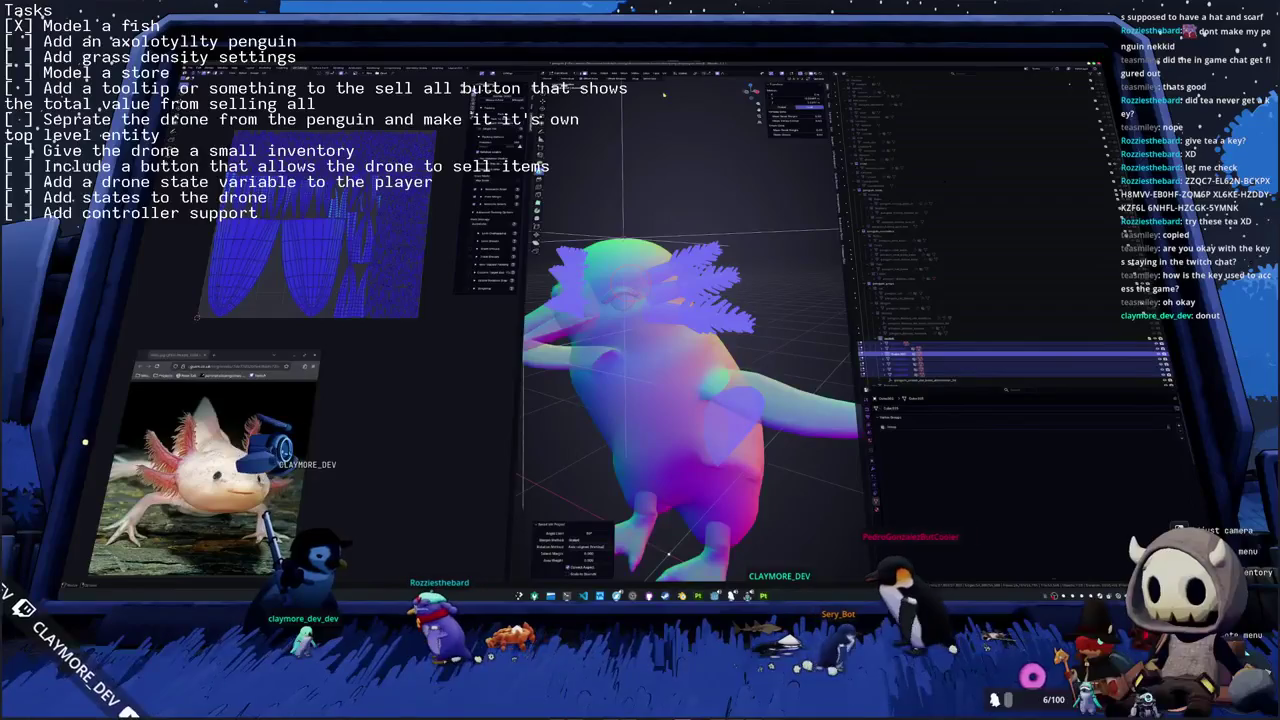
- Inspect the new UV islands, select linked islands near the top, and select the head fronds
scroll(360, 215, "down", 5)
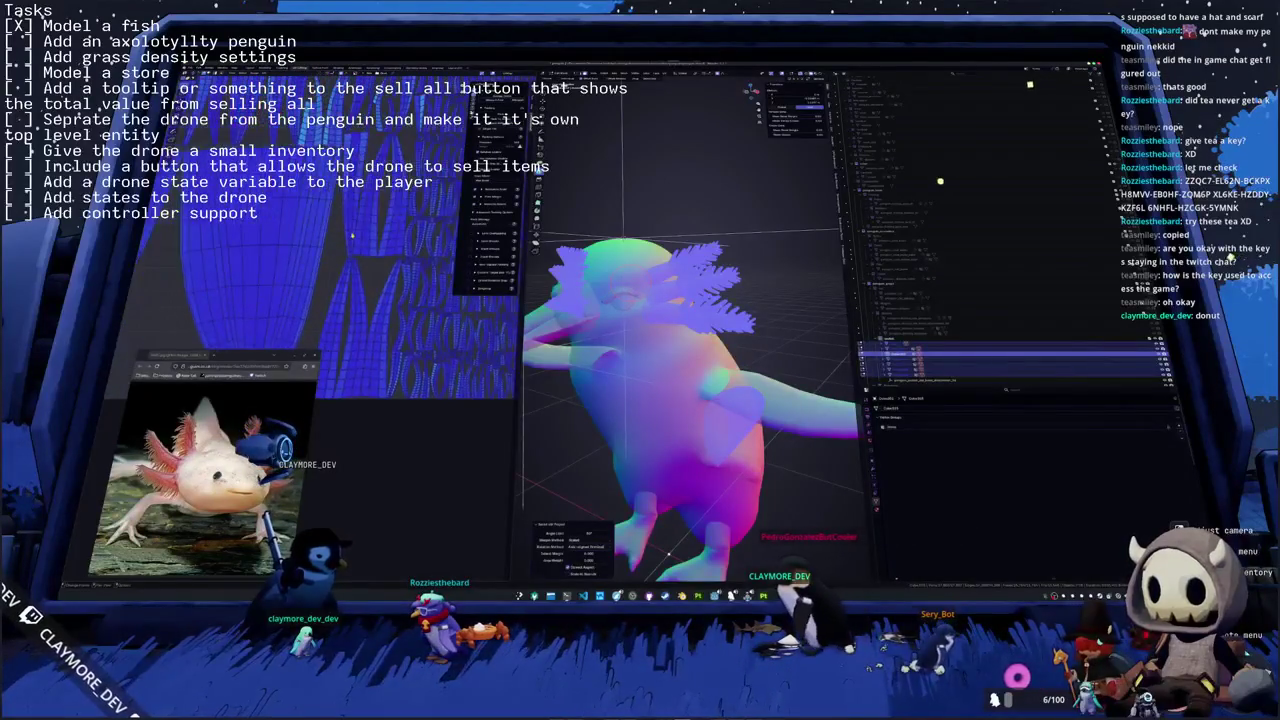
scroll(346, 230, "down", 2)
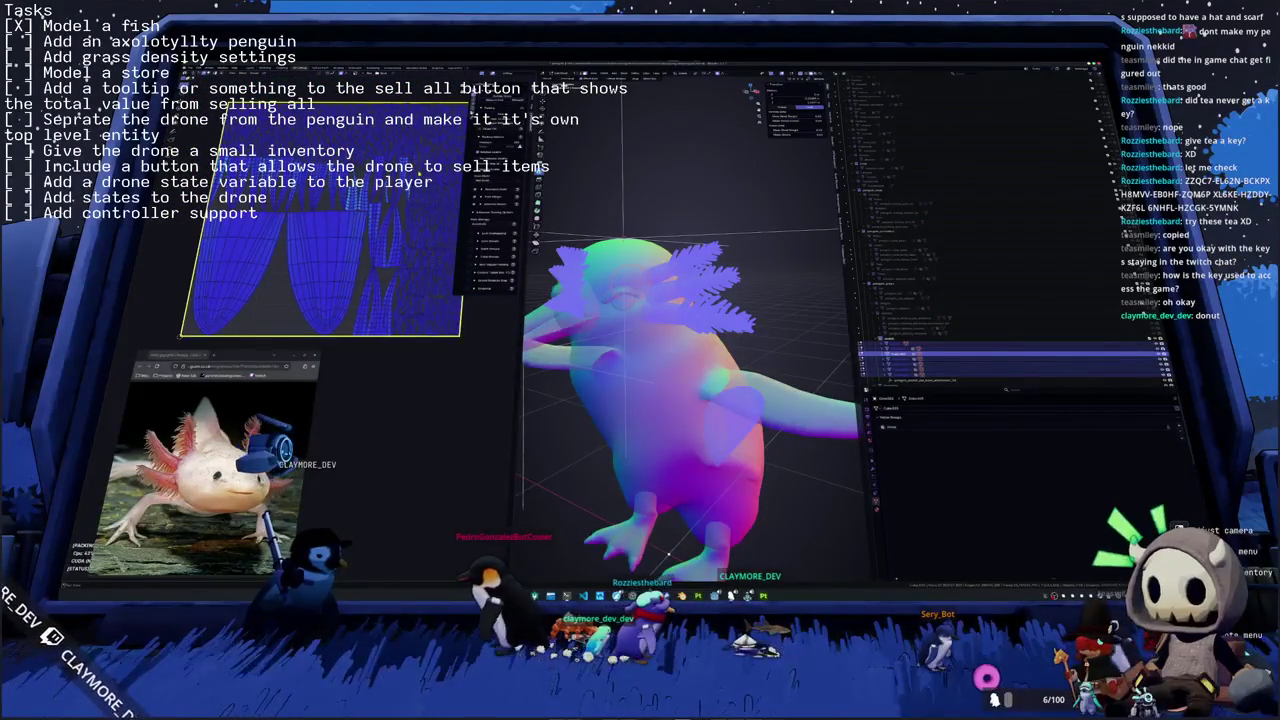
scroll(310, 210, "up", 3)
scroll(300, 210, "down", 2)
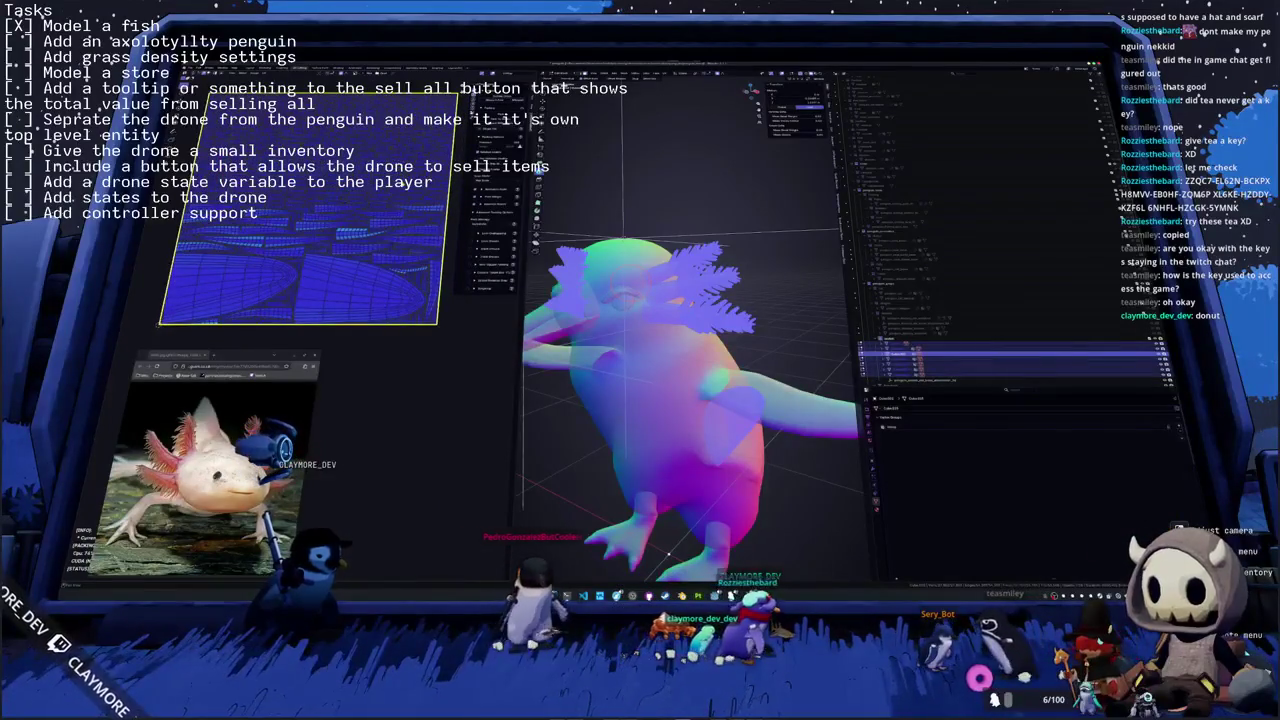
left_click(409, 203)
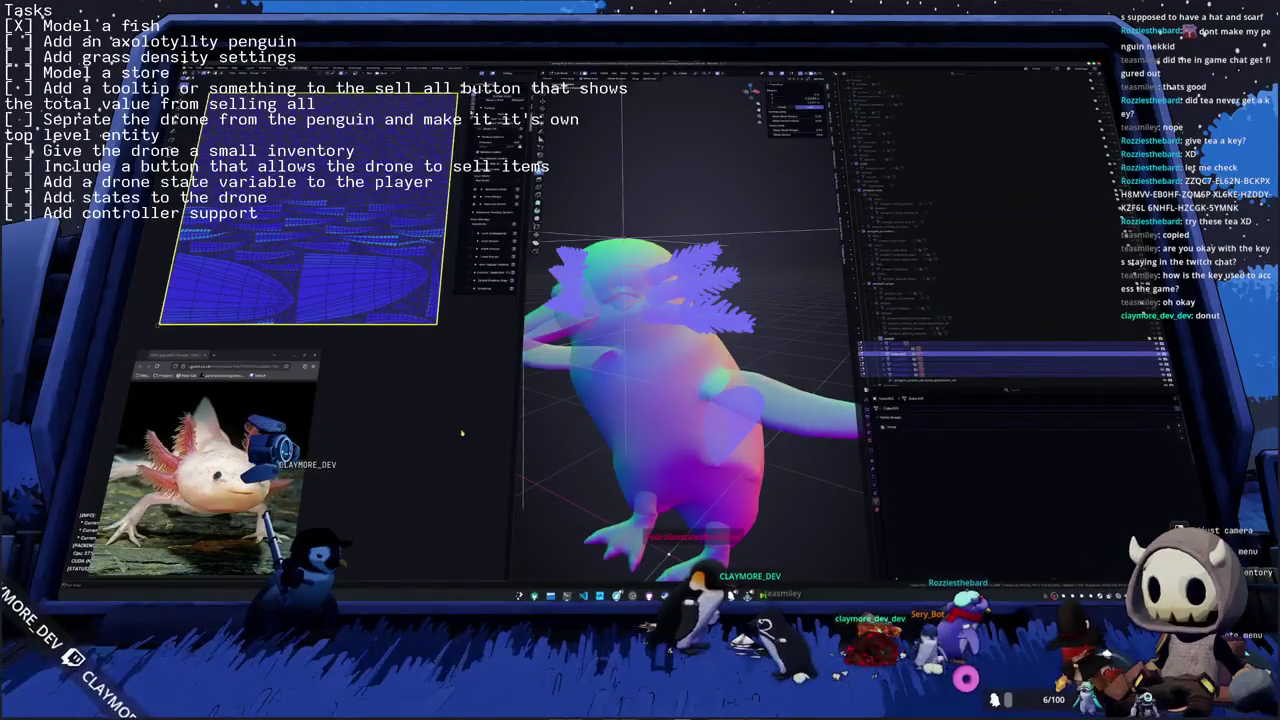
key("l")
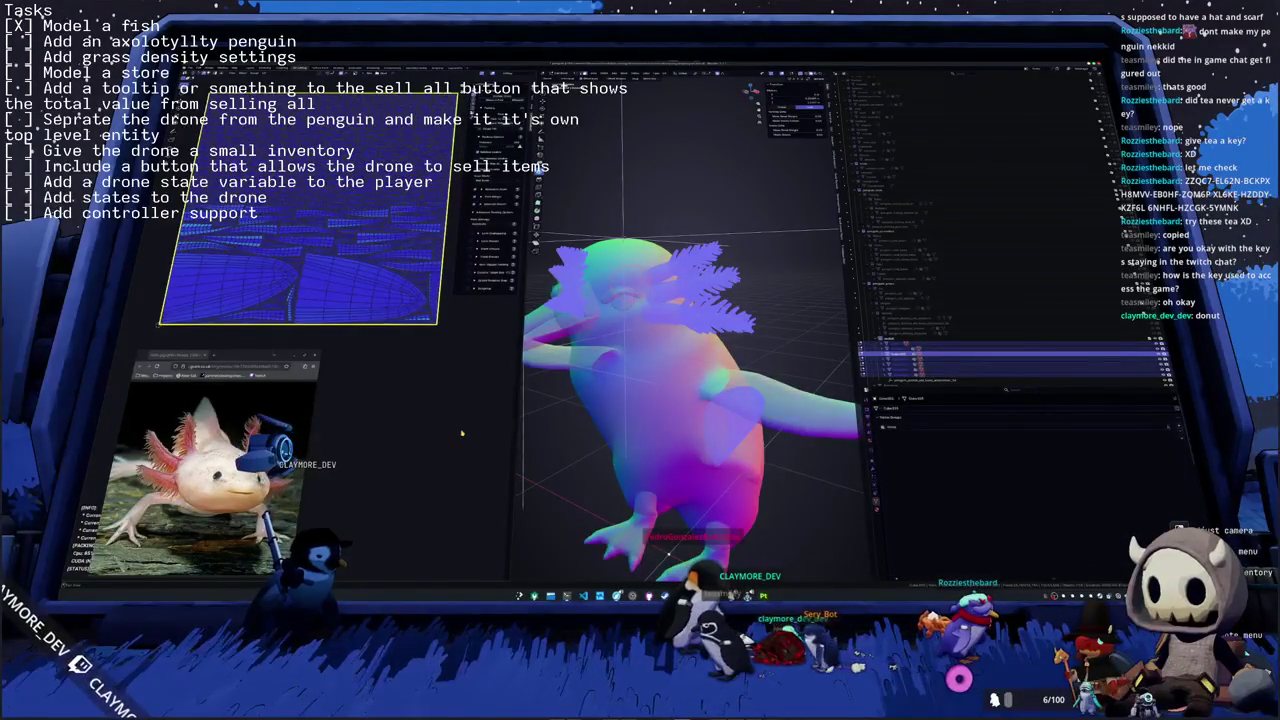
key("l")
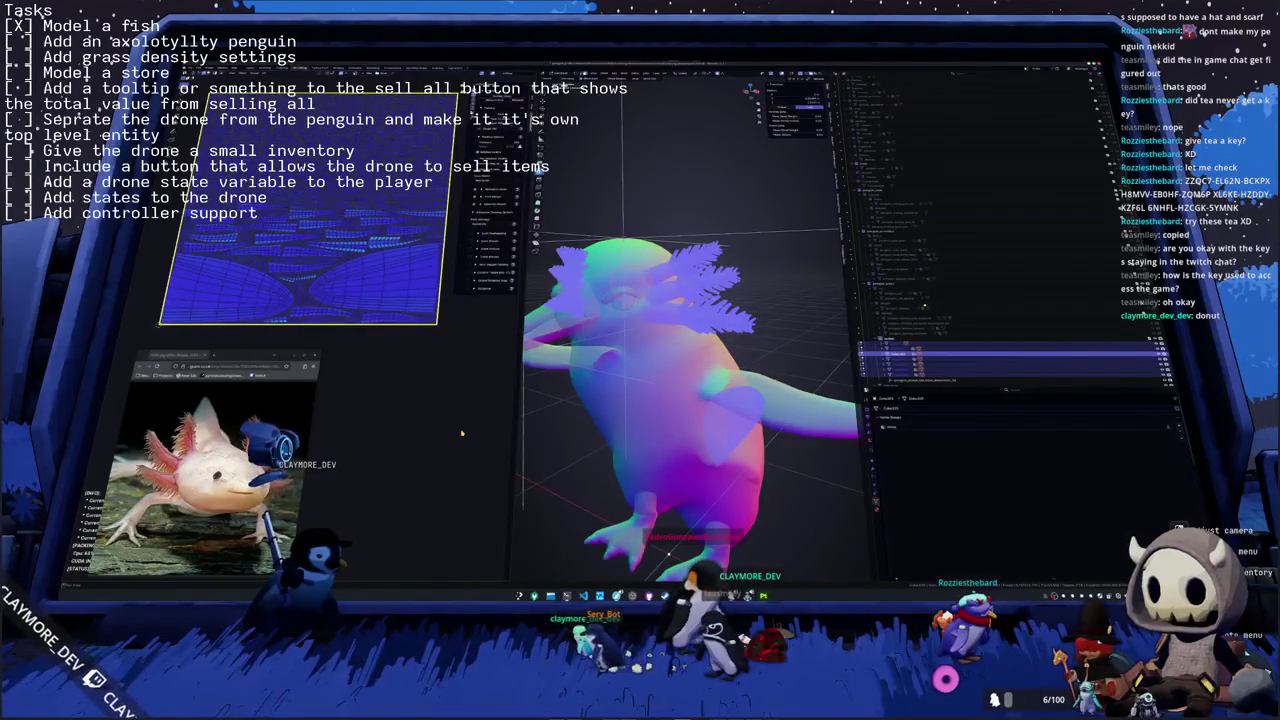
scroll(300, 250, "up", 2)
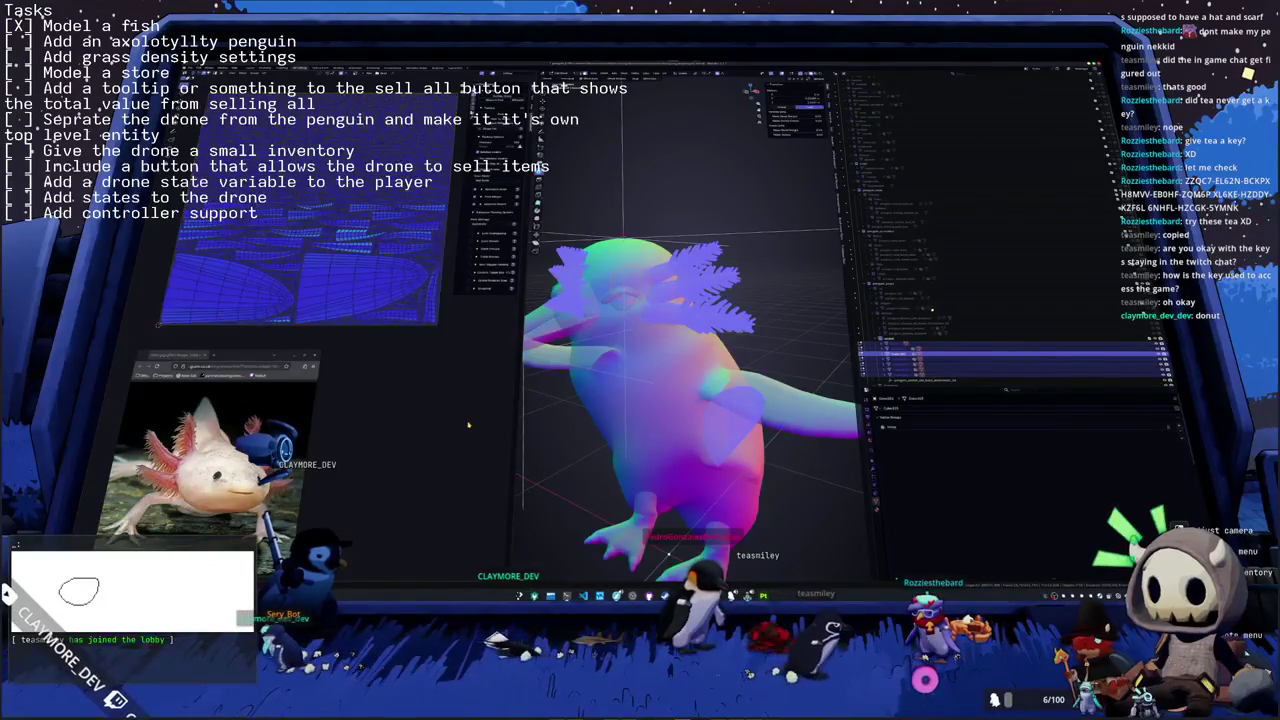
scroll(590, 362, "down", 3)
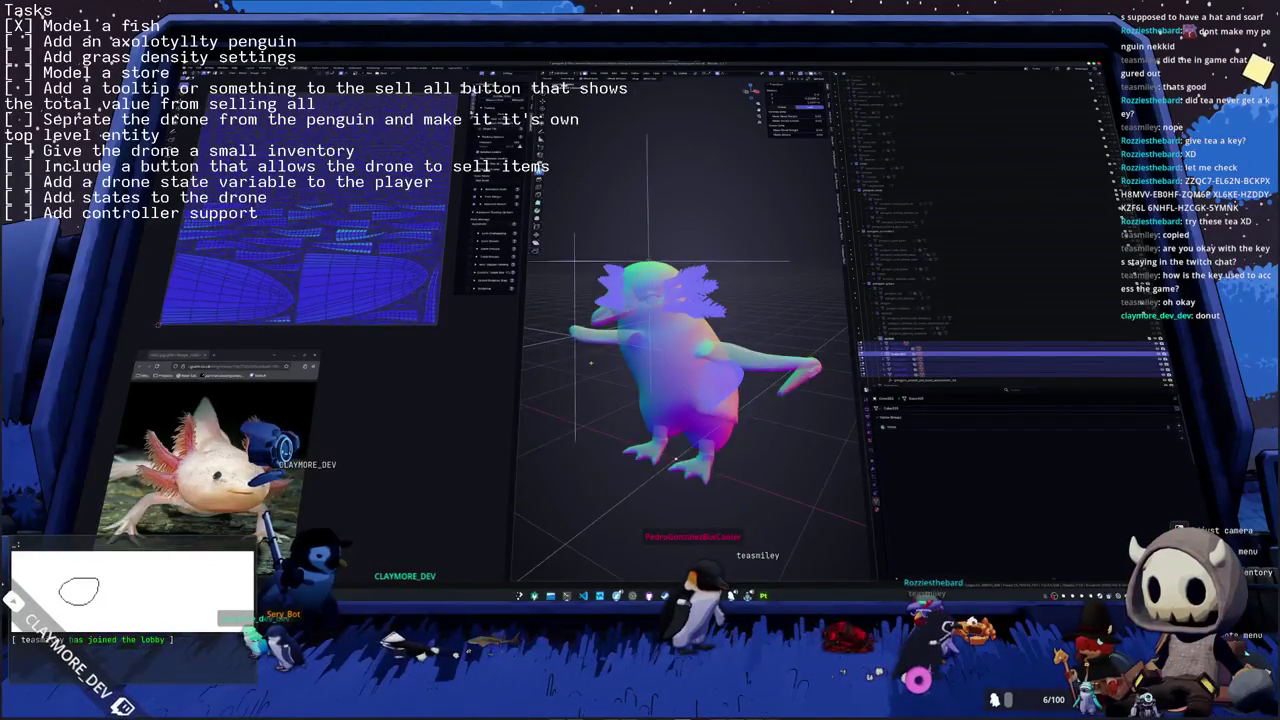
middle_click_drag(613, 362, 655, 362)
left_click(650, 354)
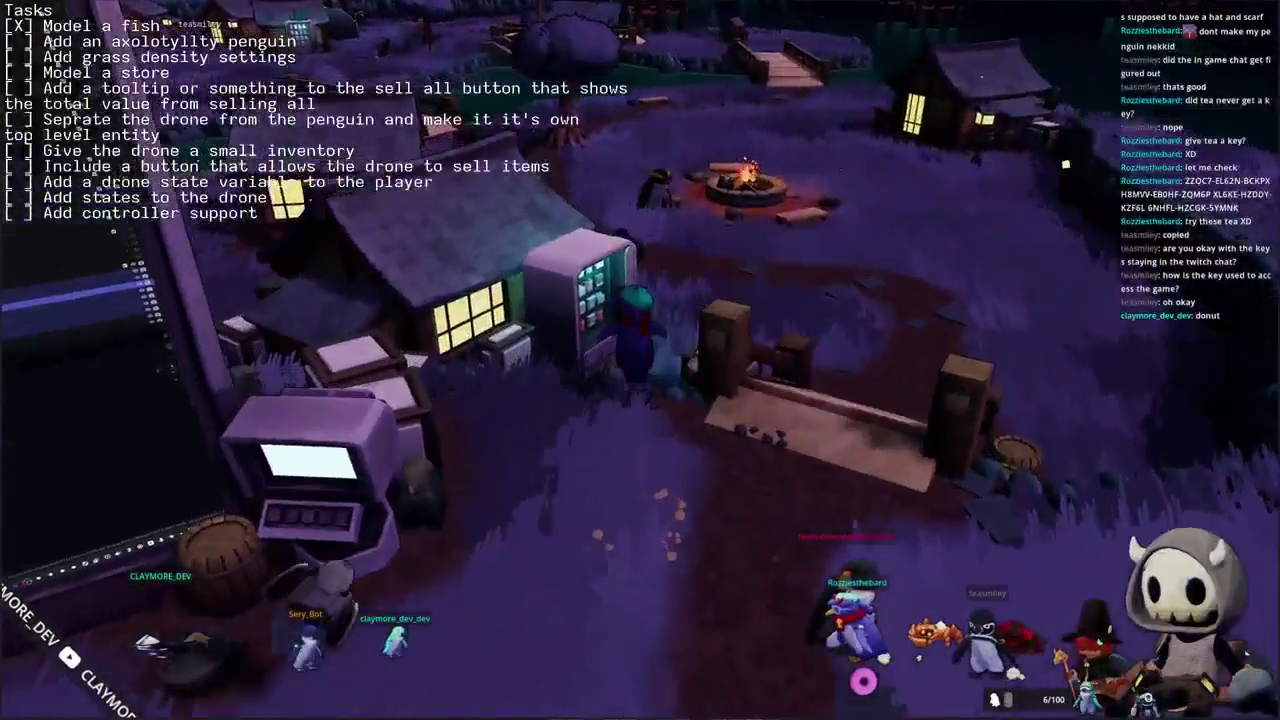
- Buy a Seal Milk and a Kelp Smoothie from the vending machine, then close the shop and inventory
key("e")
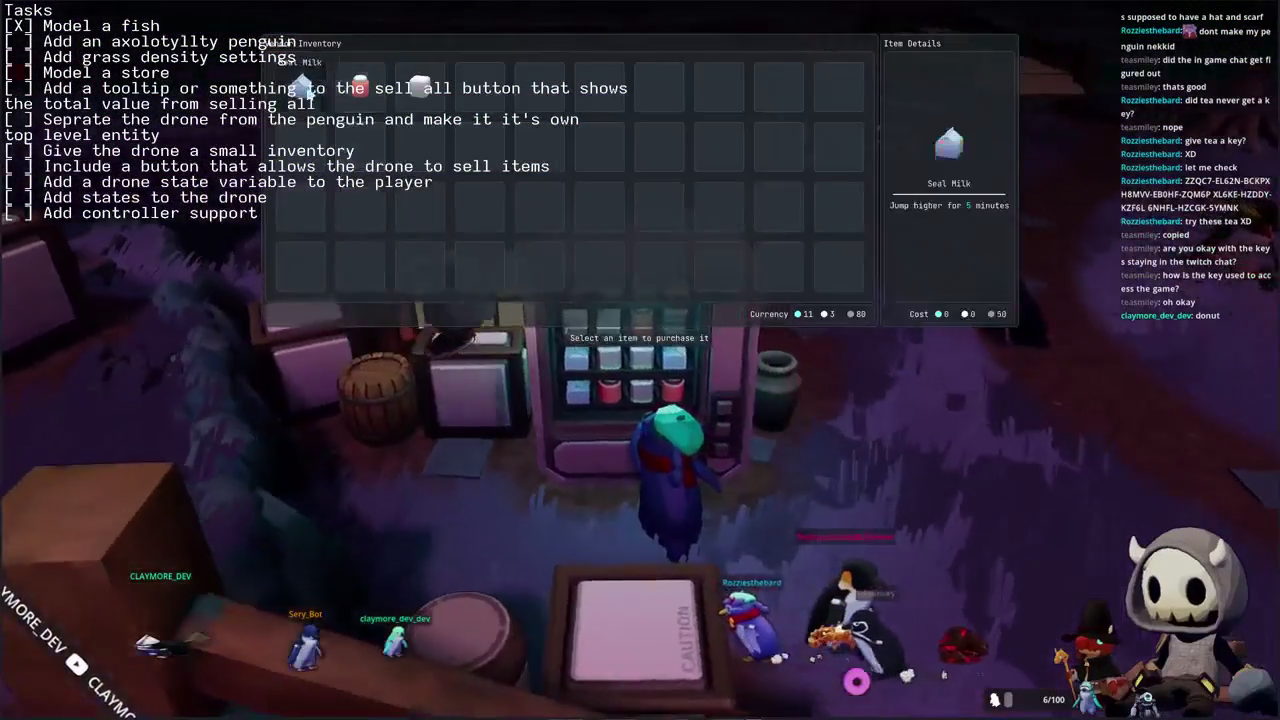
left_click(303, 88)
left_click(433, 115)
key("Escape")
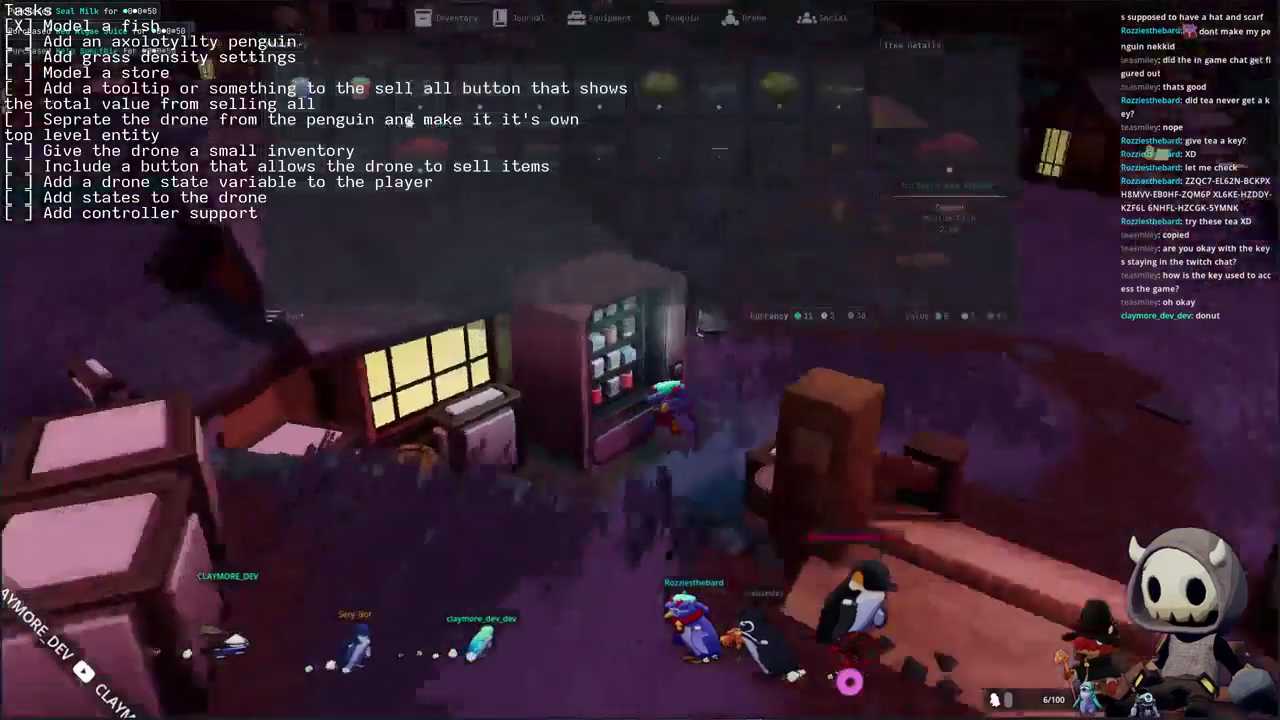
key("Tab")
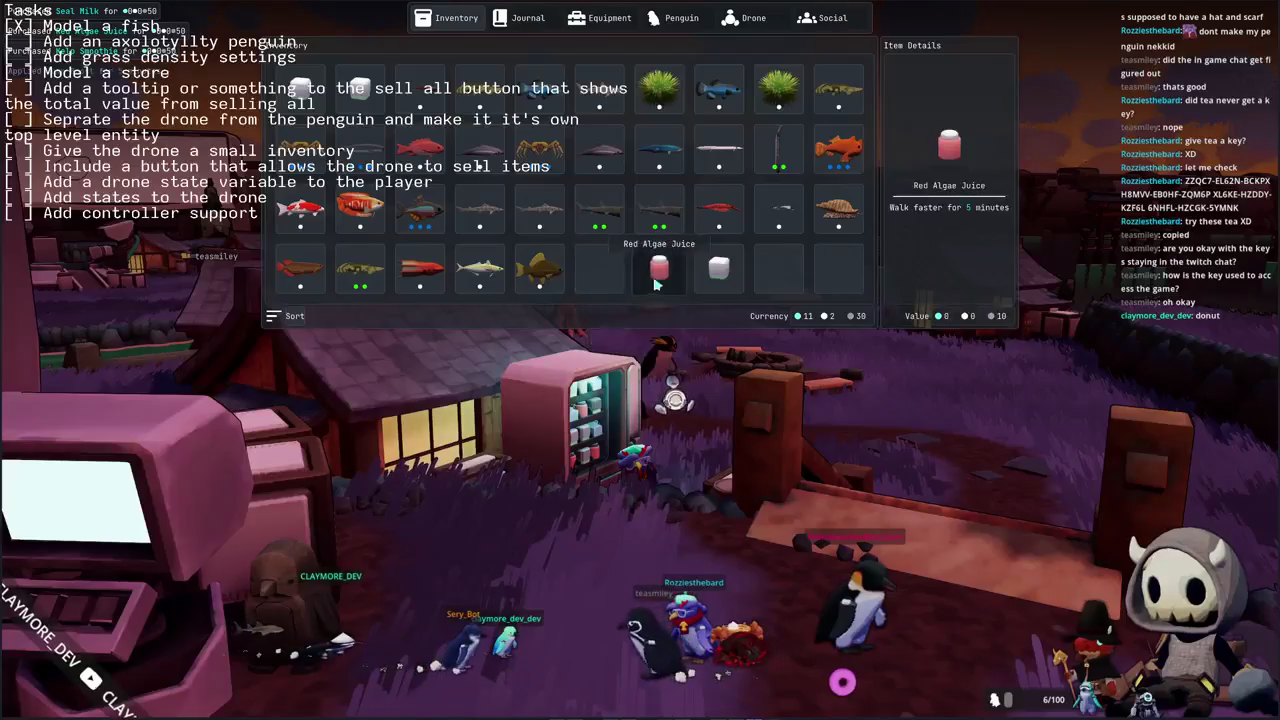
left_click(735, 291)
- Walk the penguin across the wooden bridge and the grass toward the village houses
key("Tab")
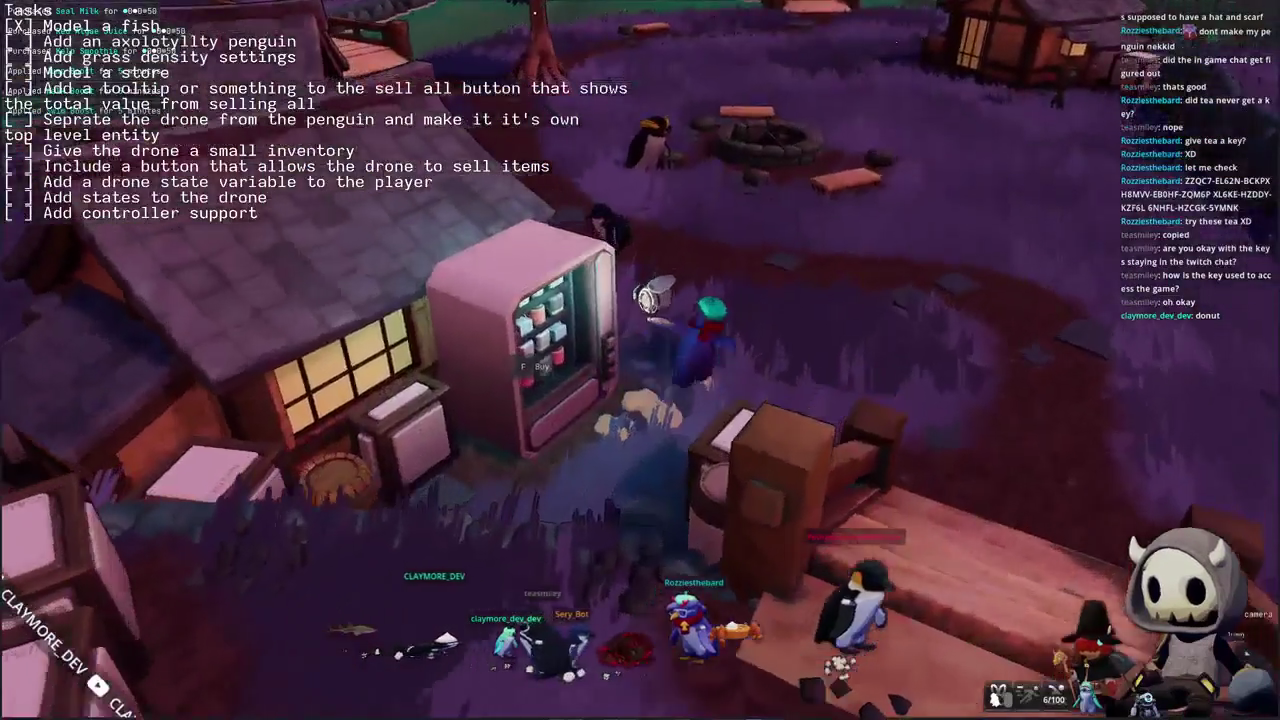
key("w")
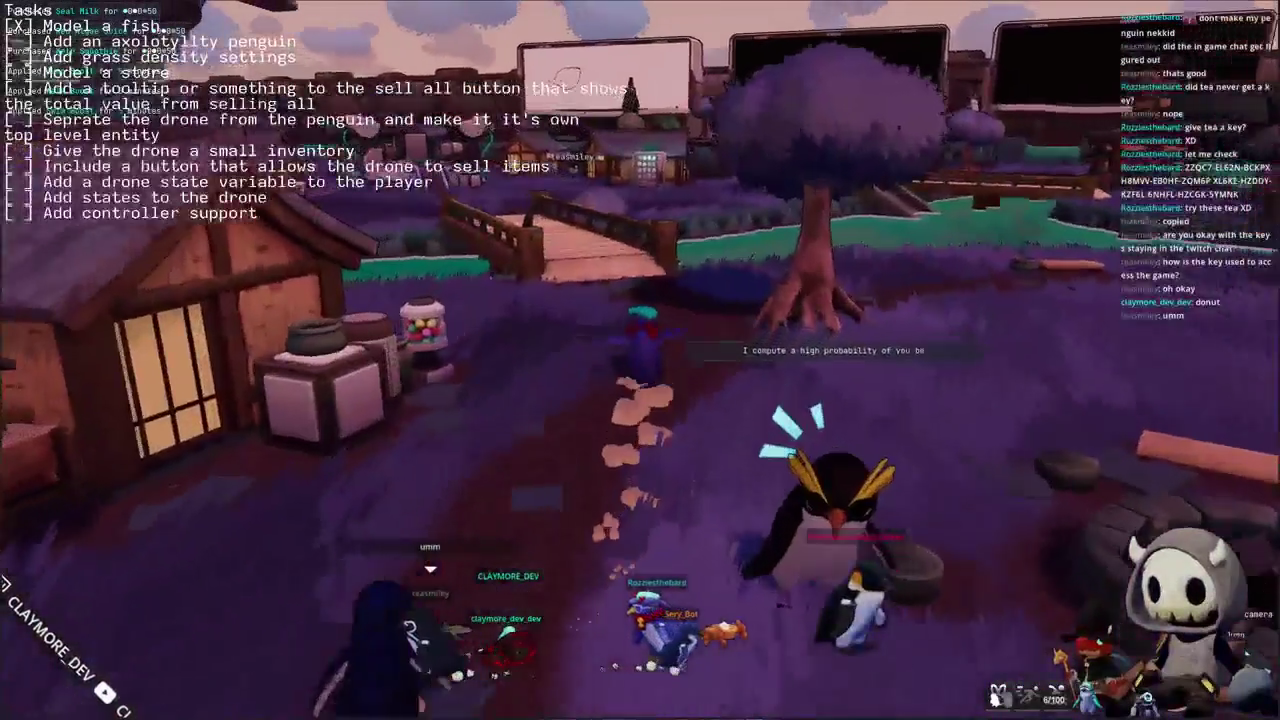
key("w")
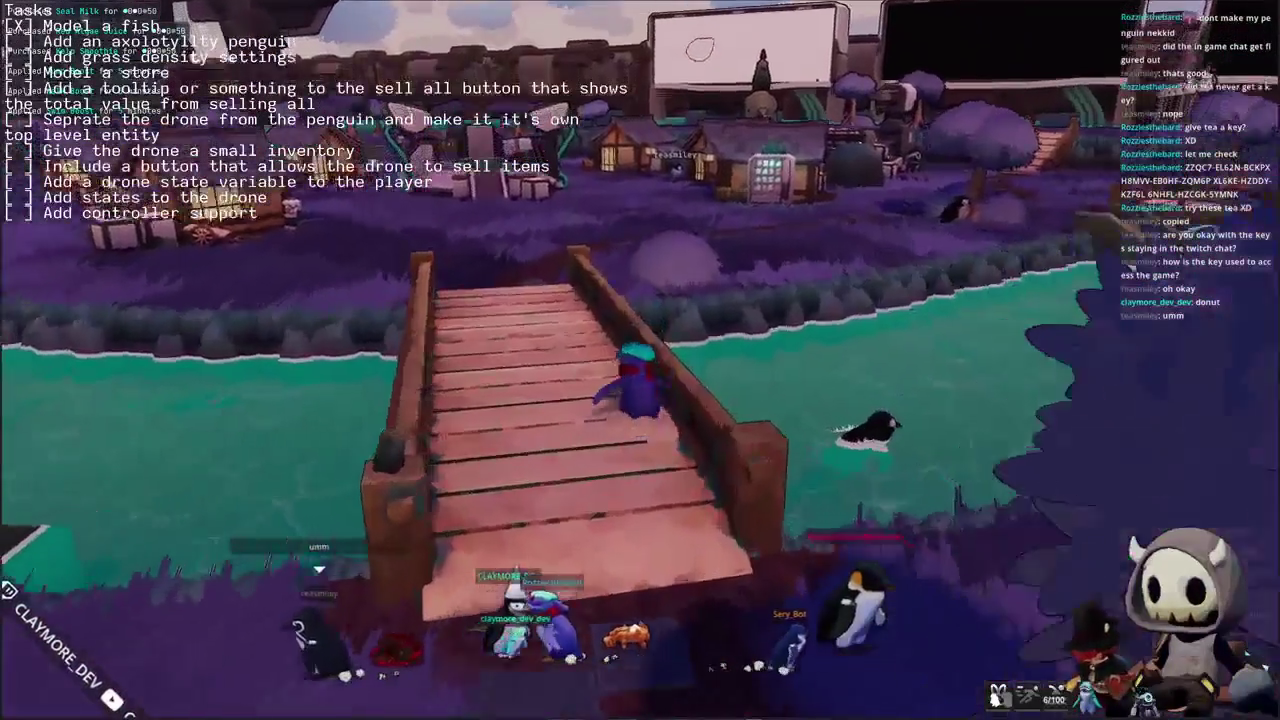
key("w")
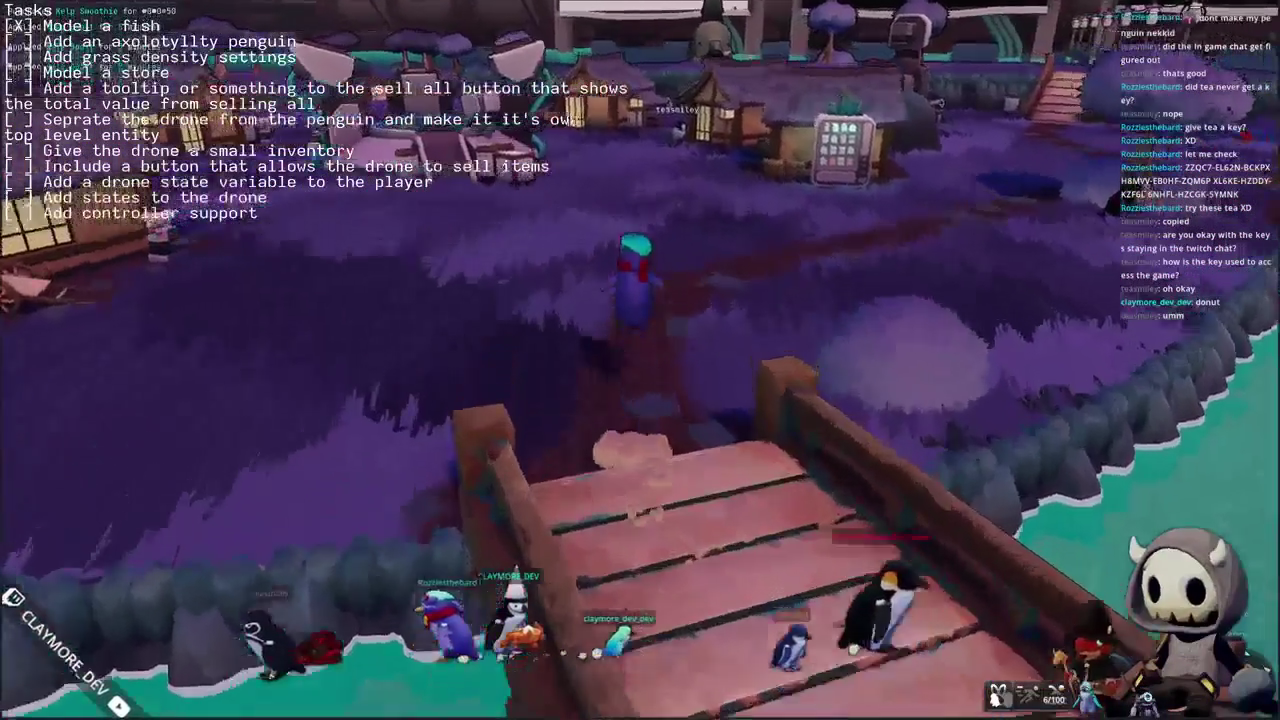
key("w")
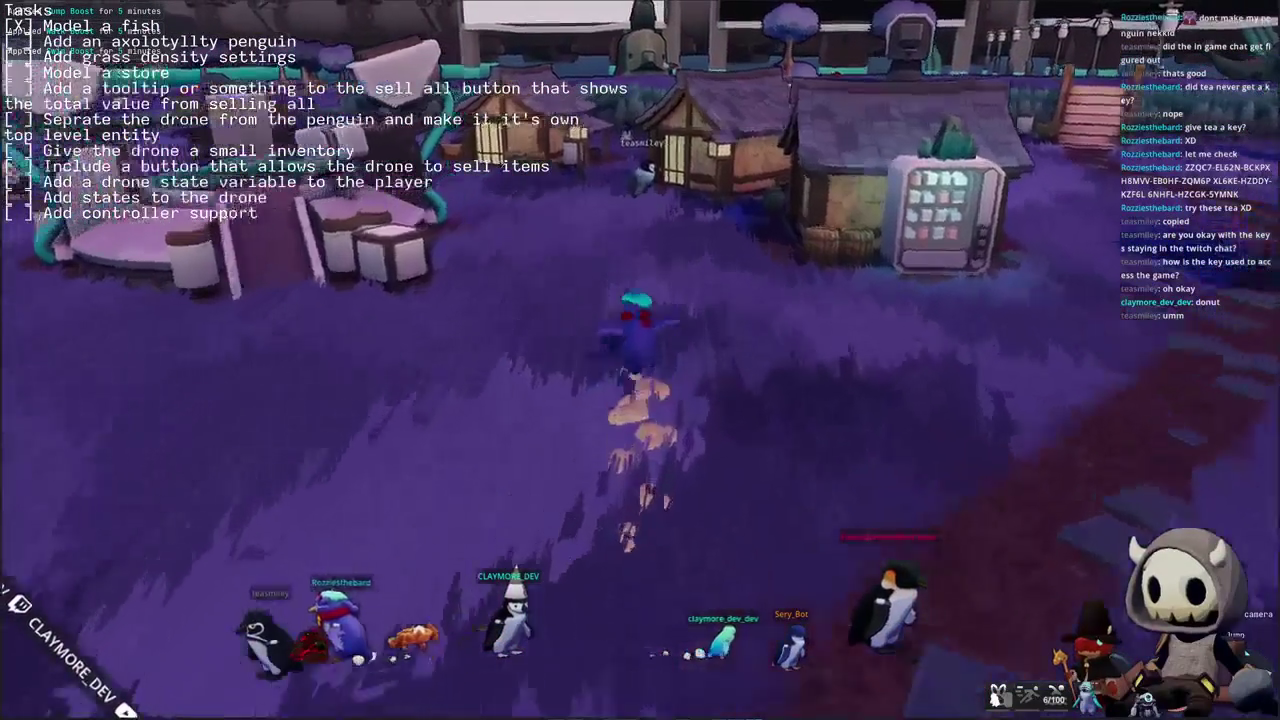
key("w")
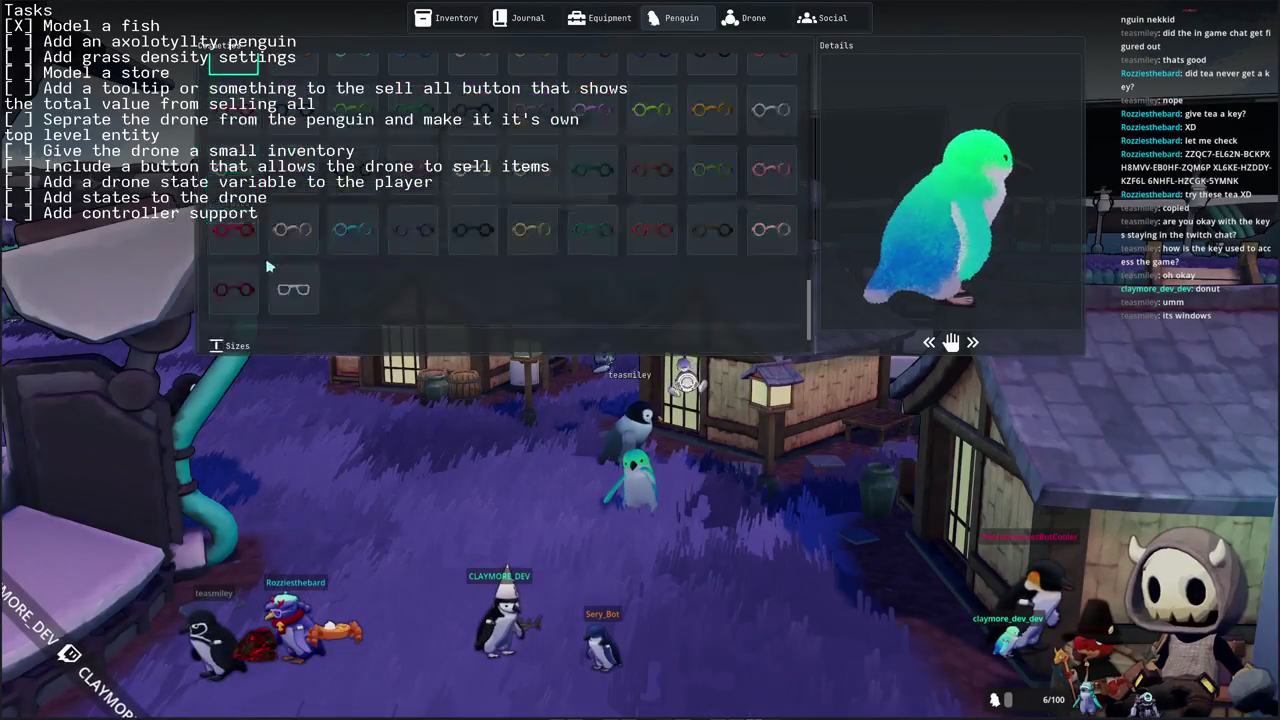
- Close the customisation panel and walk the teal penguin toward the house
key("Escape")
key("w")
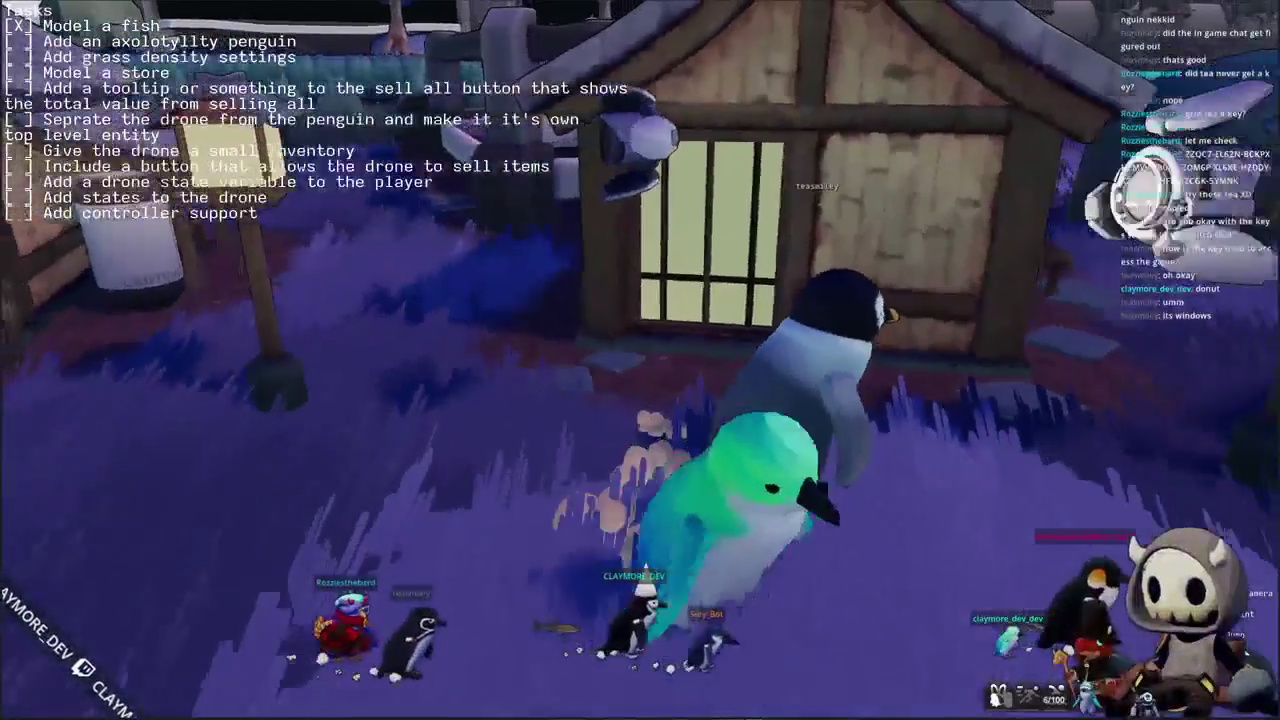
- Walk the teal penguin past the house and store toward the other penguins
key("s")
key("d")
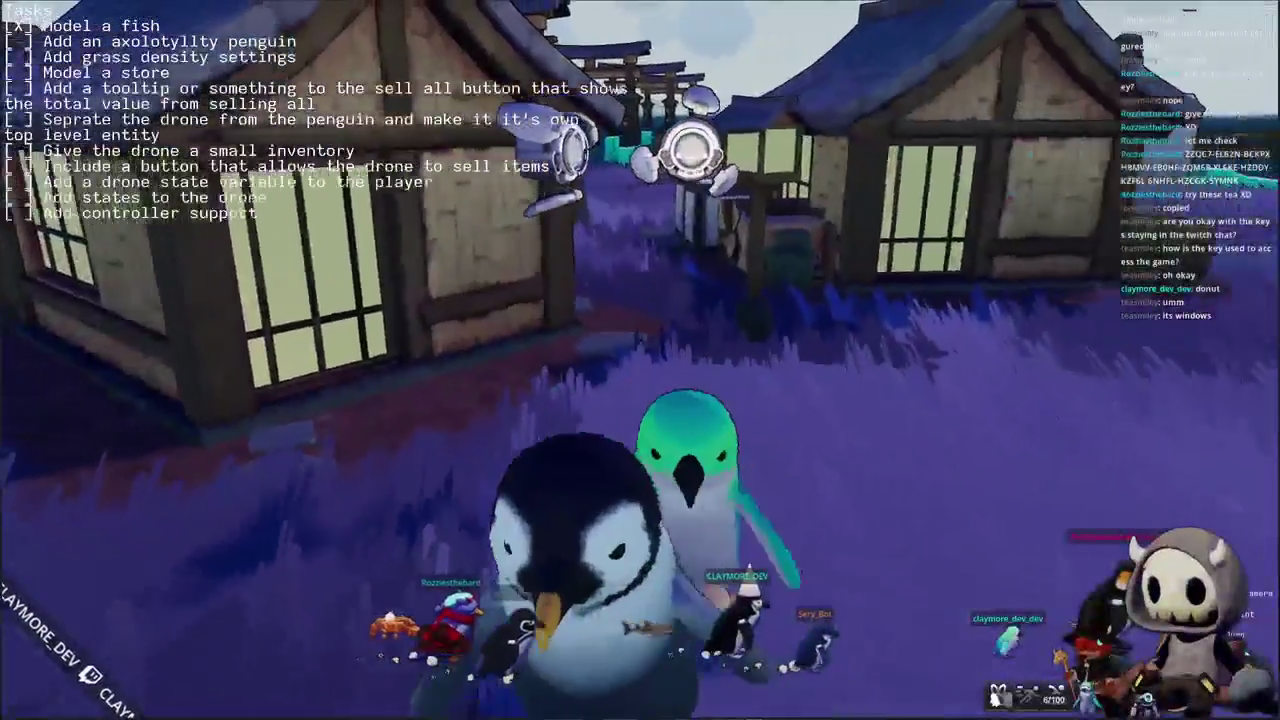
key("d")
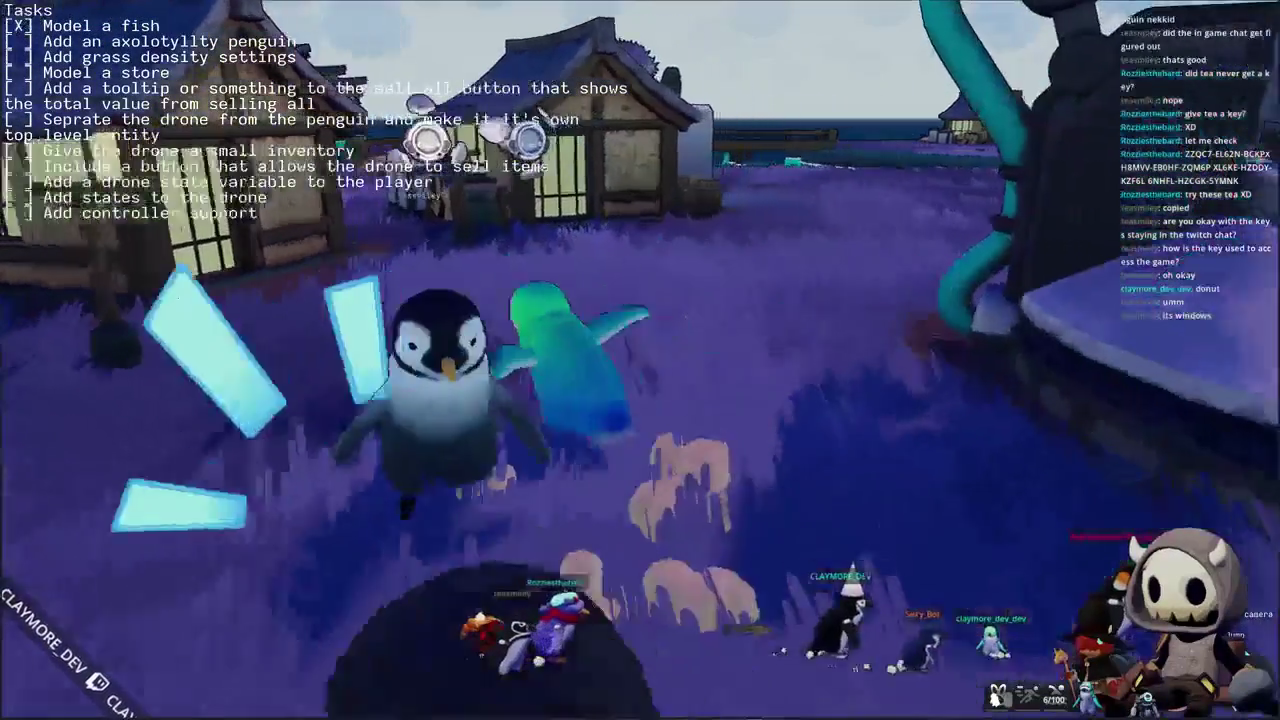
key("w")
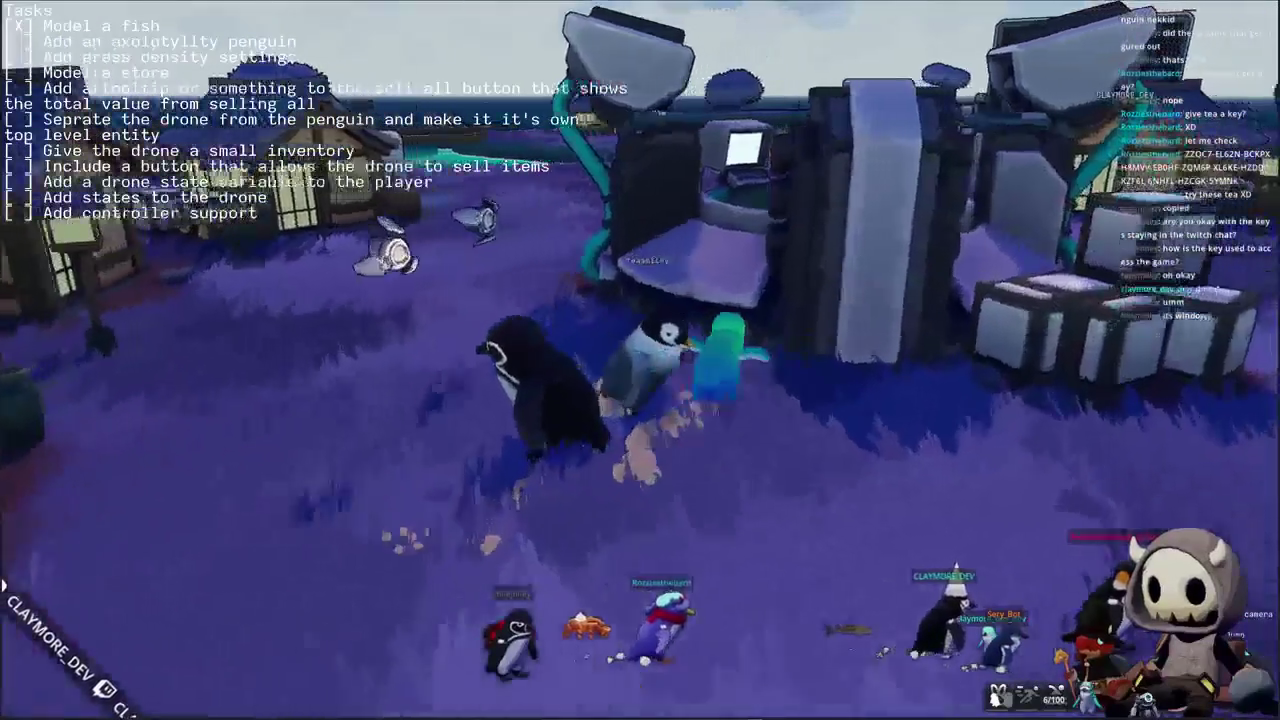
key("a")
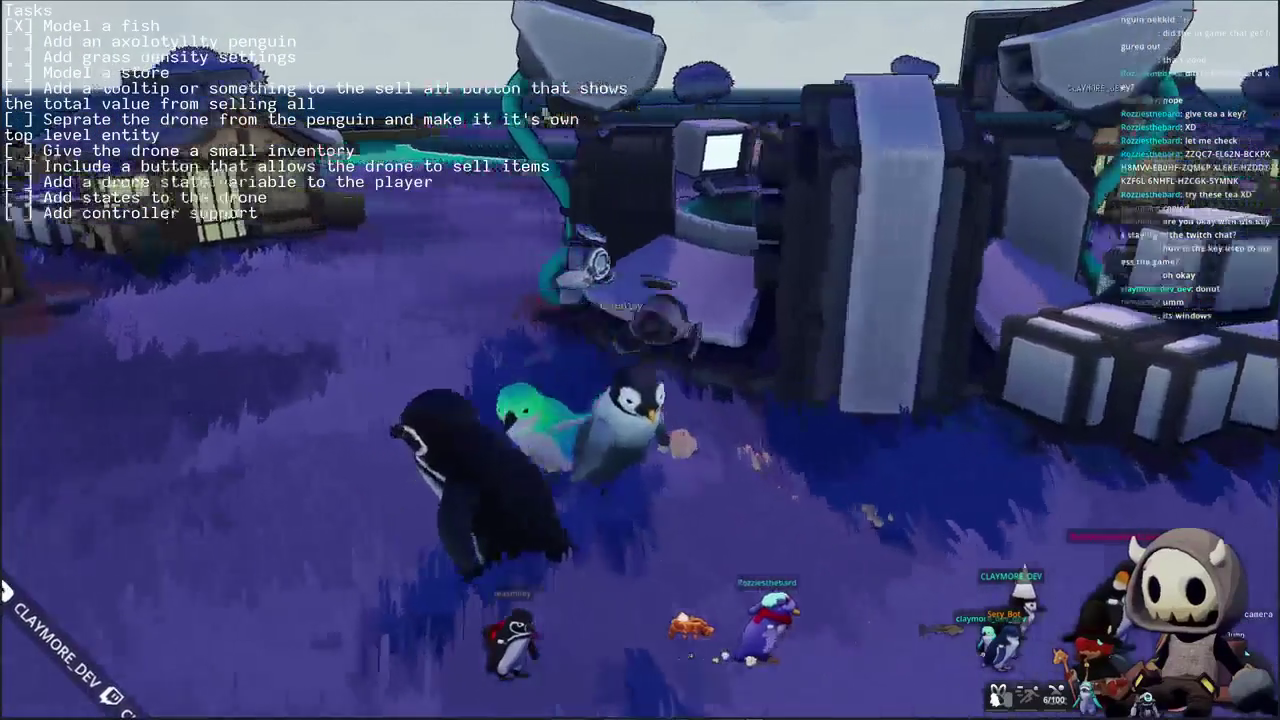
key("s")
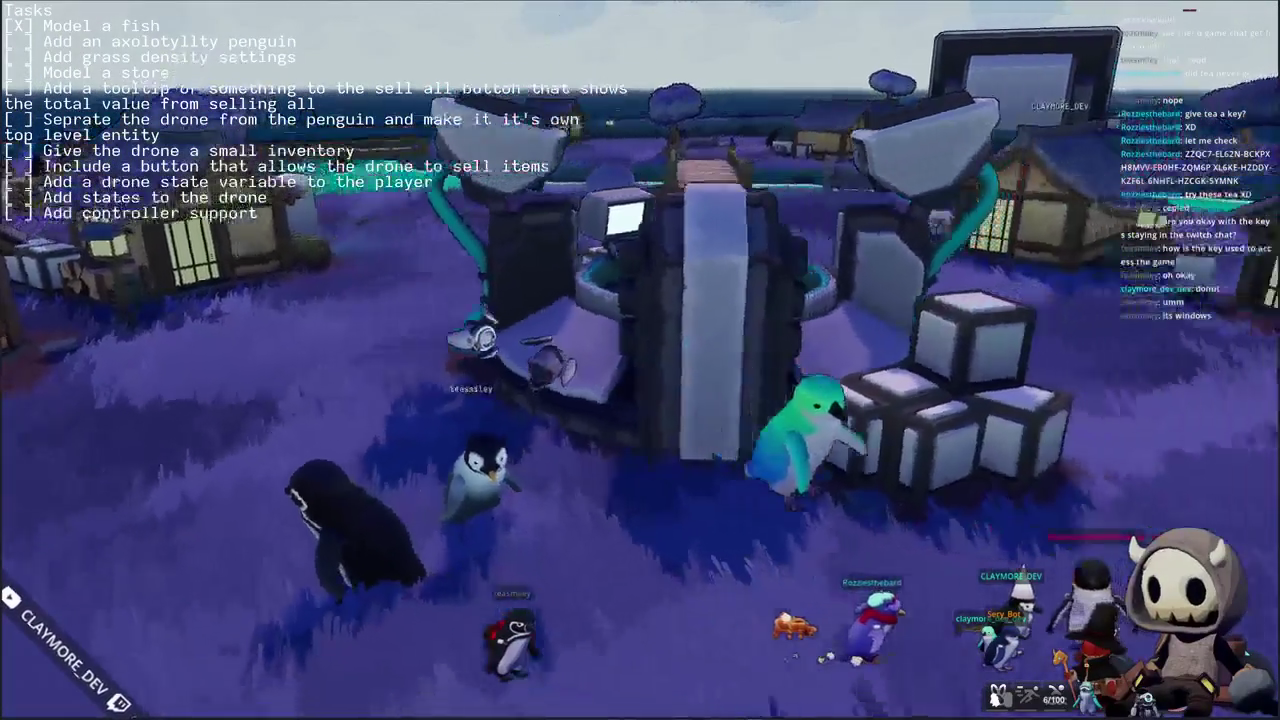
key("w")
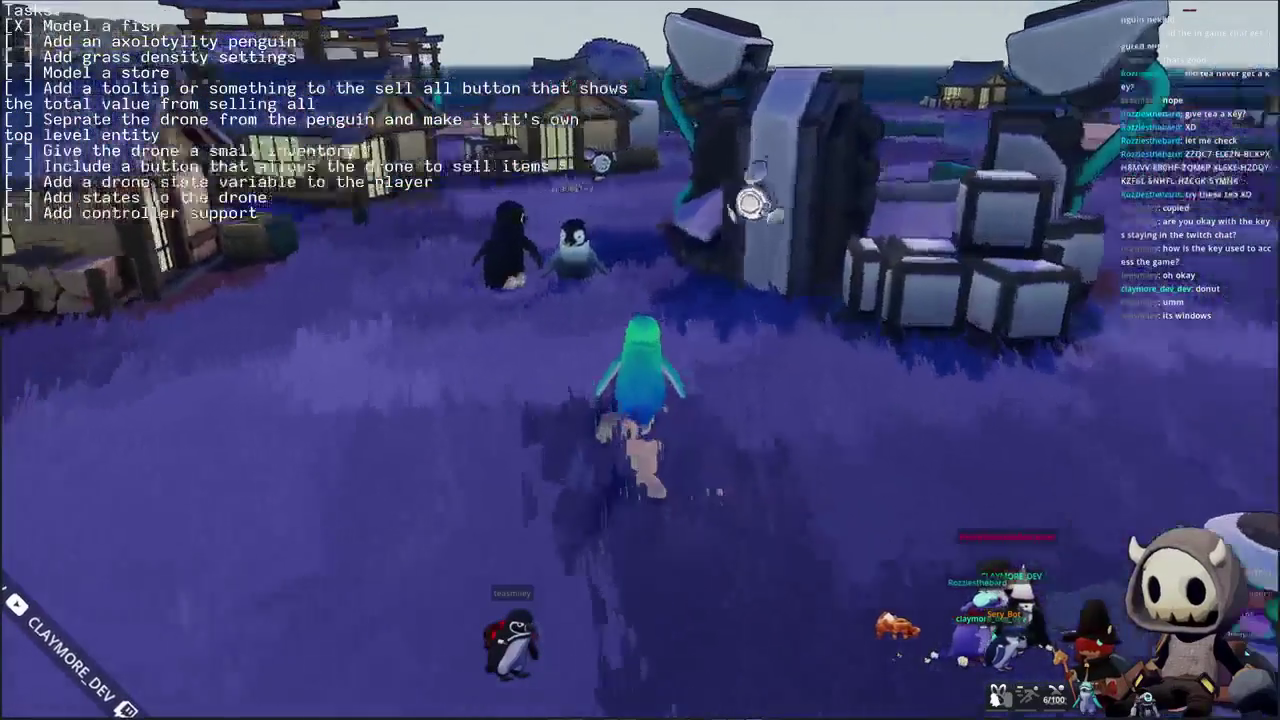
- Play the wave emote four times and orbit the camera around the teal penguin
key("e")
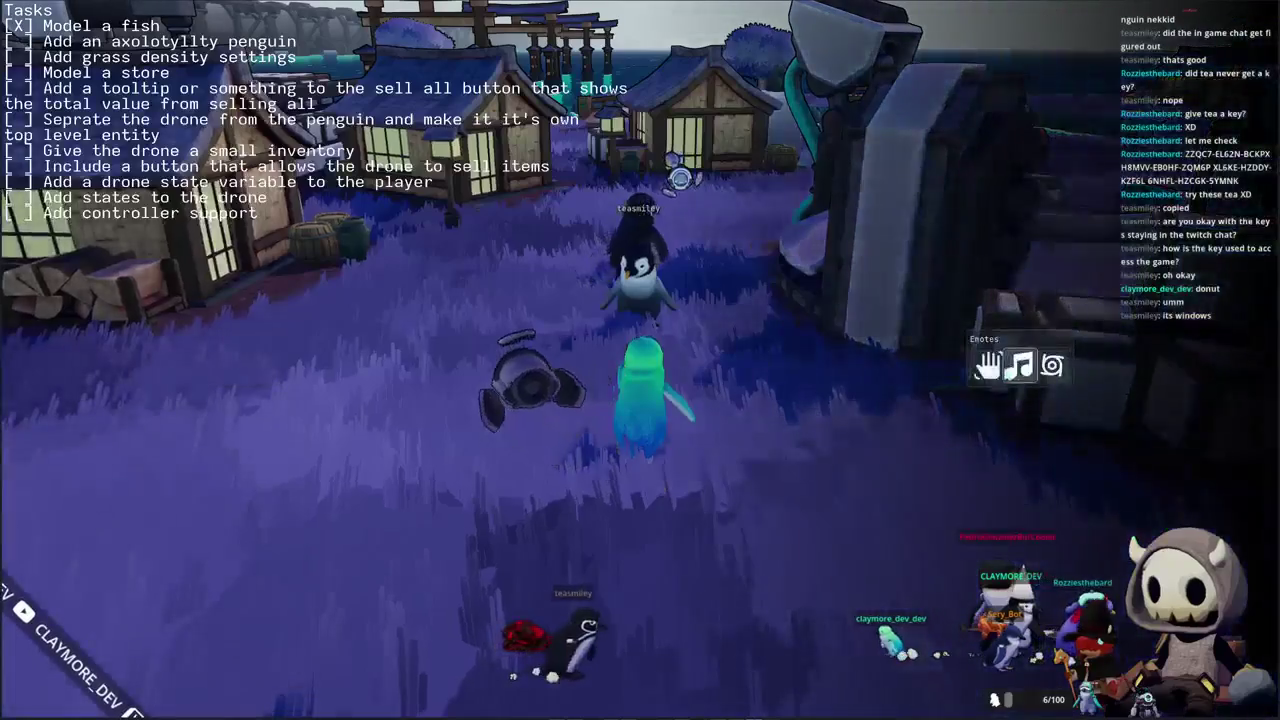
left_click(863, 465)
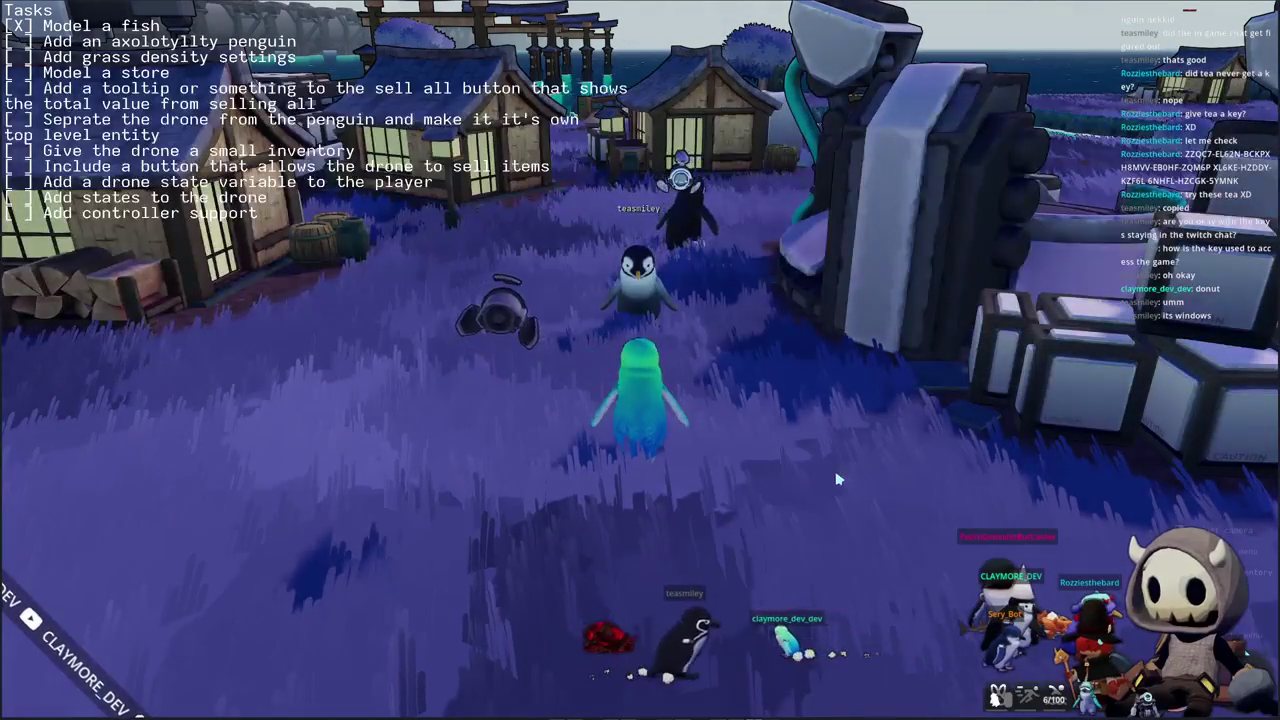
key("e")
left_click(950, 448)
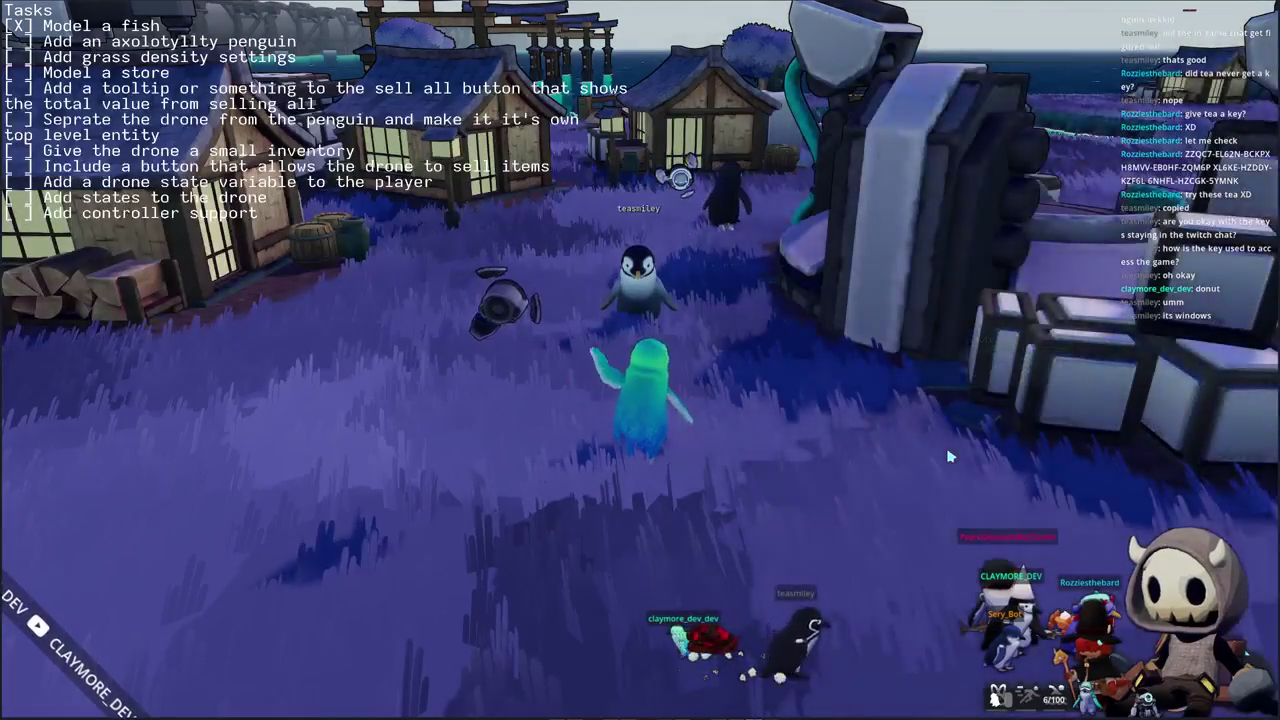
left_click(993, 380)
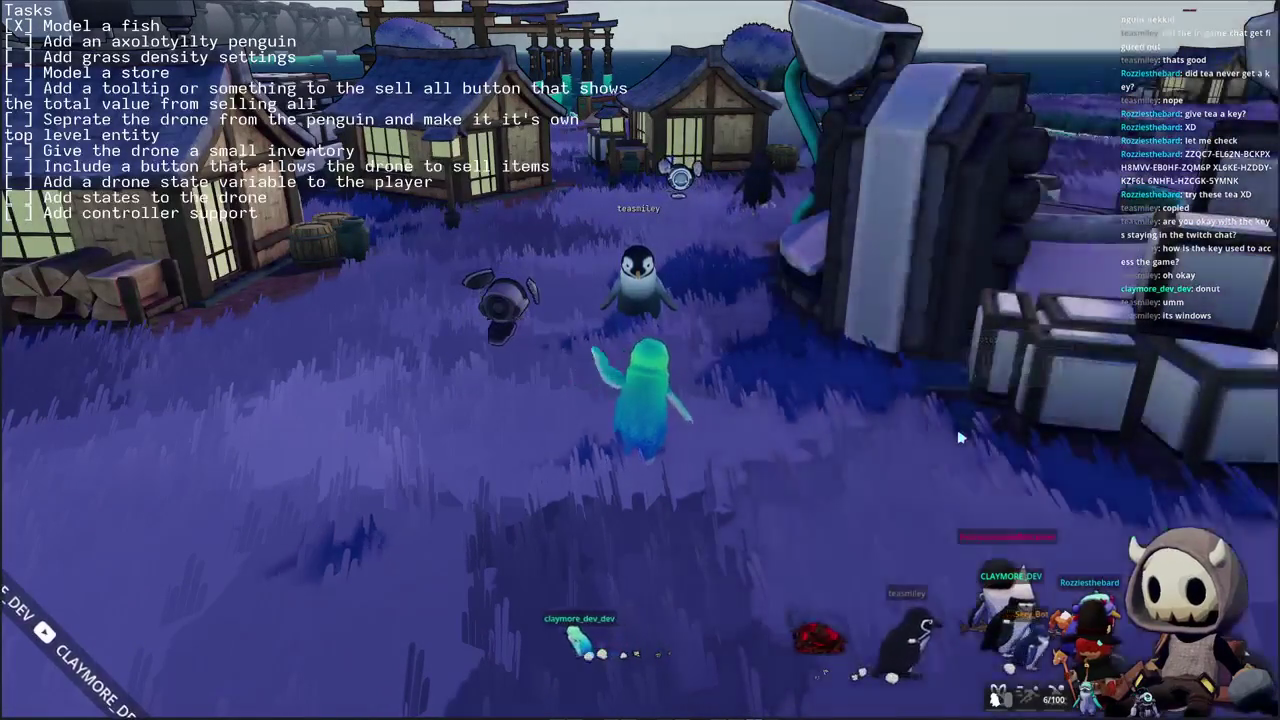
key("e")
left_click(903, 442)
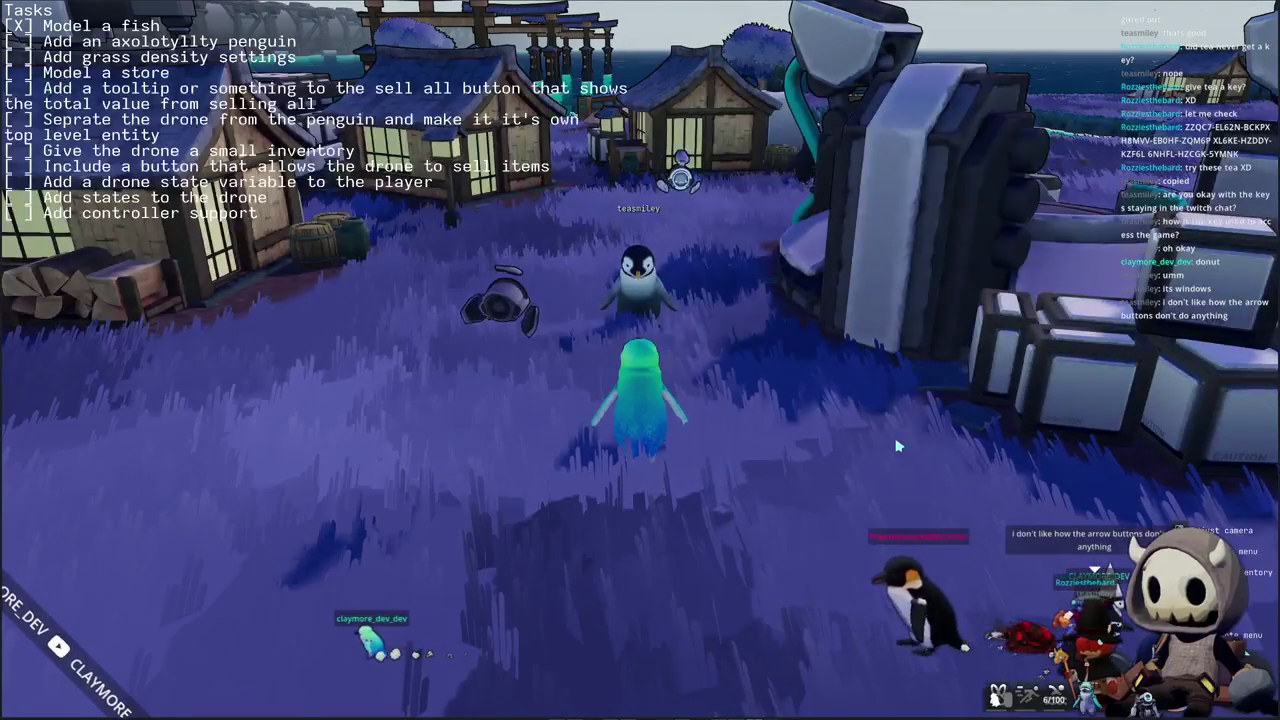
right_click_drag(825, 441, 890, 441)
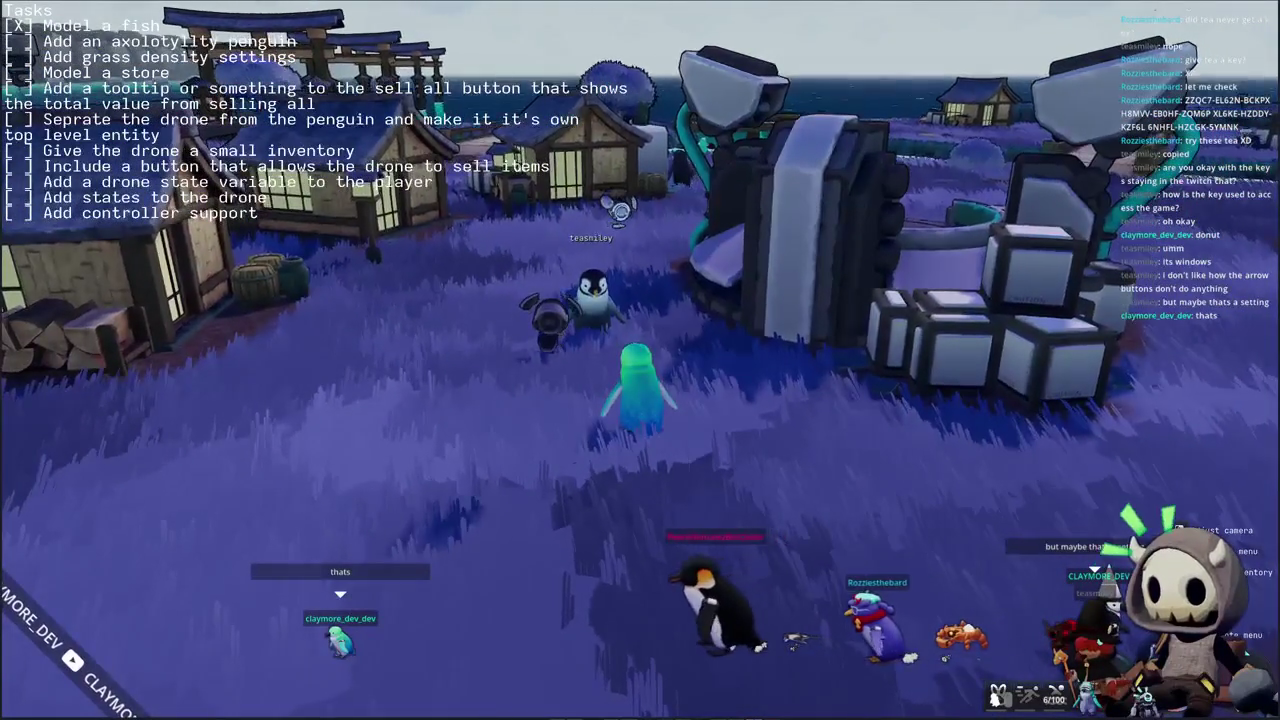
- Run through the village and over the bridge to the water's edge, then cast the fishing line
key("w")
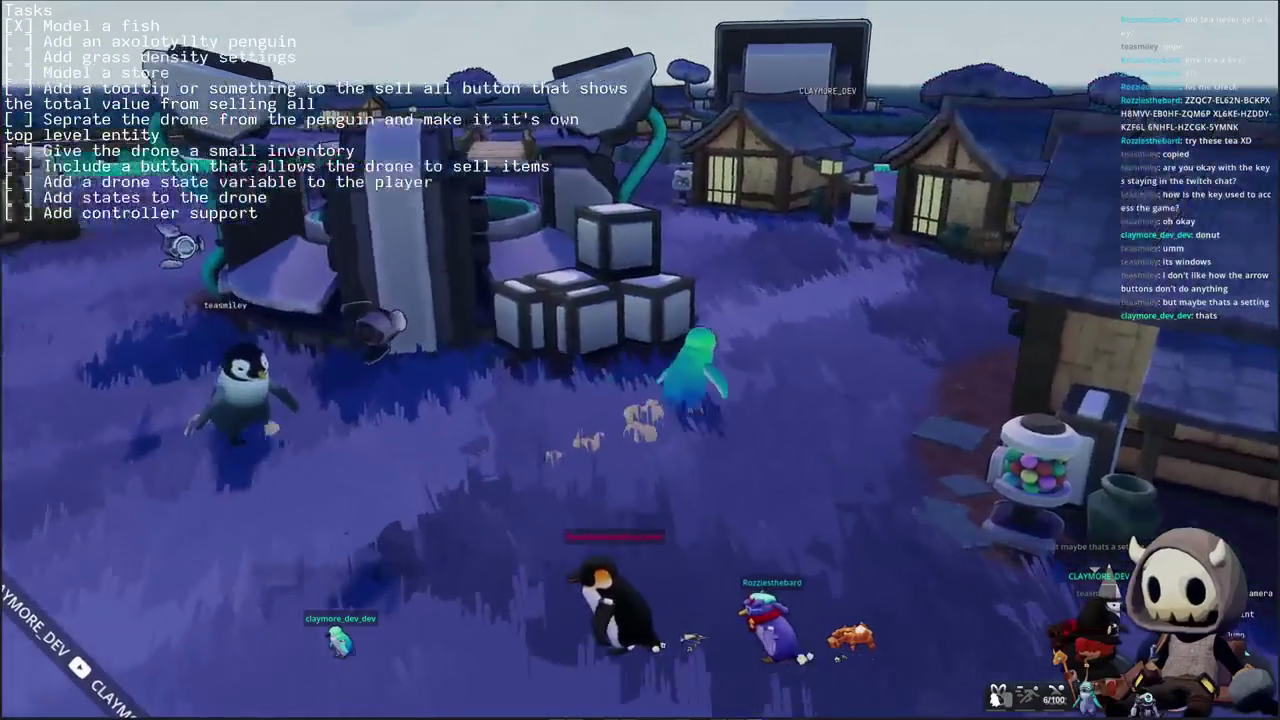
key("w")
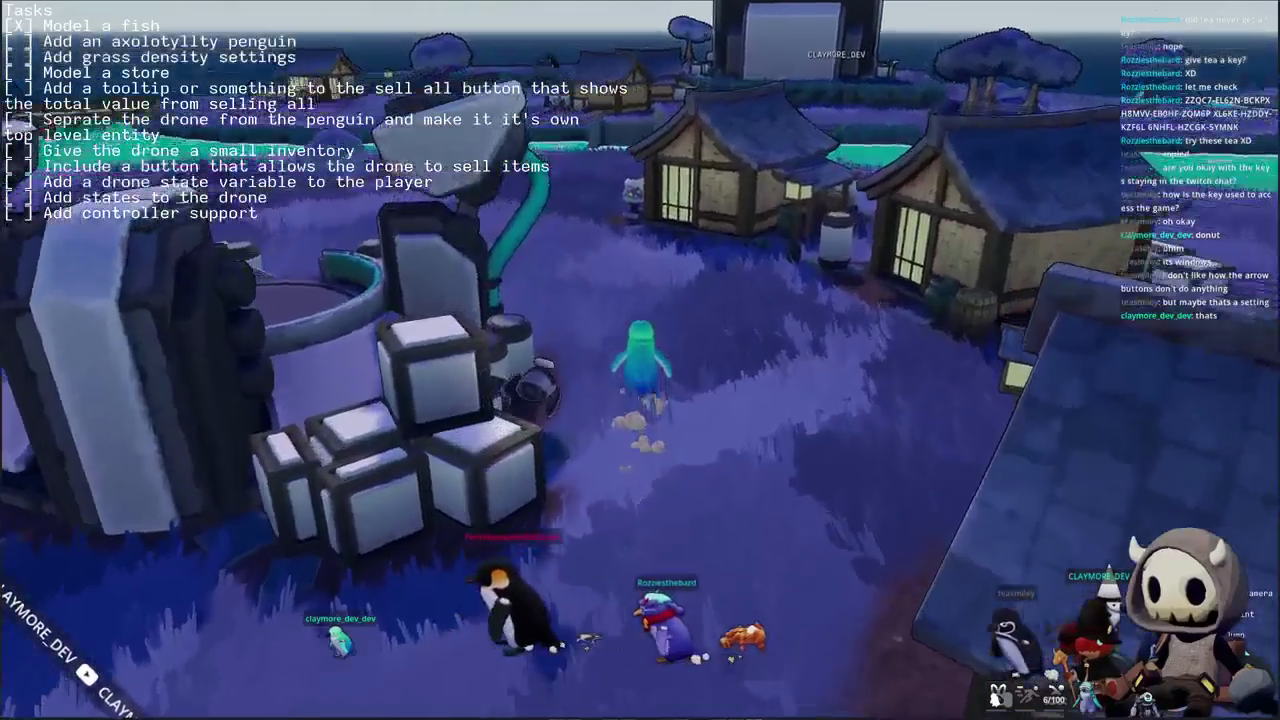
key("w")
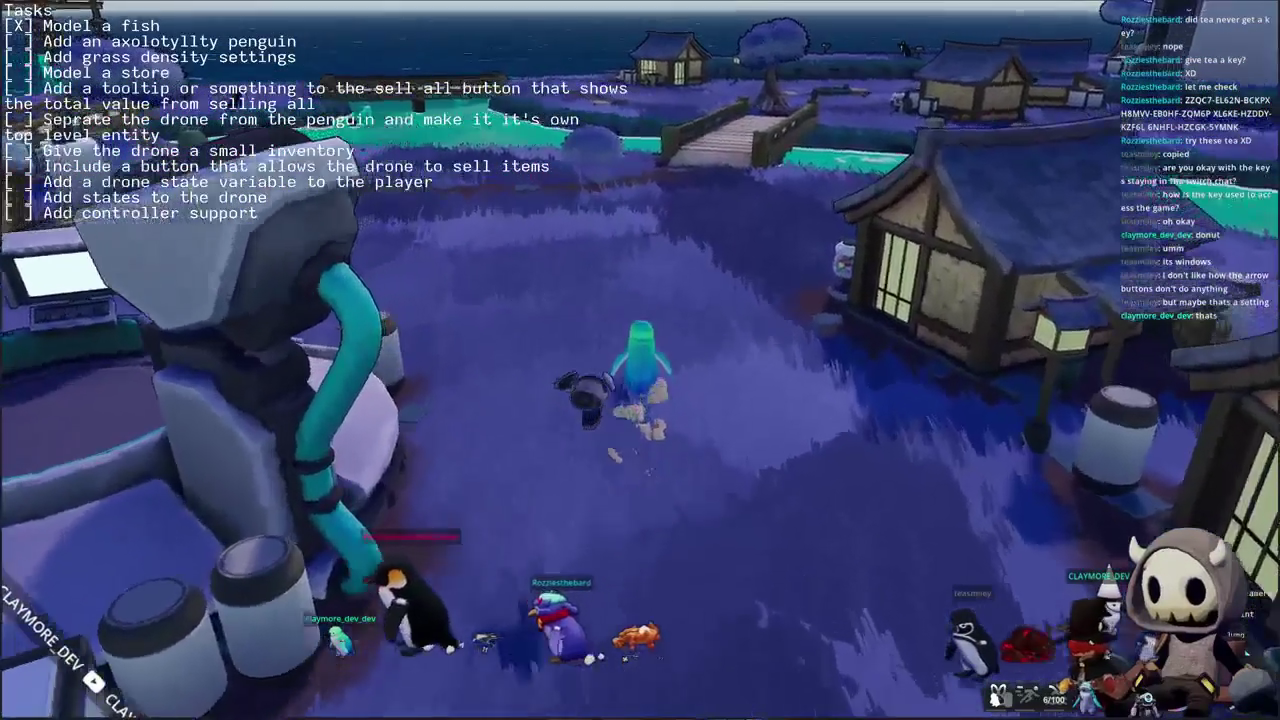
key("w")
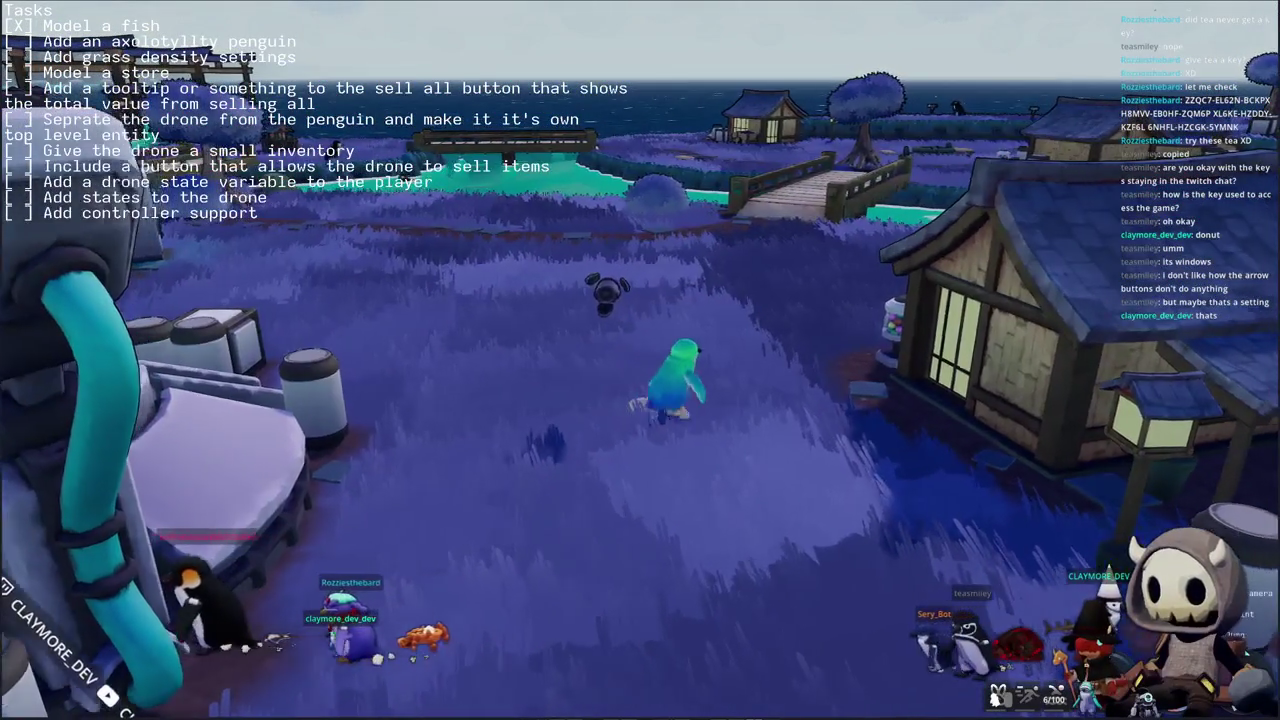
key("w")
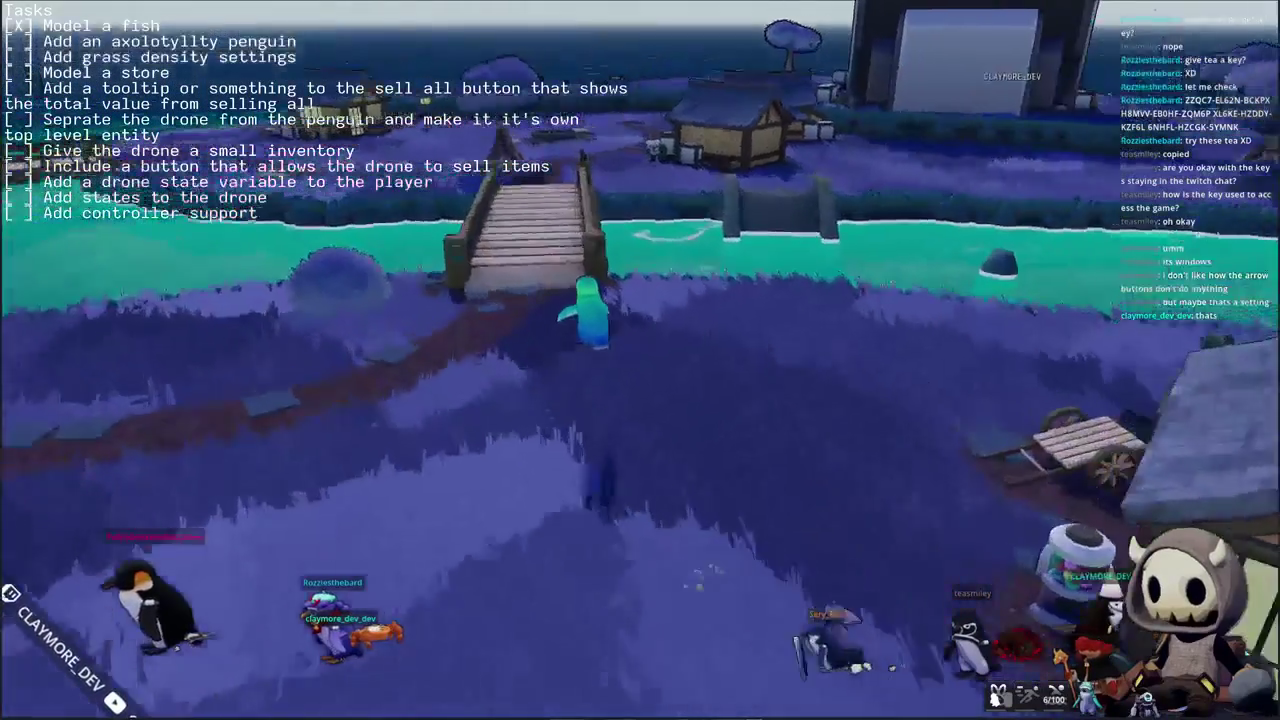
key("w")
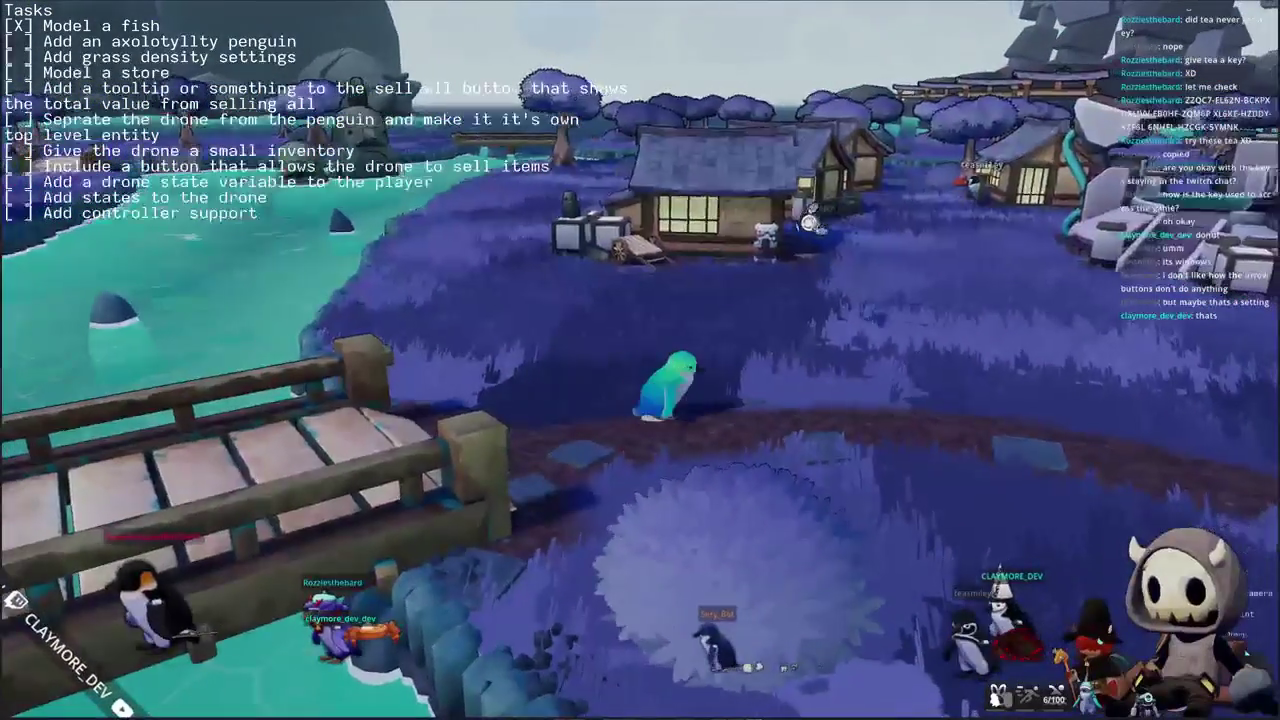
key("w")
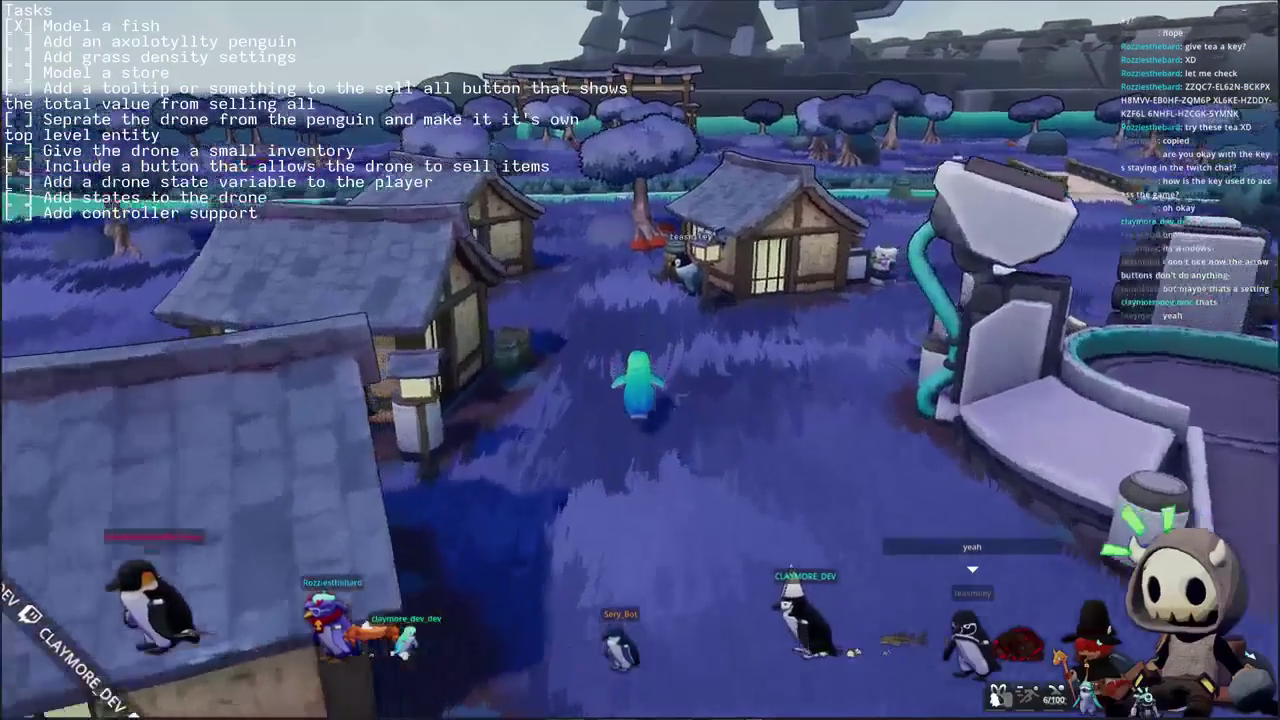
key("w")
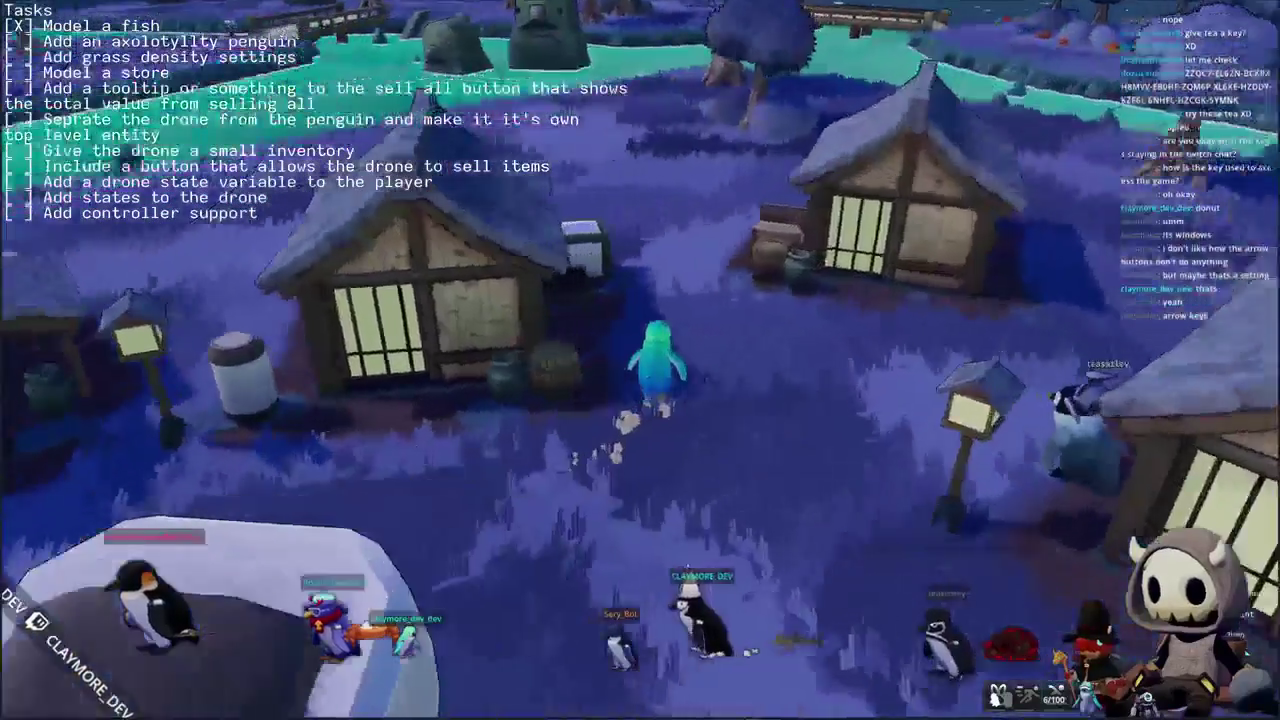
key("w")
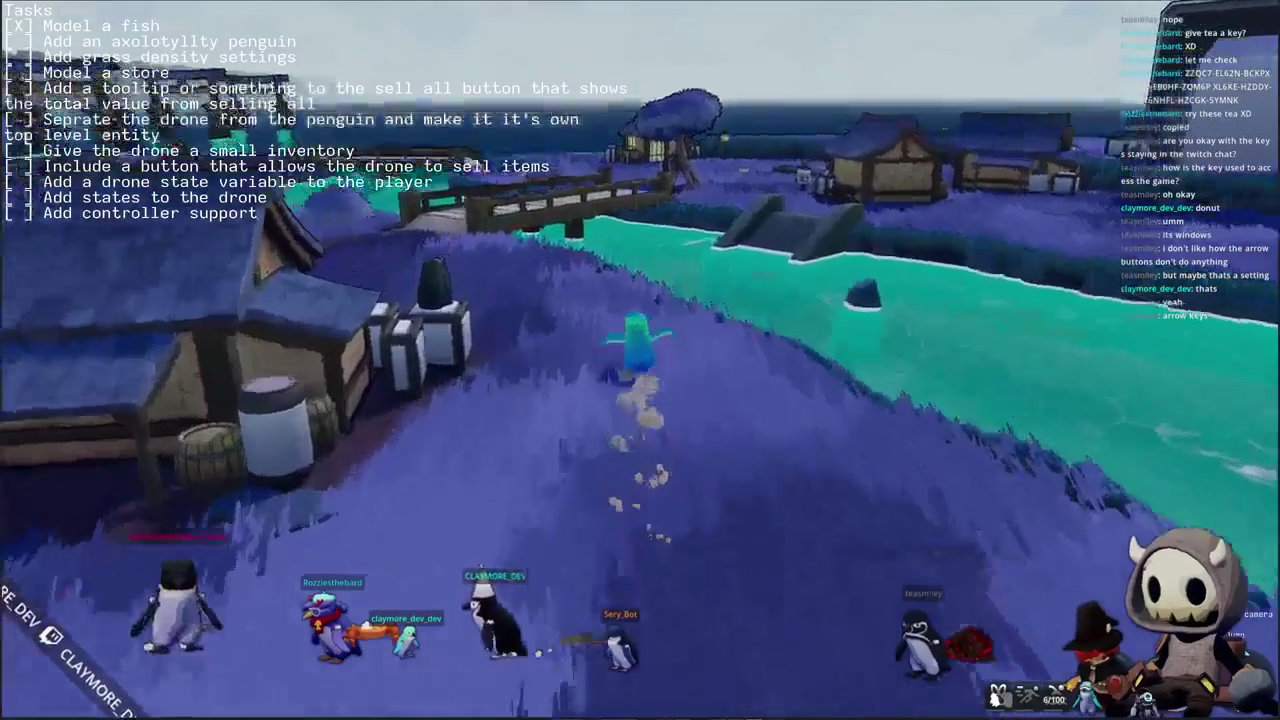
key("w")
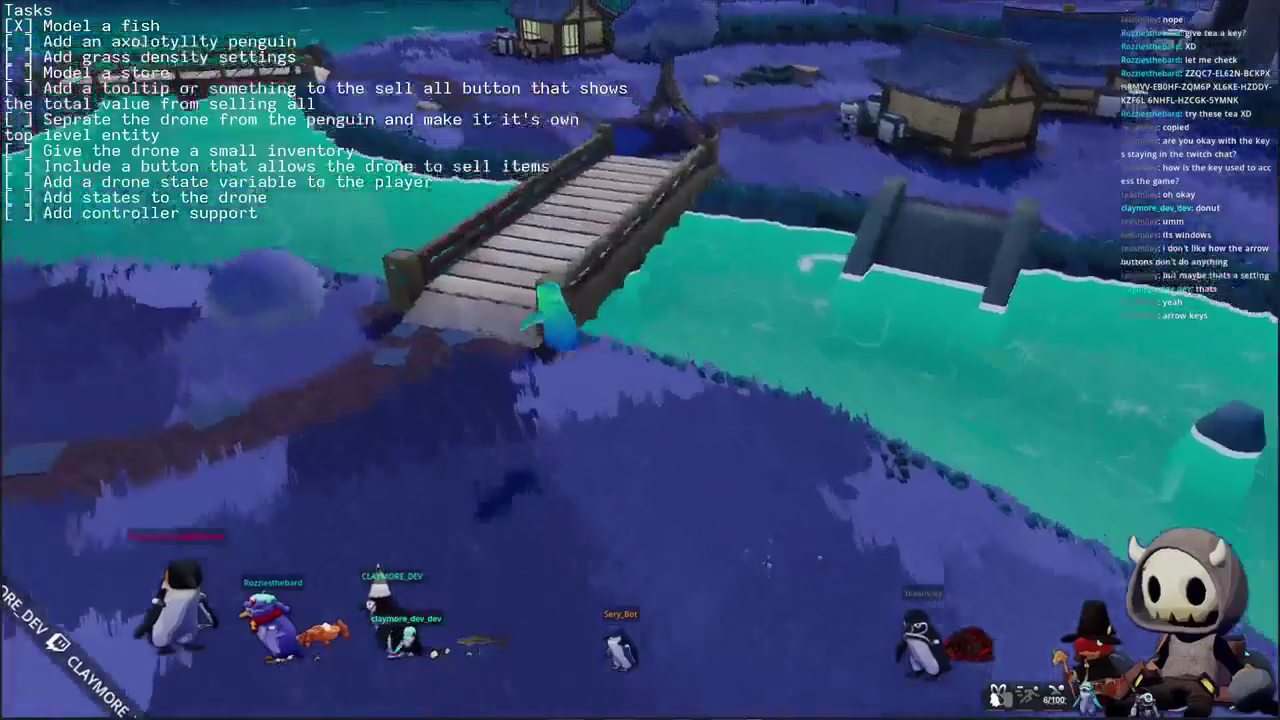
key("w")
key("w")
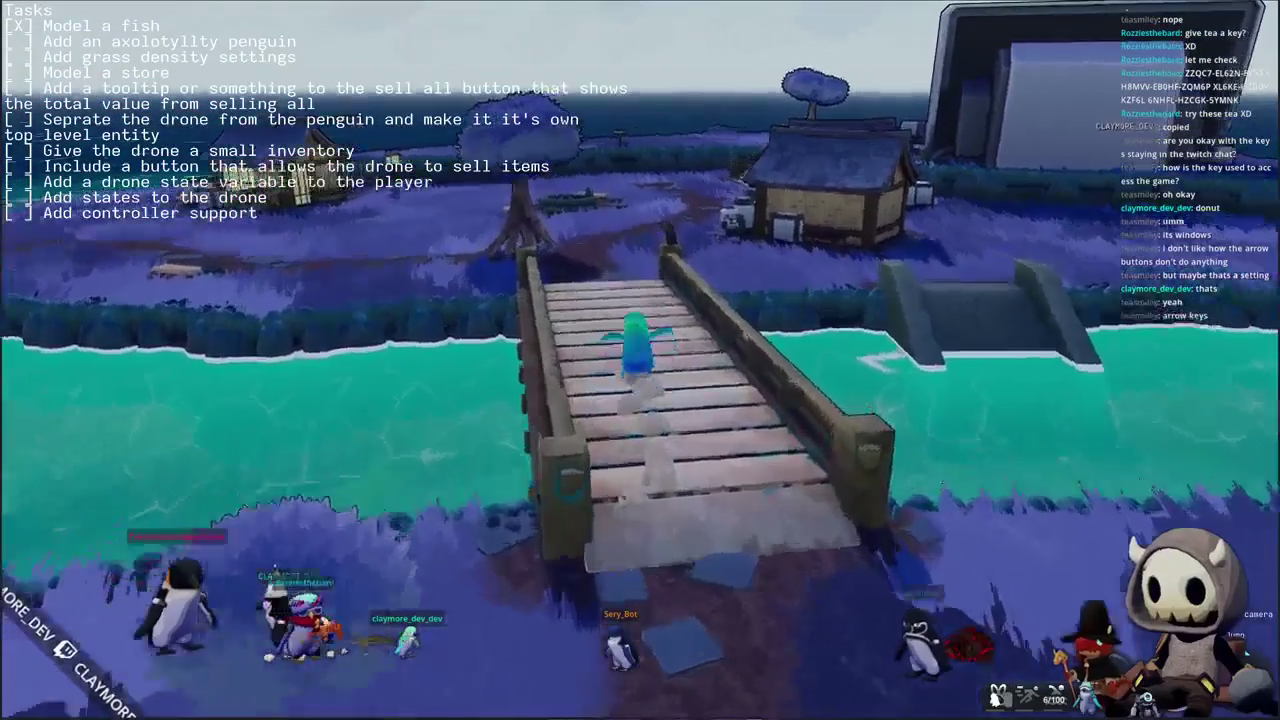
key("w")
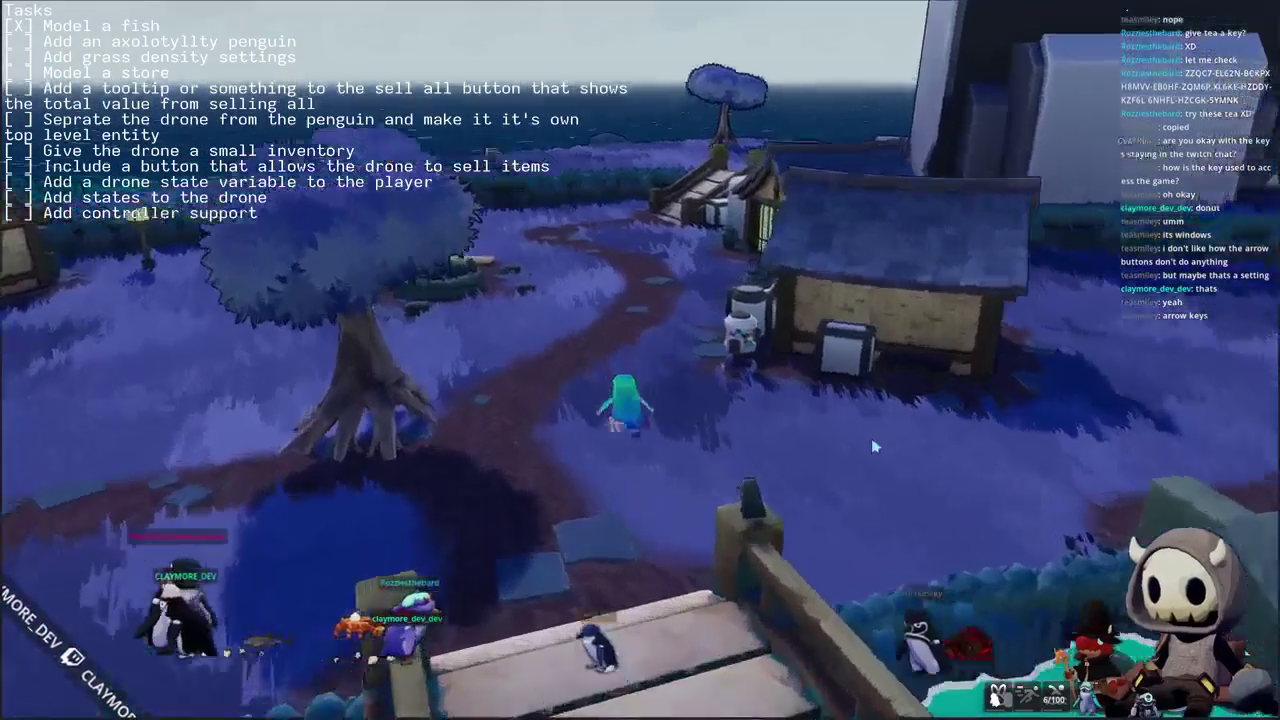
key("w")
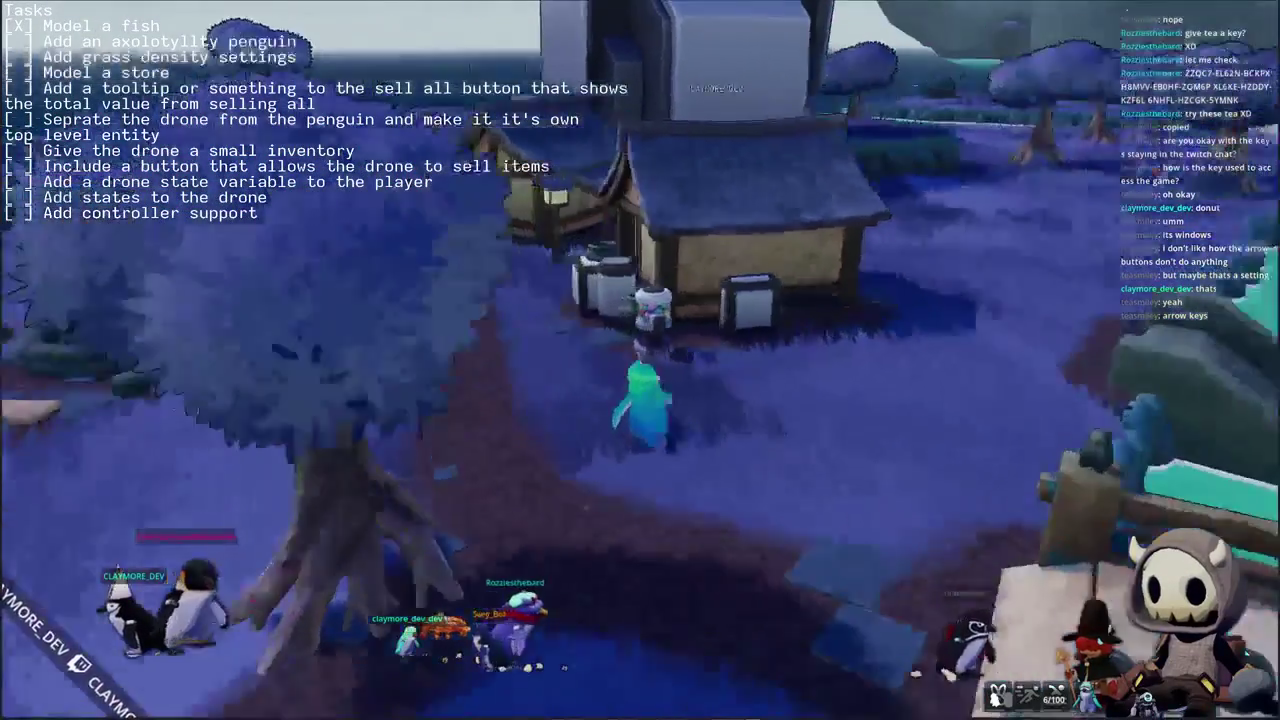
key("w")
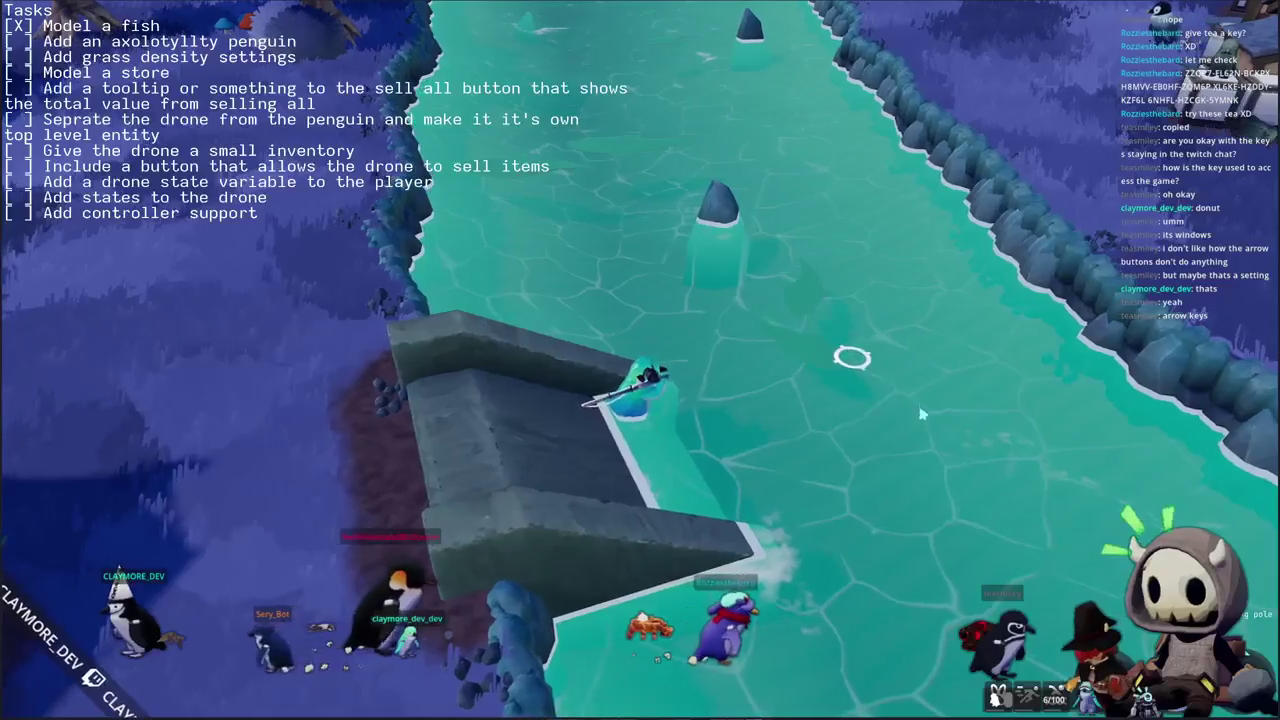
left_click(811, 446)
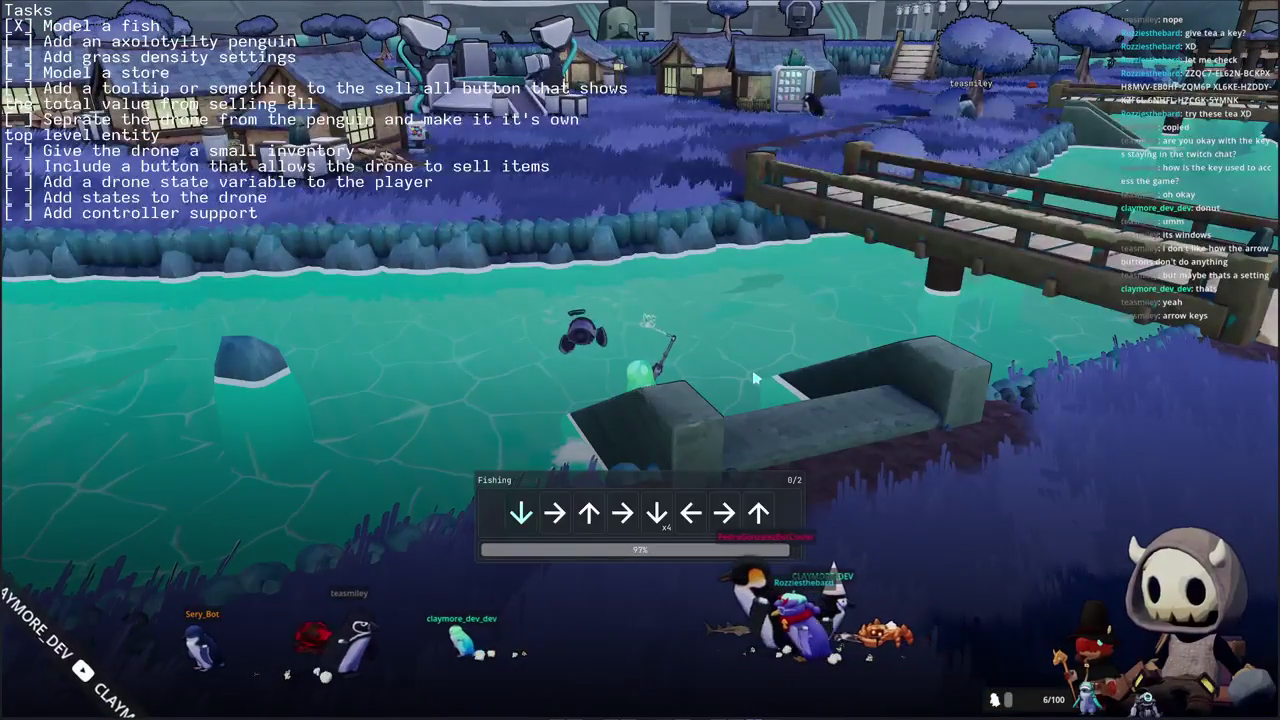
- Enter the Down, Right, Up, Down arrow sequence to land the manta ray
key("Down")
key("Right")
key("Up")
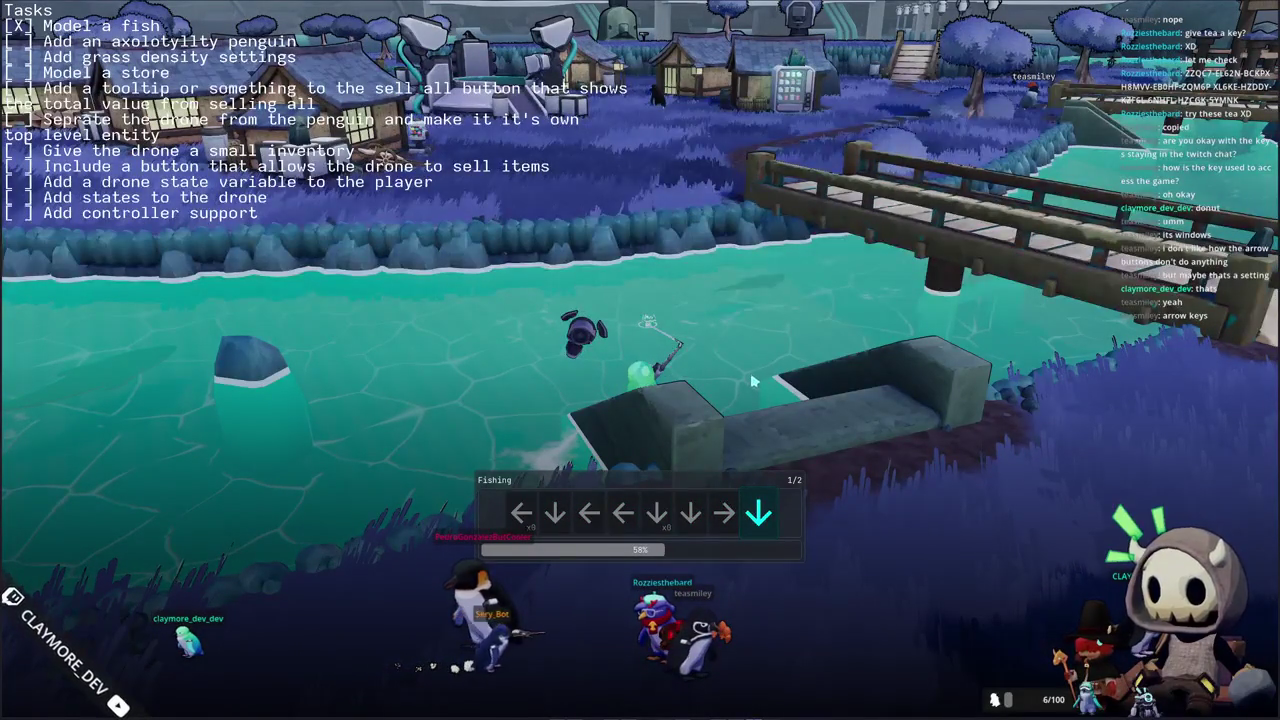
key("Down")
- Dismiss the catch, walk onto the dock, and turn to face the water
key("d")
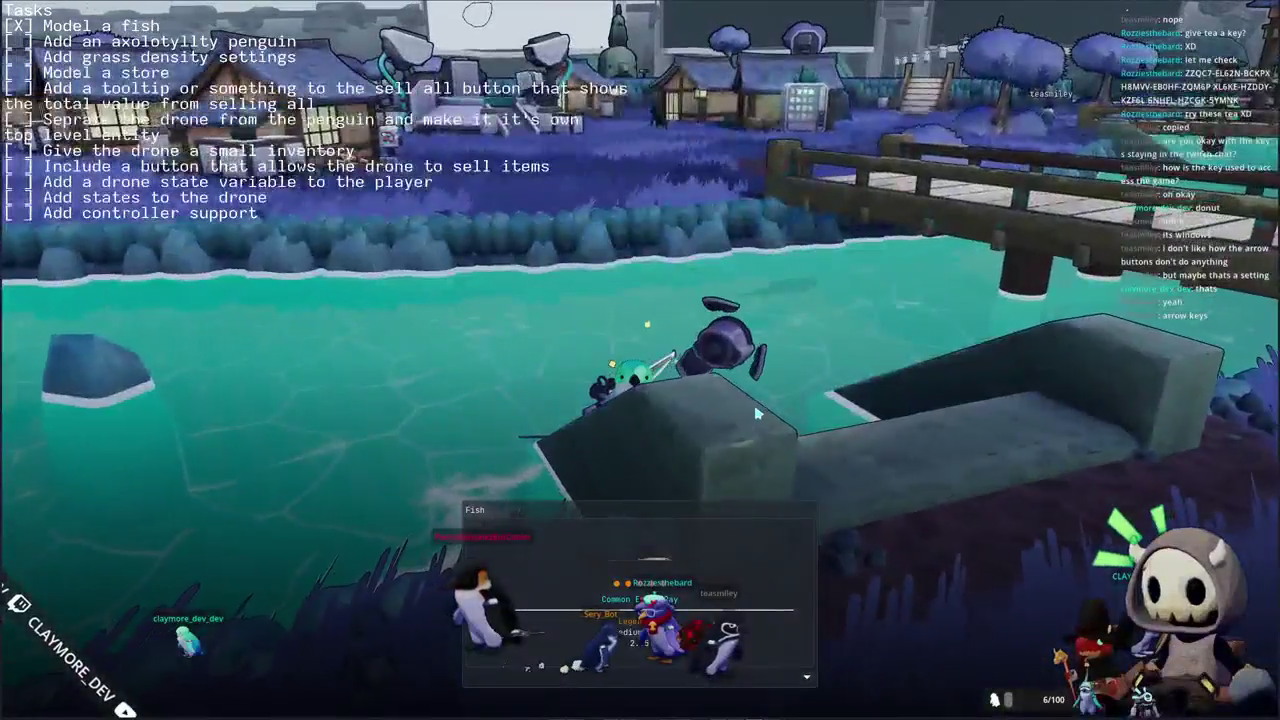
key("d")
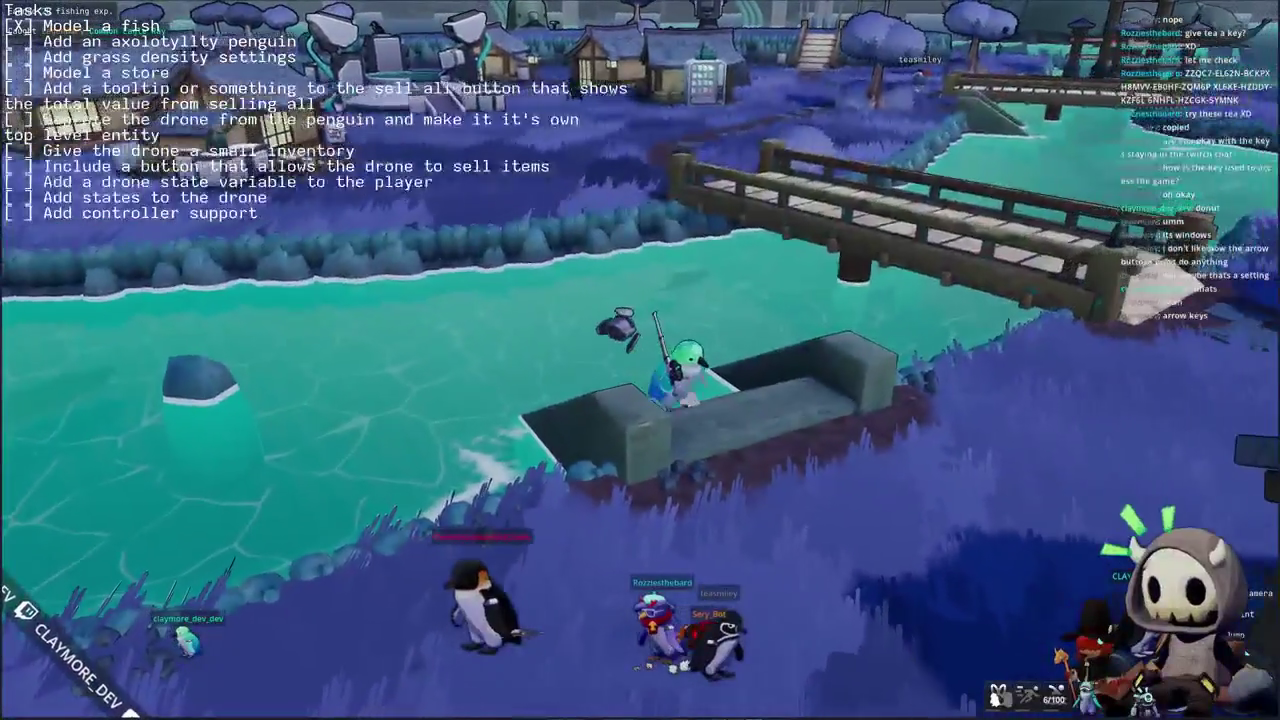
key("w")
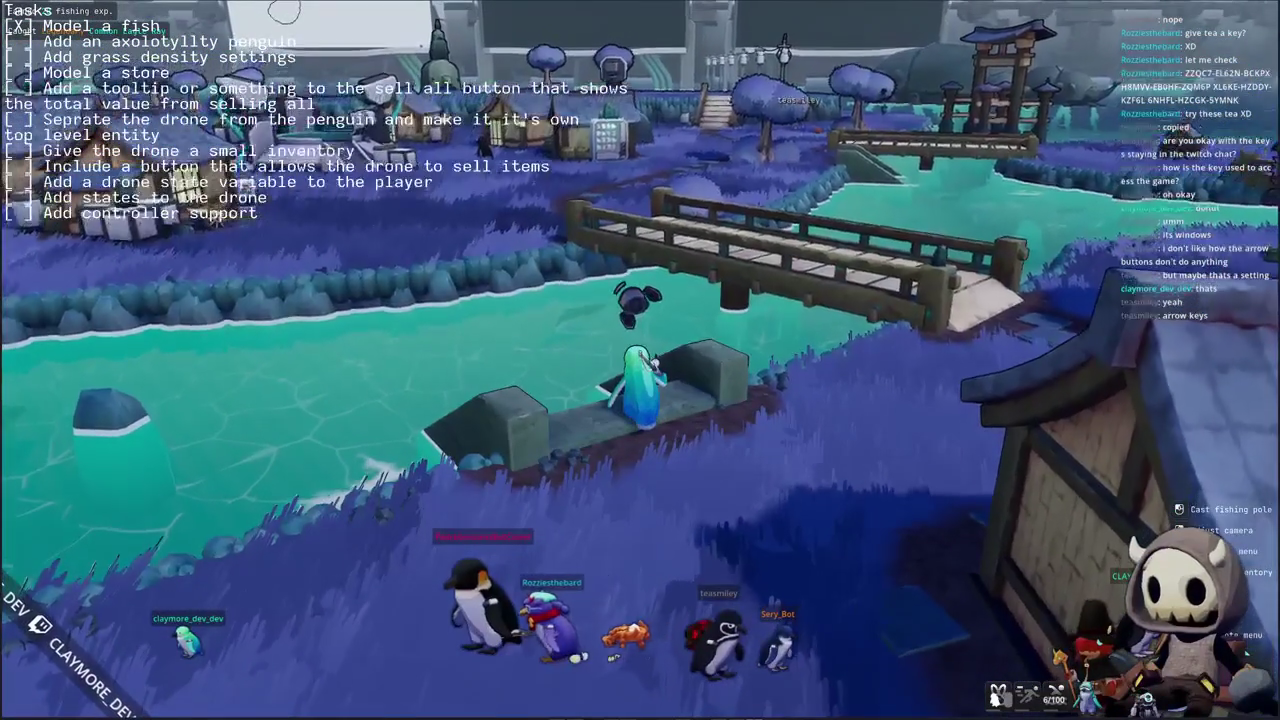
- Walk across the wooden bridge, open the fish inventory, and hold up the Common Eagle Ray
key("d")
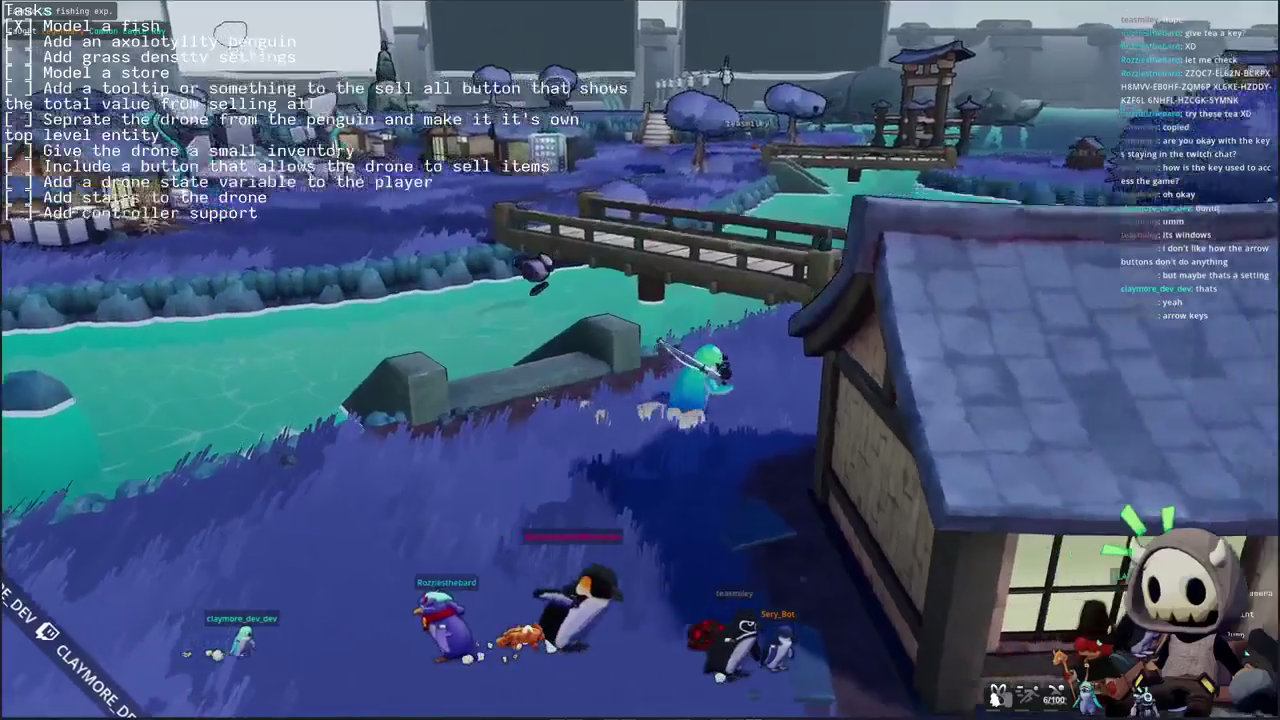
key("w")
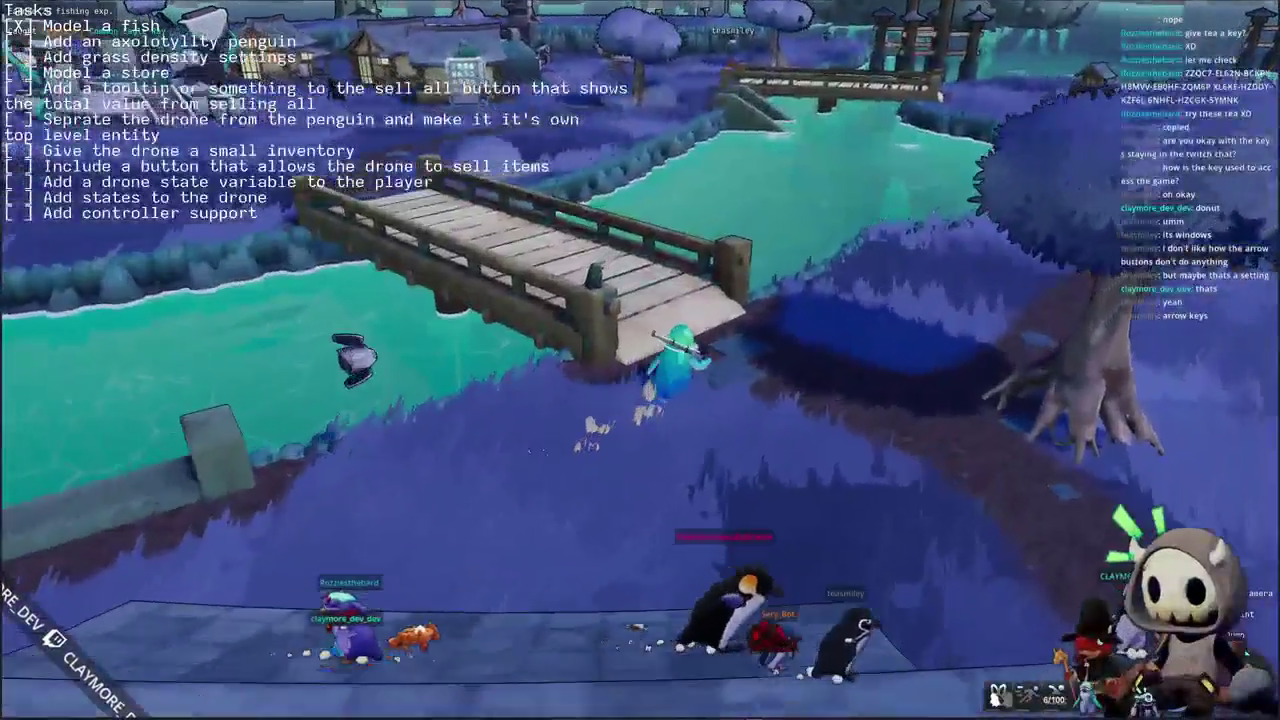
key("w")
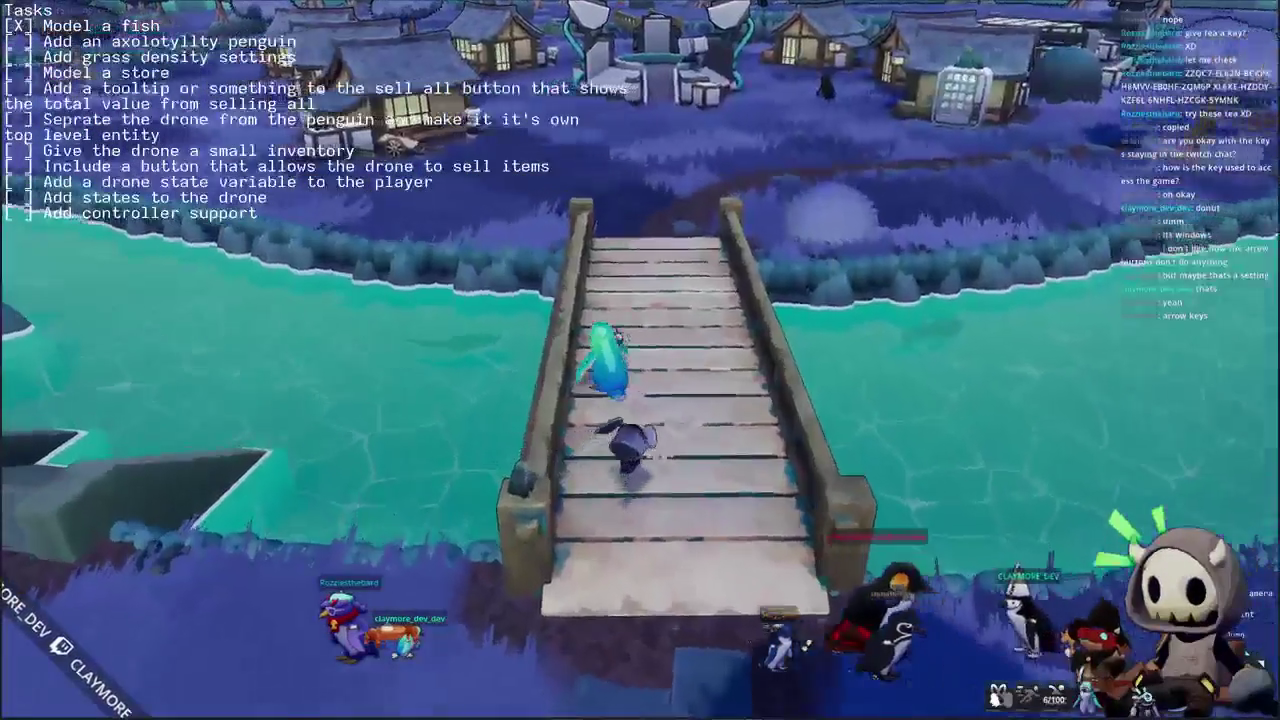
key("i")
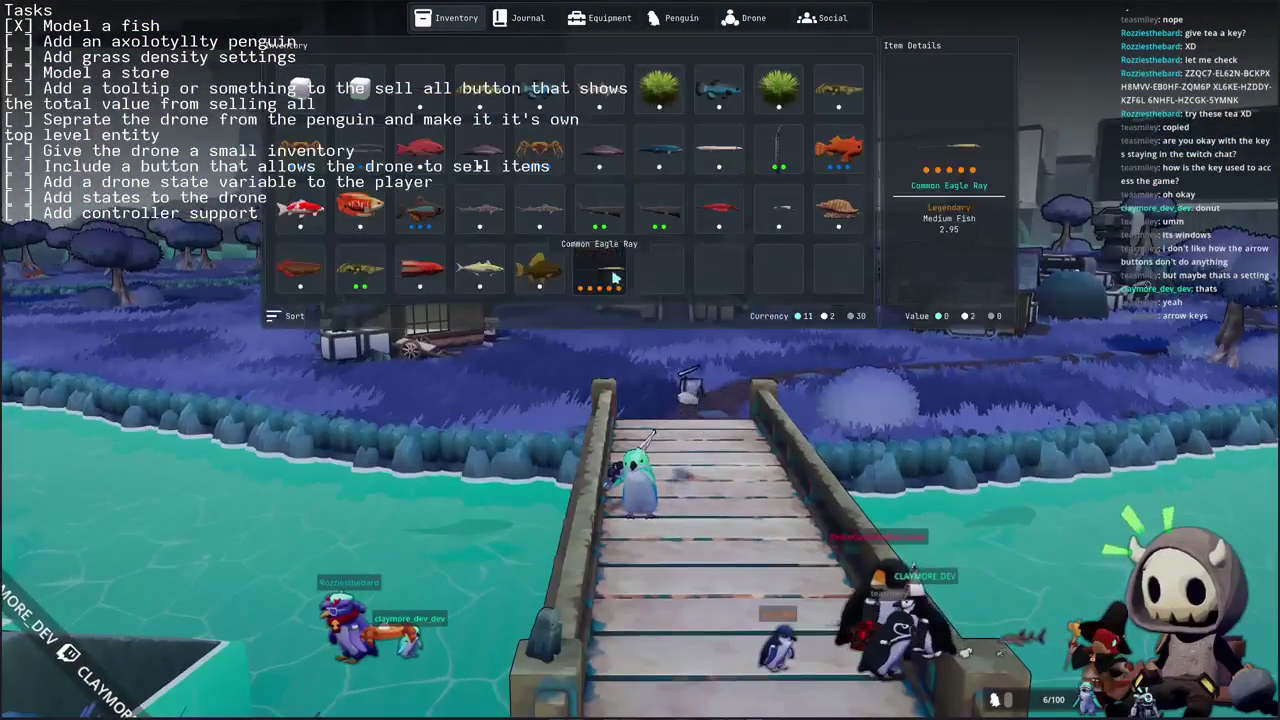
left_click(622, 291)
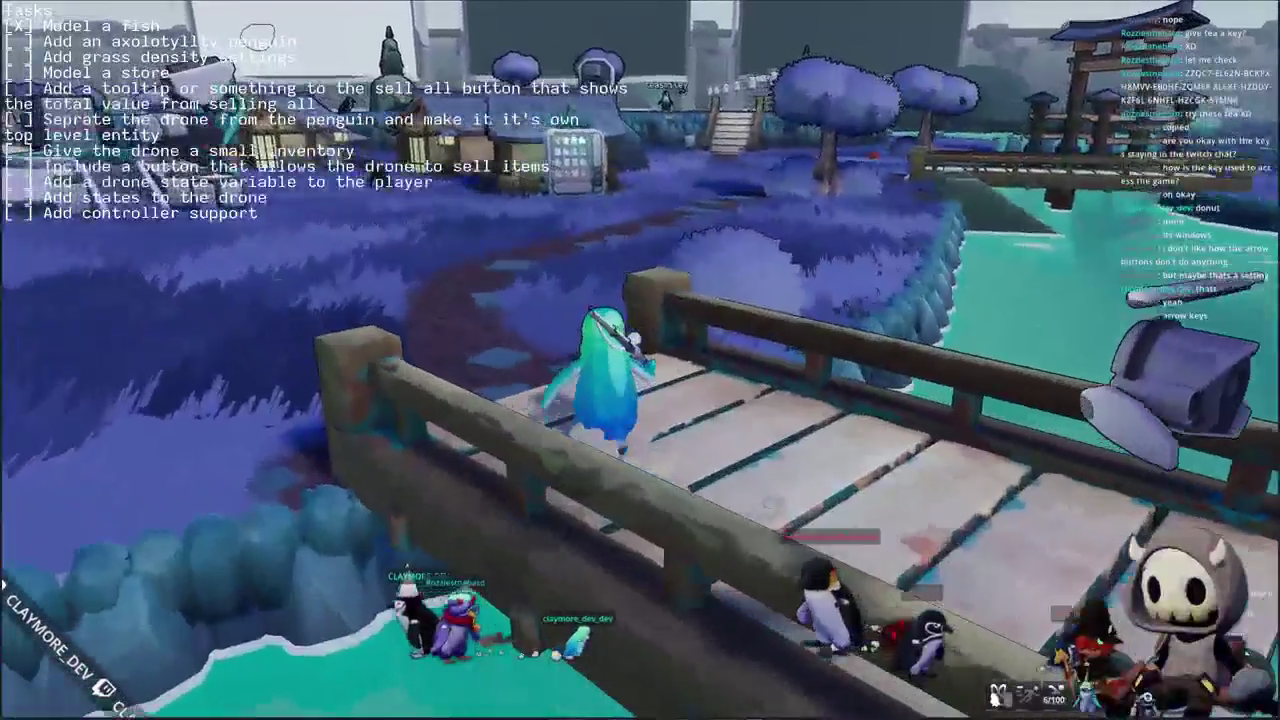
- Walk to the drone and sell every fish at its store
key("w")
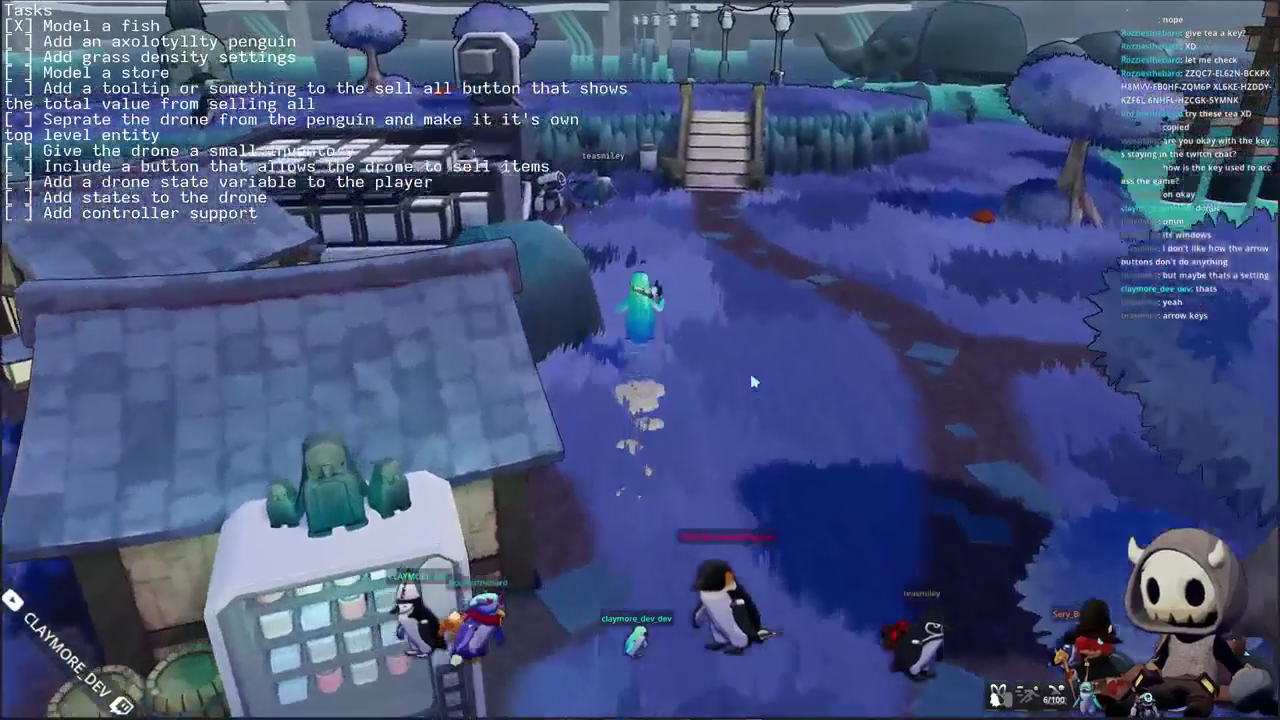
right_click_drag(753, 381, 600, 381)
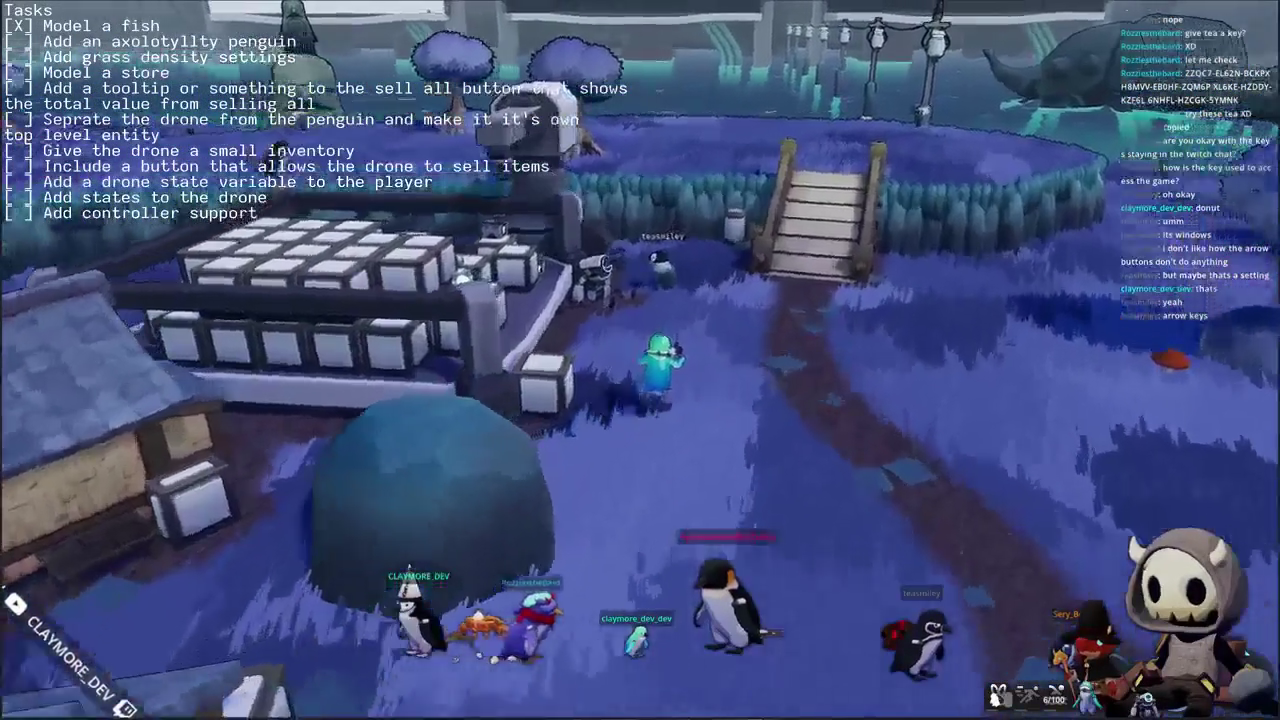
key("w")
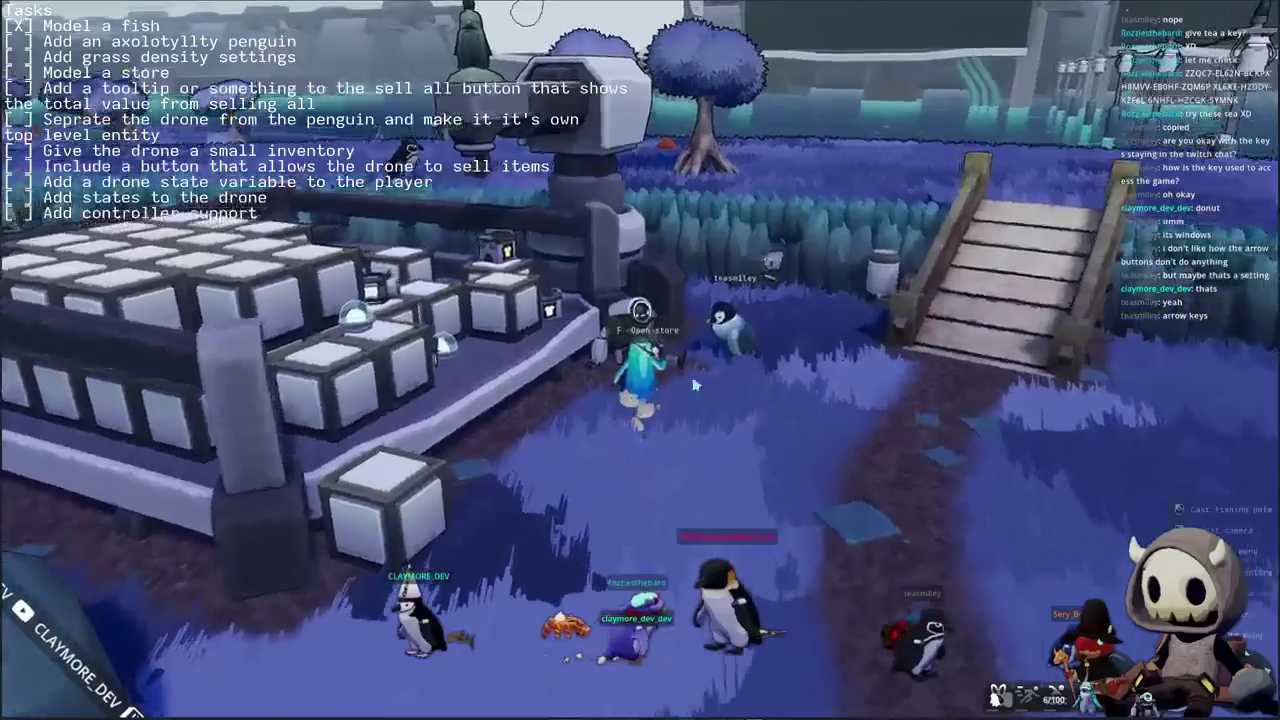
key("f")
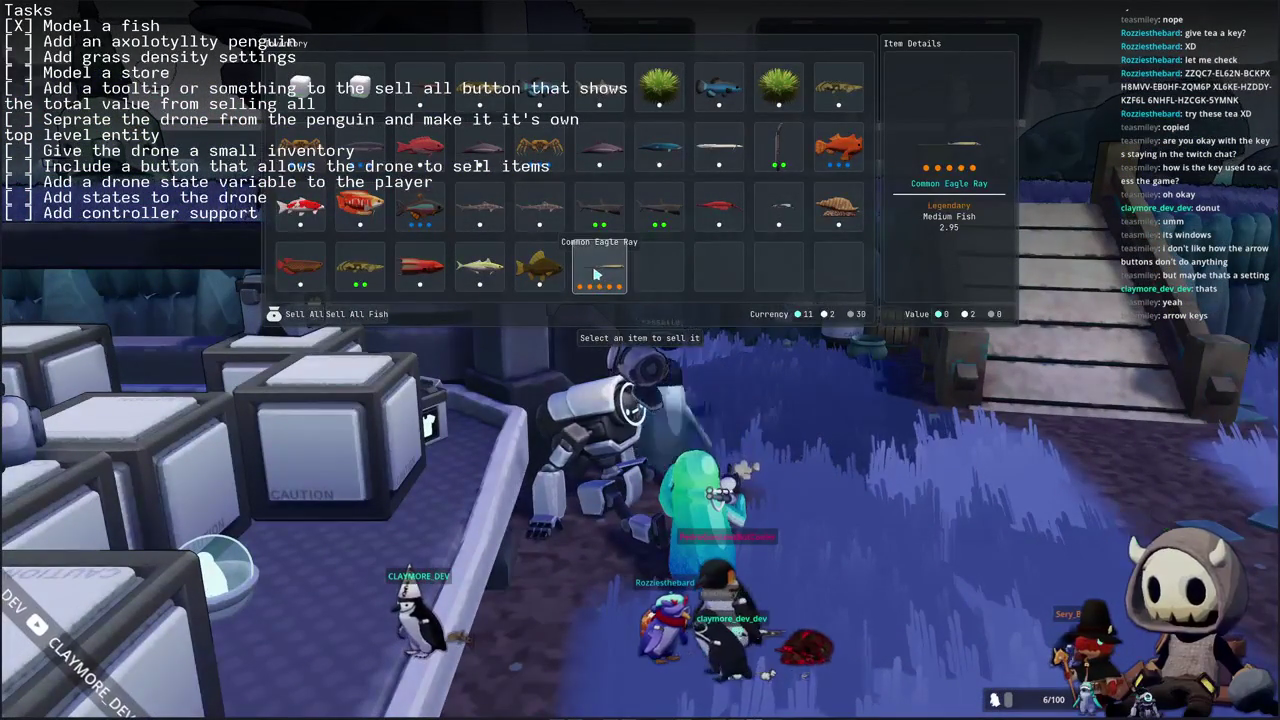
key("Escape")
- Walk back across the island and over the bridge to the village
key("w")
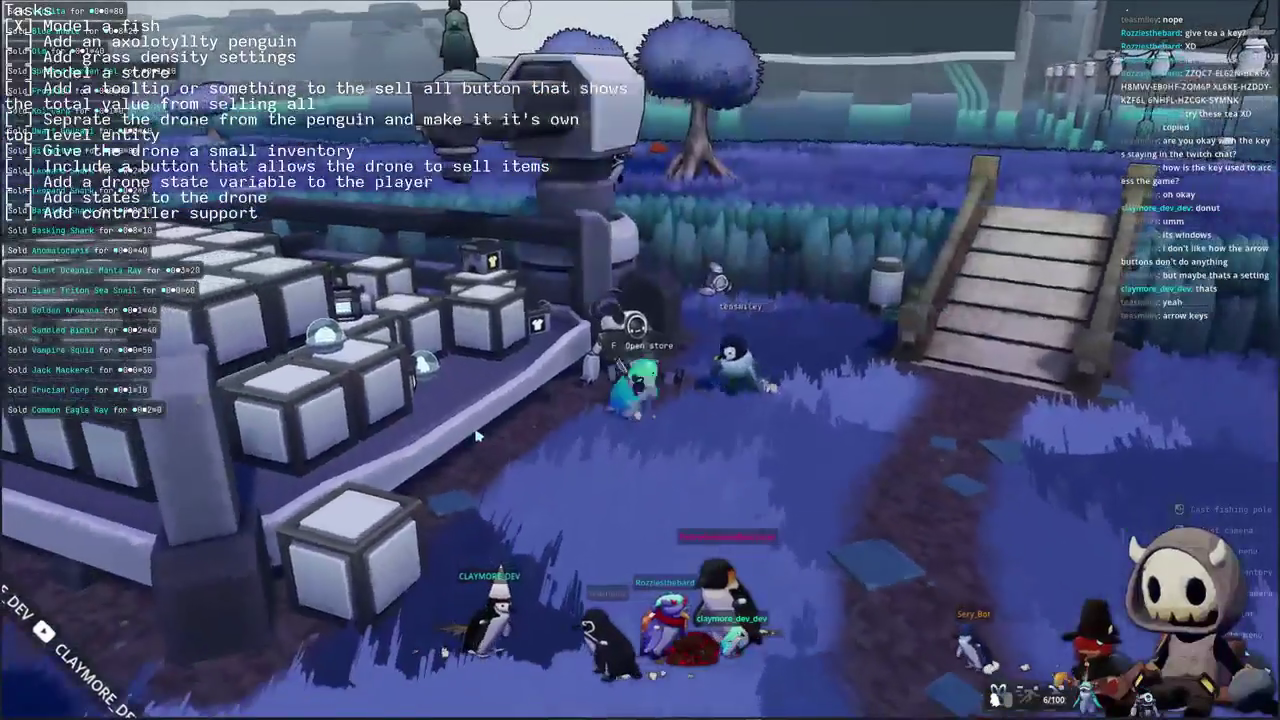
key("d")
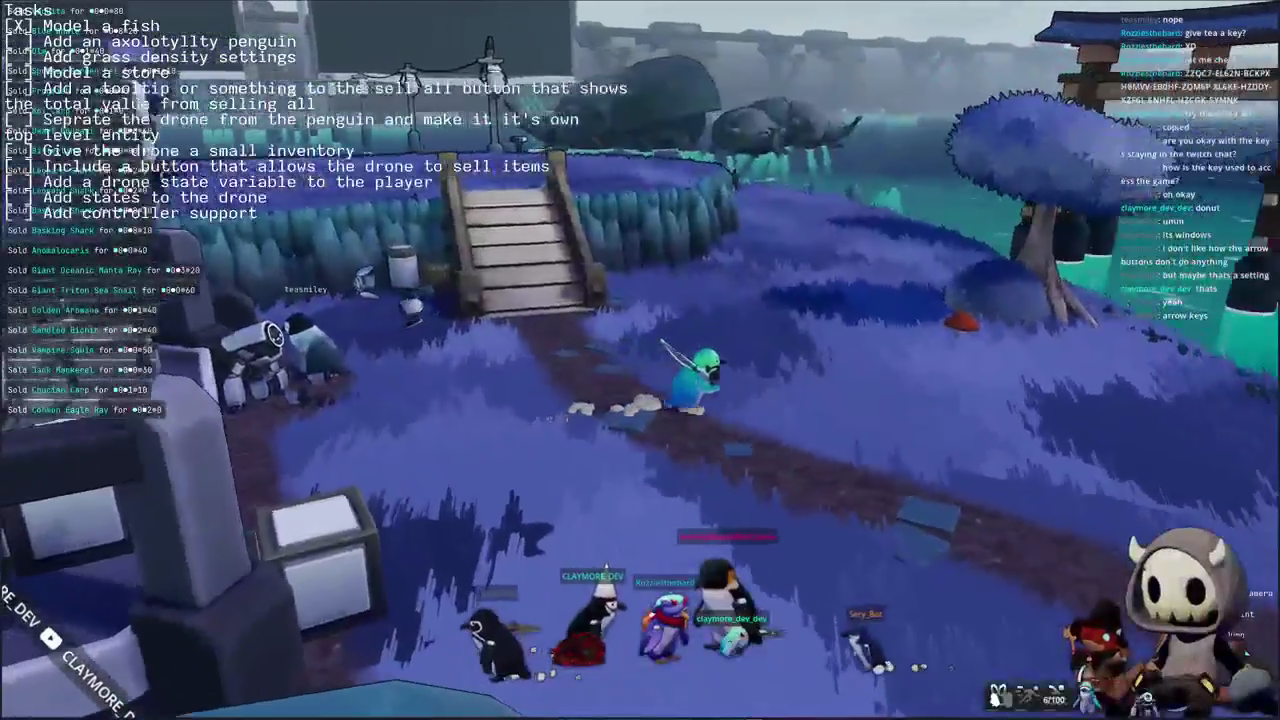
key("a")
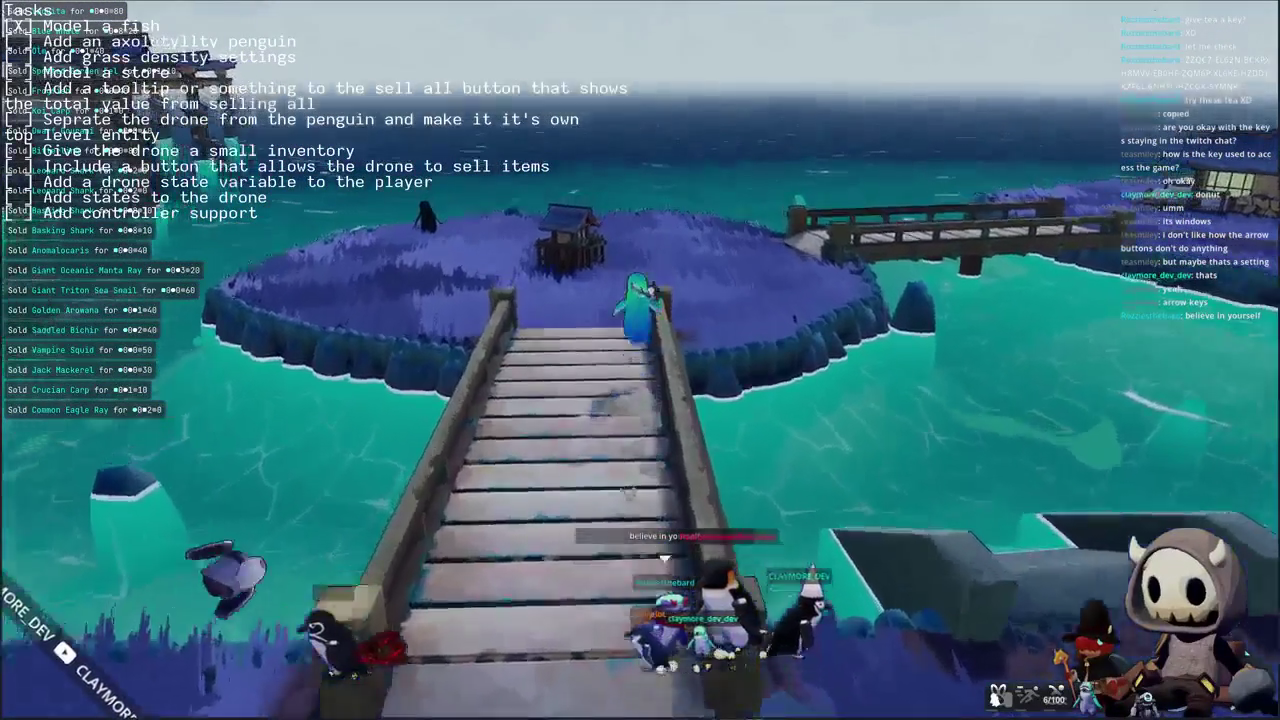
key("w")
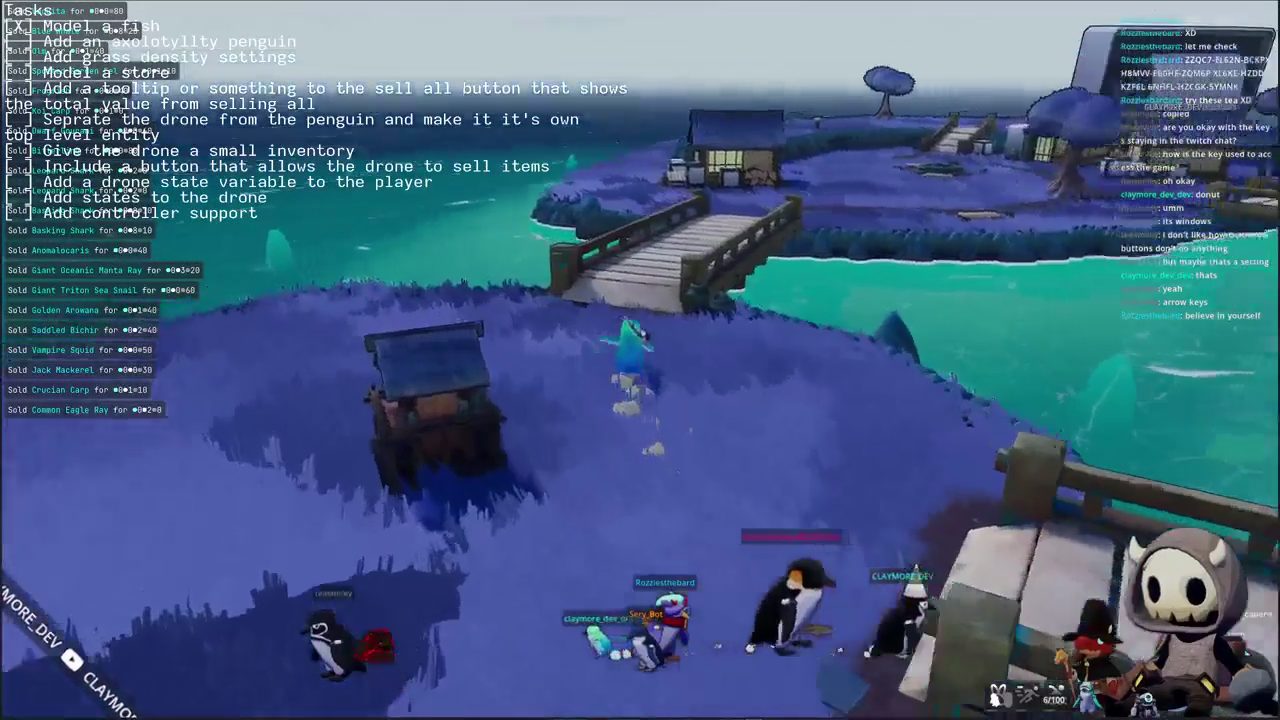
key("w")
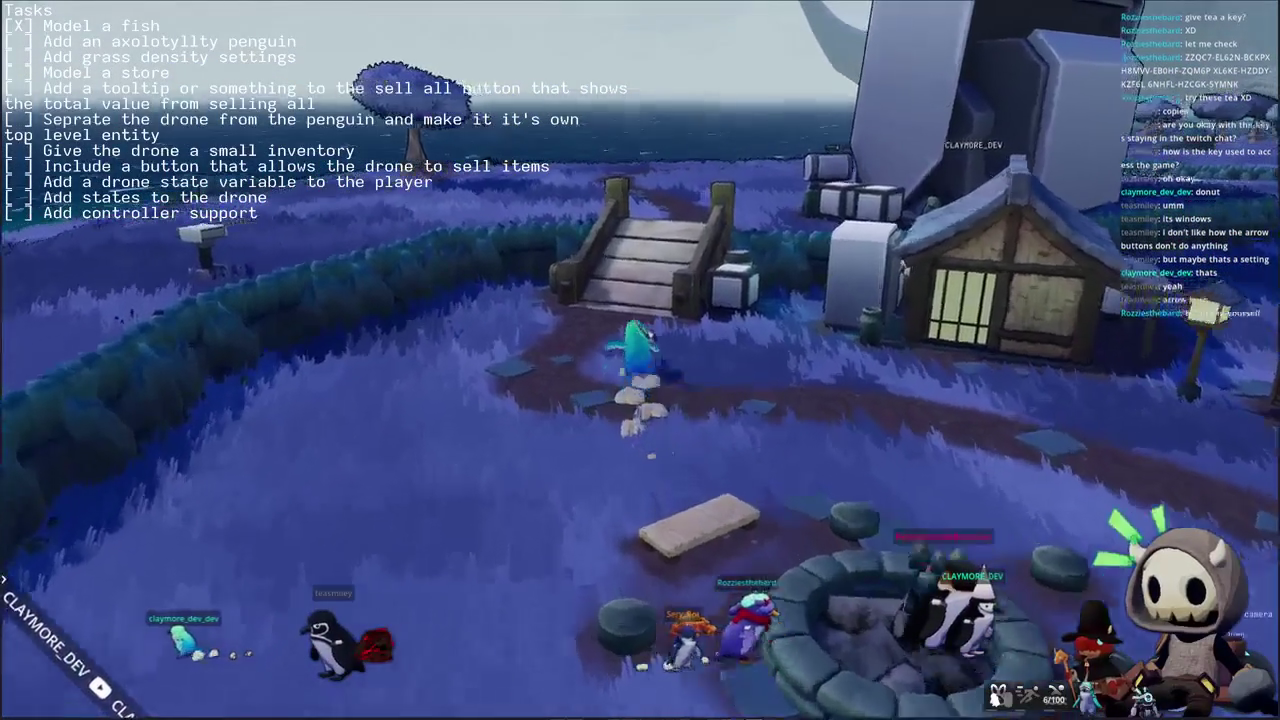
- Walk up to face the giant screen, briefly equipping and stowing the fishing rod along the way
key("w")
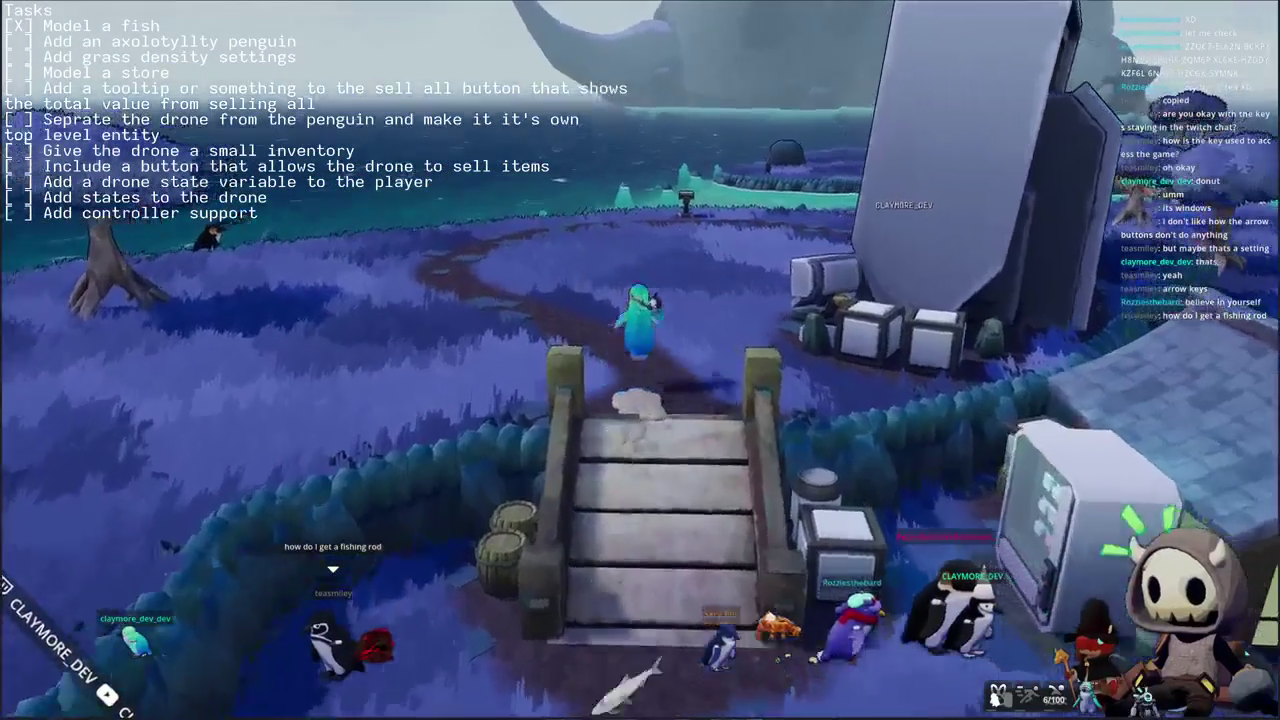
key("w")
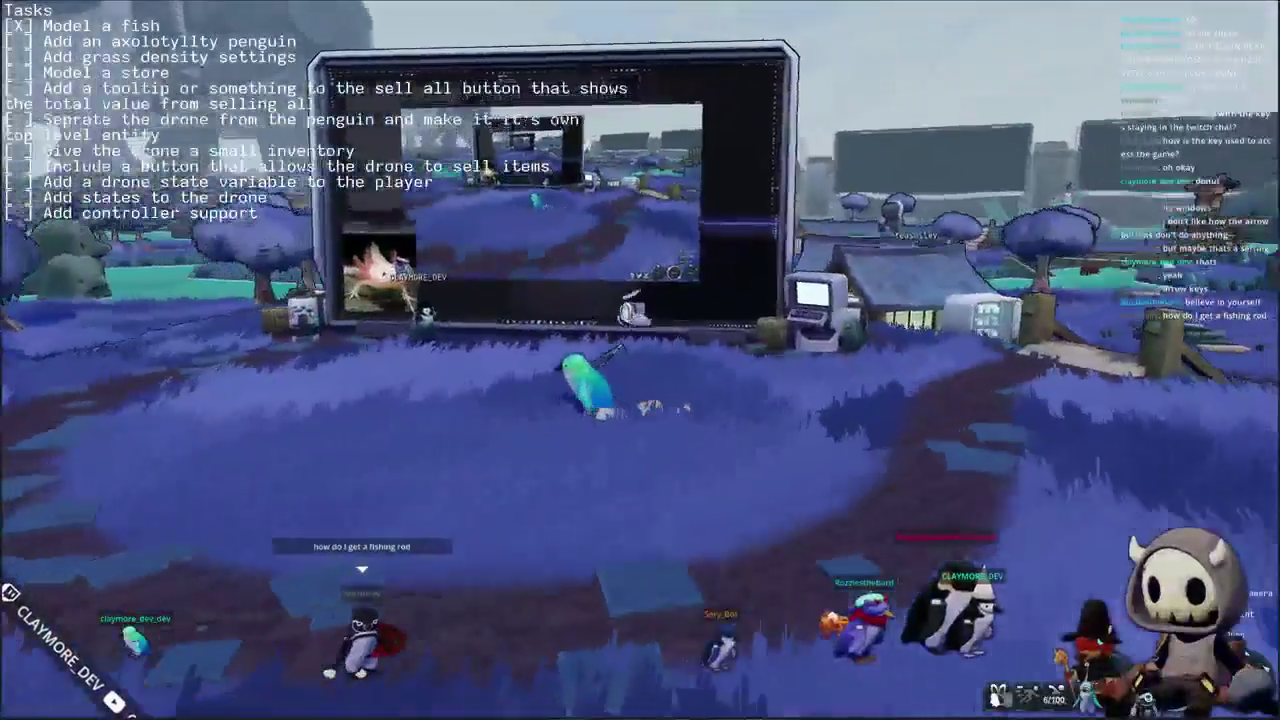
key("1")
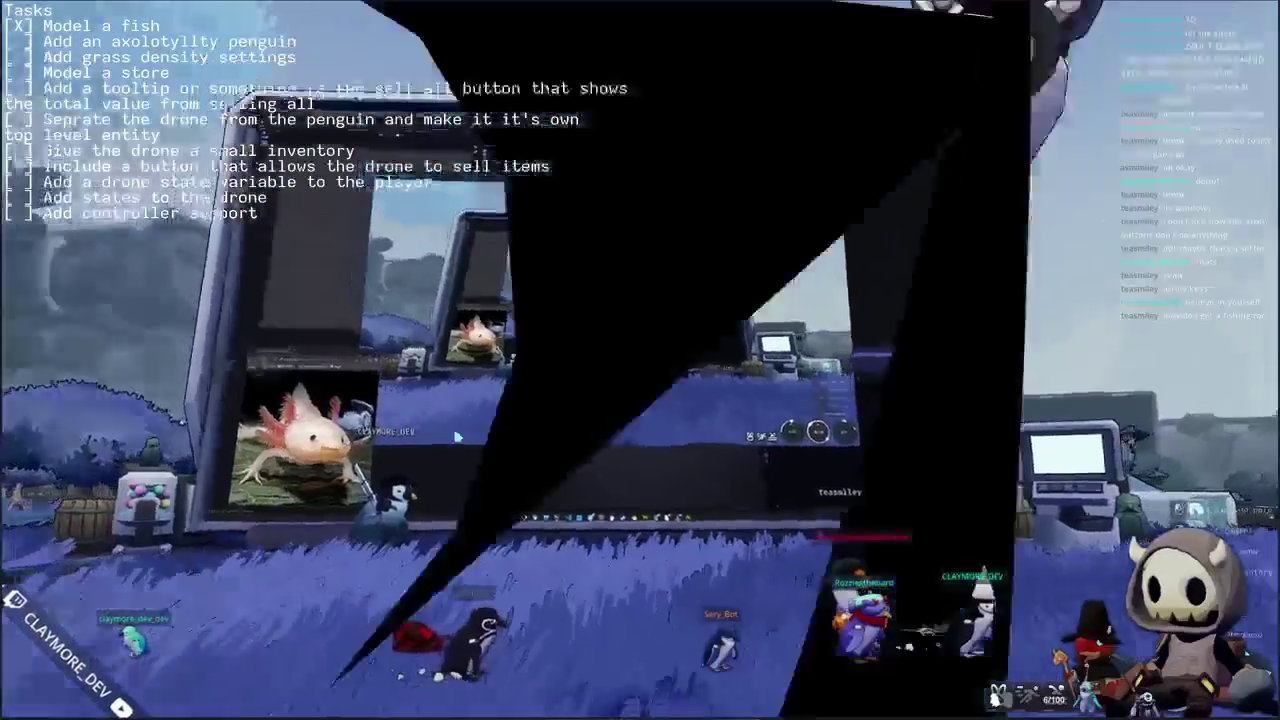
key("1")
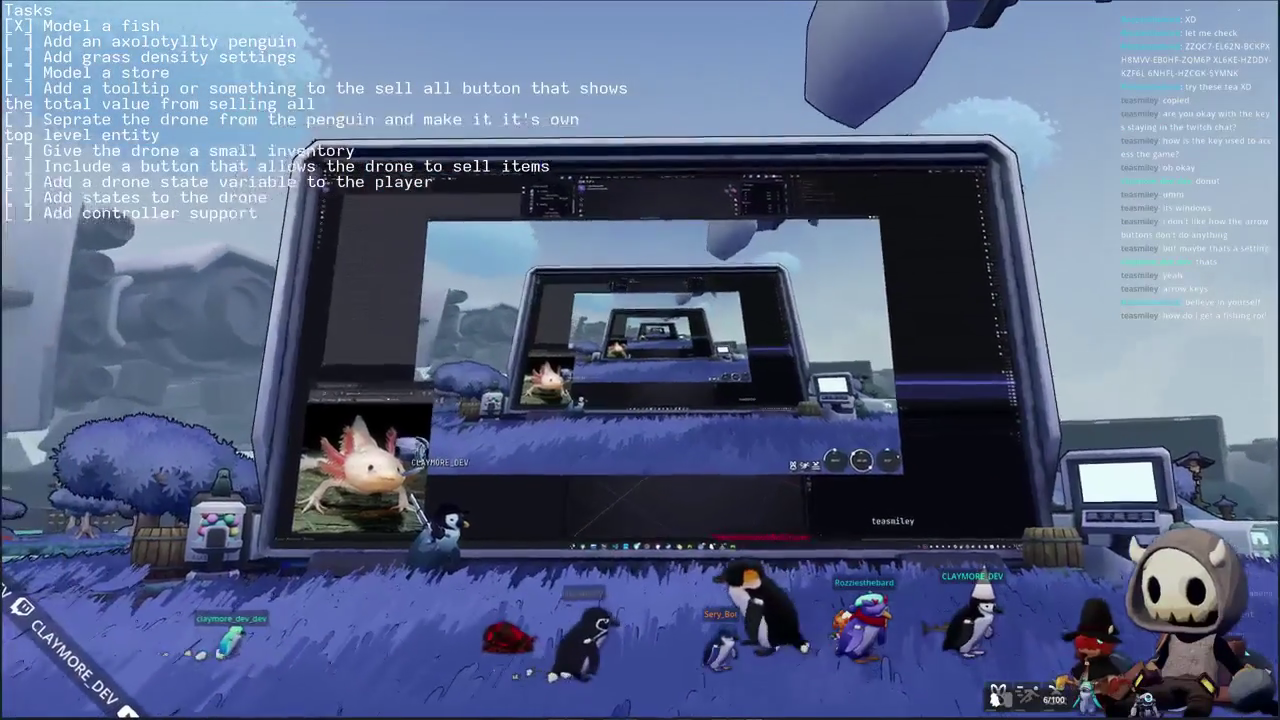
key("w")
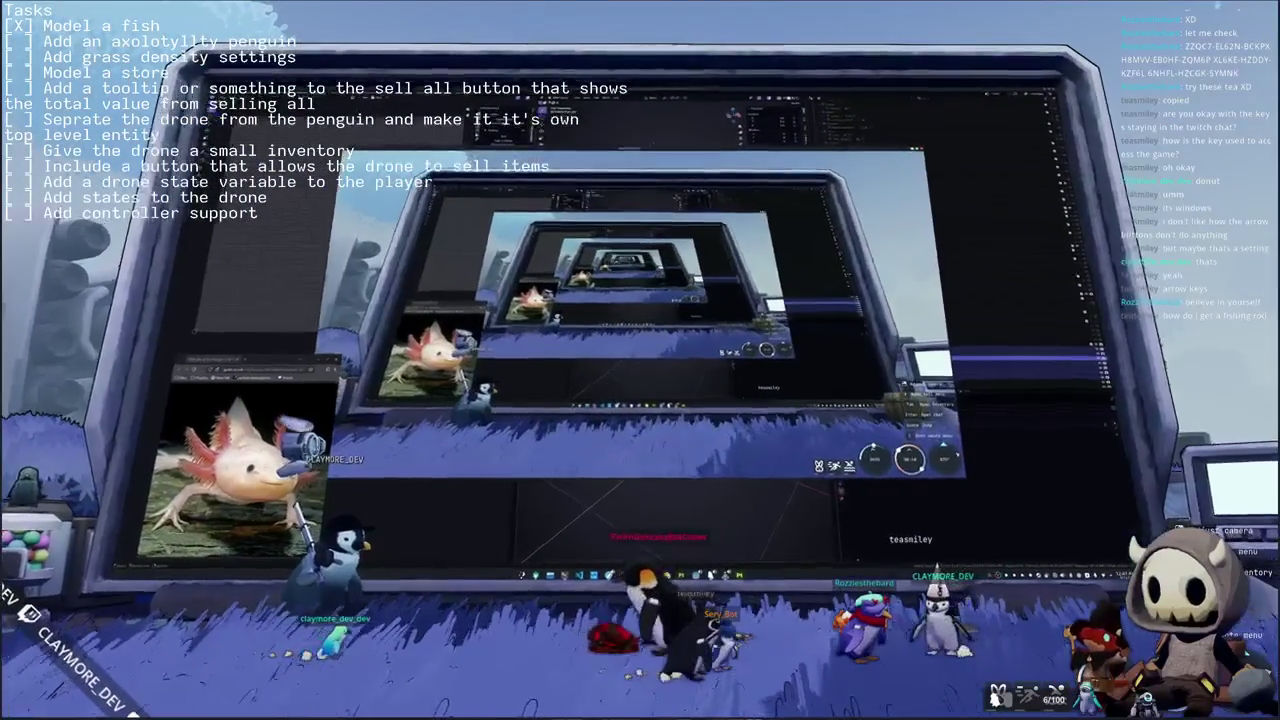
key("w")
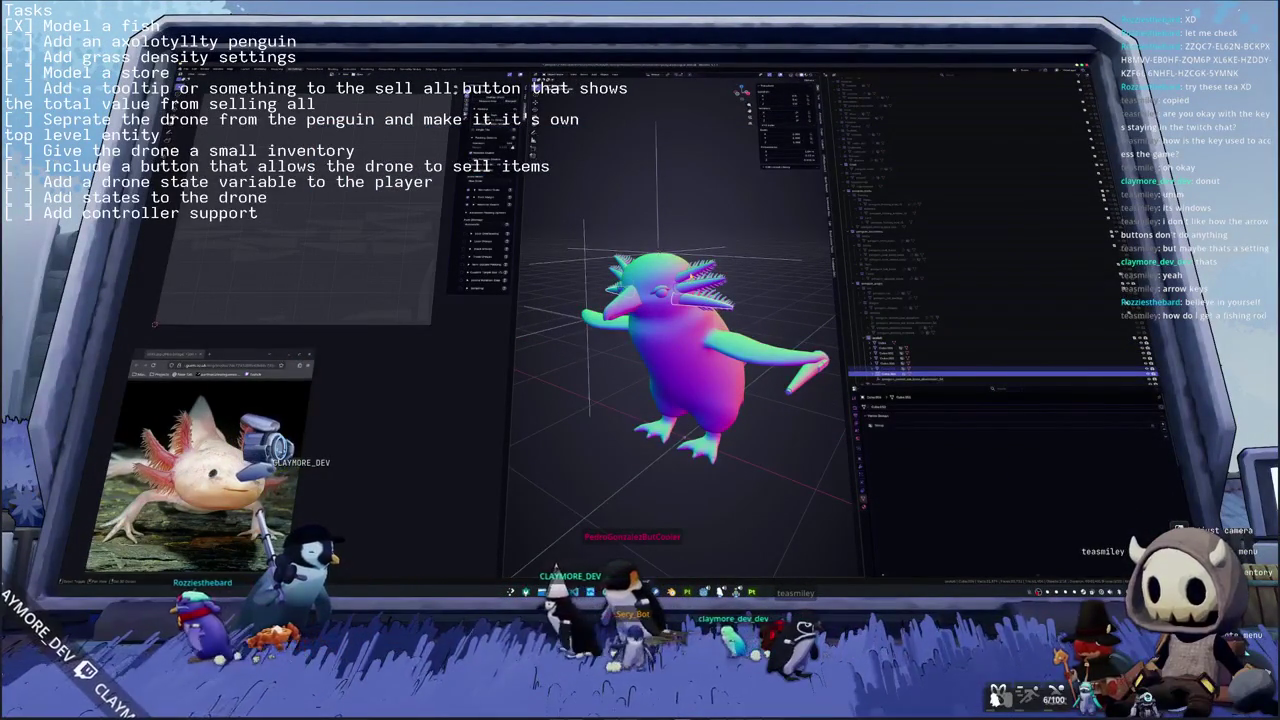
- Orbit and zoom around the axolotl penguin to inspect it from the sides, front and above
middle_click_drag(683, 437, 632, 427)
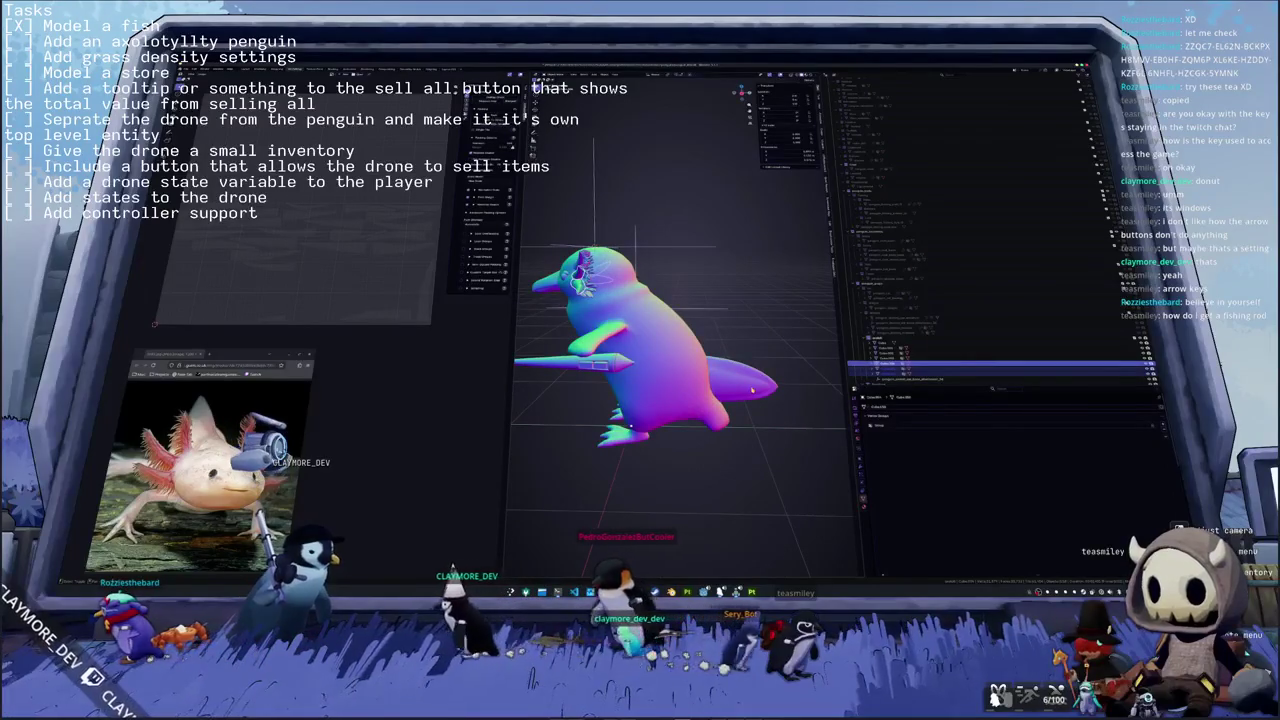
mouse_move(742, 90)
left_mouse_down()
mouse_move(760, 90)
mouse_move(744, 92)
left_mouse_up()
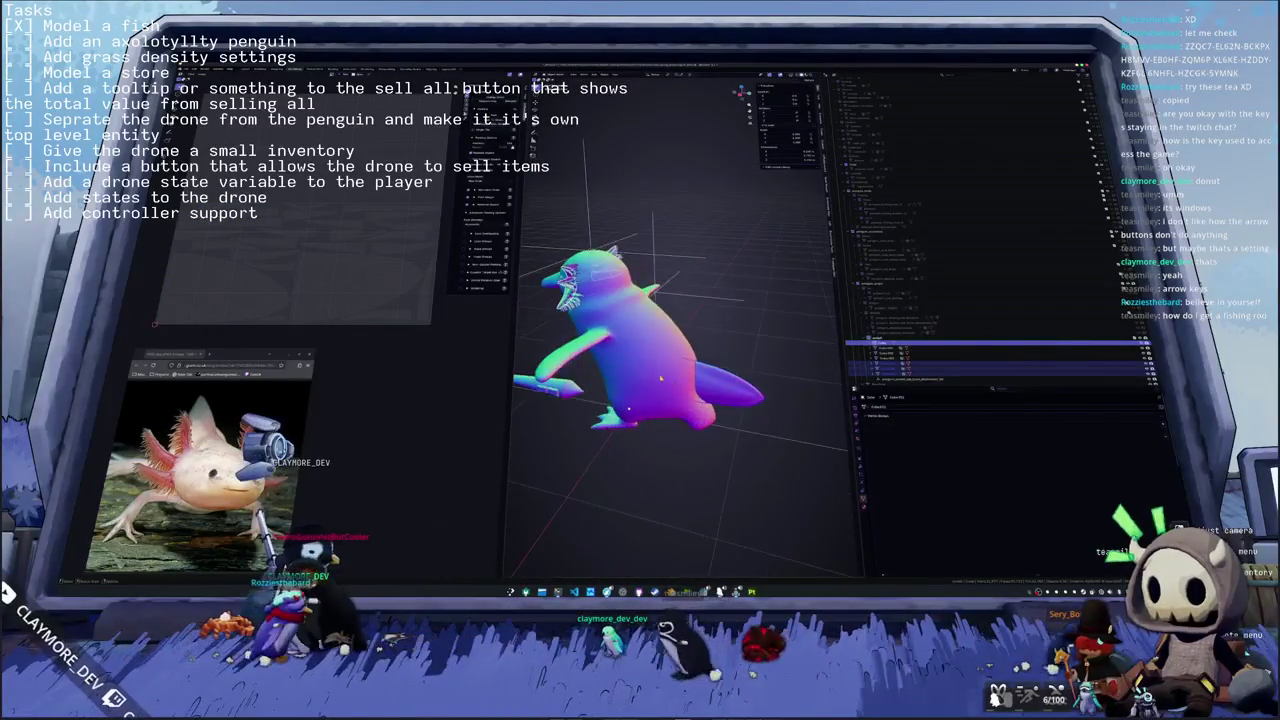
middle_click_drag(642, 487, 732, 357)
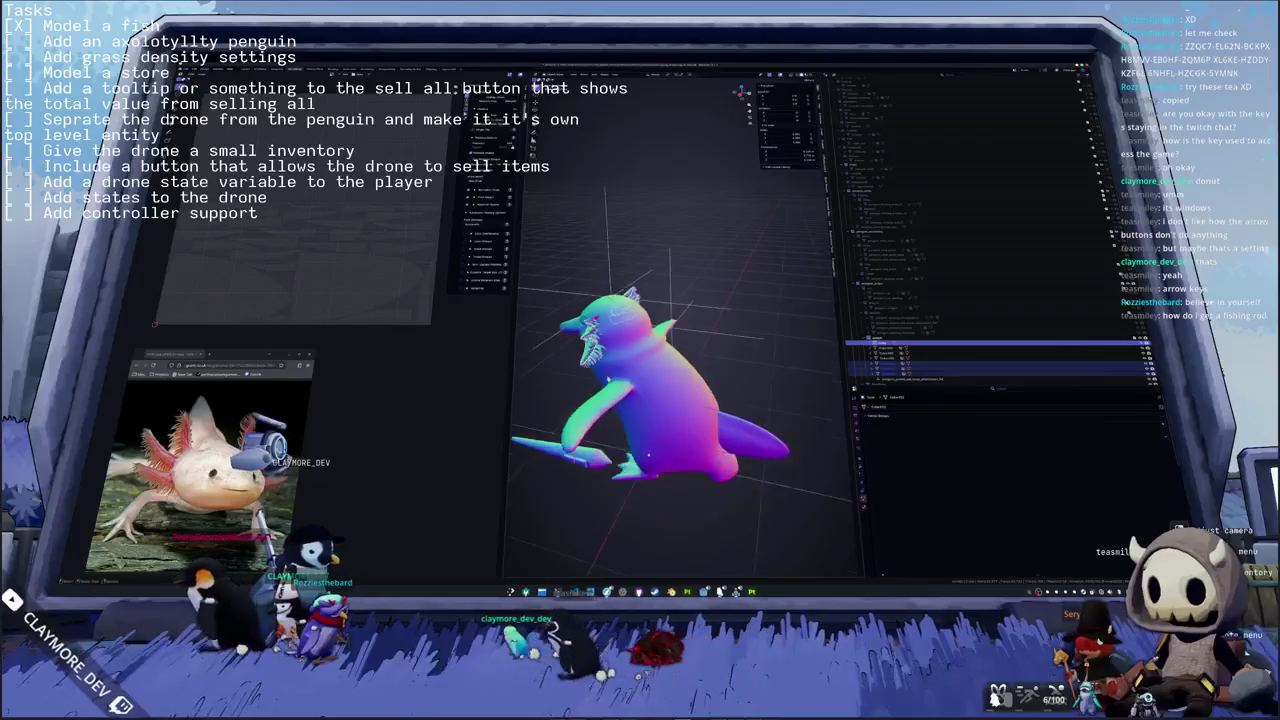
left_click(893, 568)
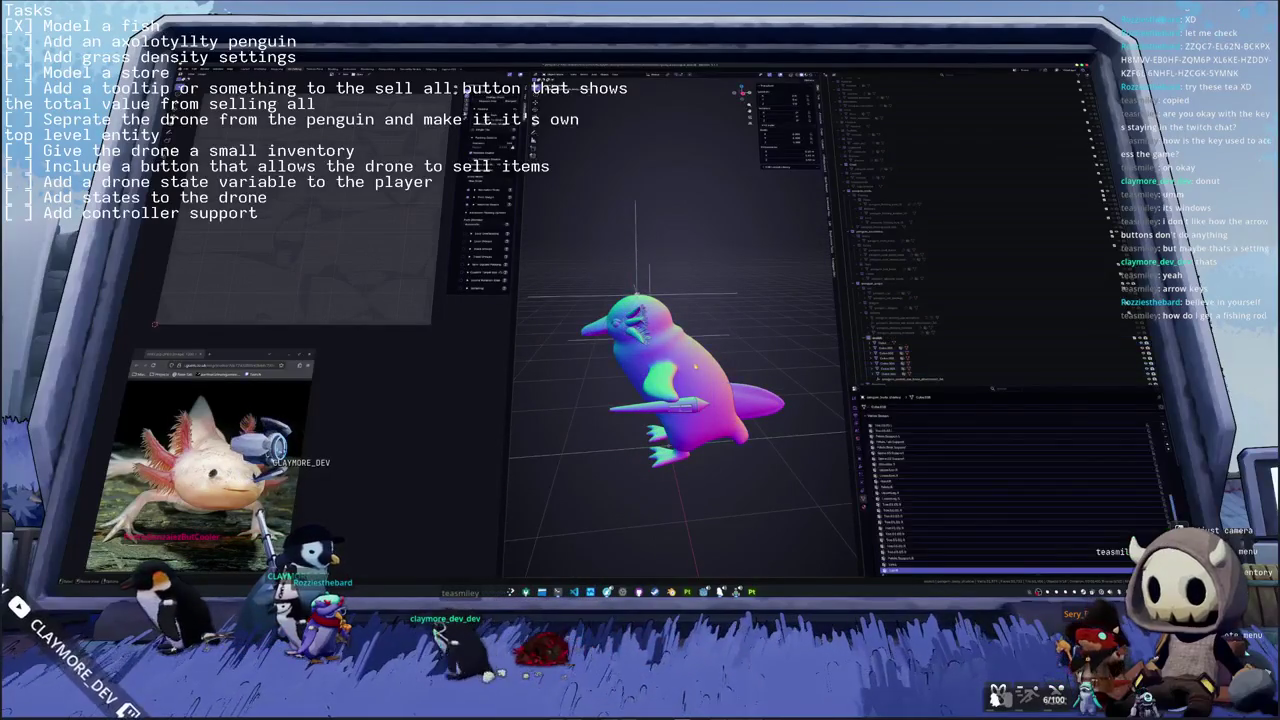
middle_click_drag(680, 380, 740, 355)
scroll(673, 362, "up", 3)
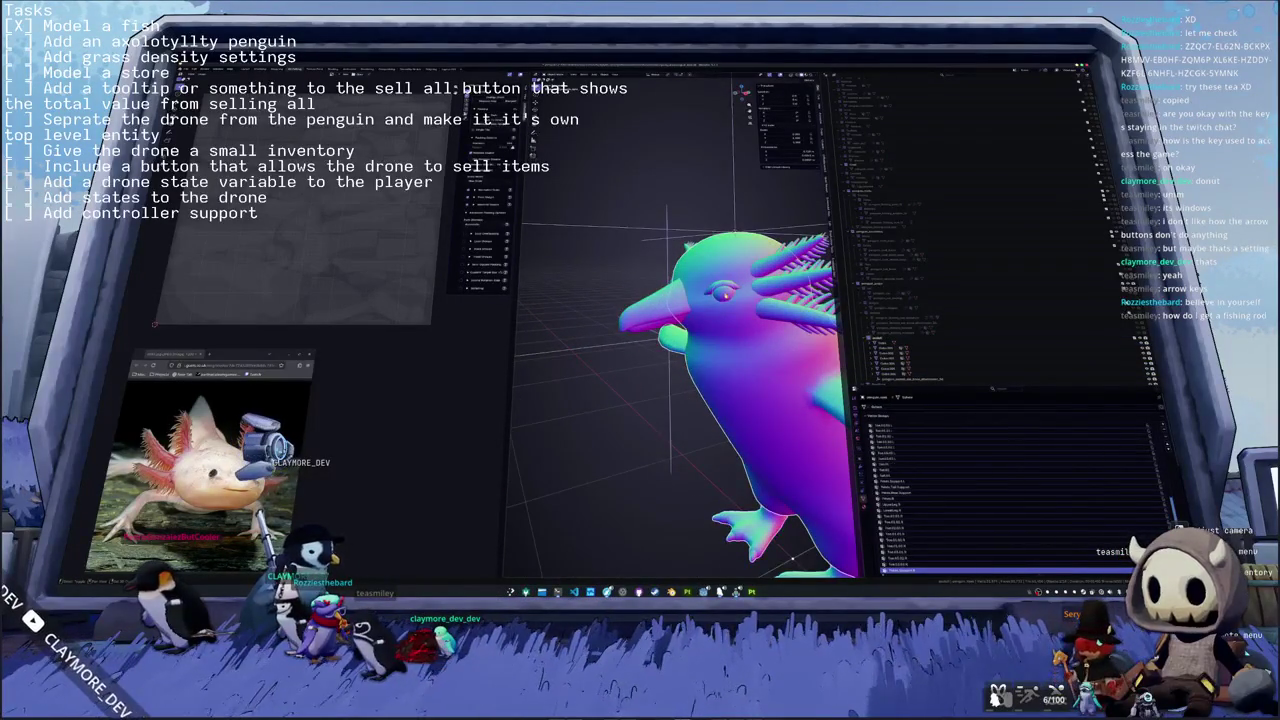
scroll(662, 314, "down", 5)
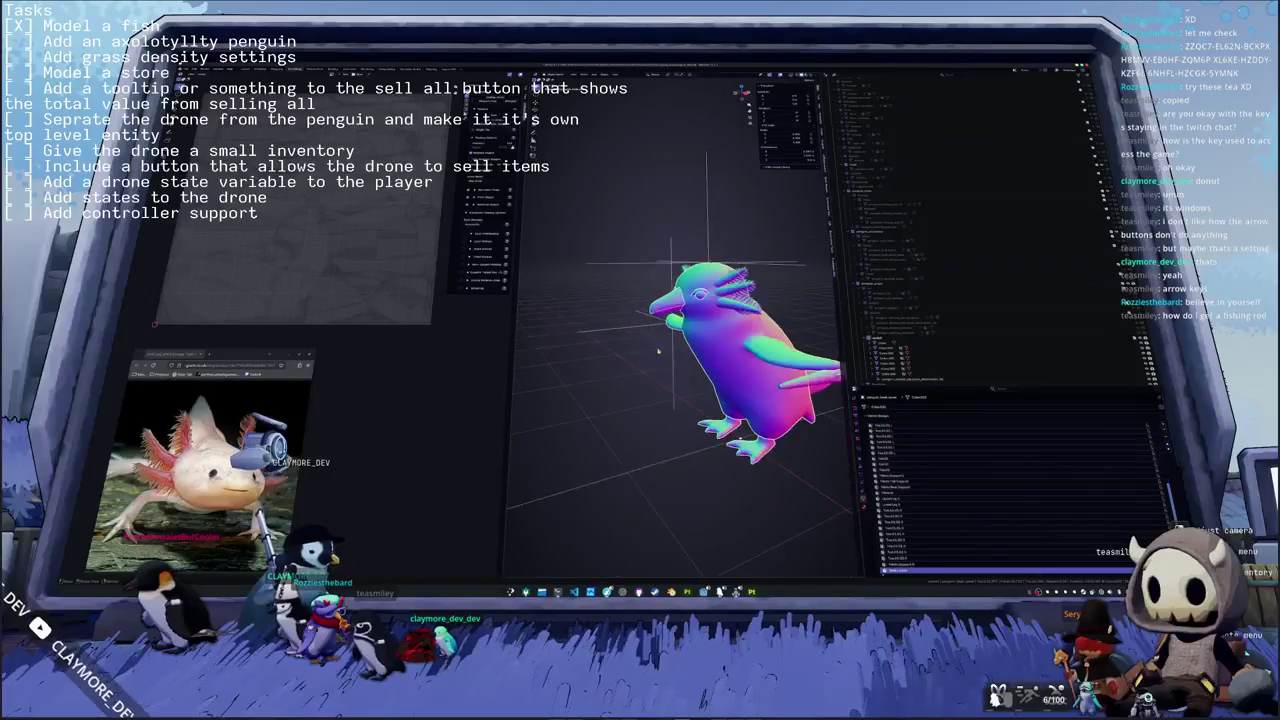
middle_click_drag(662, 314, 694, 373)
mouse_move(610, 417)
middle_mouse_down()
mouse_move(590, 400)
mouse_move(600, 430)
mouse_move(640, 410)
middle_mouse_up()
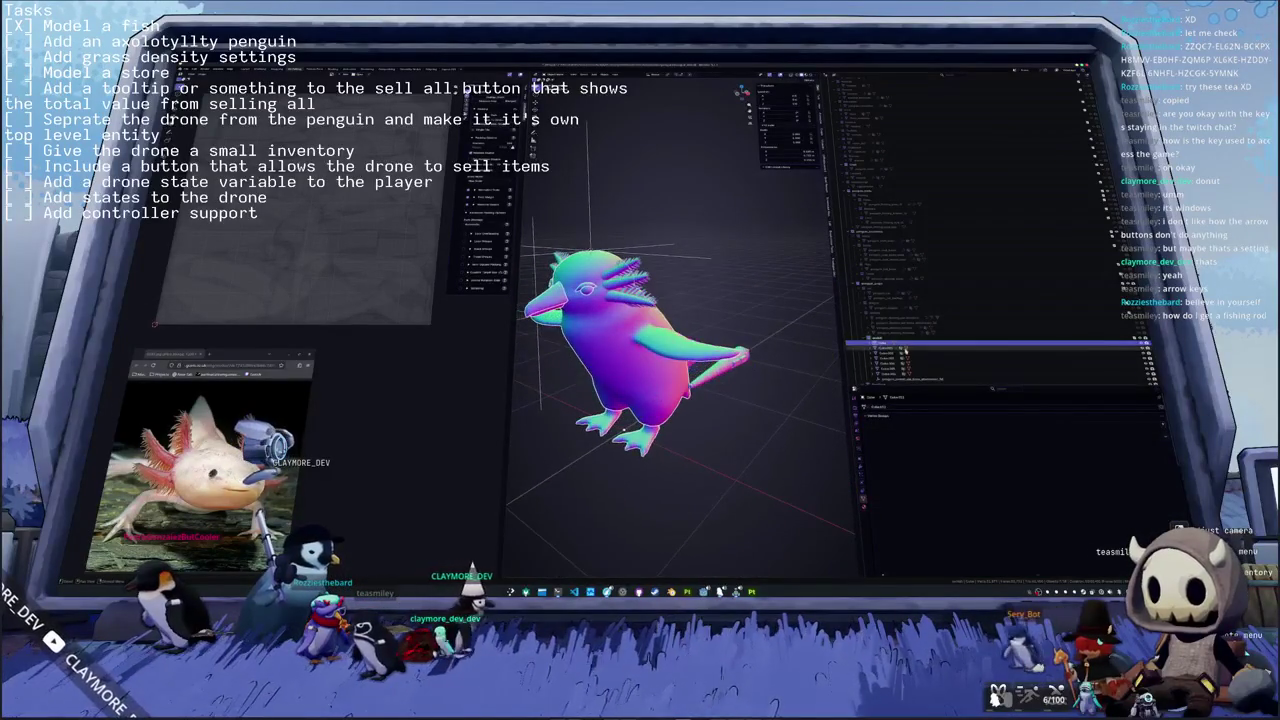
- Select objects in the Outliner, re-angle the view, and bring up the export file window
left_click(890, 338)
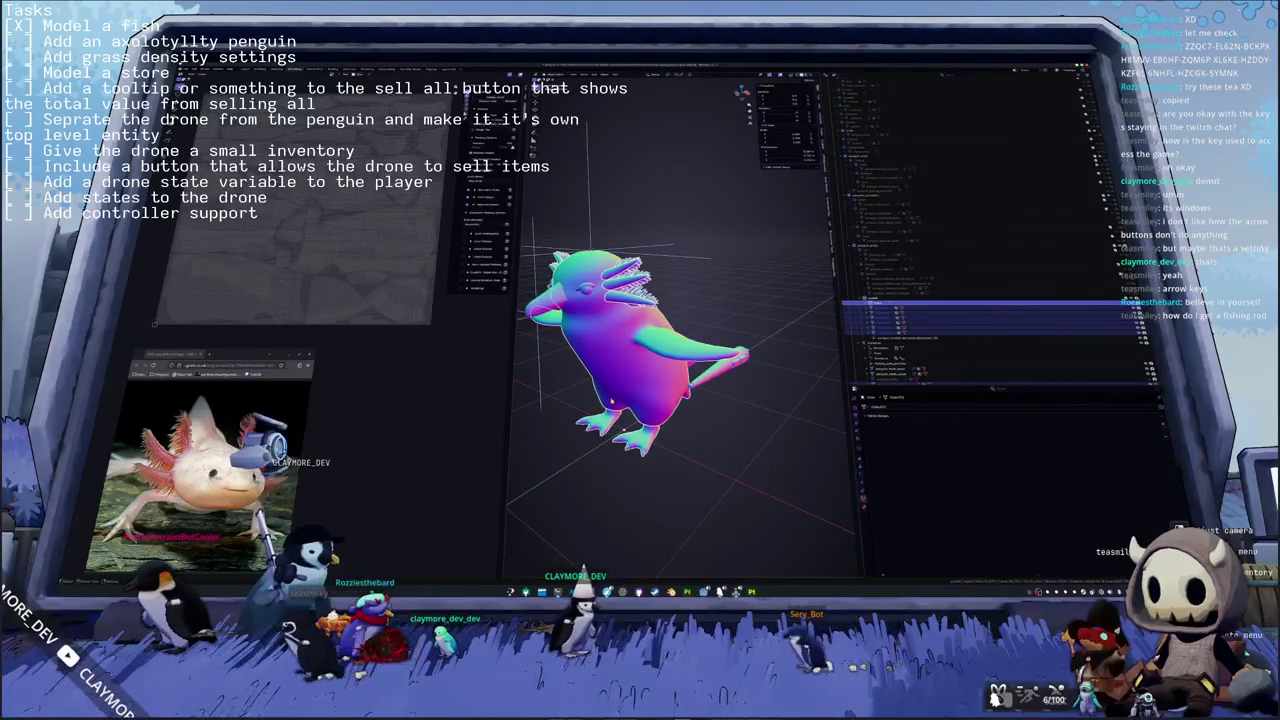
left_click(885, 362)
mouse_move(610, 398)
middle_mouse_down()
mouse_move(698, 433)
mouse_move(626, 422)
mouse_move(712, 380)
mouse_move(737, 388)
middle_mouse_up()
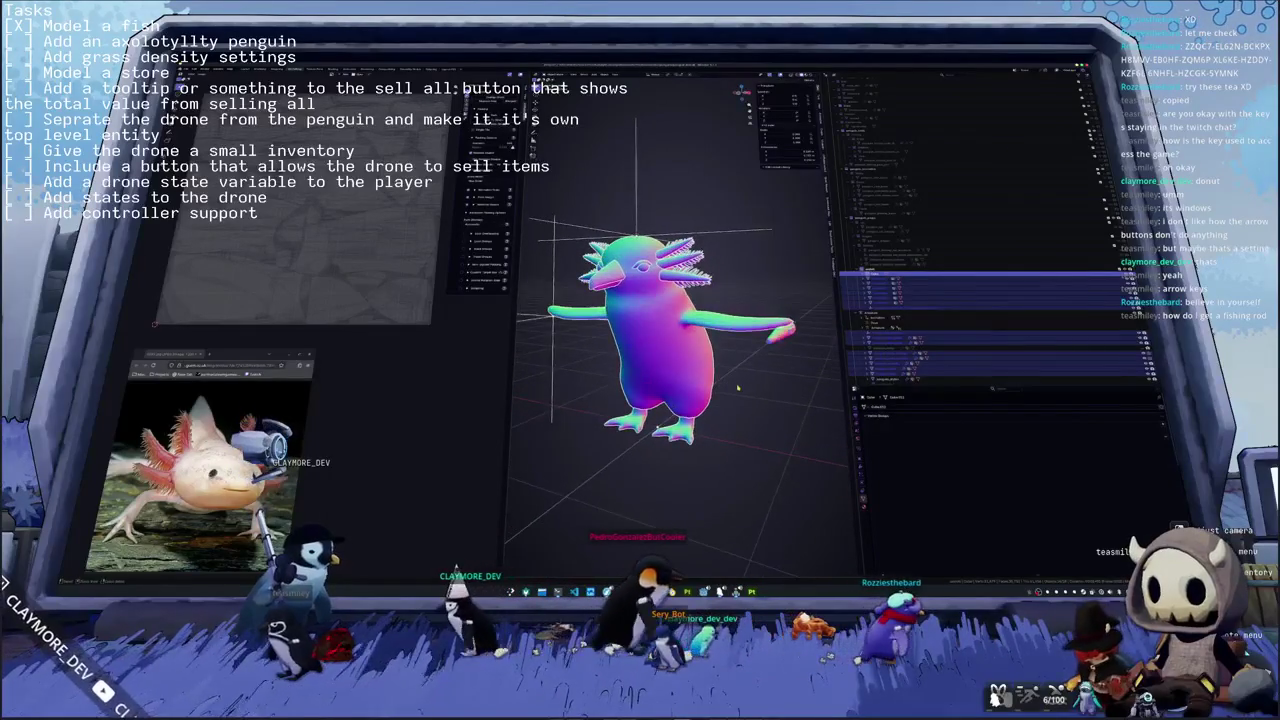
scroll(737, 388, "down", 2)
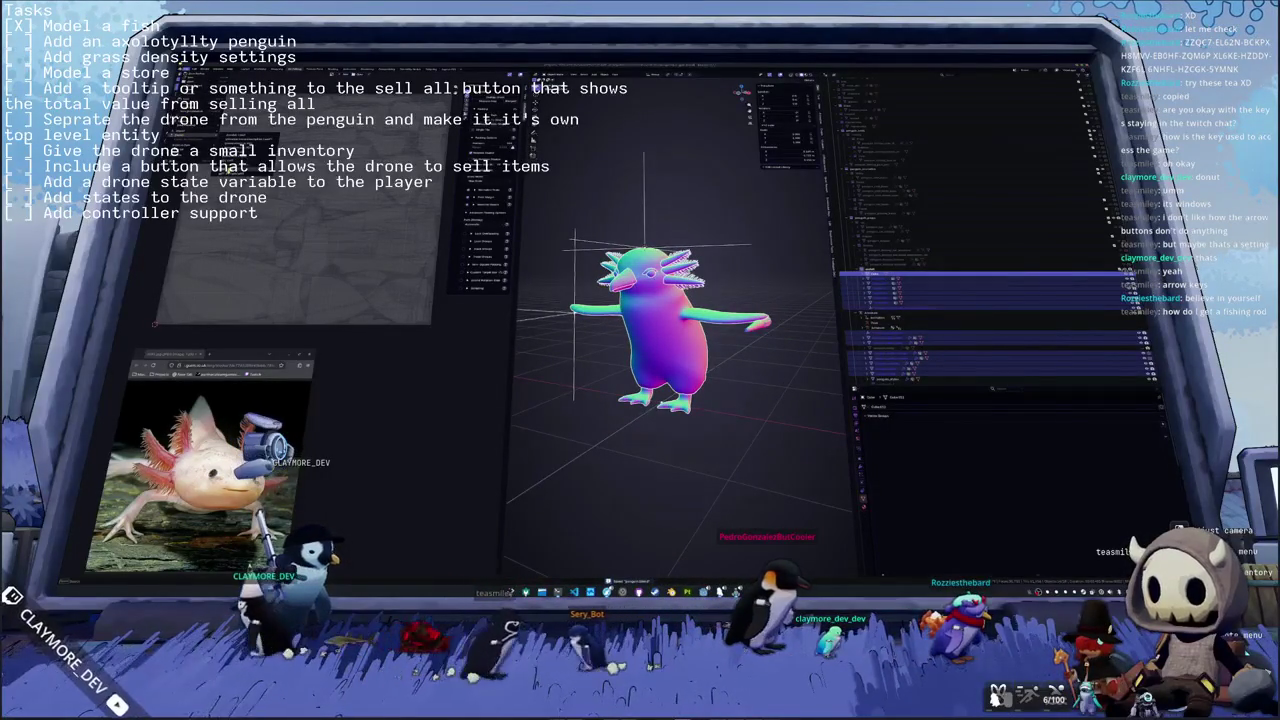
key("ctrl+shift+s")
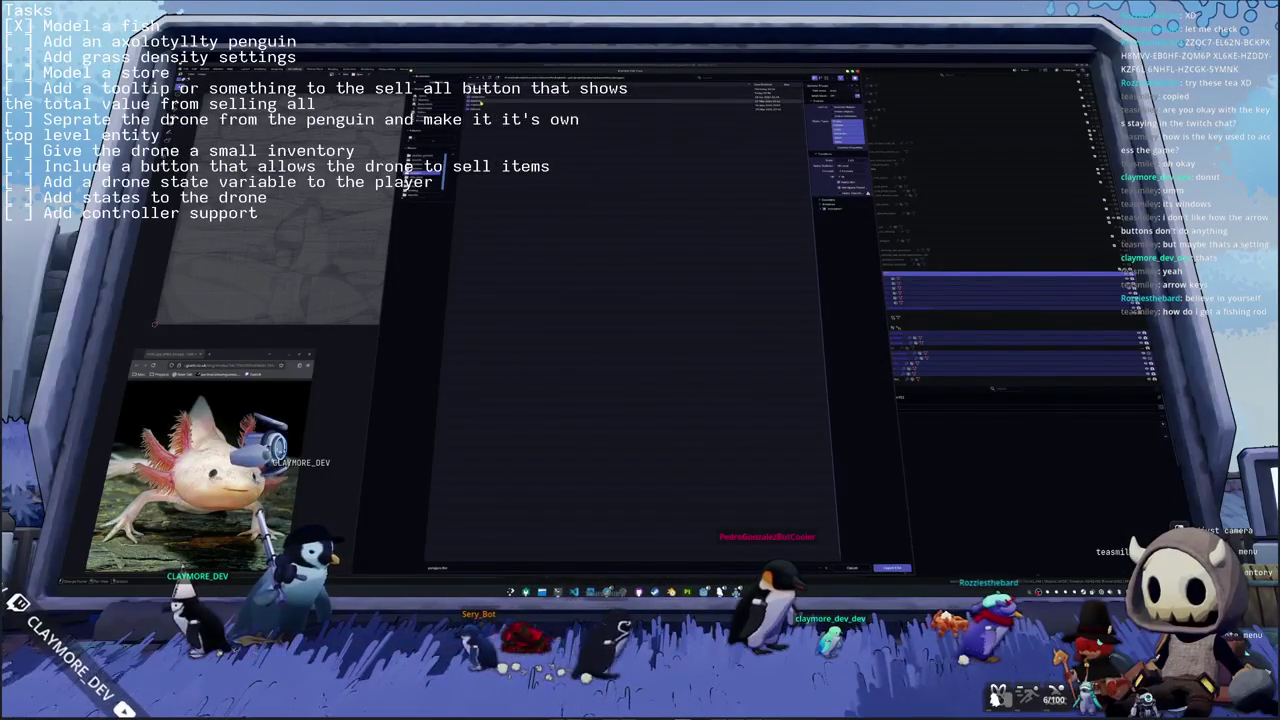
- Pick the export folder, append '2' to the file name so nothing is overwritten, and confirm
left_click(480, 100)
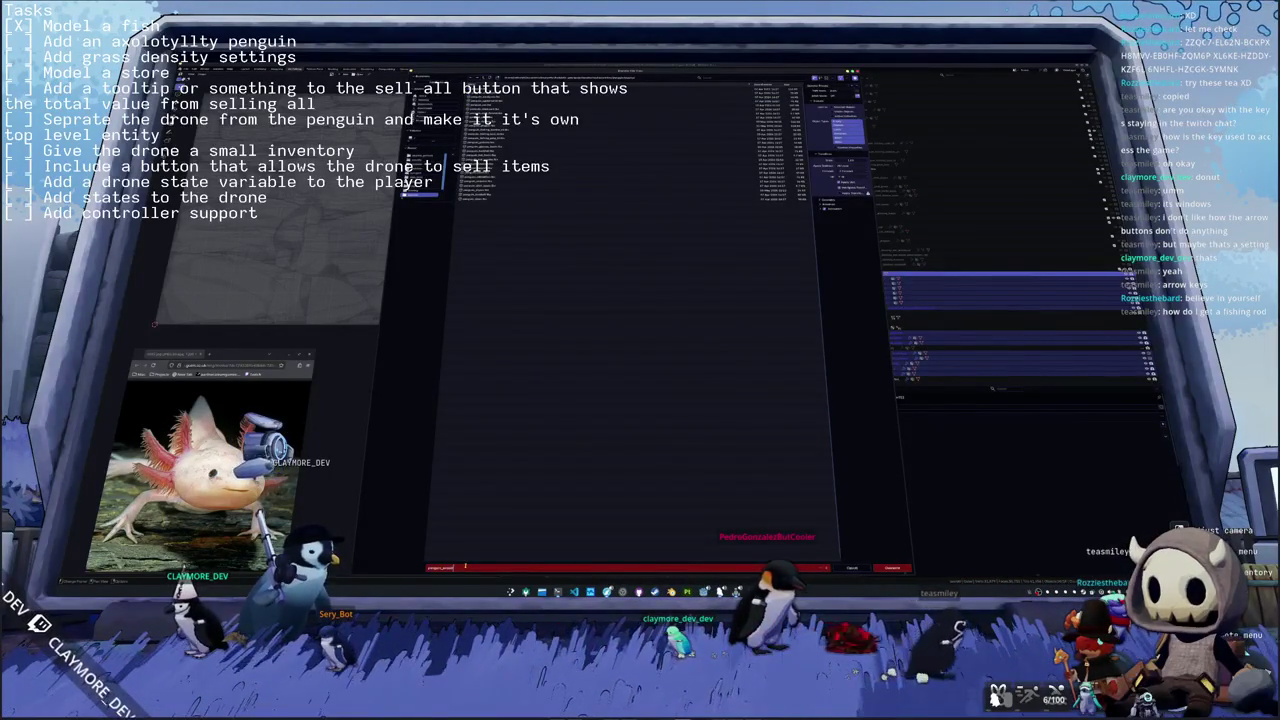
type("2")
key("Return")
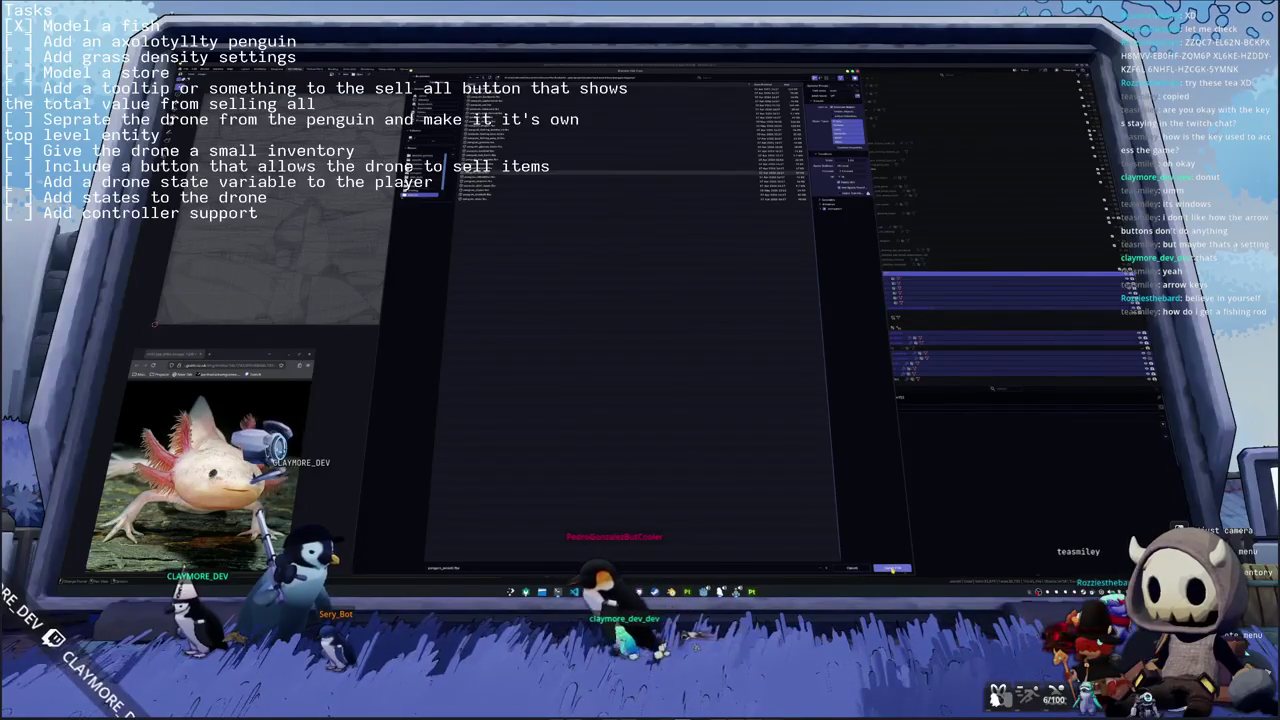
left_click(892, 568)
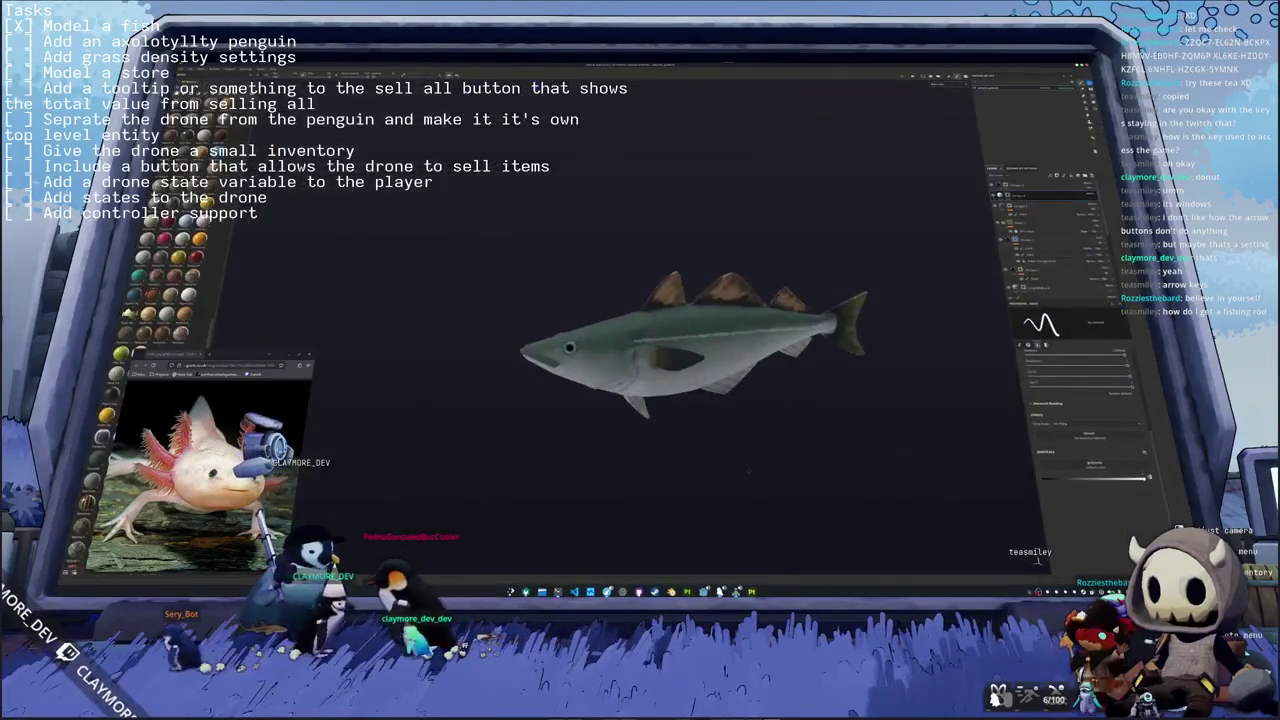
scroll(771, 248, "down", 3)
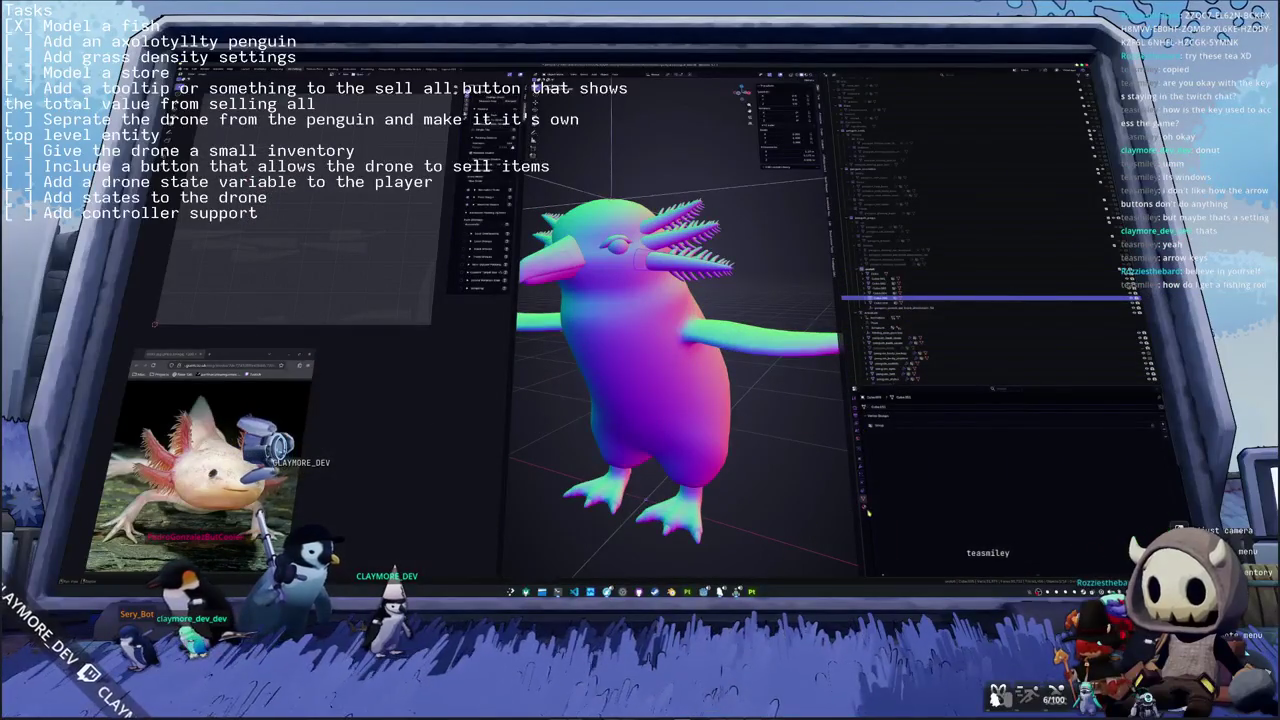
- Create a new material named penguin_skin and link it to the gill frond meshes
left_click(887, 455)
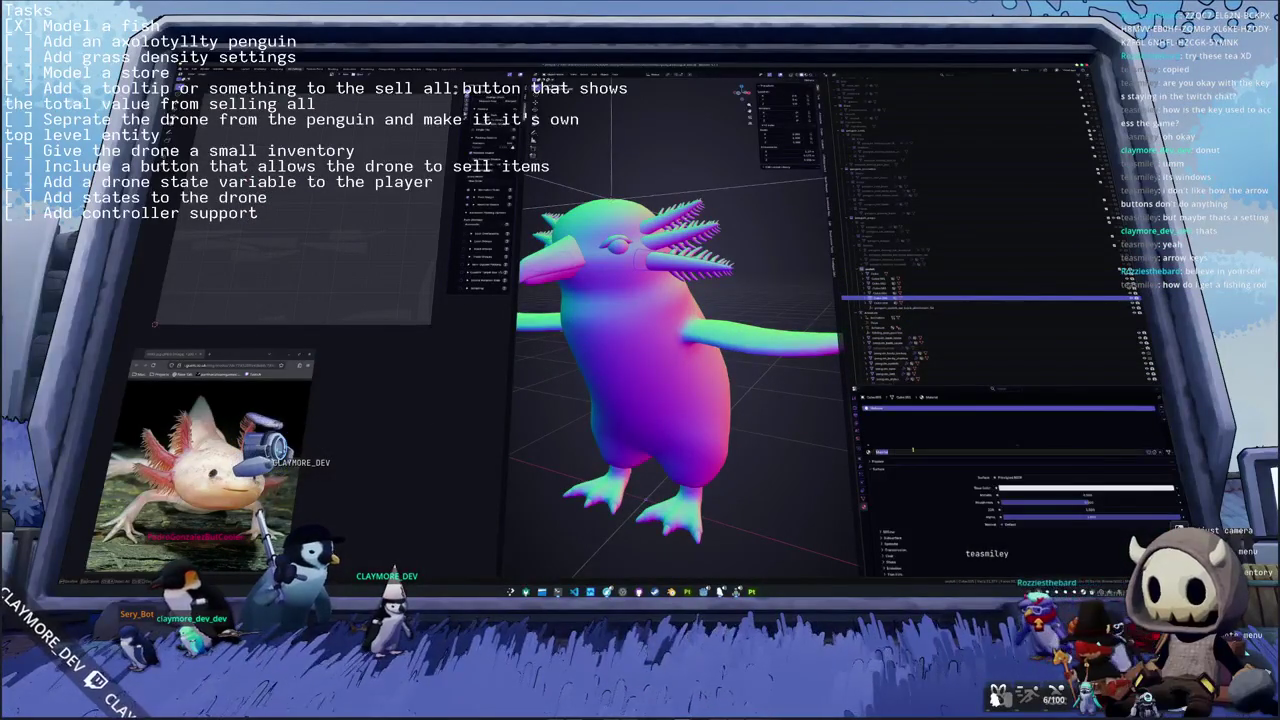
type("penguin_skin")
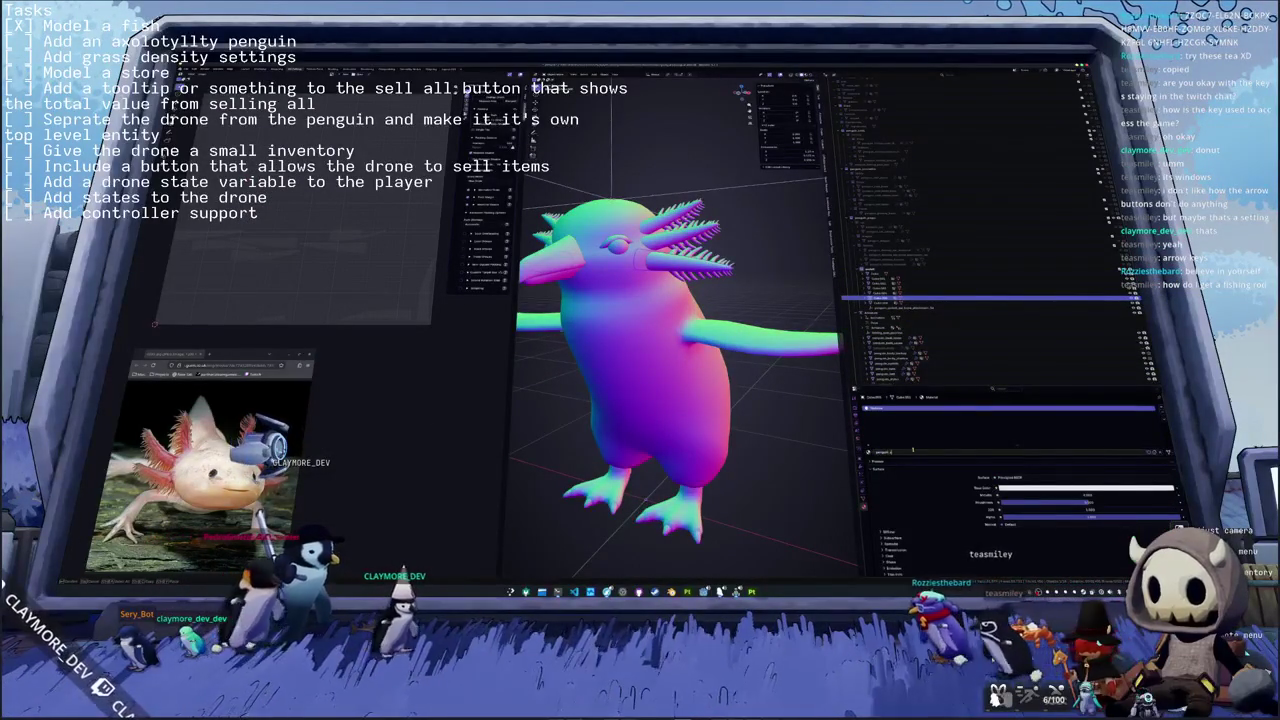
key("Return")
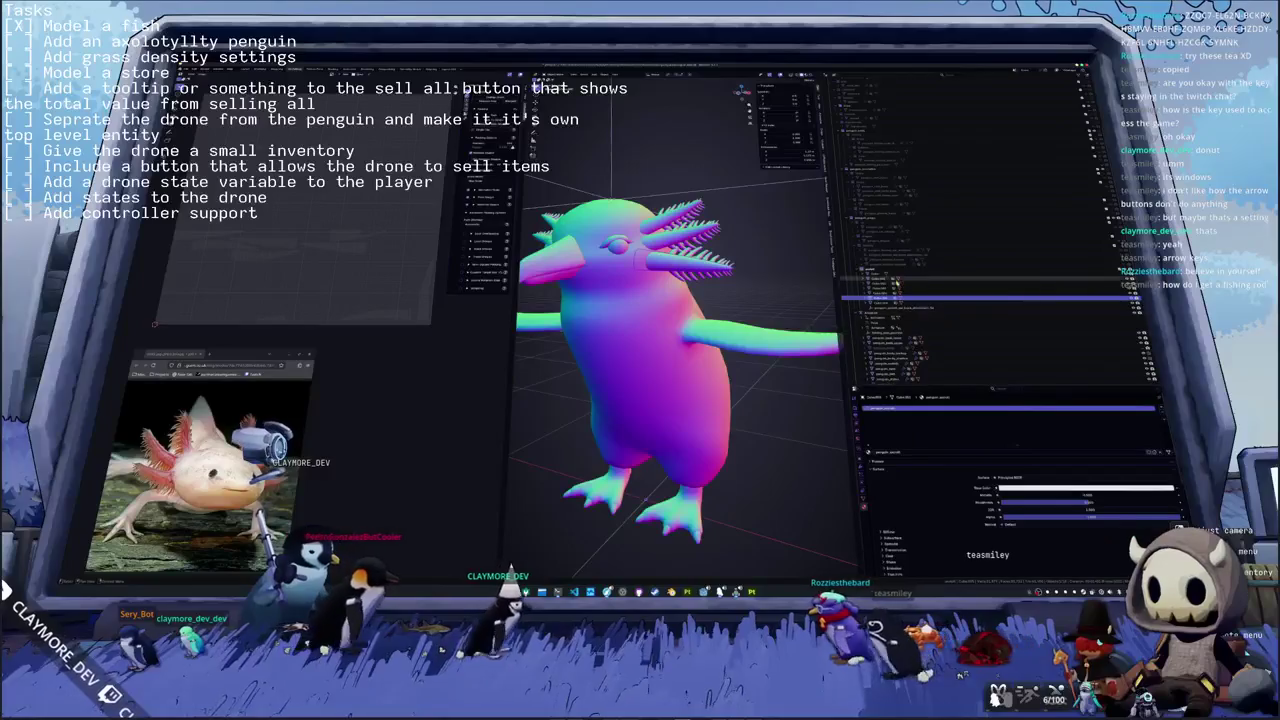
left_click(880, 300)
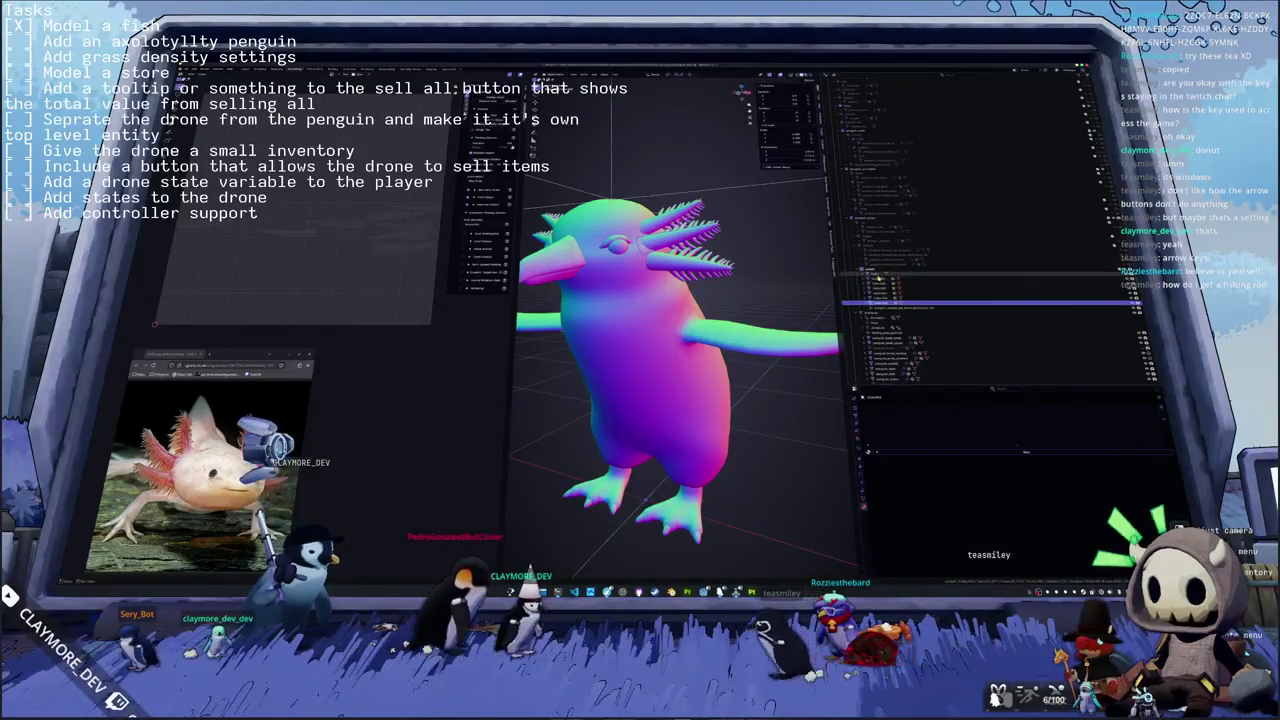
left_click(880, 280)
left_click(746, 292)
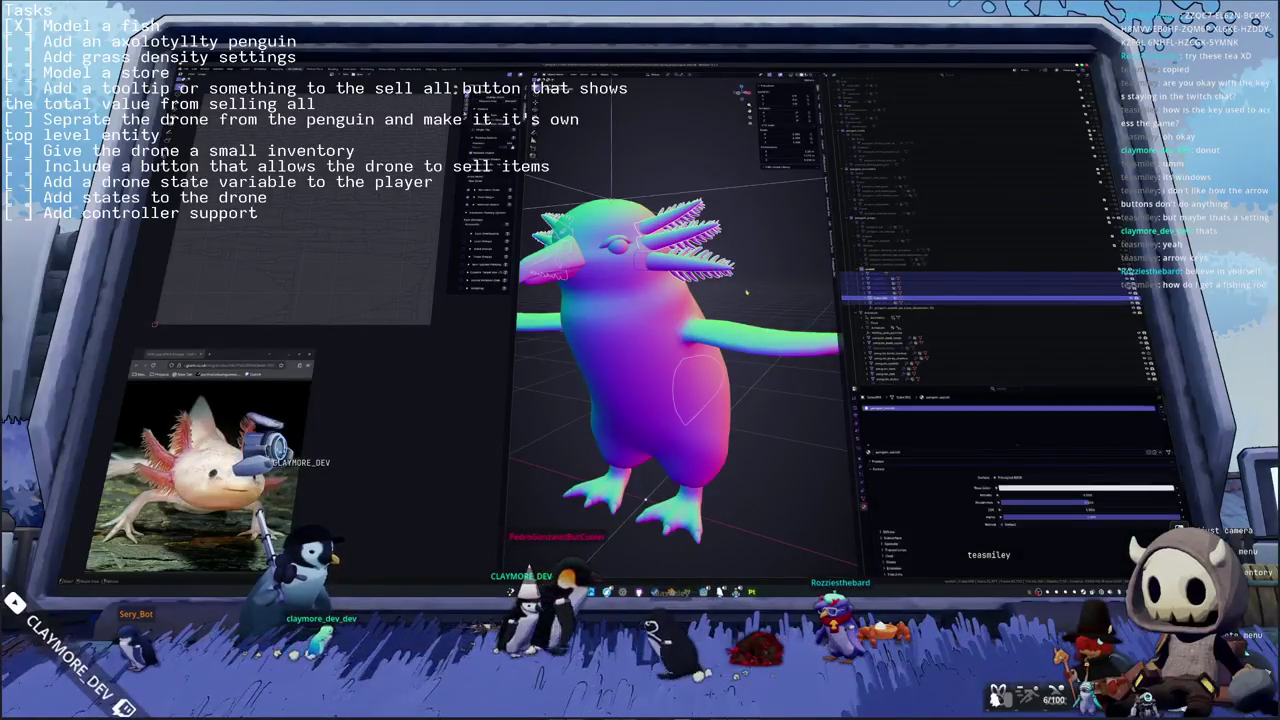
key("ctrl+l")
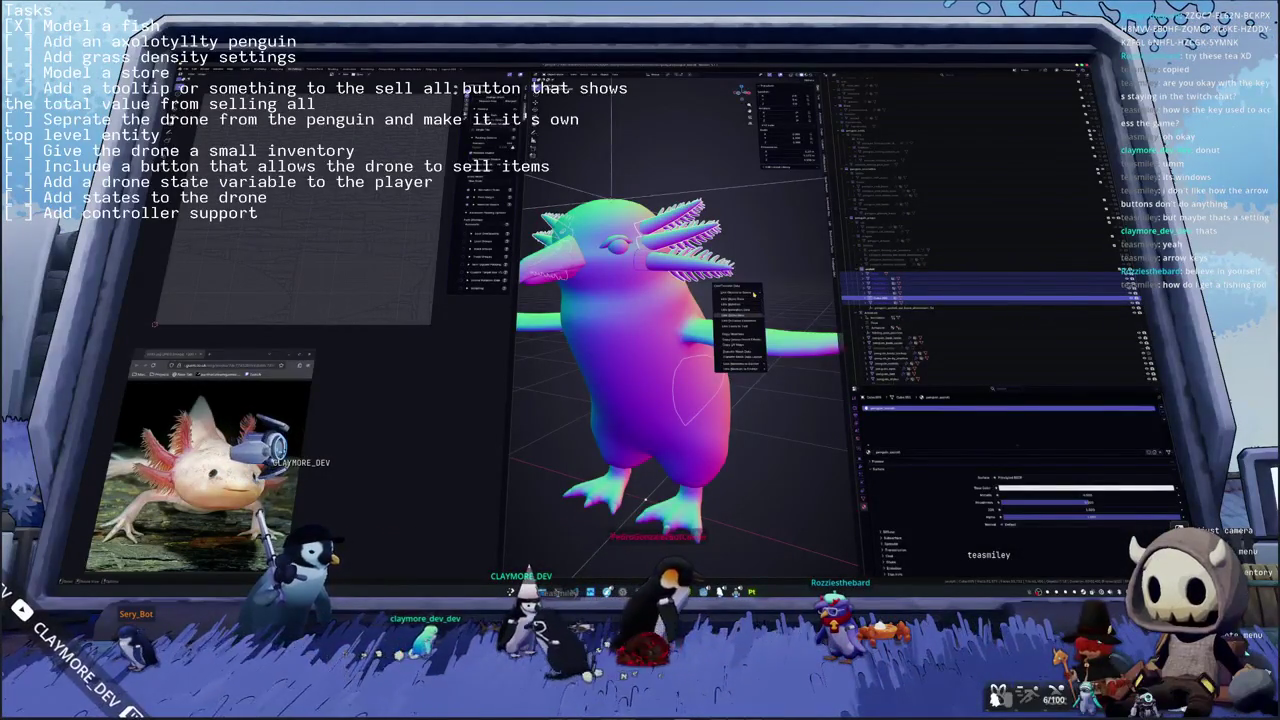
left_click(753, 293)
- Box-select every part of the axolotl model and bring up the export file browser
scroll(717, 330, "down", 3)
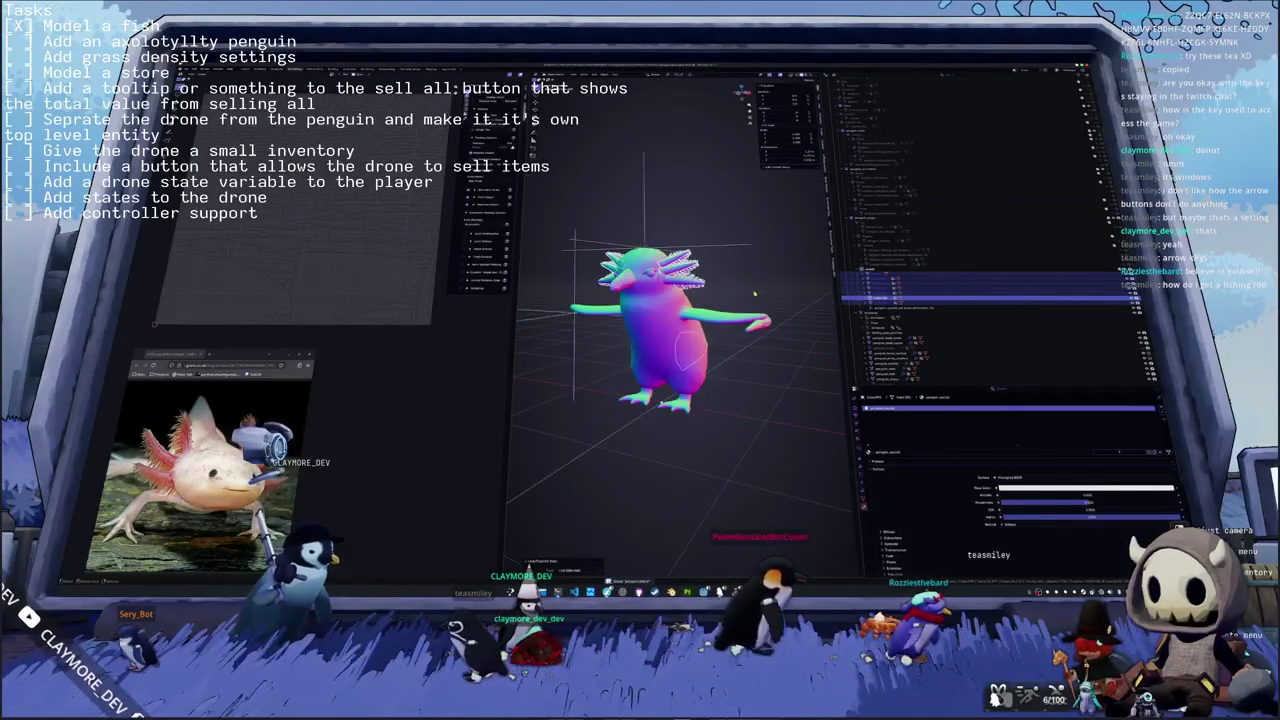
left_click(672, 300)
middle_click_drag(655, 300, 700, 305)
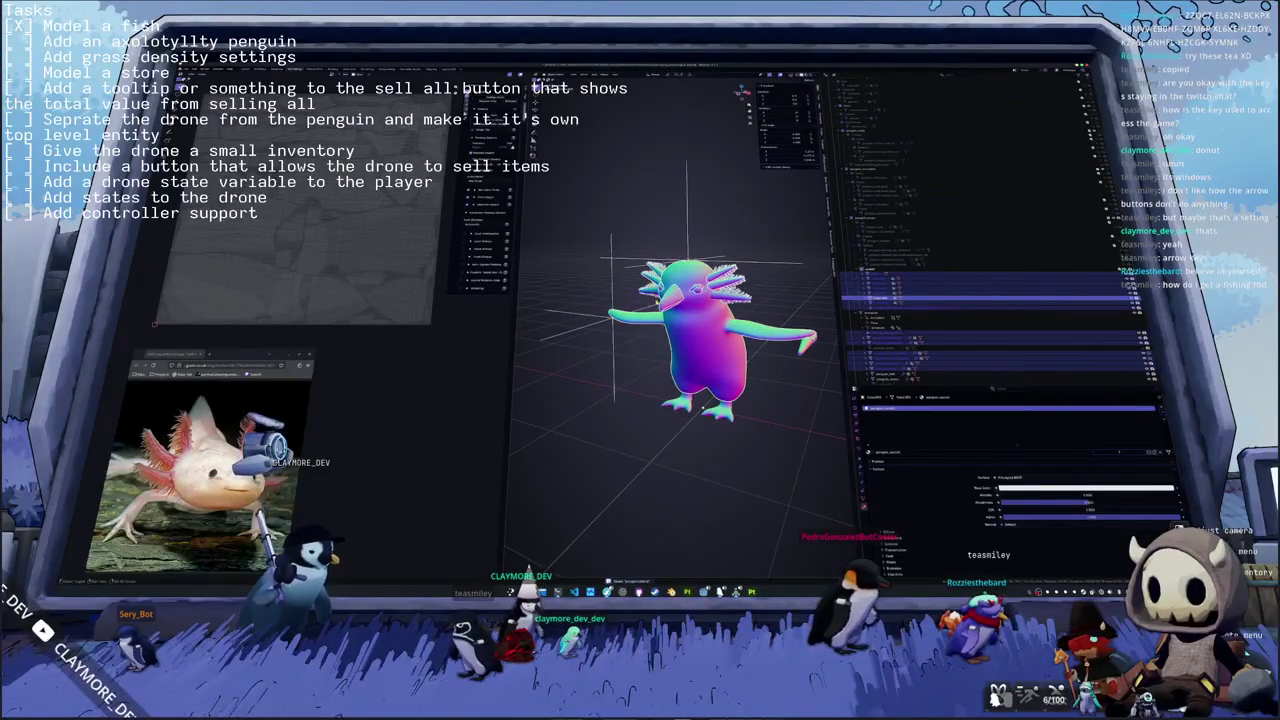
scroll(702, 405, "down", 2)
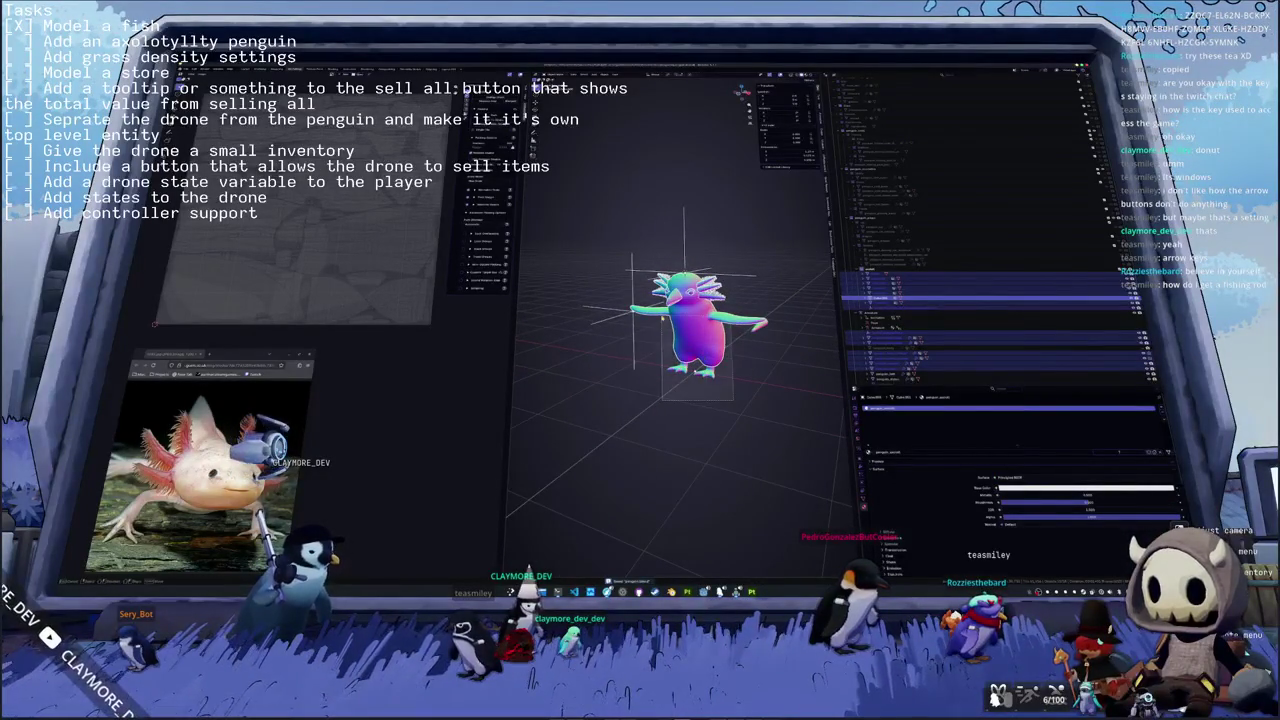
left_click_drag(715, 387, 600, 210)
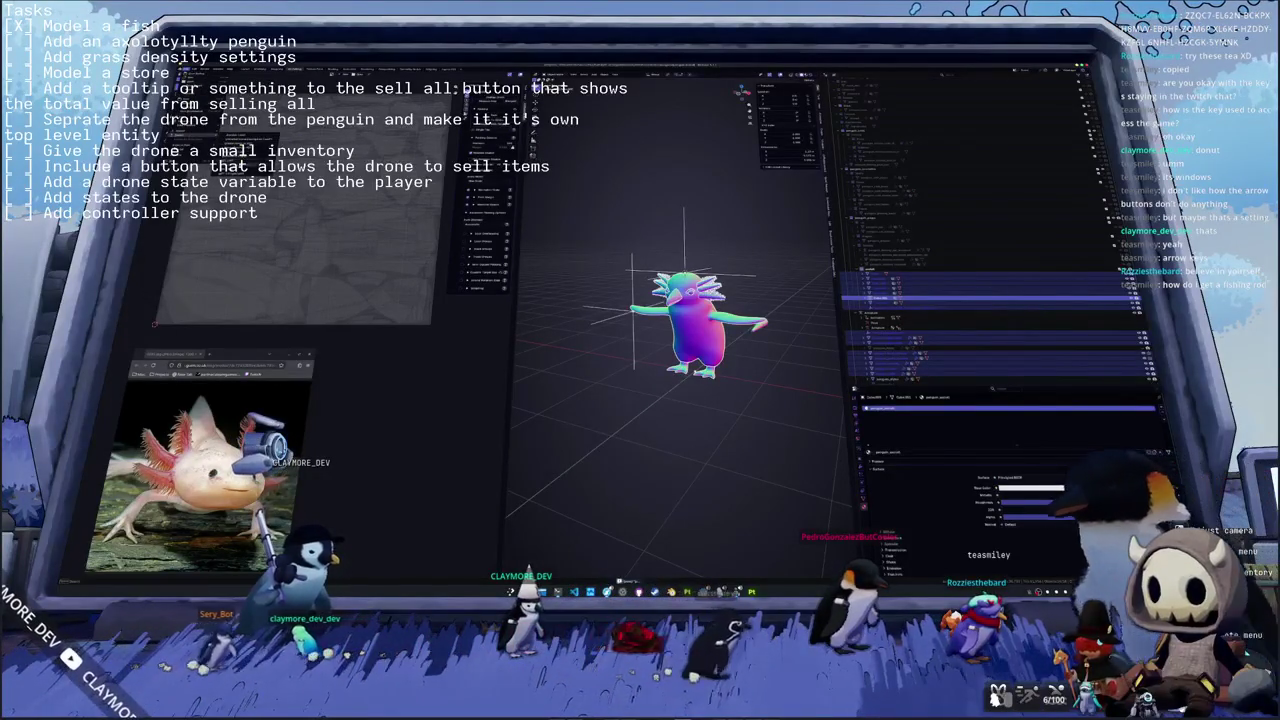
key("ctrl+shift+s")
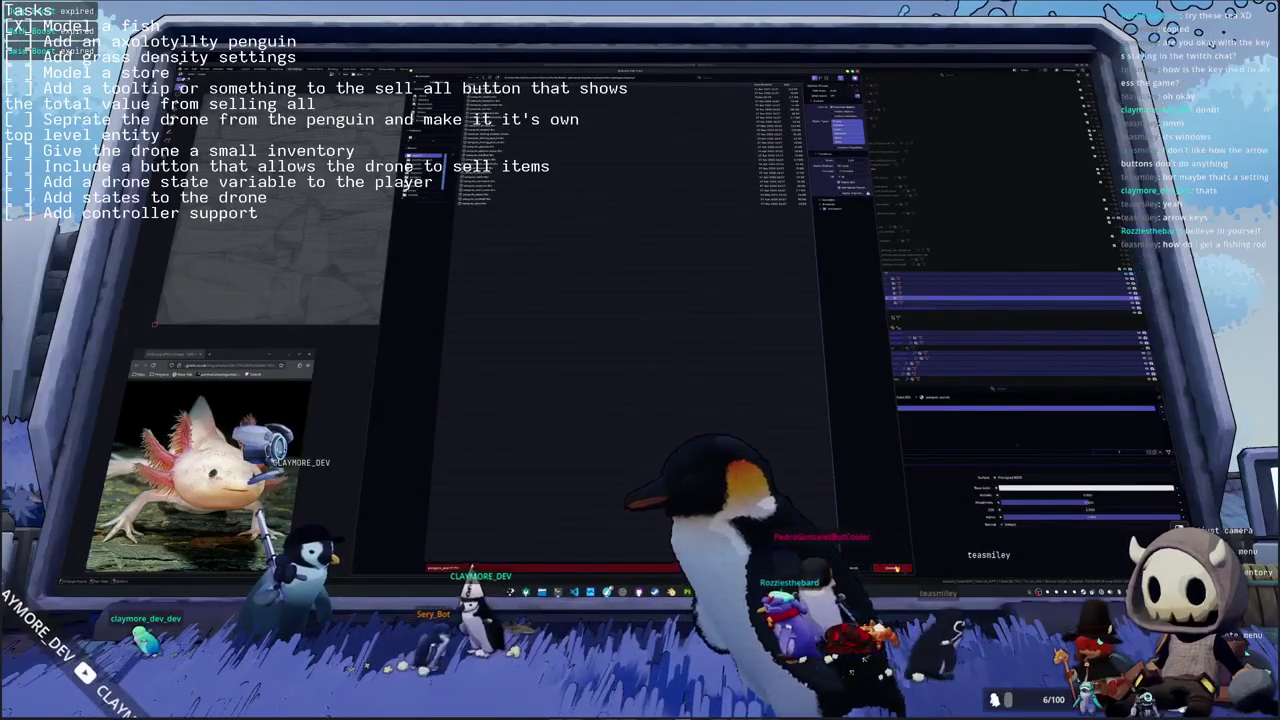
- Confirm the axolotl penguin export and switch from Blender over to the running game
key("Return")
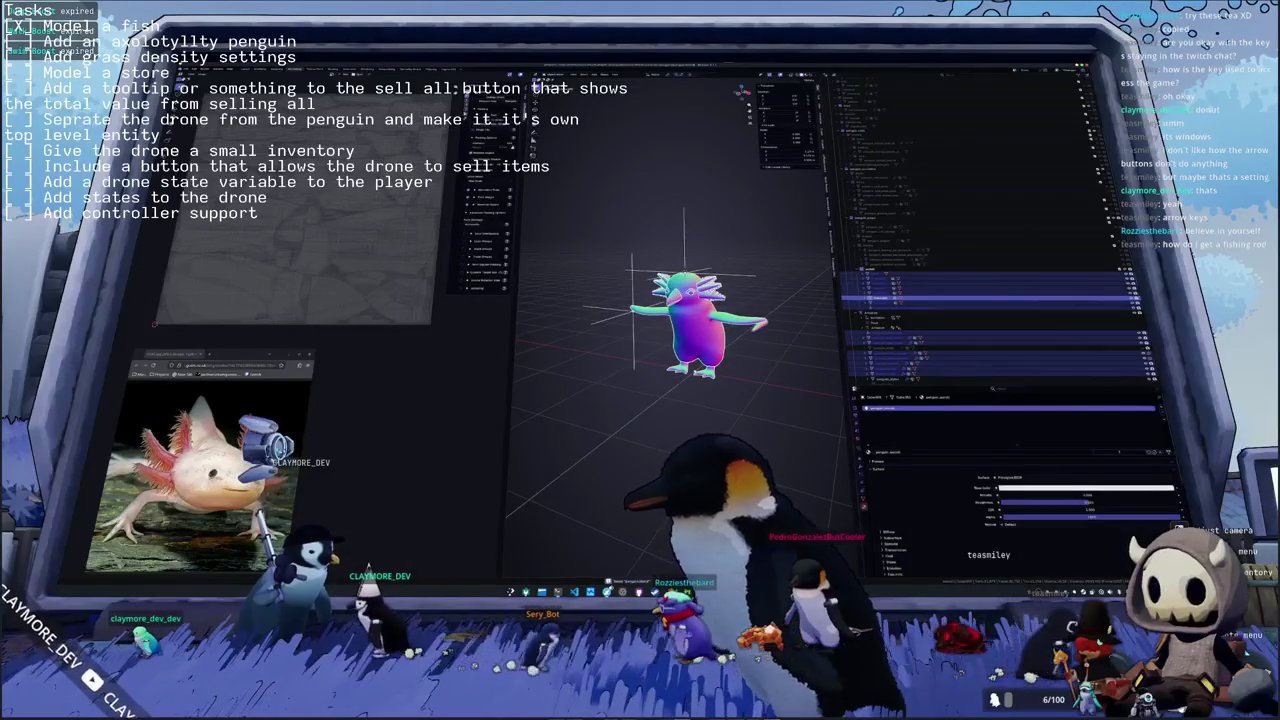
key("alt+Tab")
key("alt+Tab")
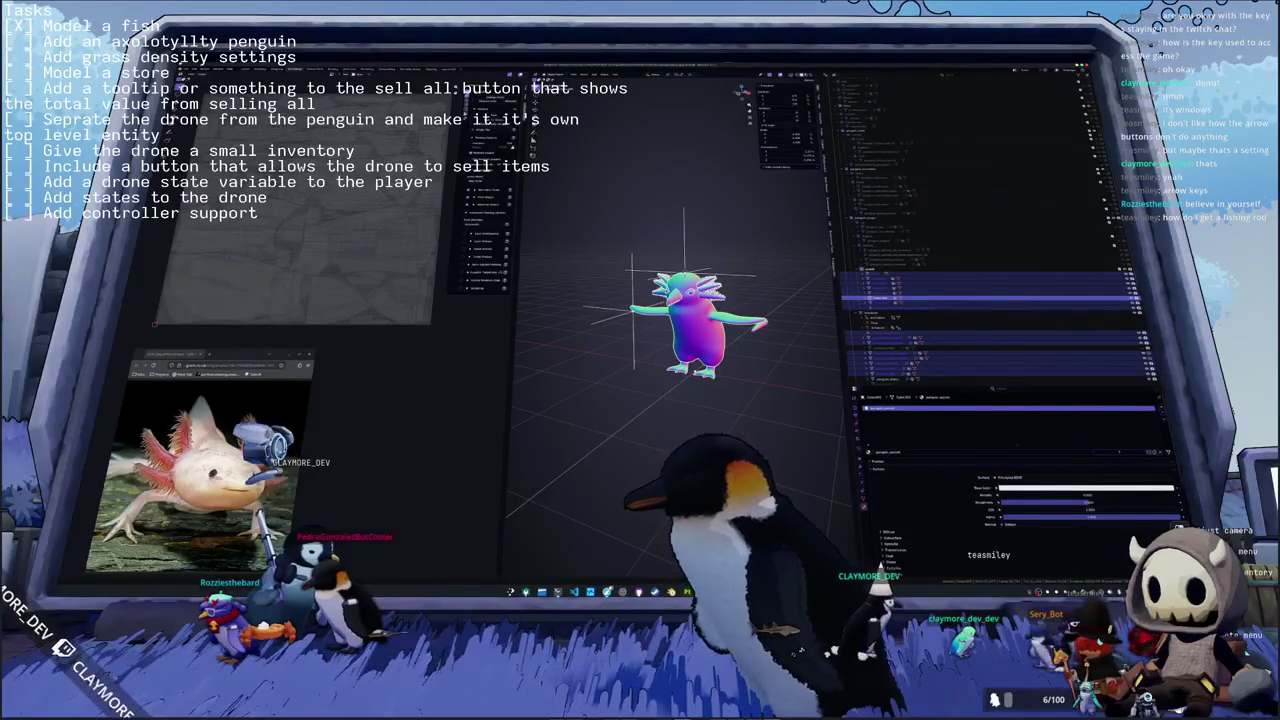
key("alt+Tab")
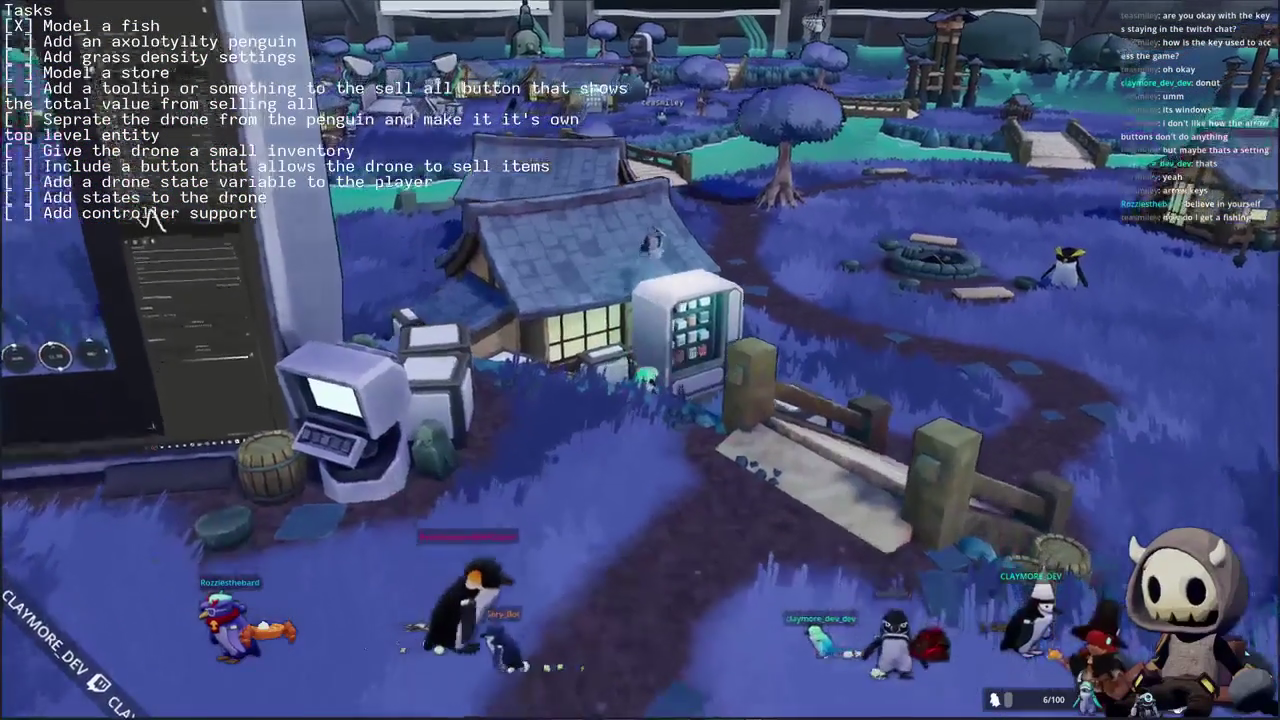
- Open the vending machine shop, then close it again
key("e")
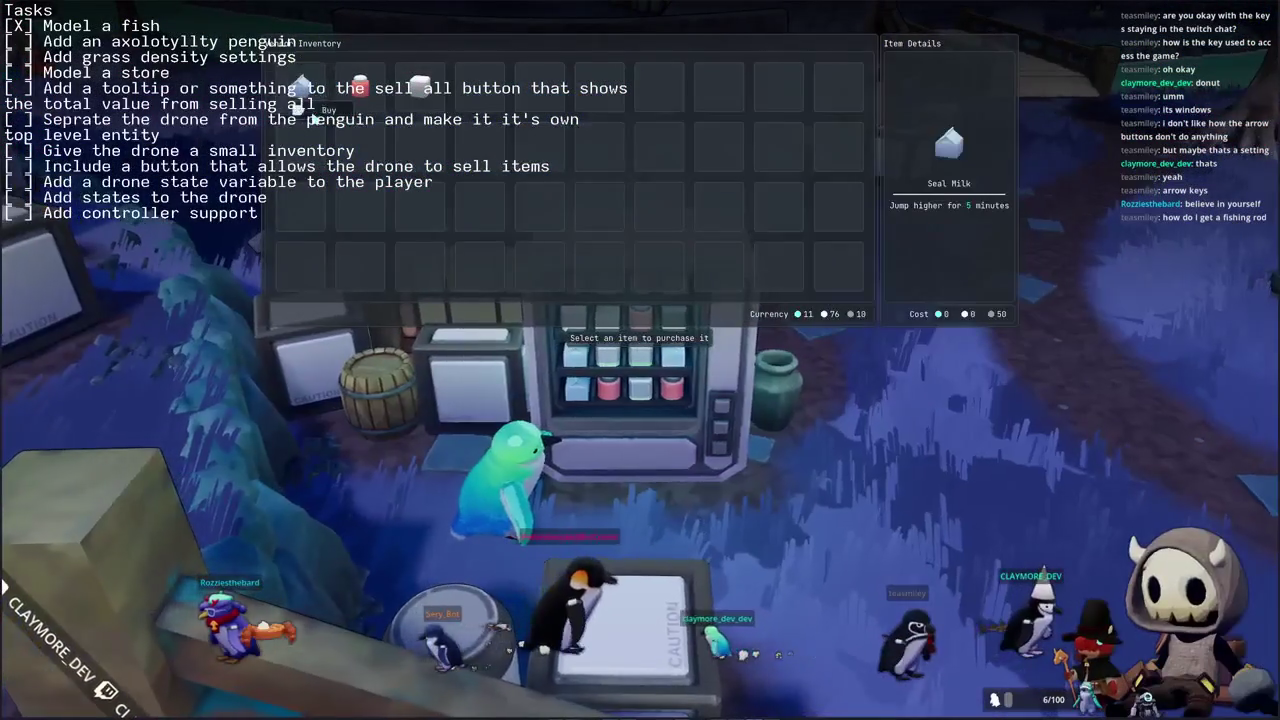
key("Escape")
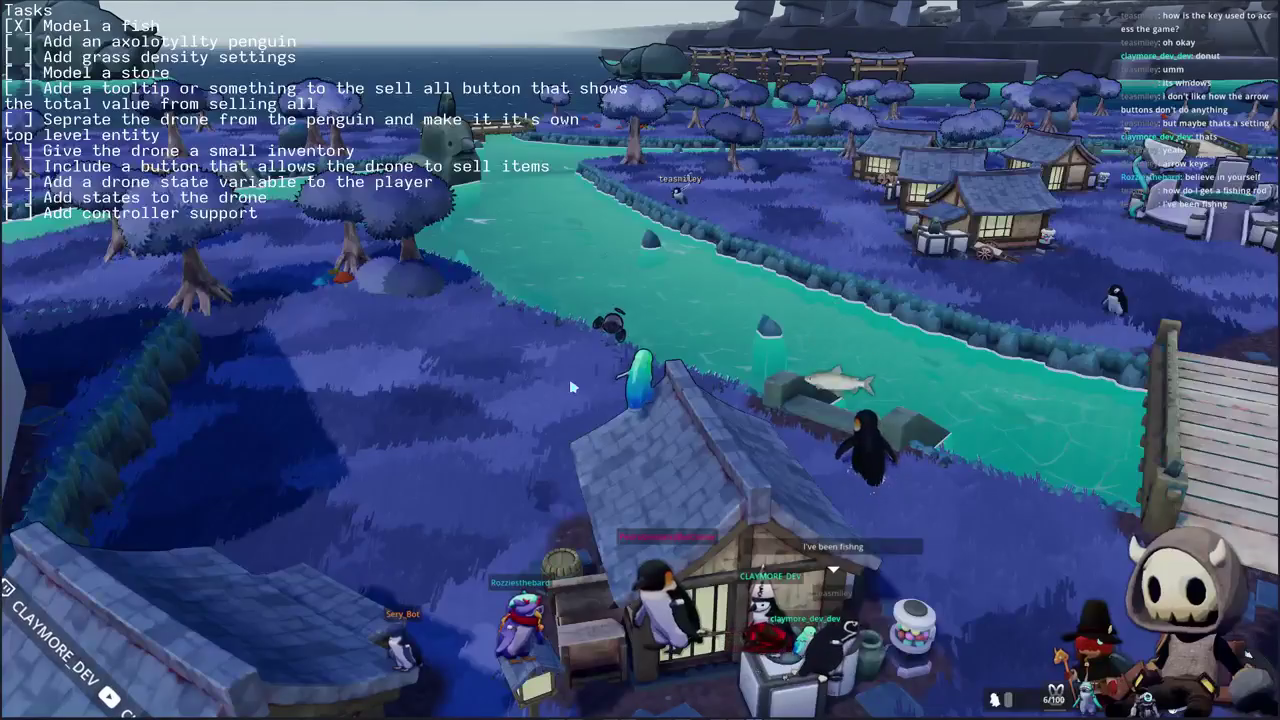
- Drop the penguin off the roof, walk along the bank, and swim out into the river
scroll(697, 377, "up", 3)
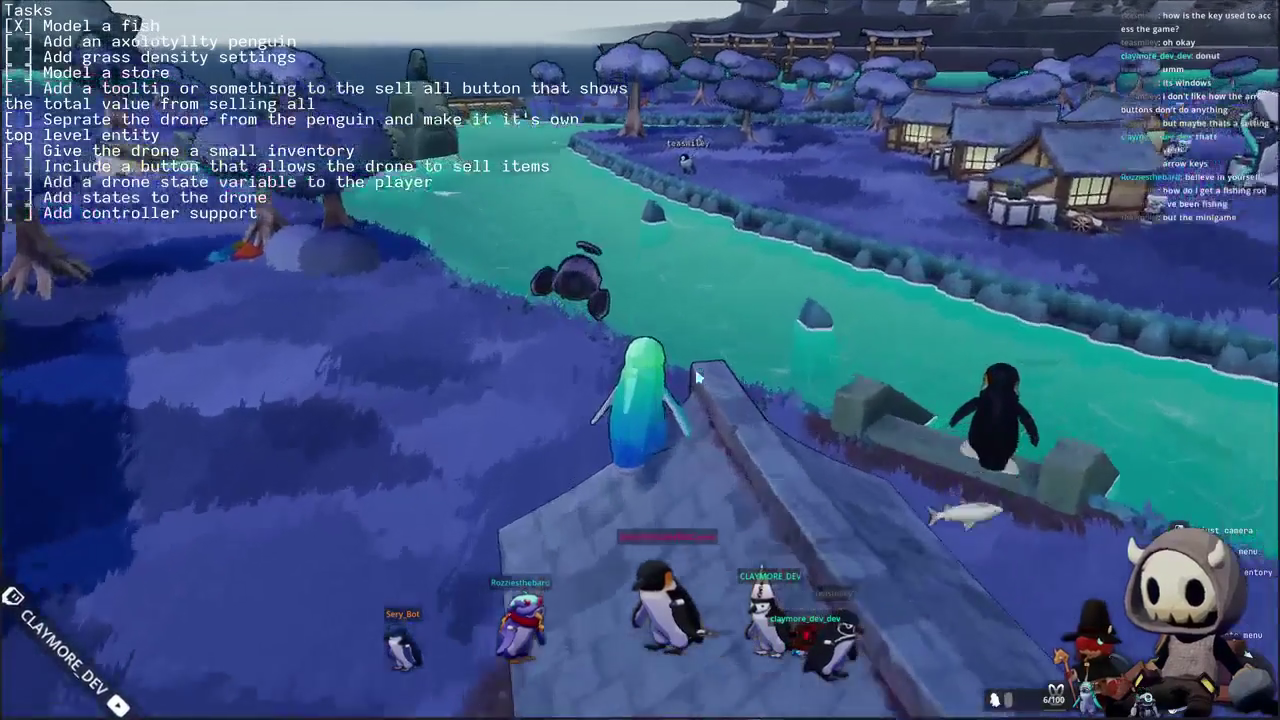
key("w")
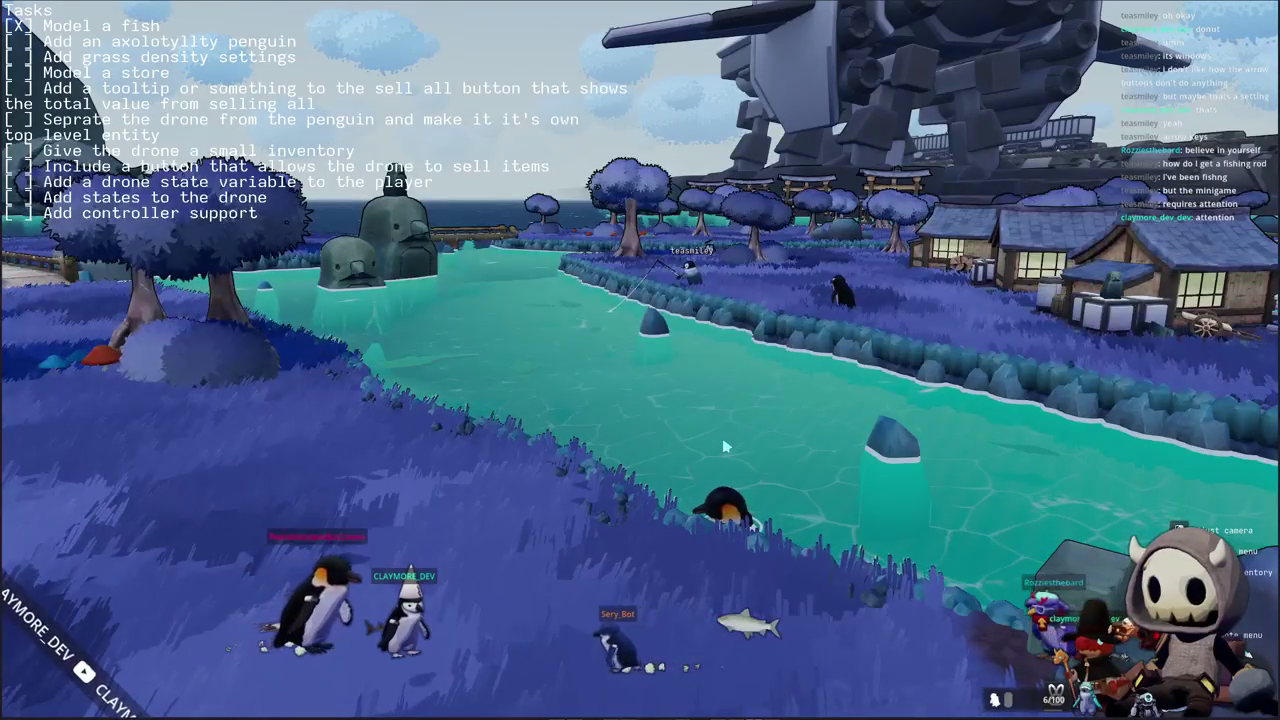
key("a")
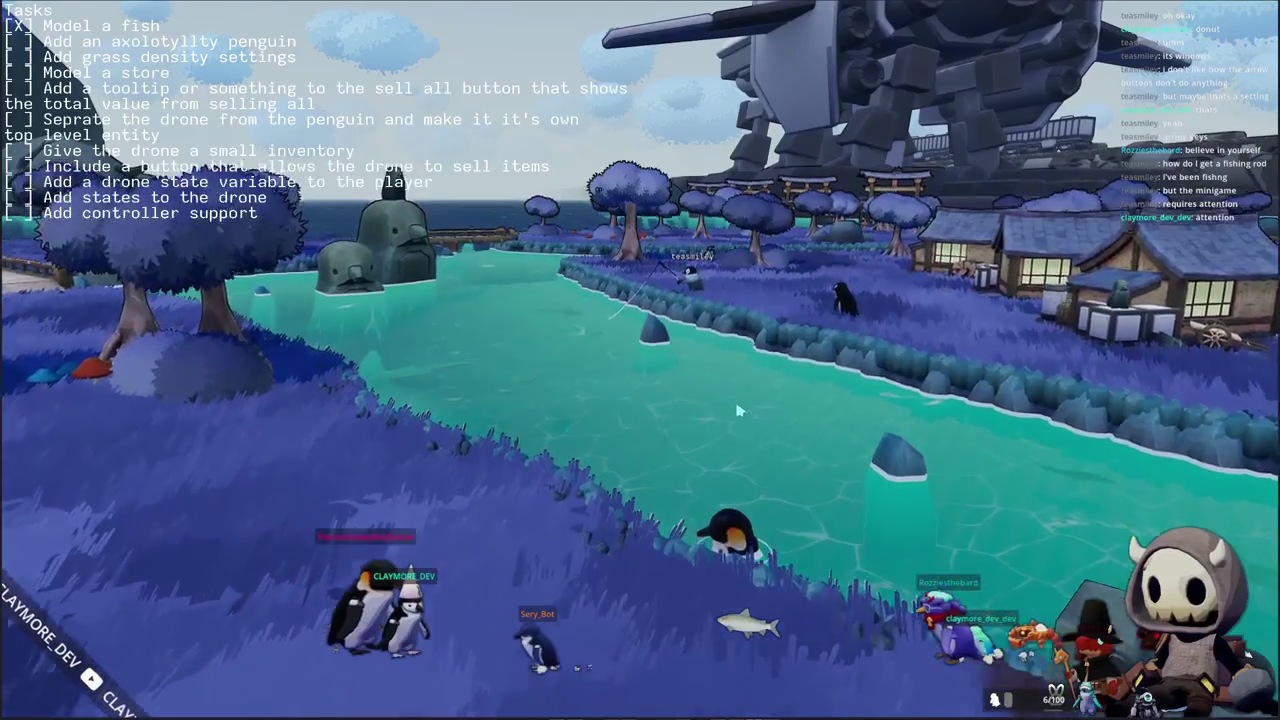
key("a")
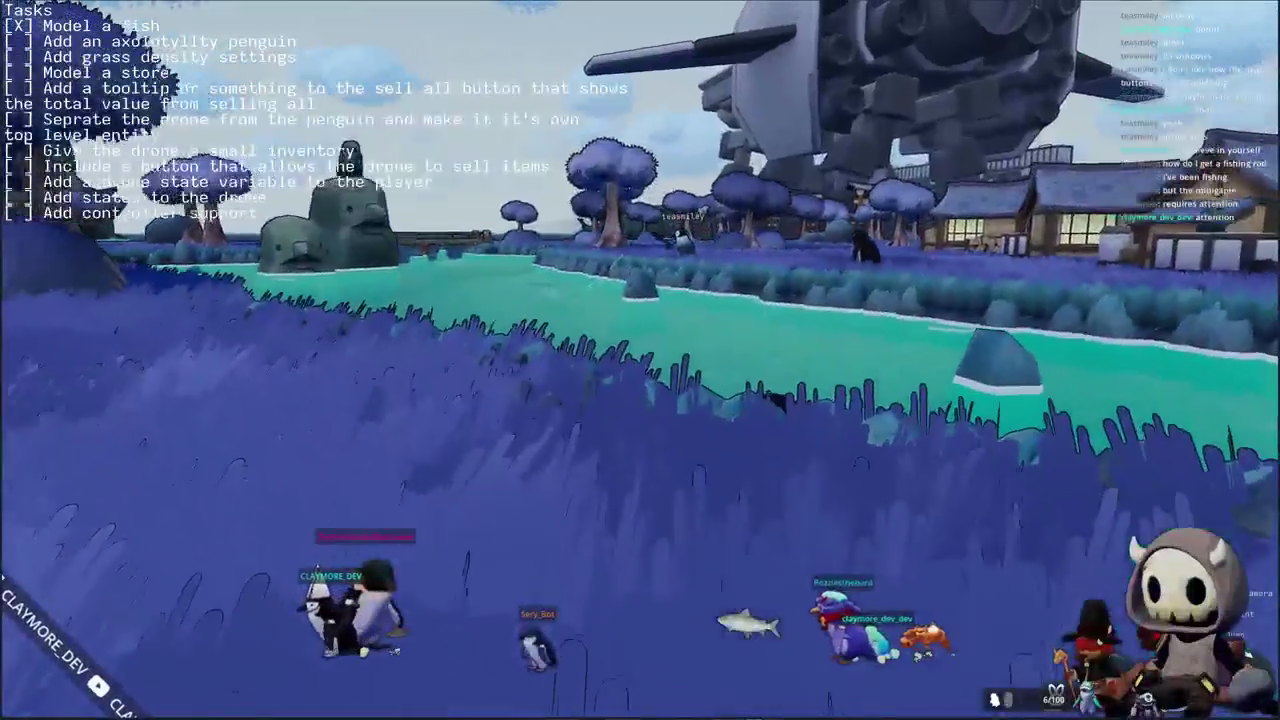
key("w")
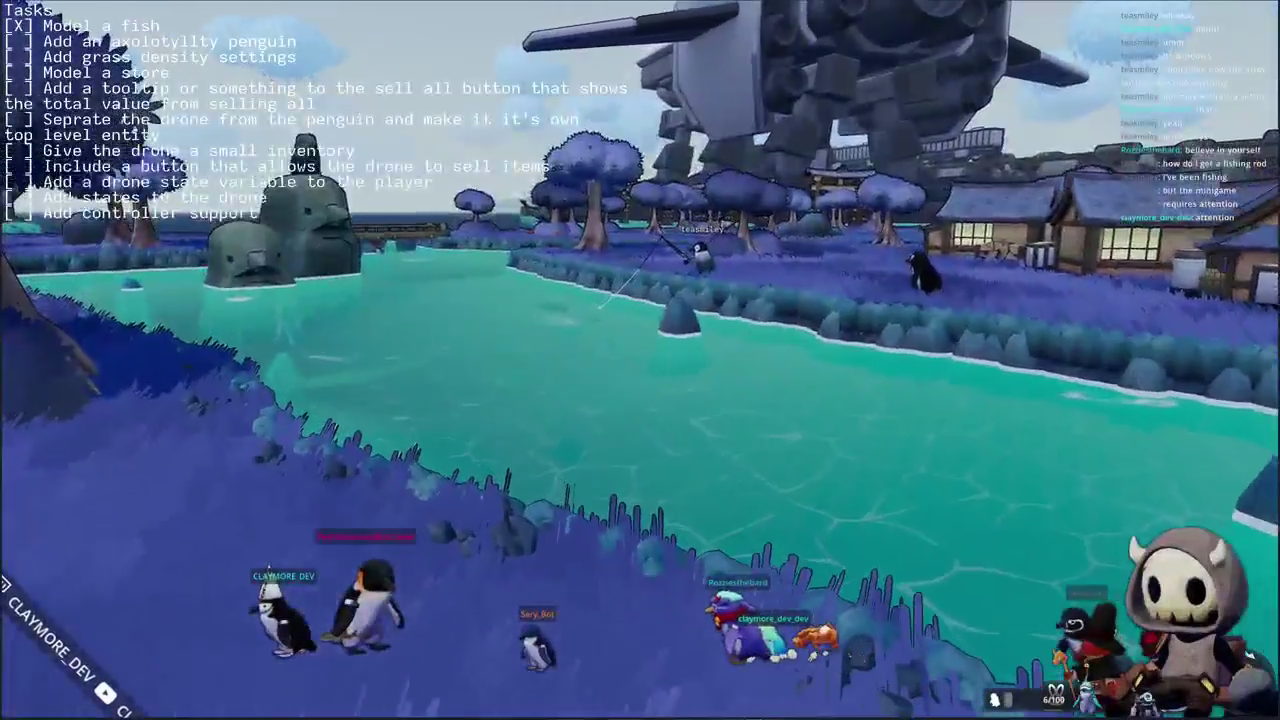
key("w")
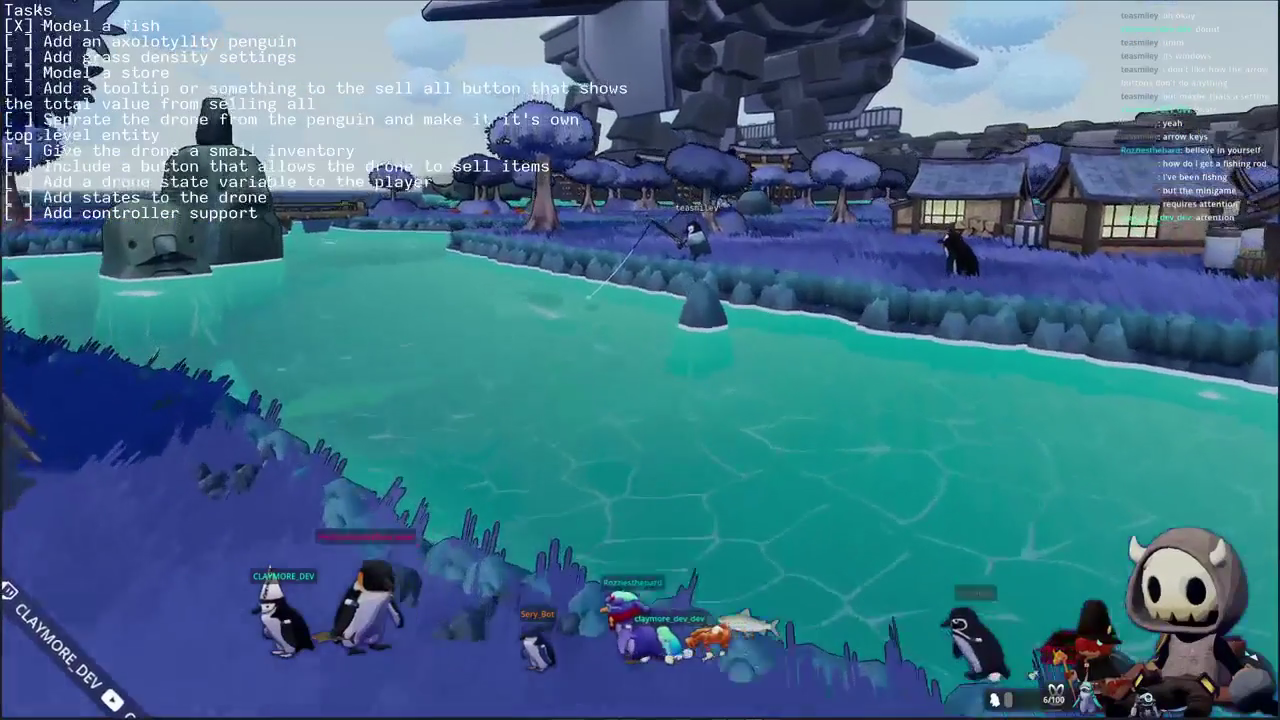
key("w")
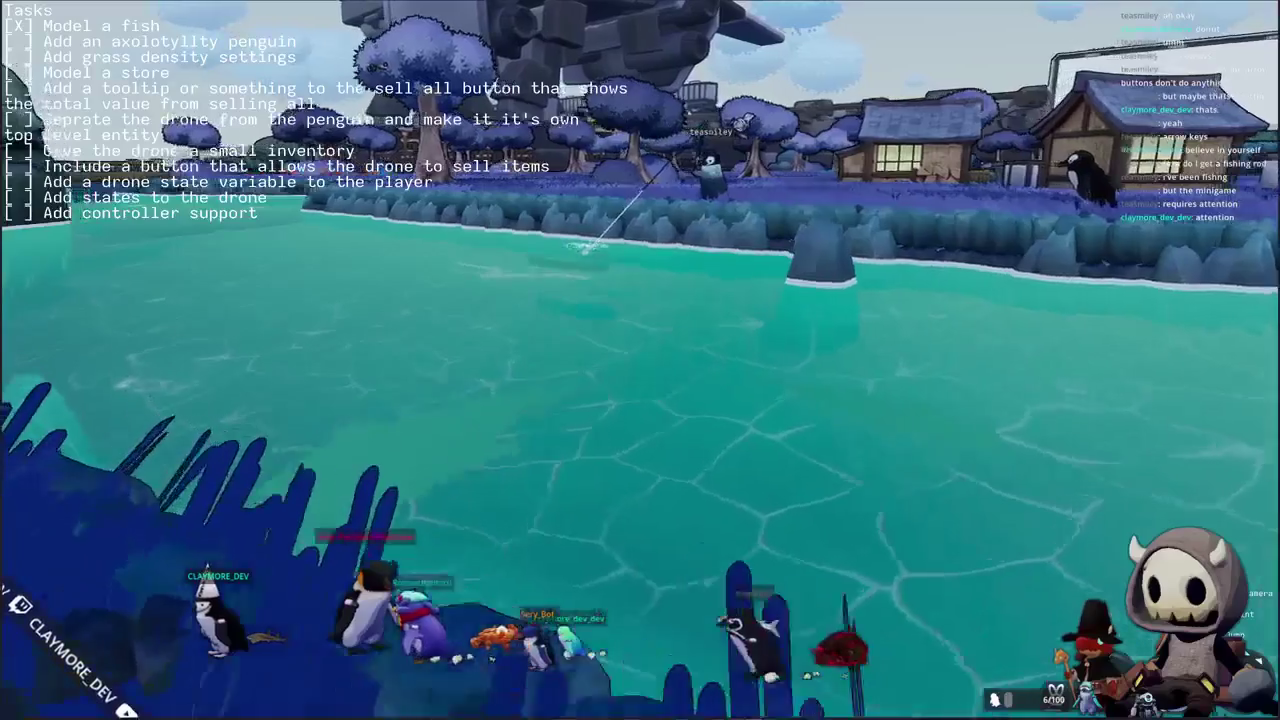
key("w")
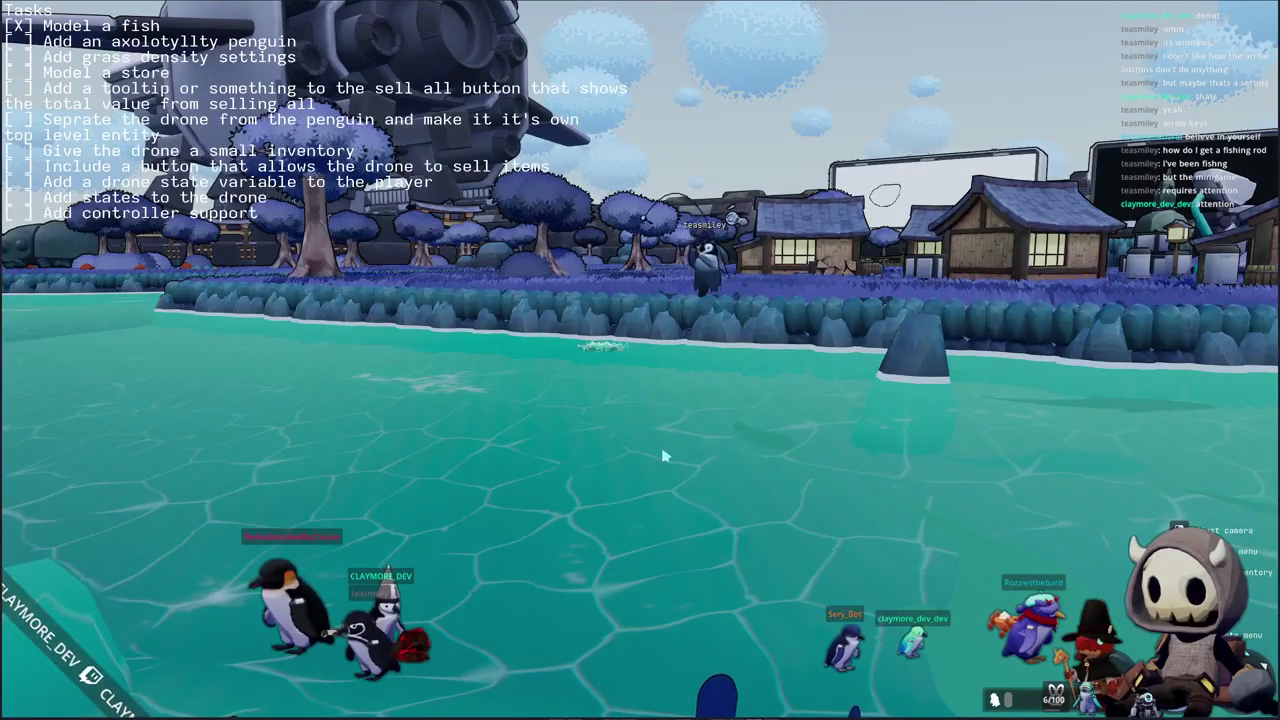
- Swim through the seaweed to the grassy shore, cast the rod, and finish the arrow sequence
key("d")
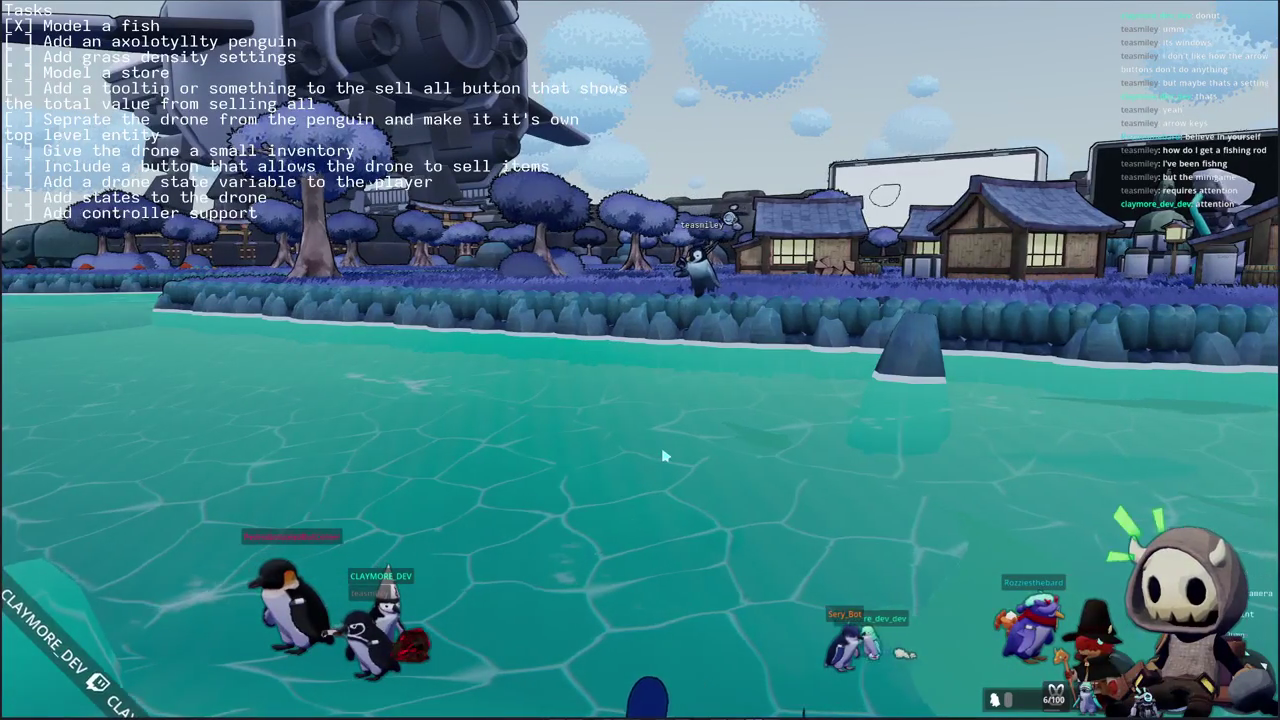
key("d")
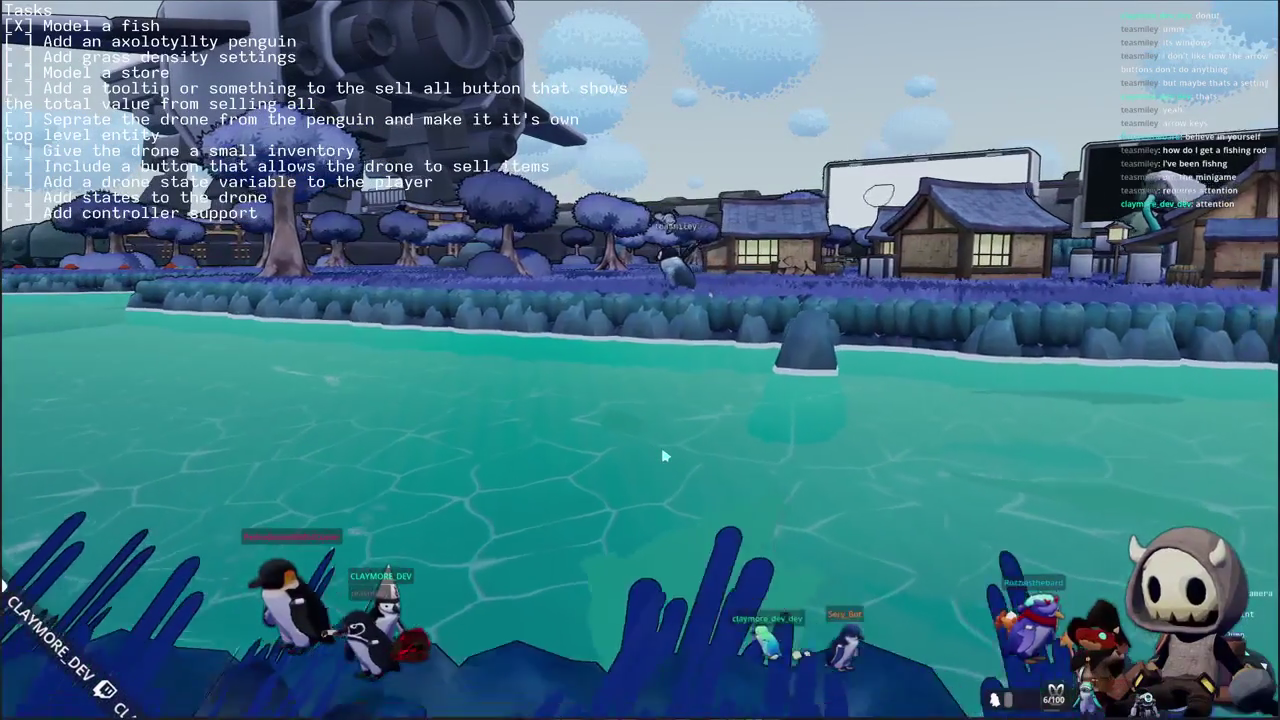
key("space")
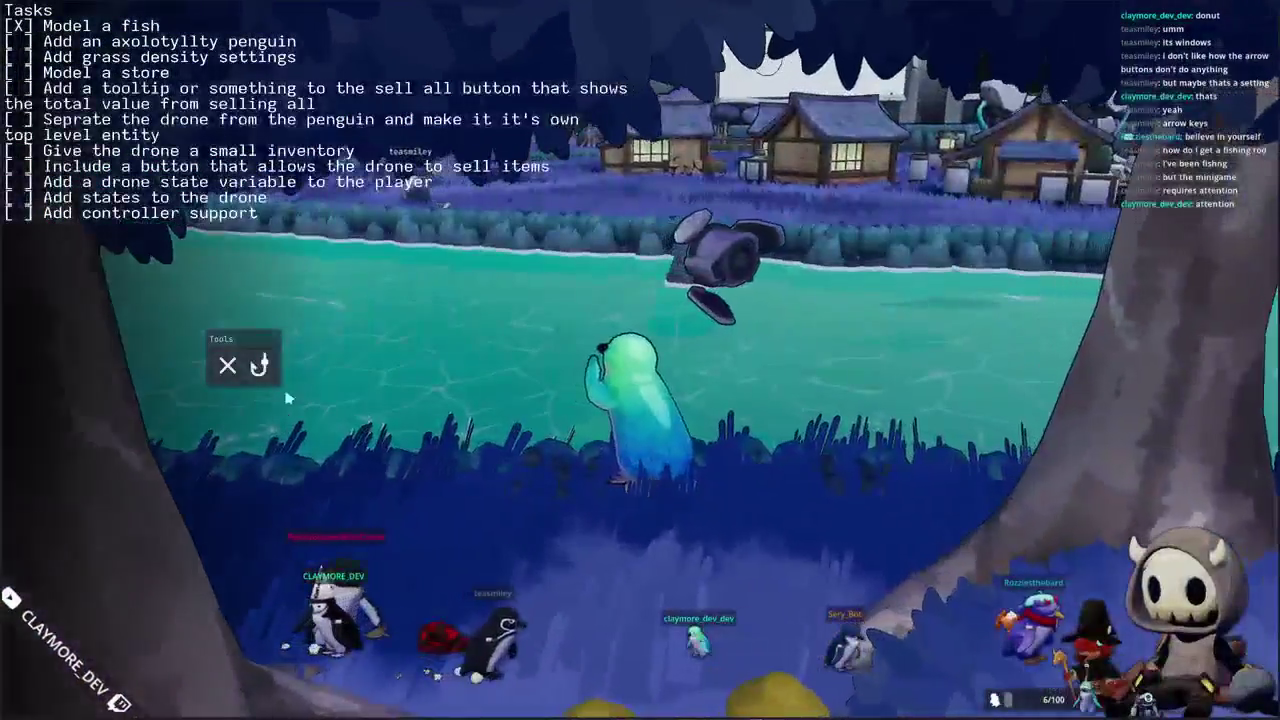
key("e")
left_click(697, 364)
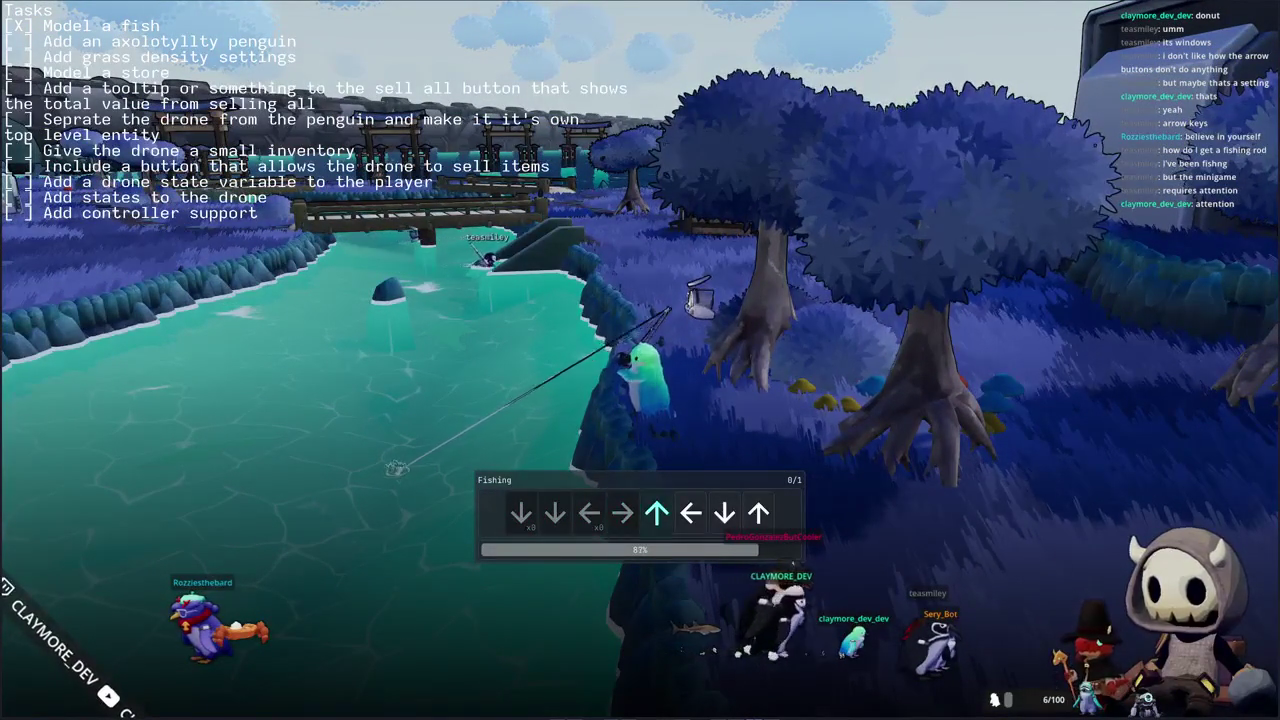
key("Up")
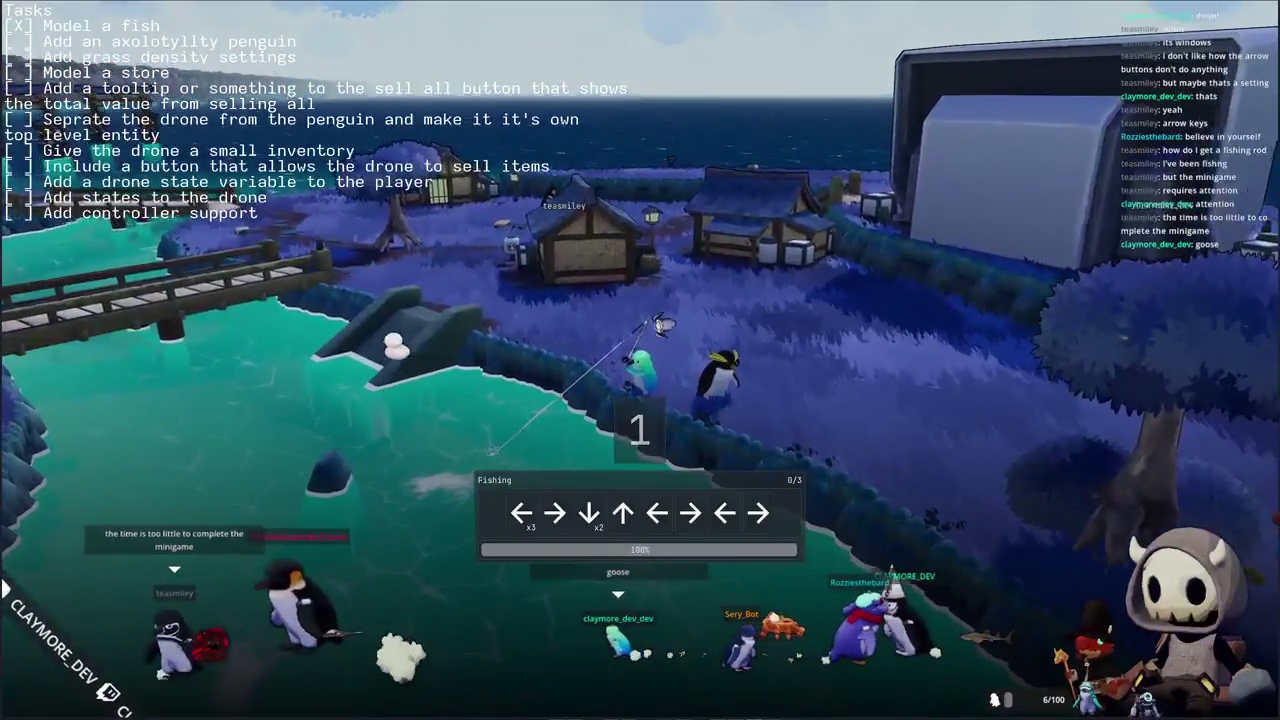
- Enter the fishing arrow sequences (Left, Down, Up, Right, Up, Left, Up) to catch the Killer Whale
key("Left")
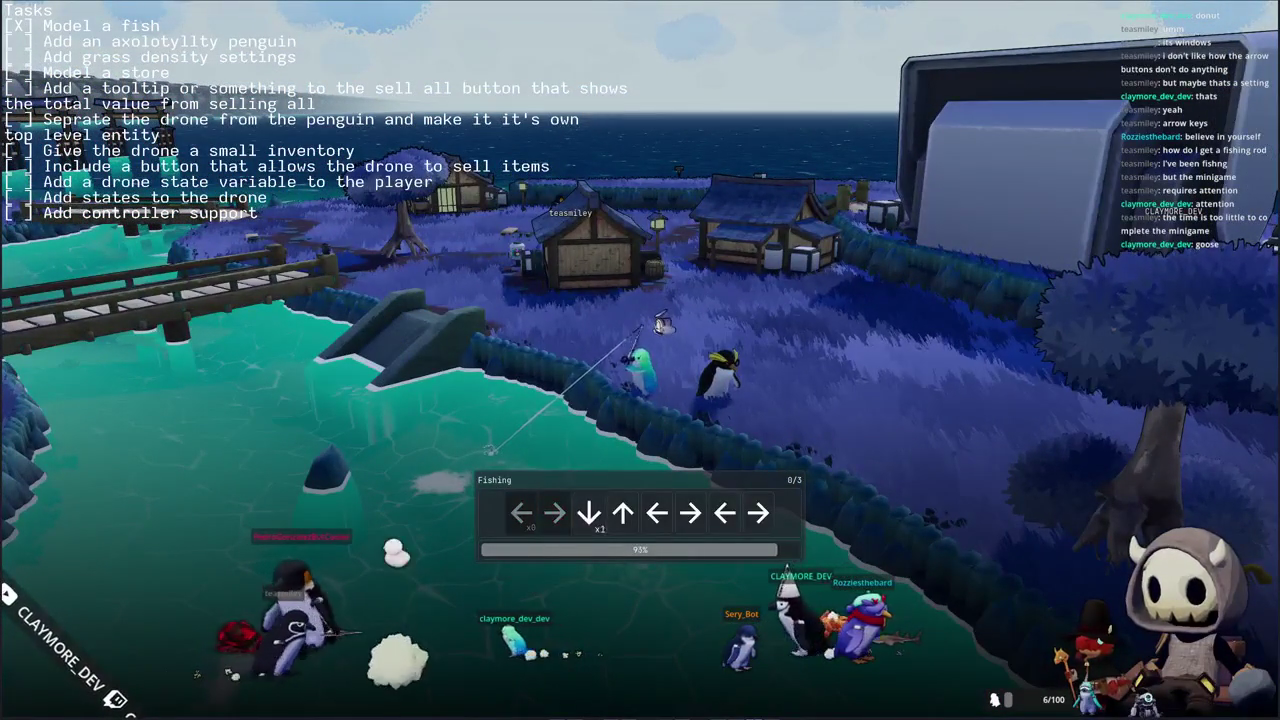
key("Down")
key("Up")
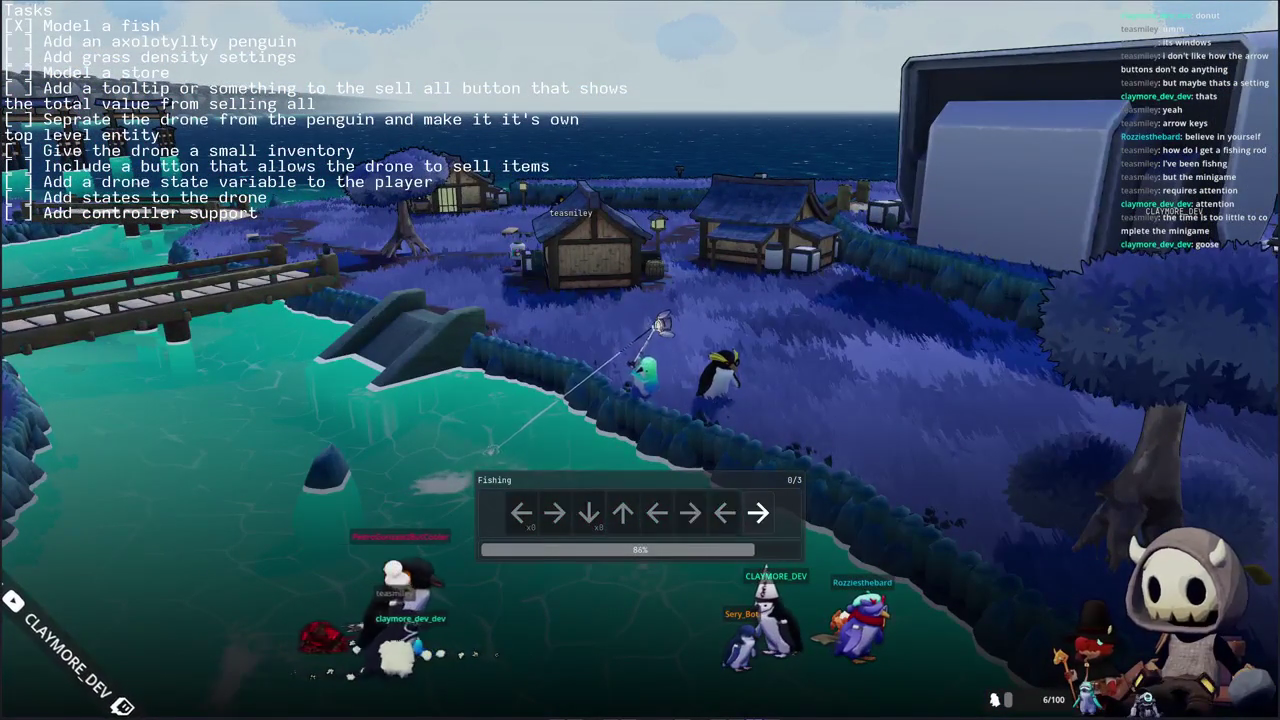
key("Right")
key("Up")
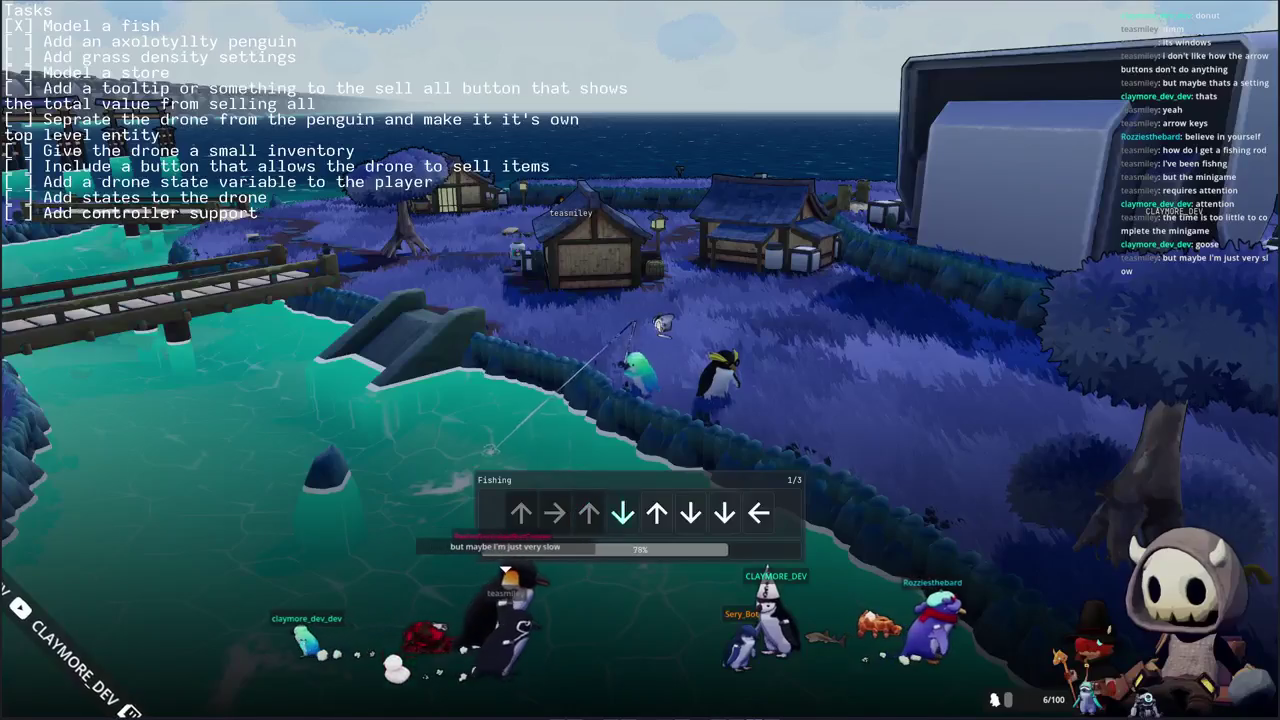
key("Left")
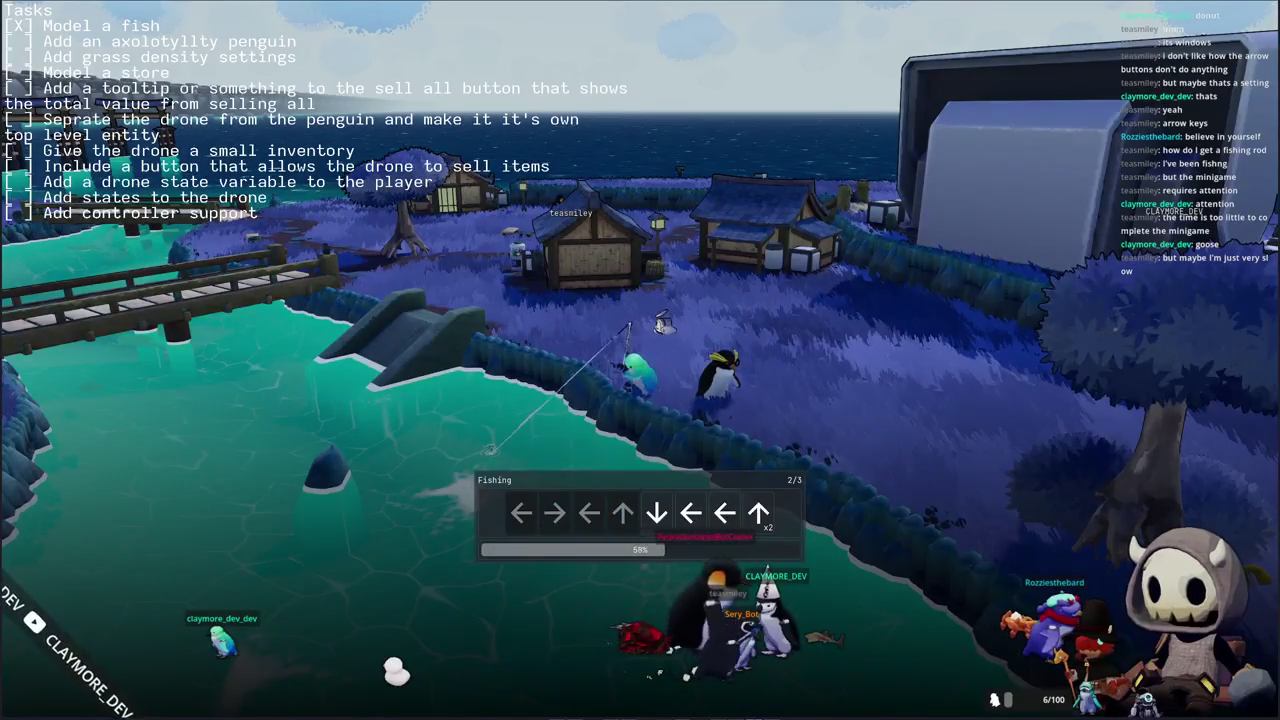
key("Up")
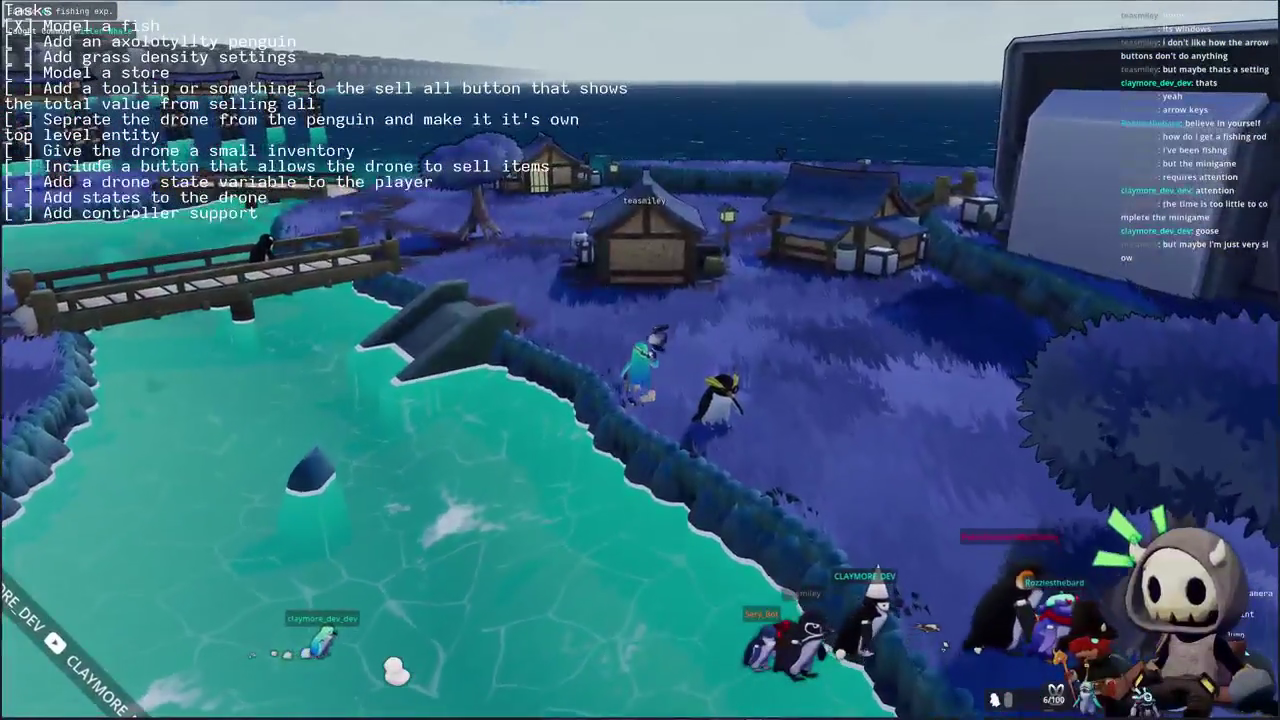
- Walk the penguin from the riverbank across the meadow to the vending machine by the house
key("s")
key("w")
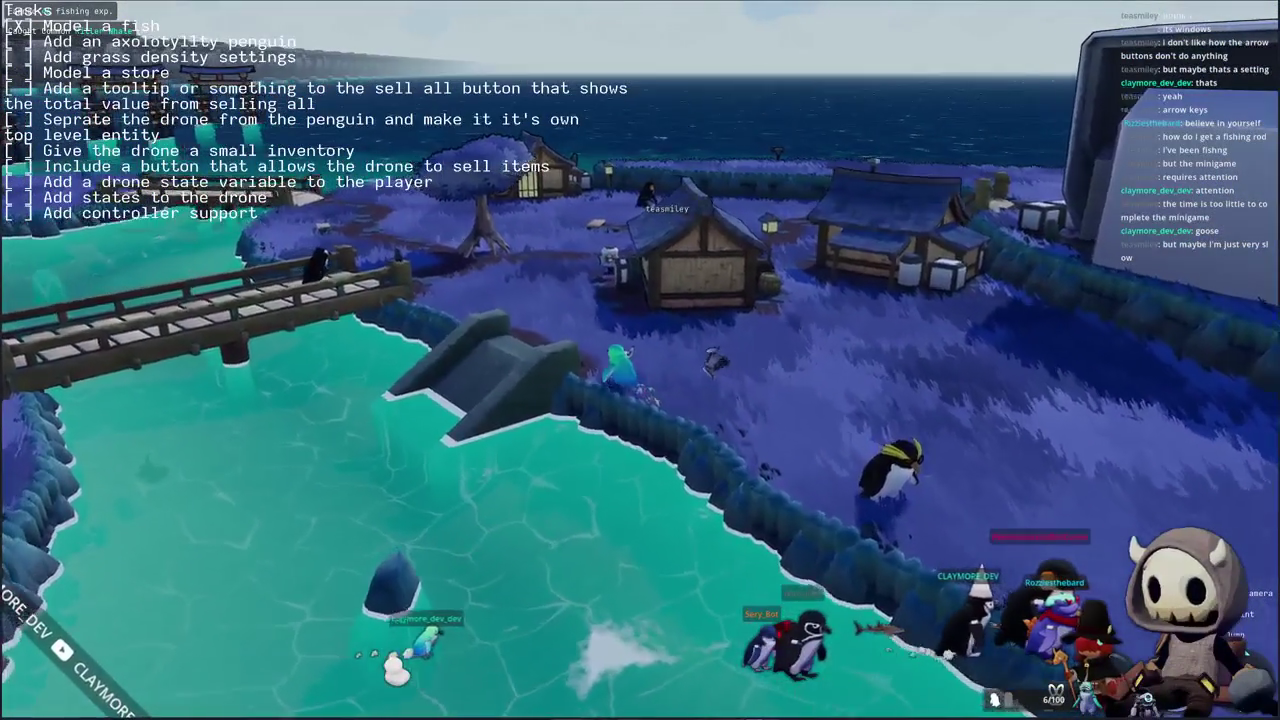
key("w")
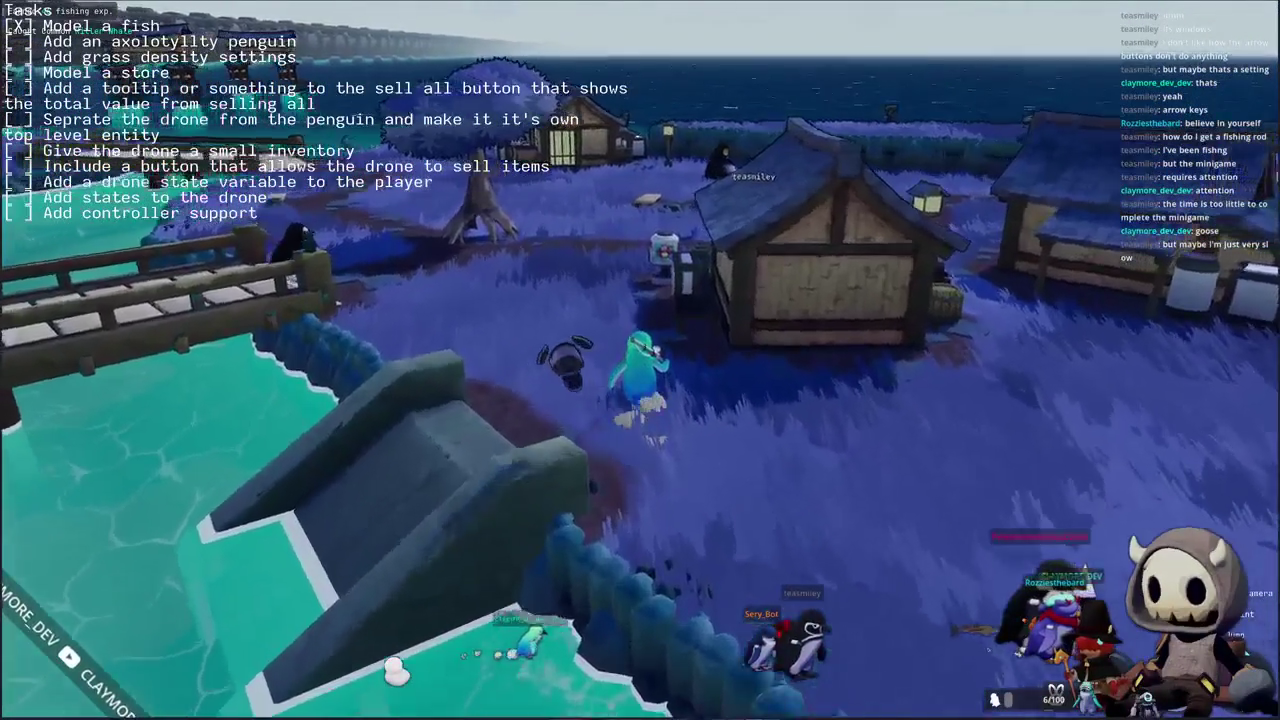
key("s")
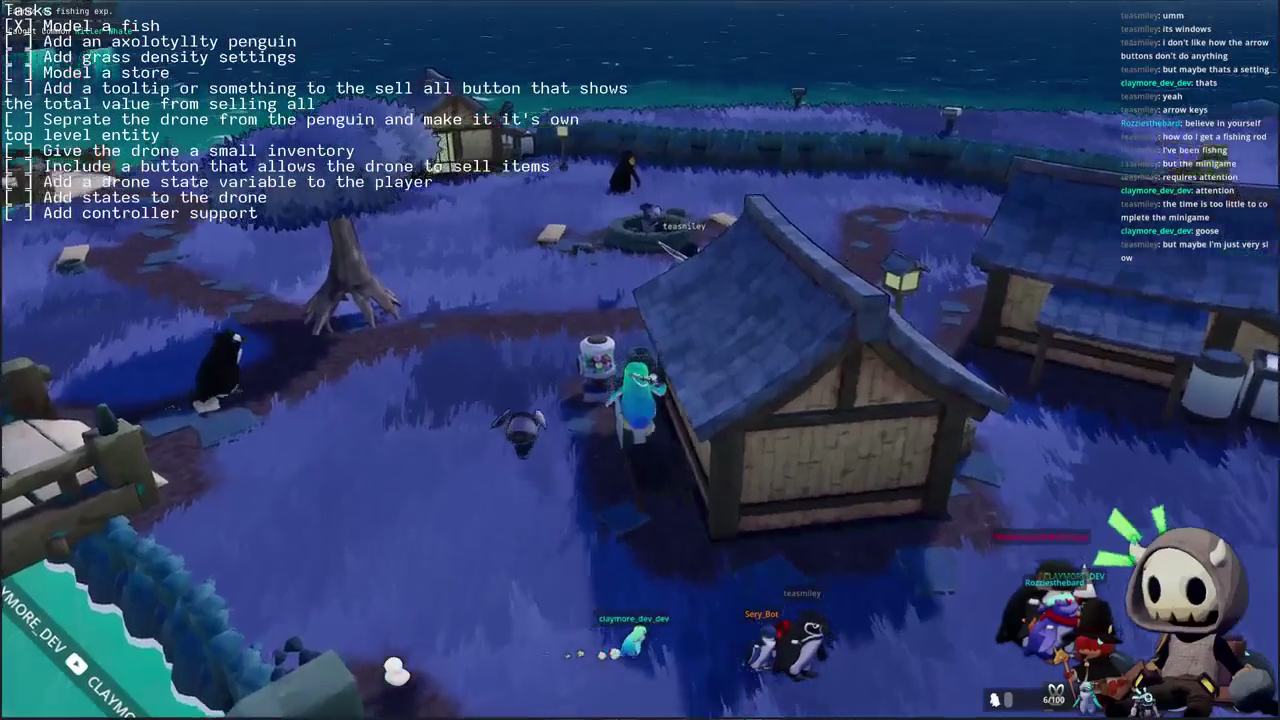
key("a")
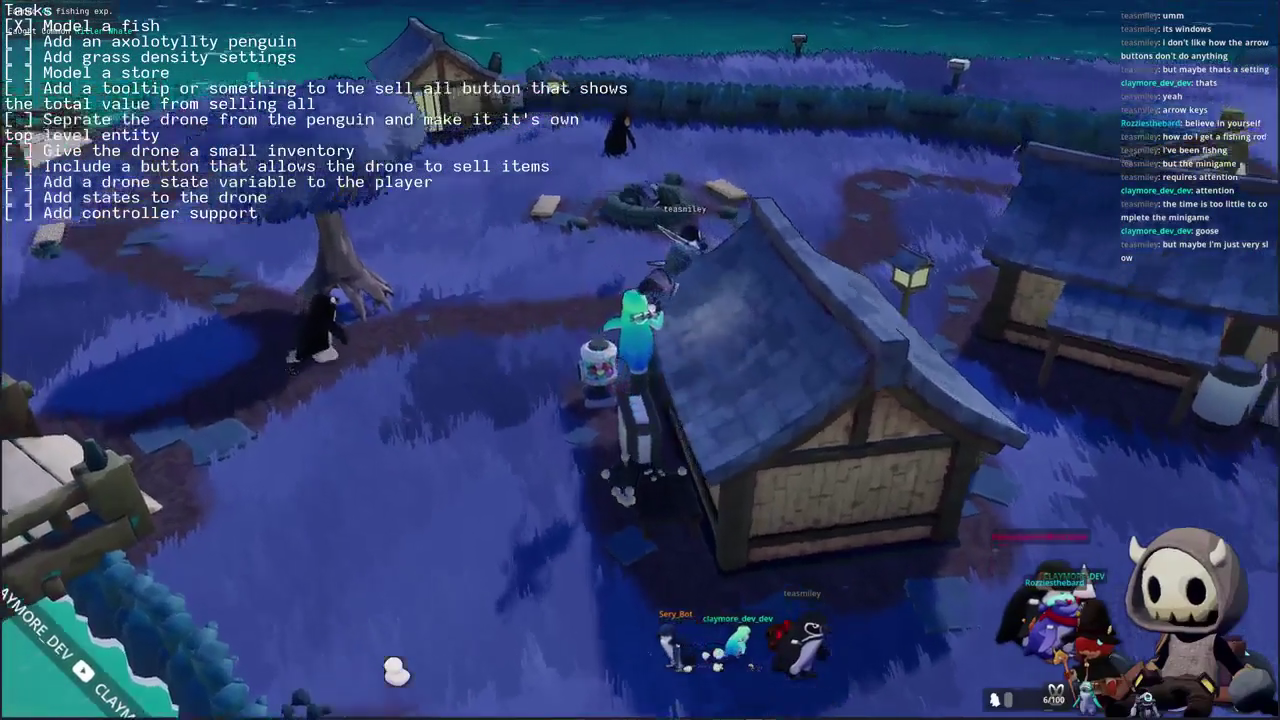
key("w")
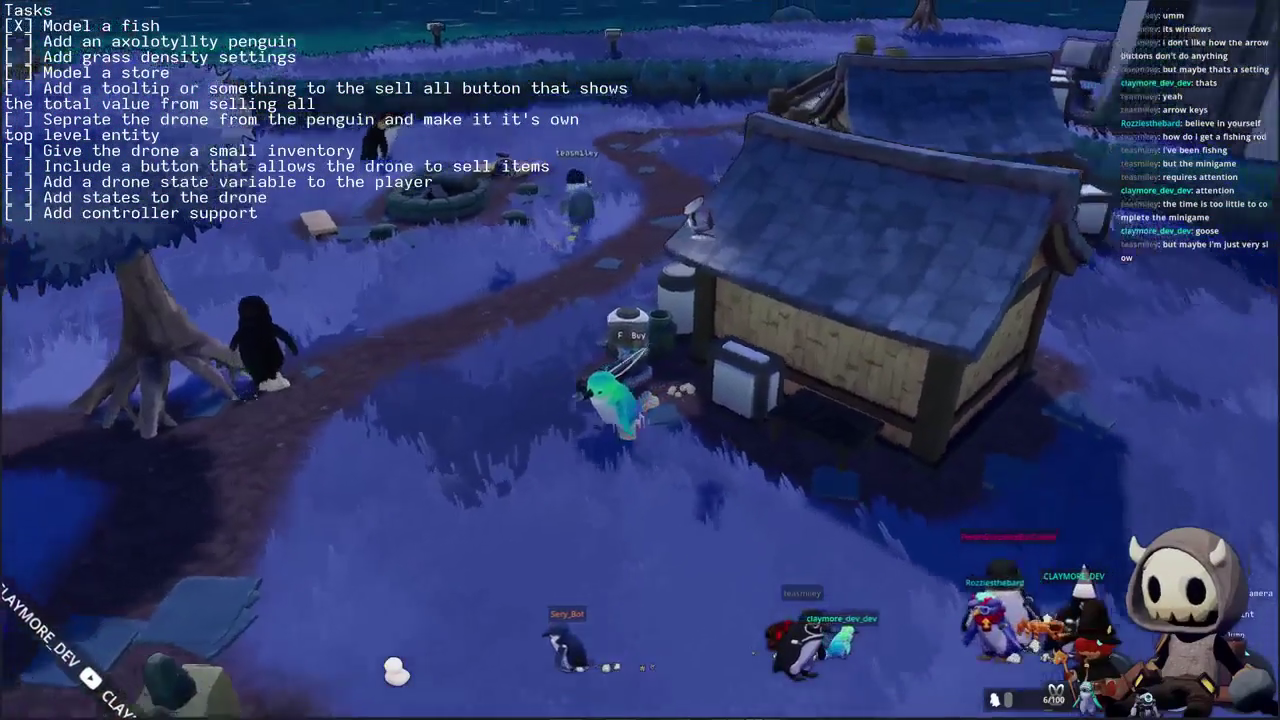
key("s")
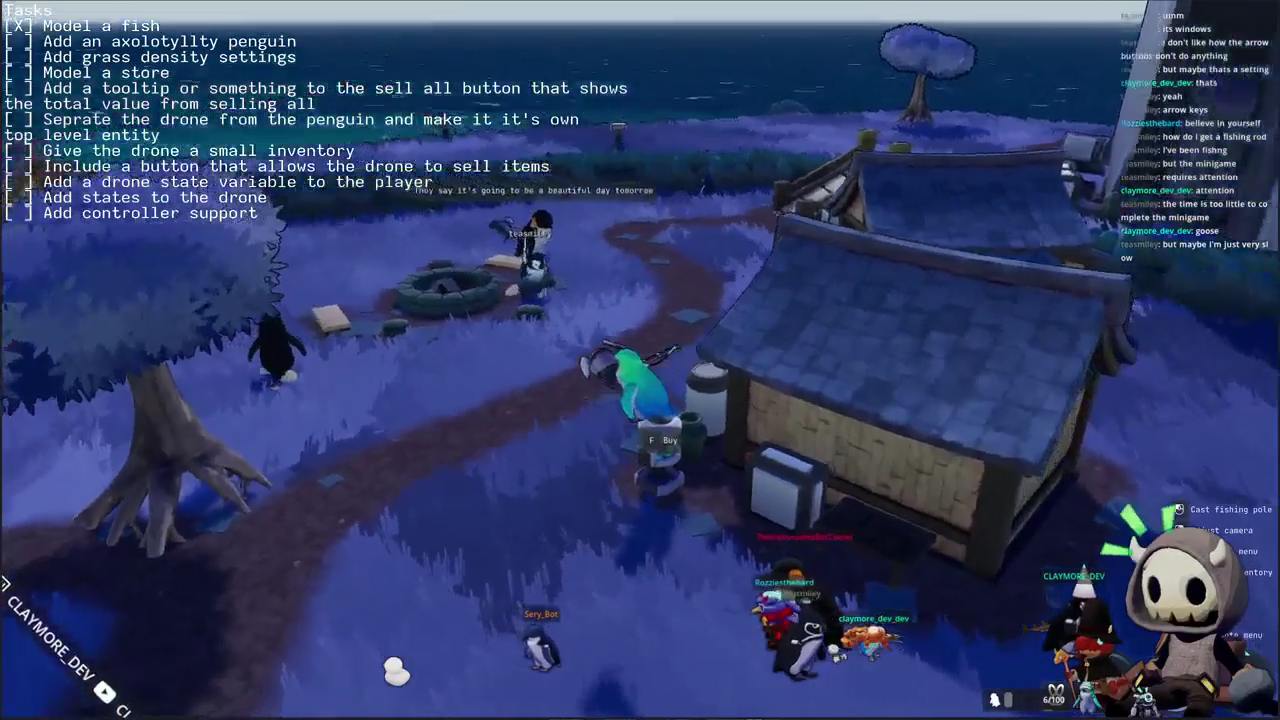
- Walk past the house and the tree down to the shore beside the bridge
key("w")
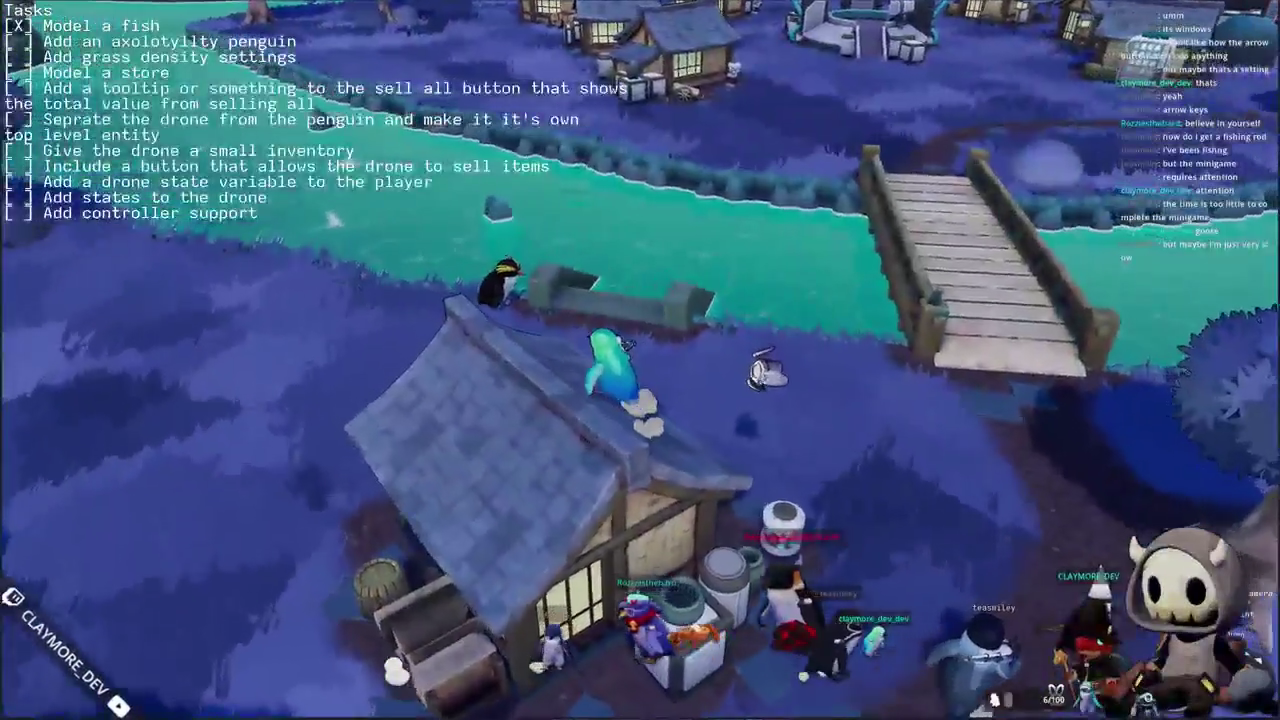
key("w")
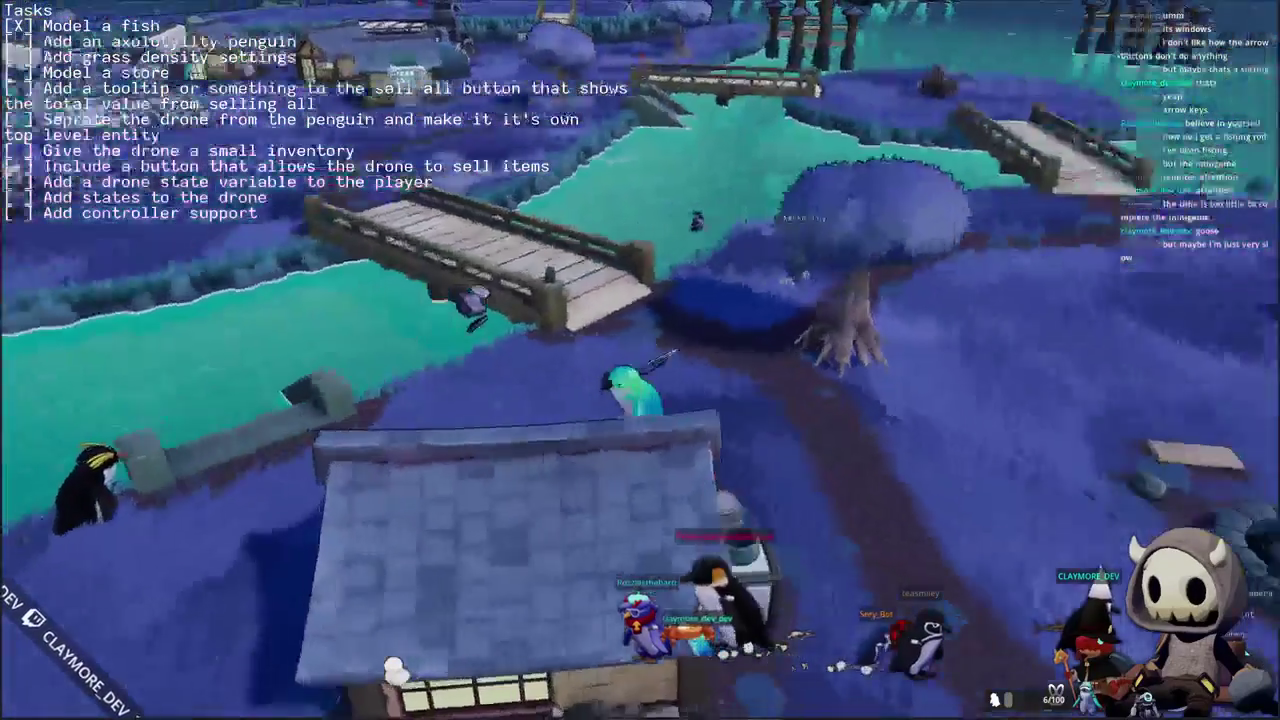
key("s")
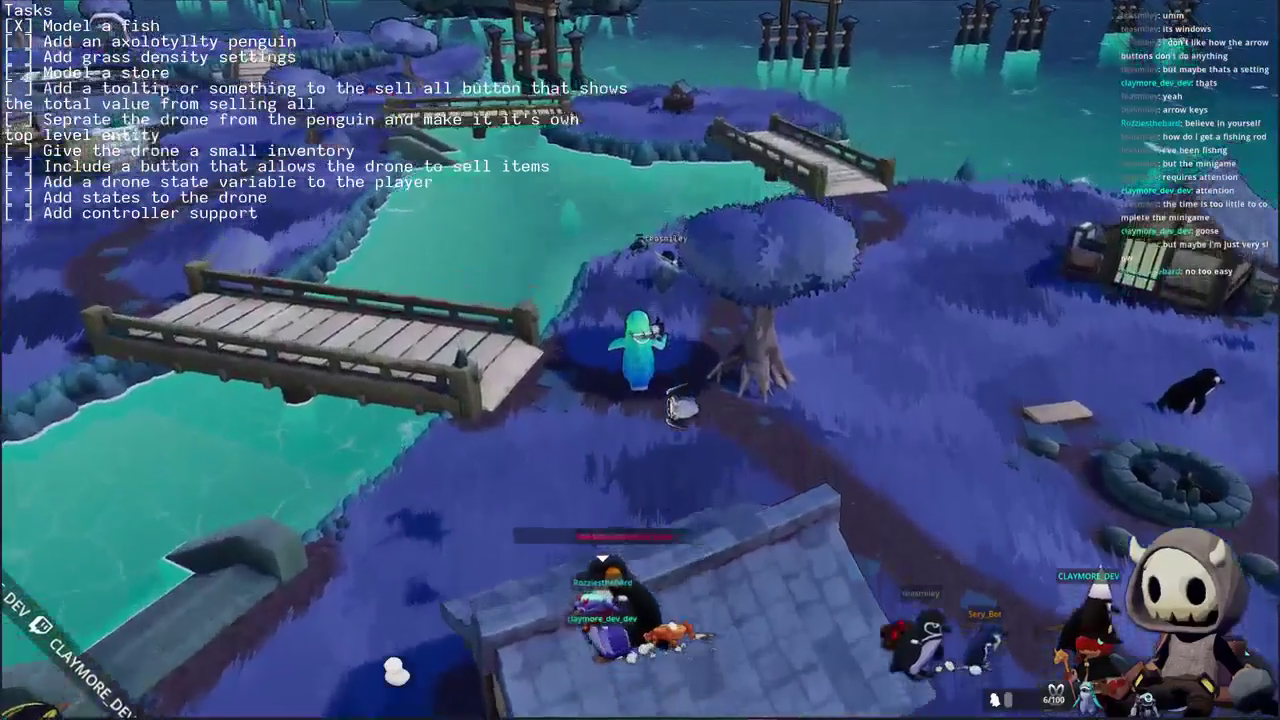
key("w")
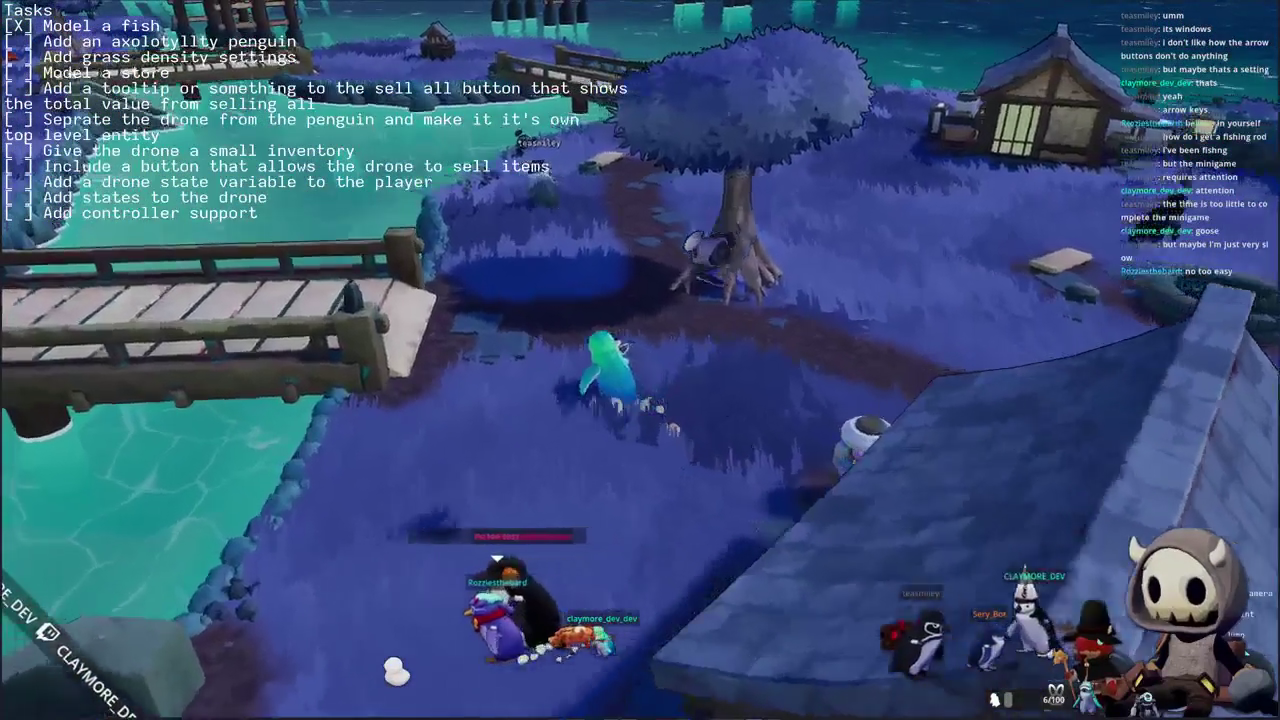
key("w")
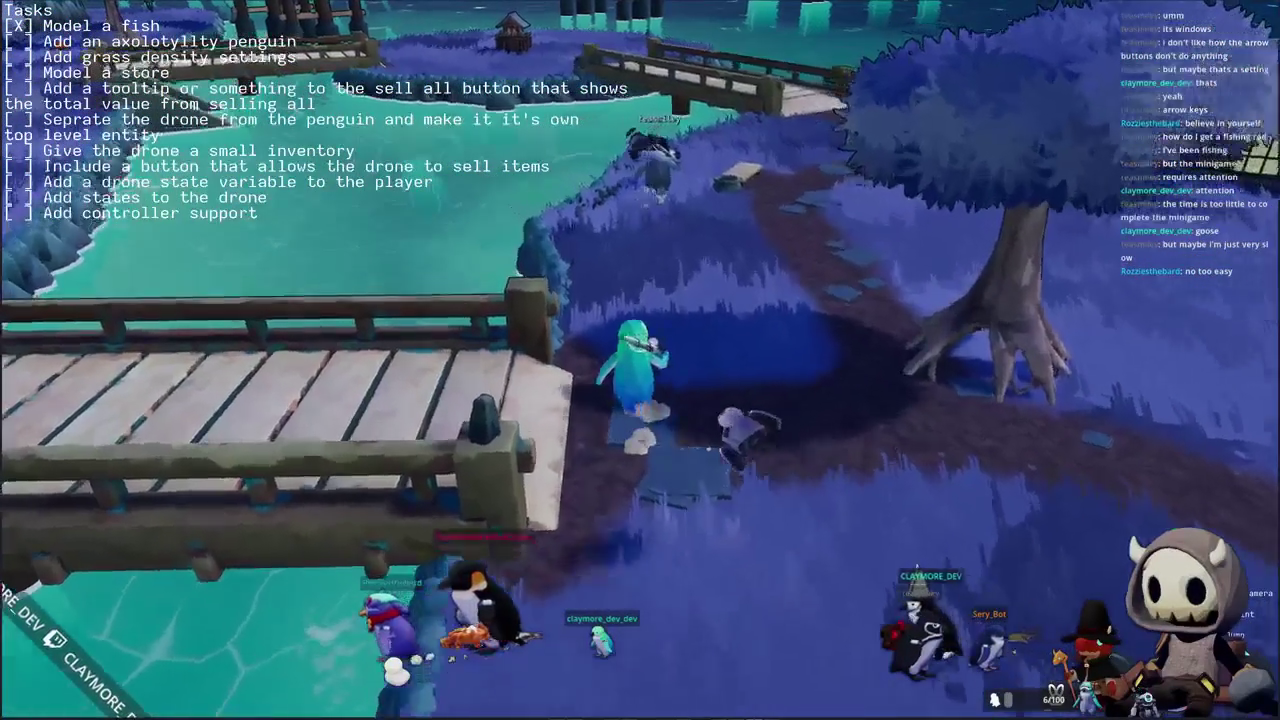
key("w")
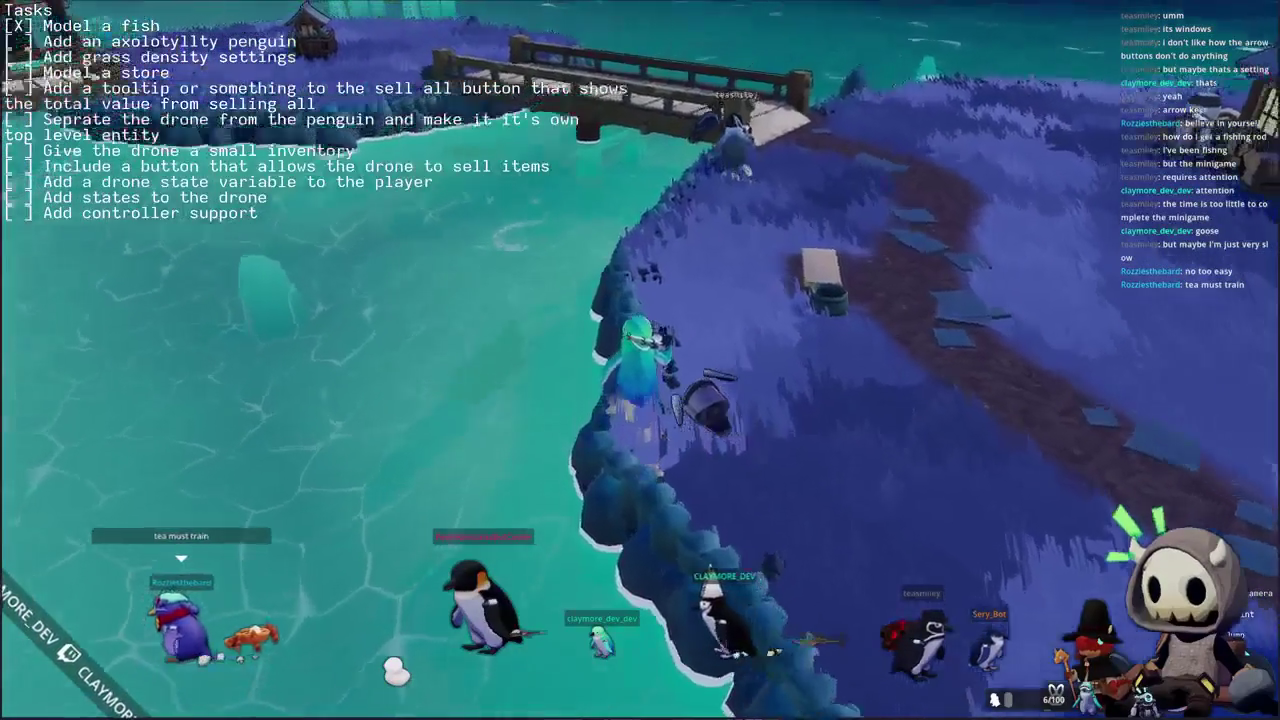
key("w")
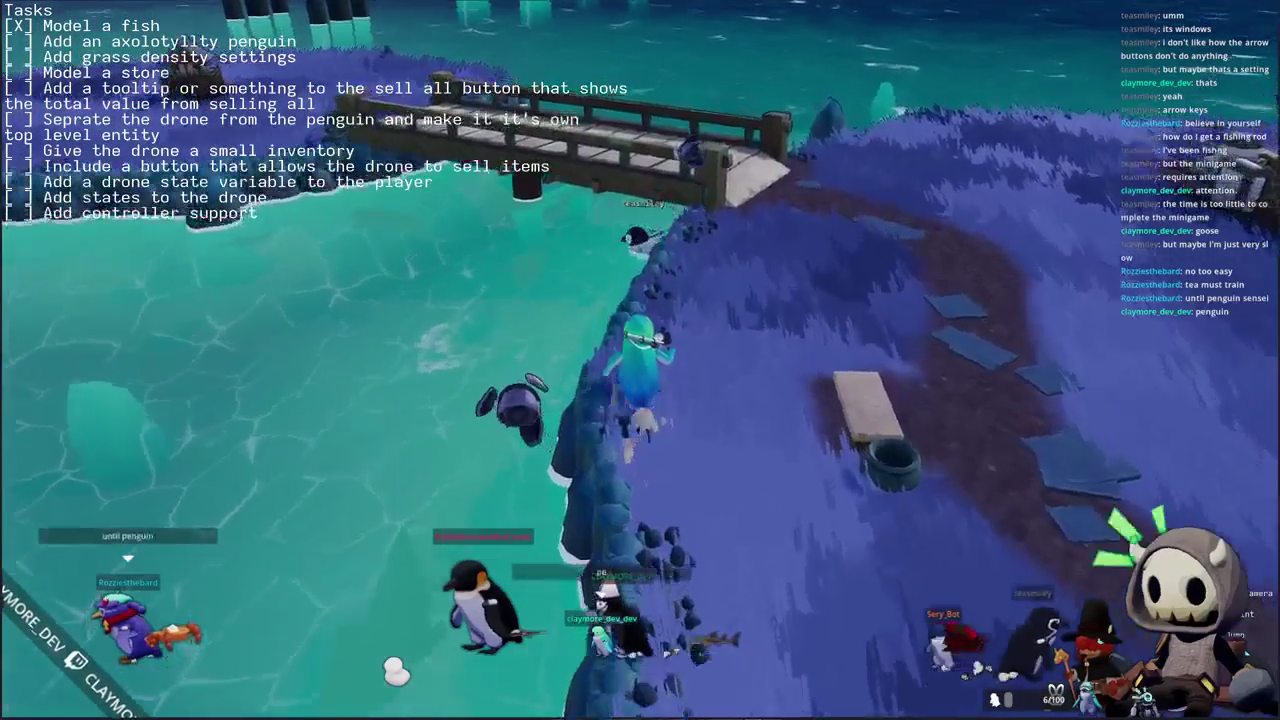
- Face the river beside the bridge and cast the fishing line
key("w")
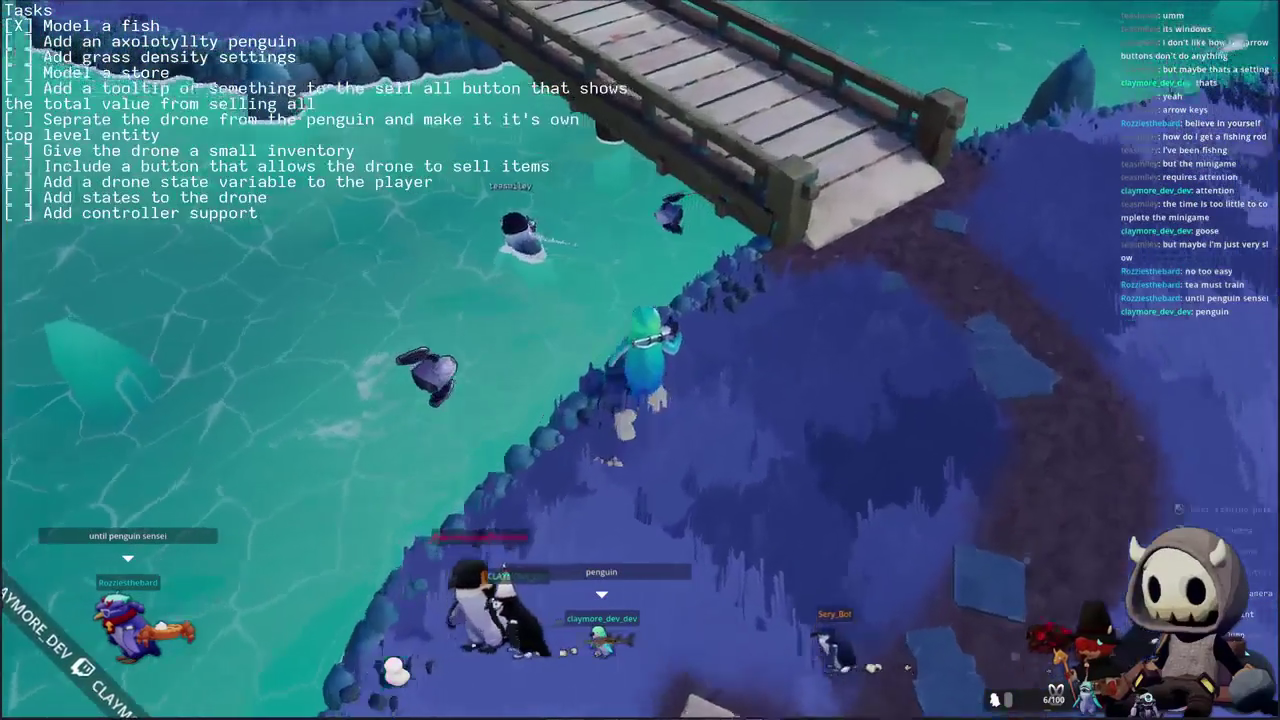
key("w")
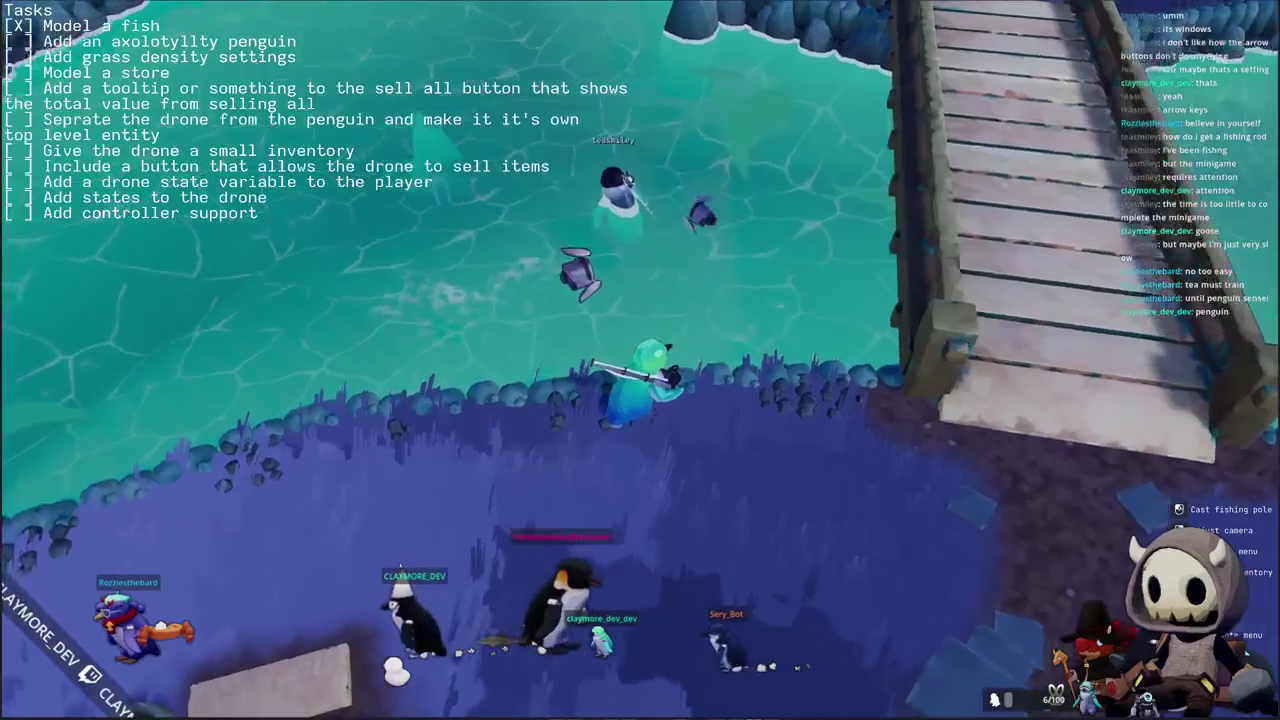
key("d")
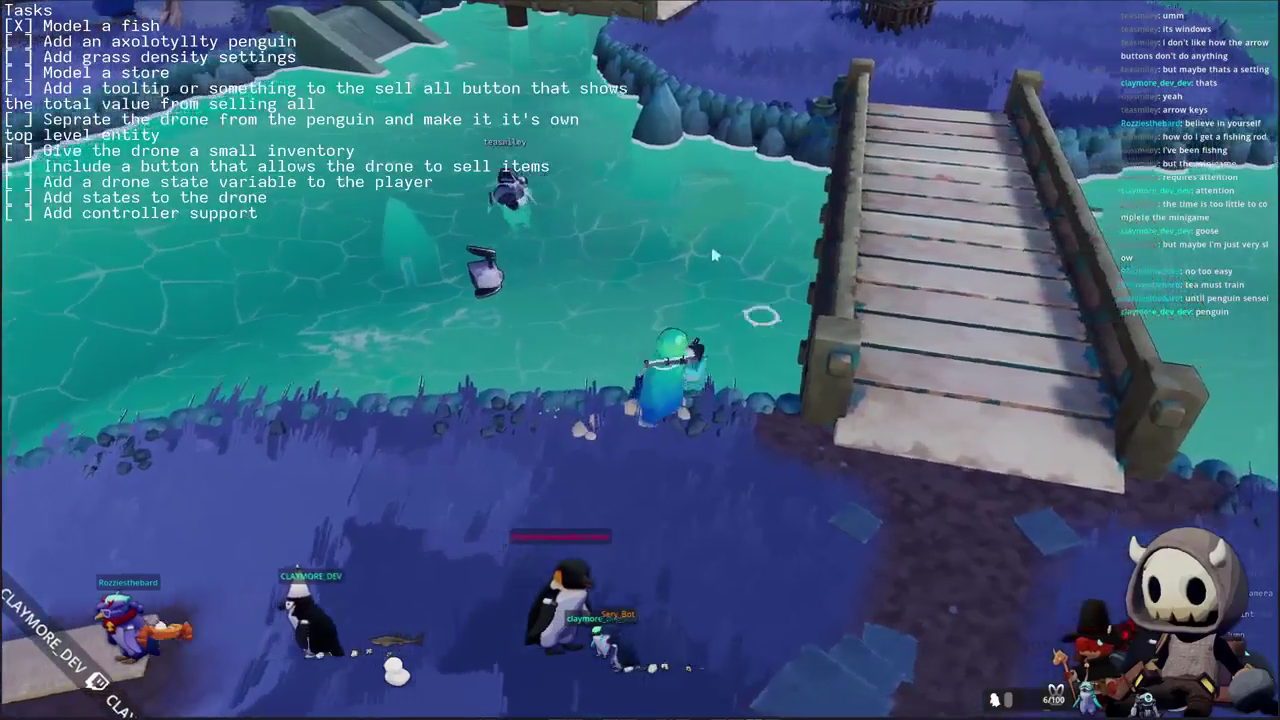
left_click(742, 478)
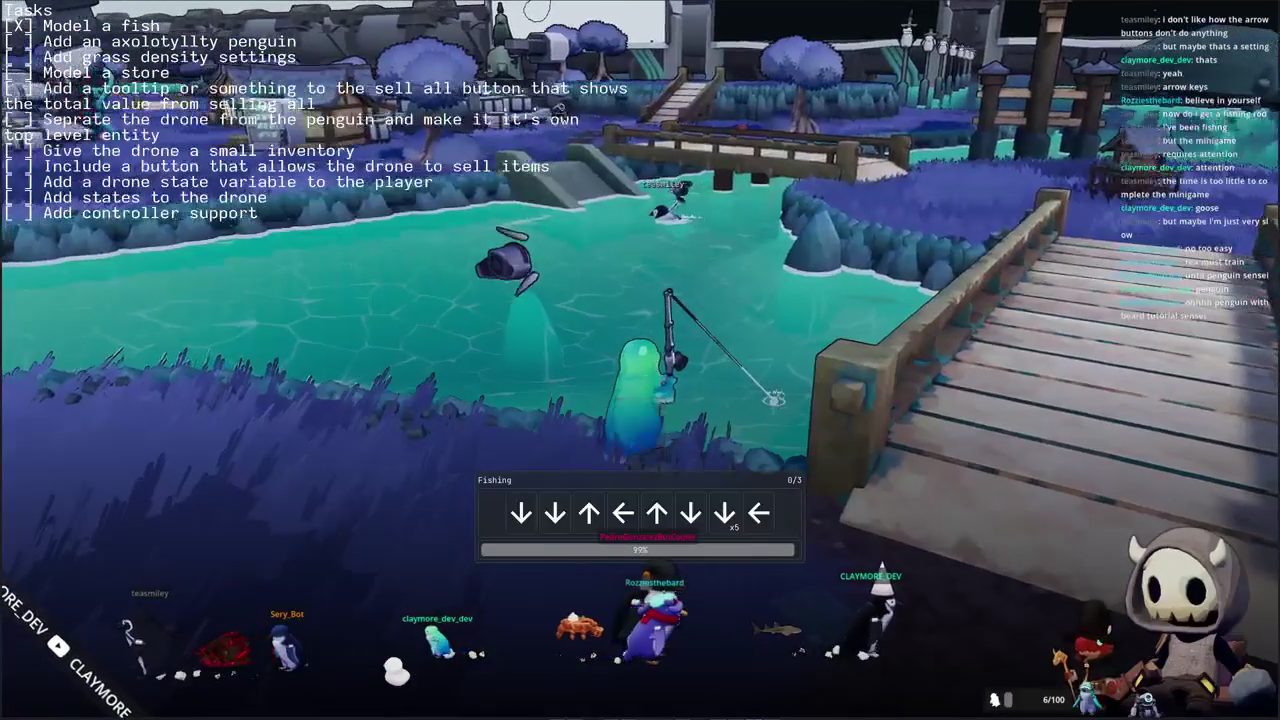
- Enter all three rounds of fishing arrows to reel in the giant squid
key("Down")
key("Down")
key("Up")
key("Left")
key("Up")
key("Down")
key("Down")
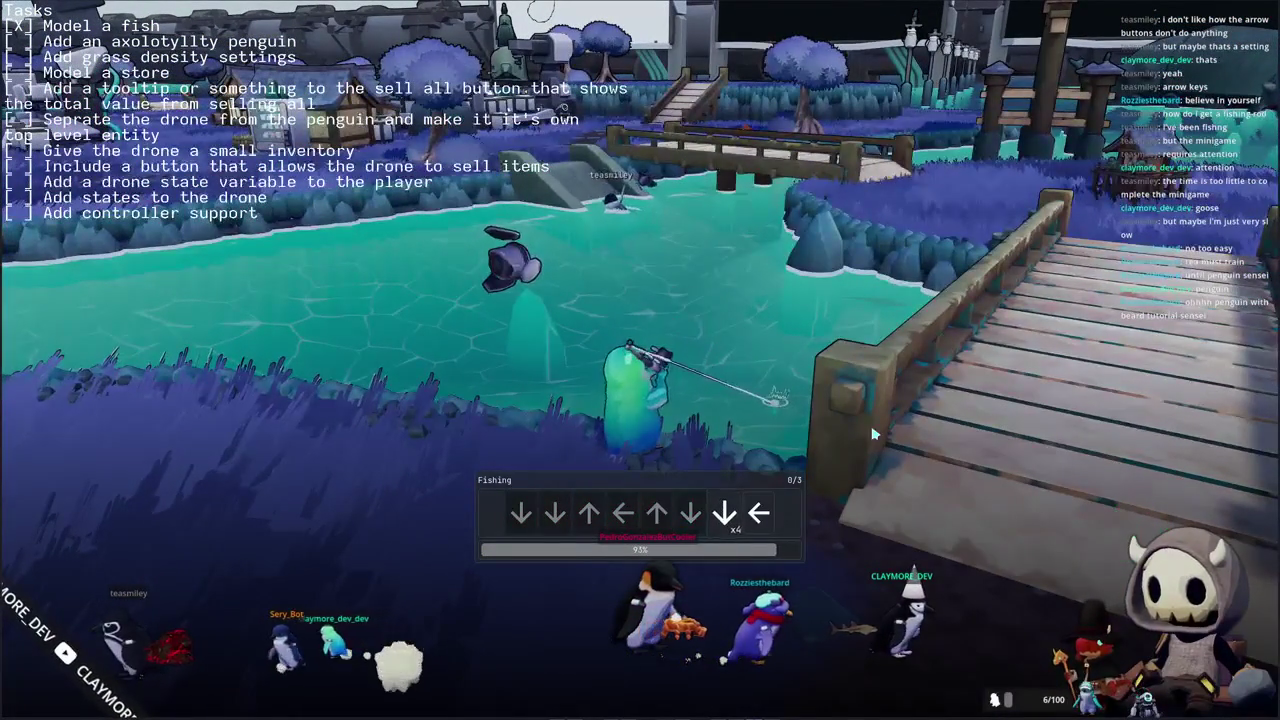
key("Left")
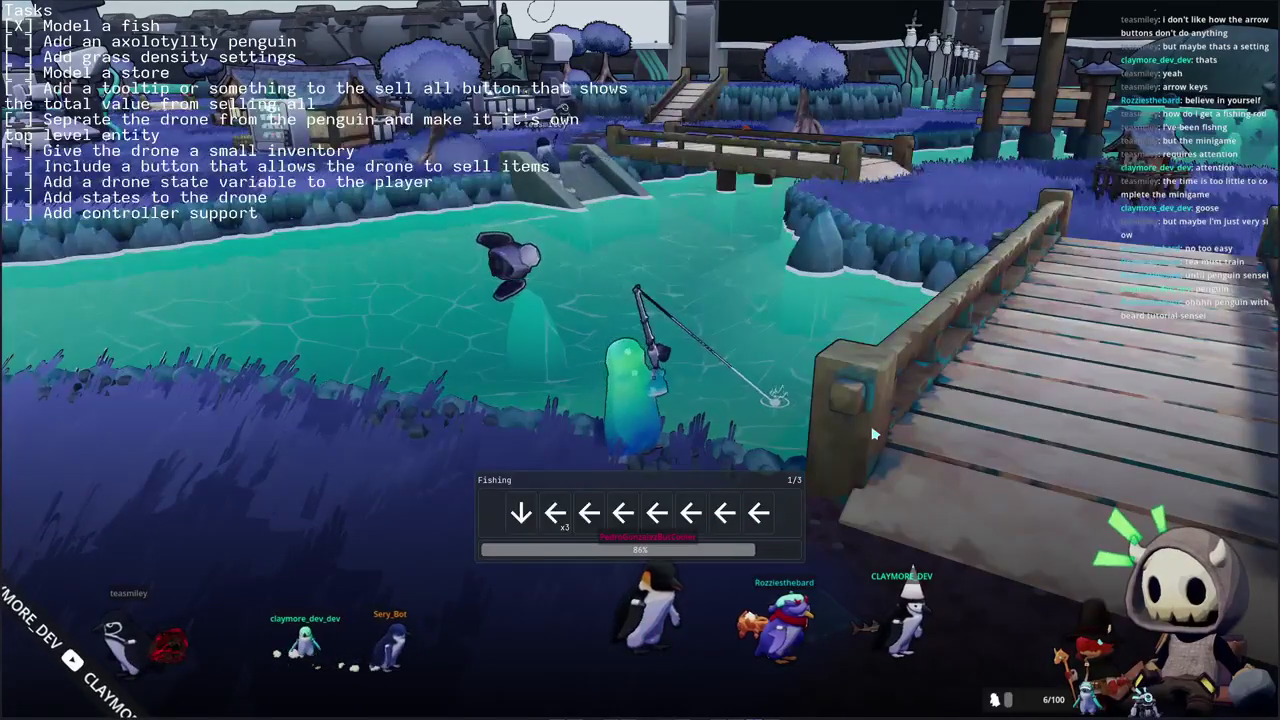
key("Down")
key("Left")
key("Left")
key("Left")
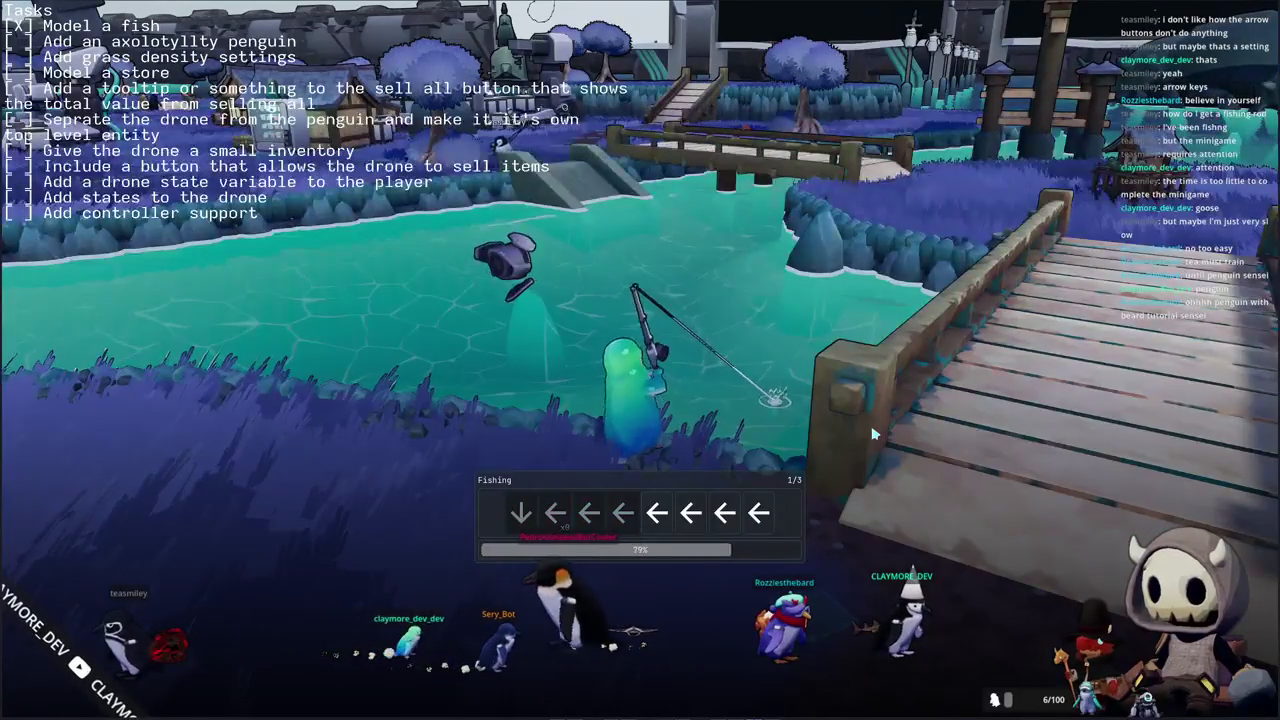
key("Left")
key("Left")
key("Left")
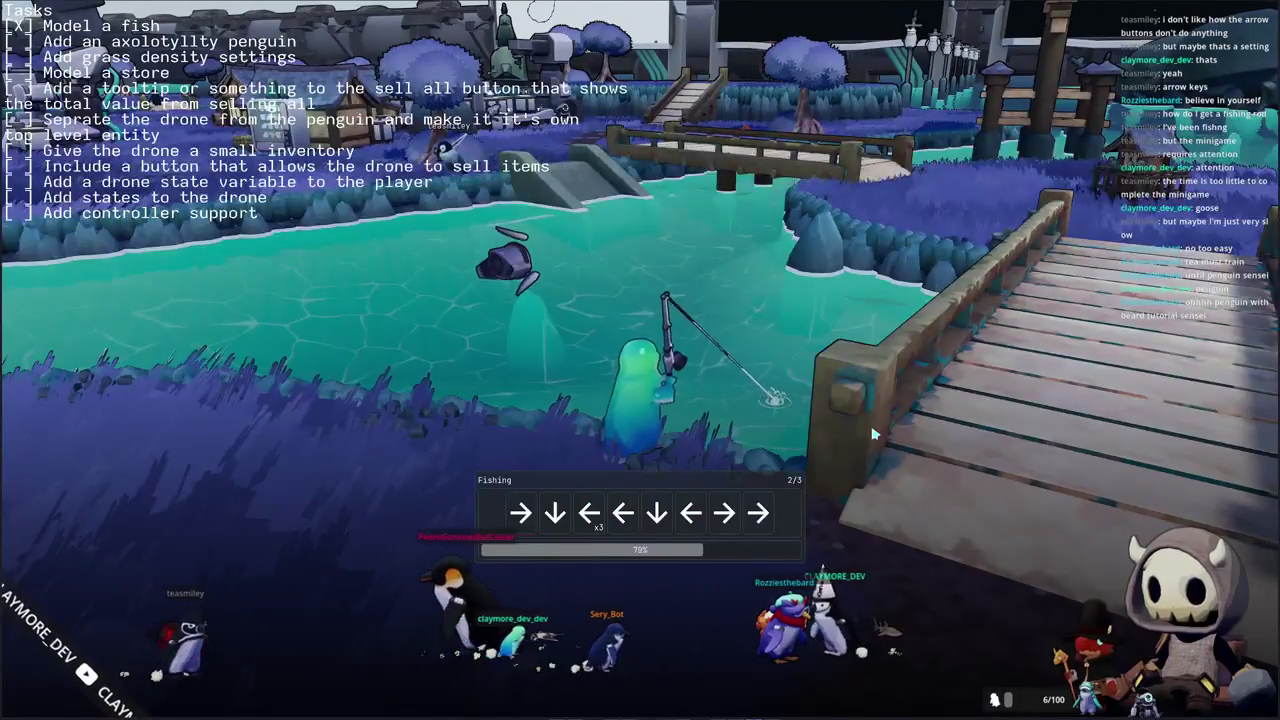
key("Right")
key("Down")
key("Left")
key("Left")
key("Left")
key("Left")
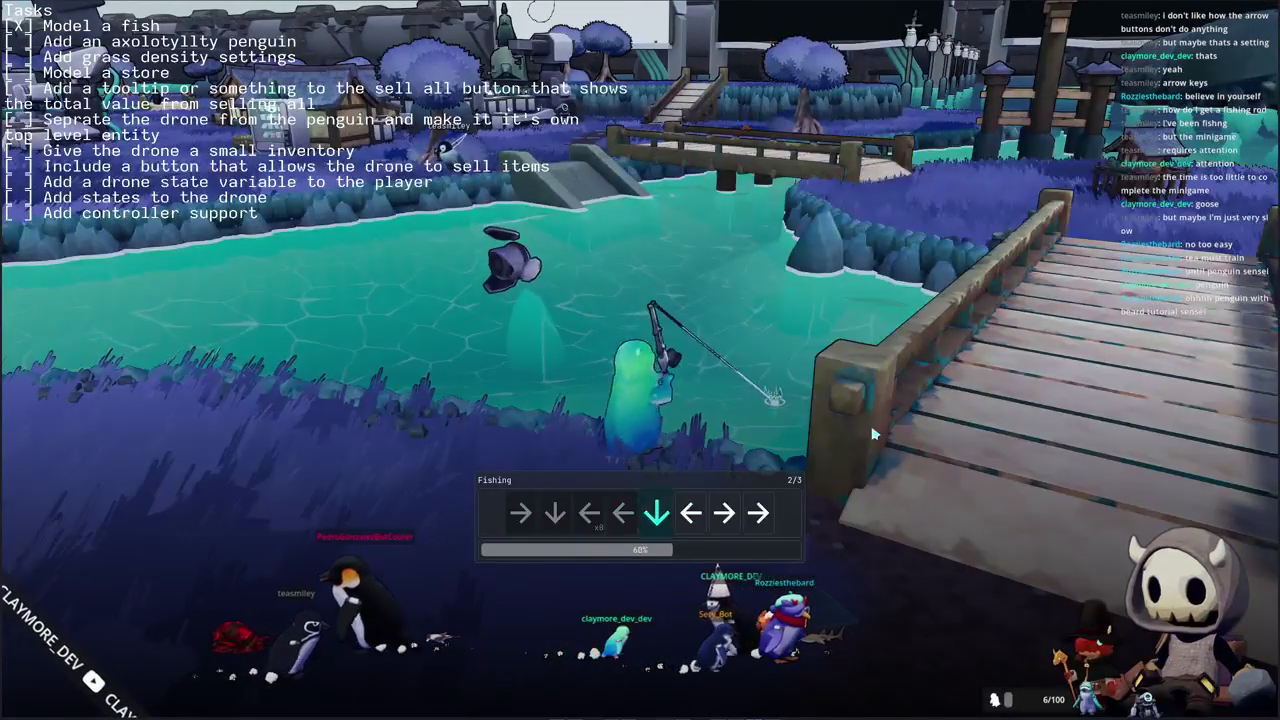
key("Down")
key("Left")
key("Right")
key("Right")
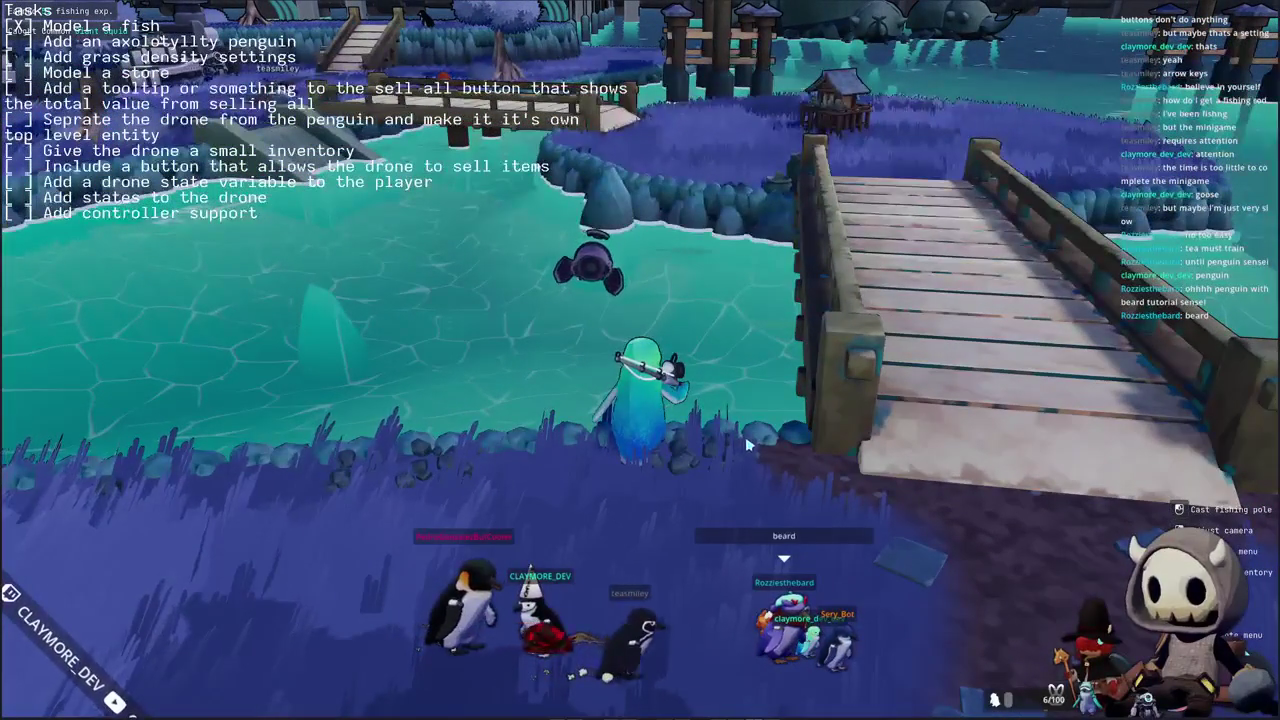
- Cast again, then walk over the bridge onto the purple island and back to the water's edge
left_click(745, 436)
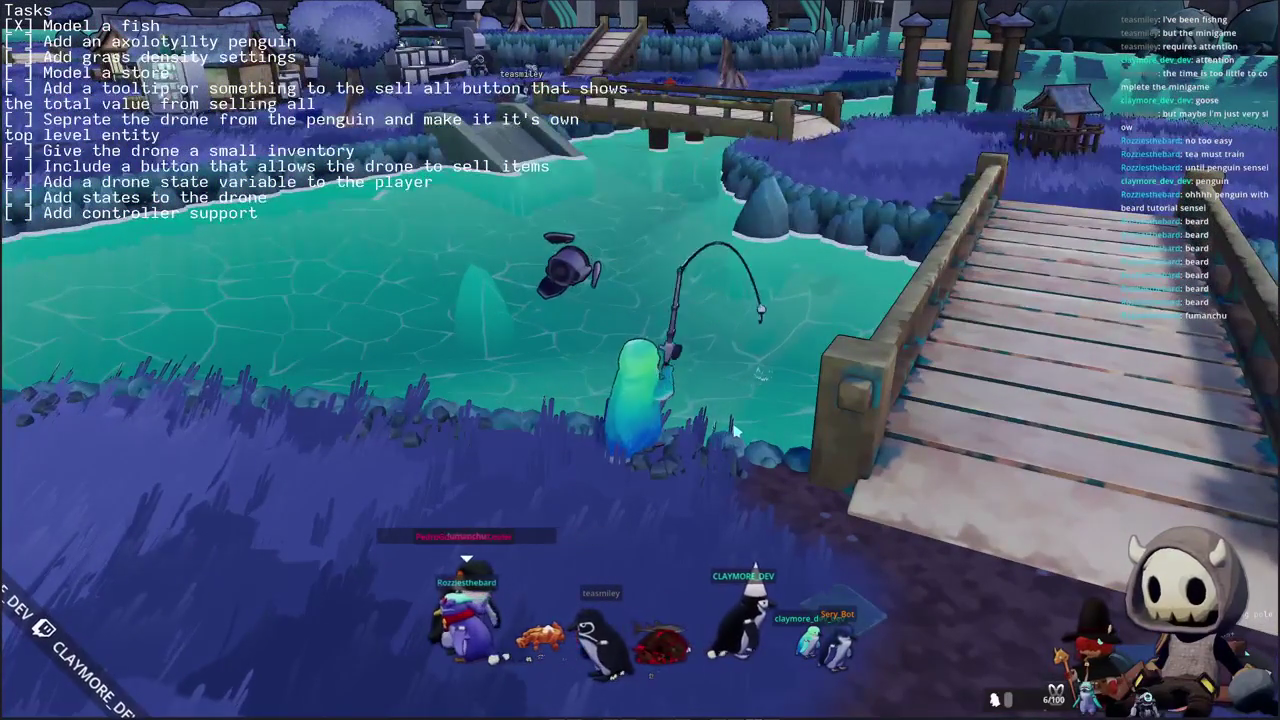
key("d")
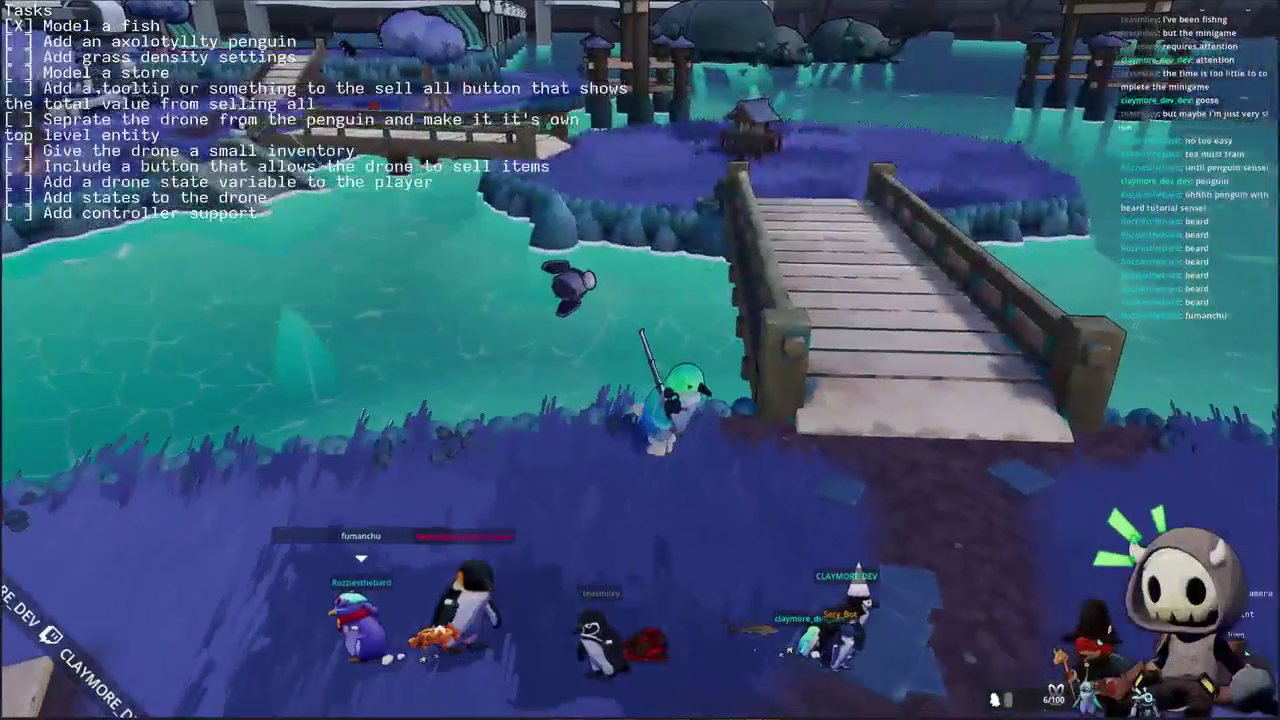
key("w")
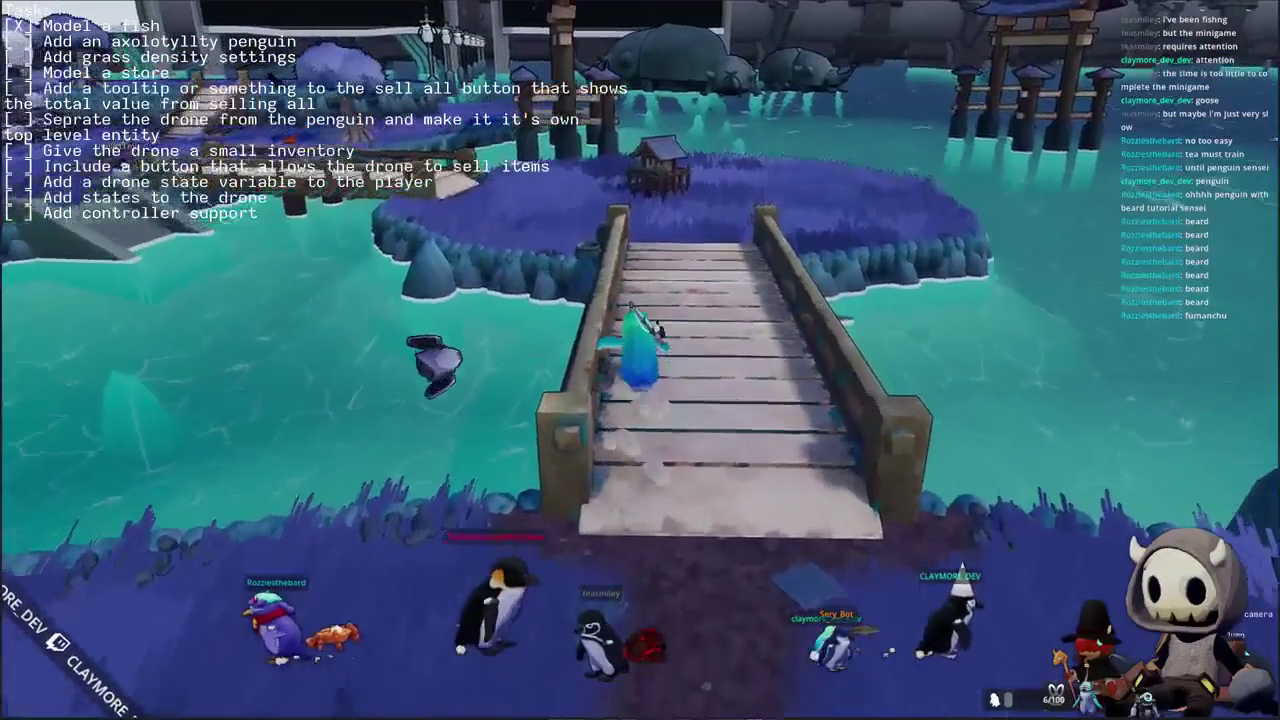
key("w")
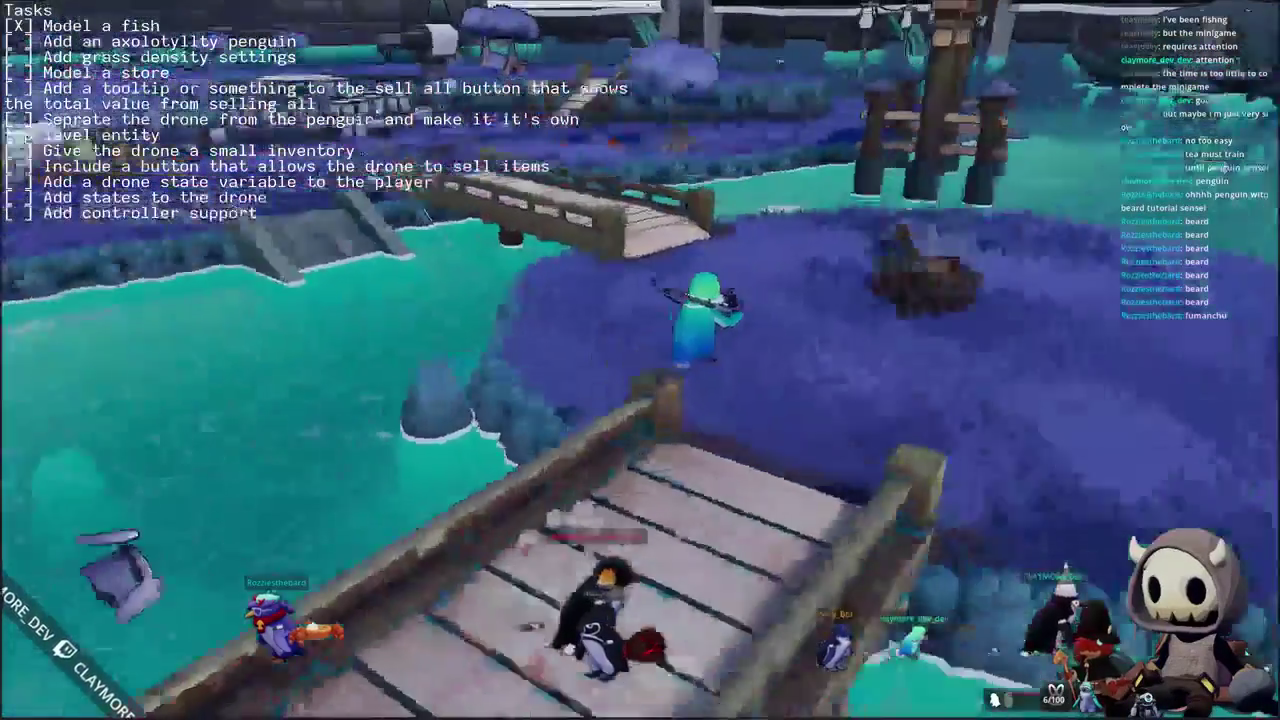
key("a")
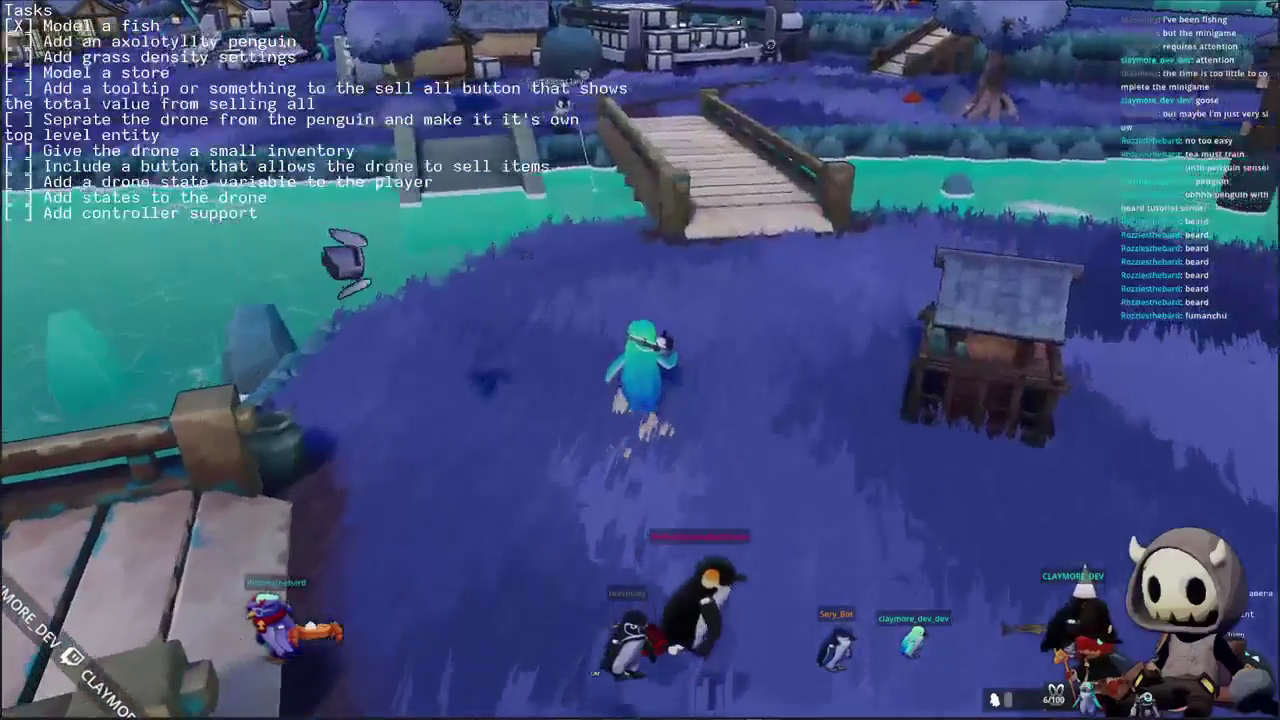
key("w")
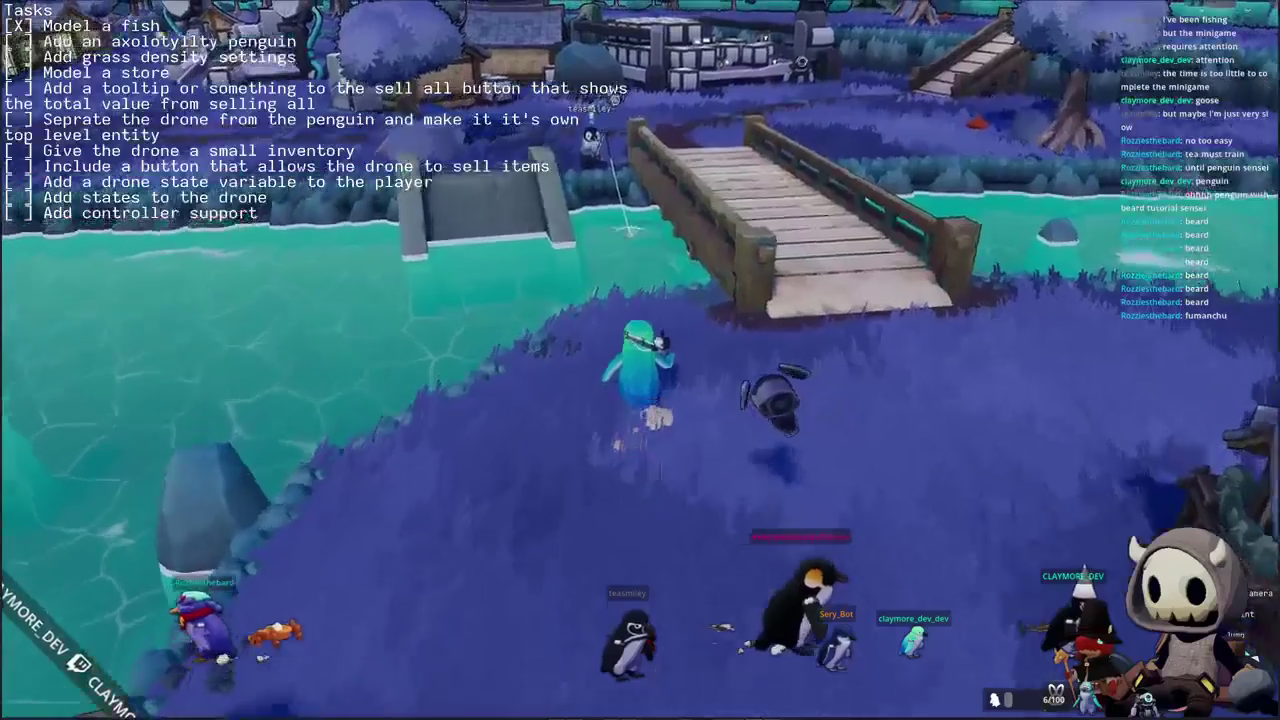
key("w")
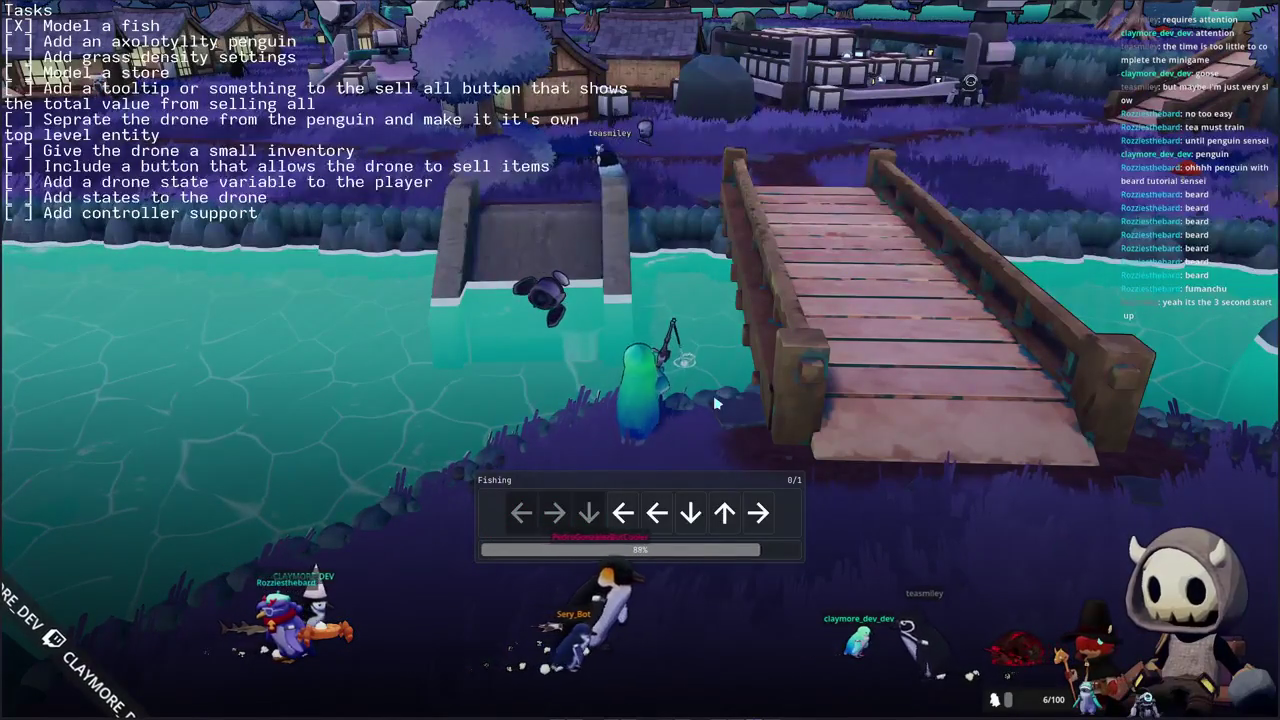
- Enter the final Left and Right arrows to land the fish, then recast beside the bridge
key("Left")
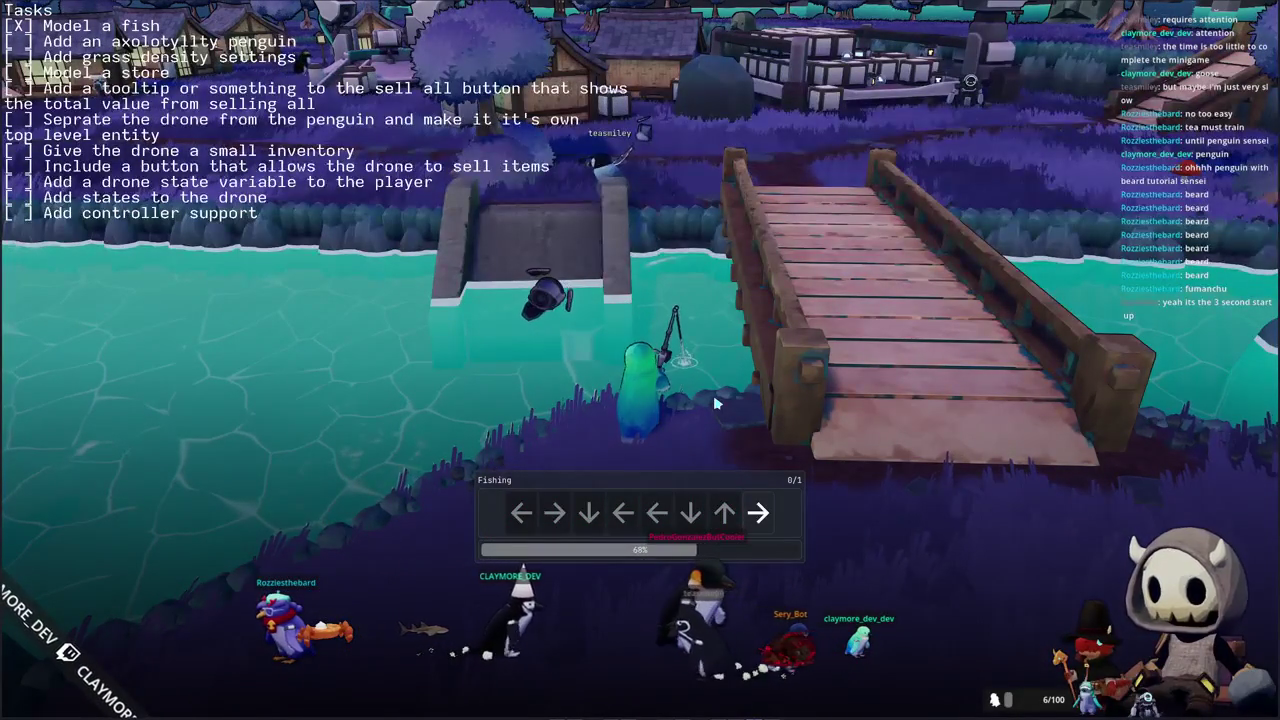
key("Right")
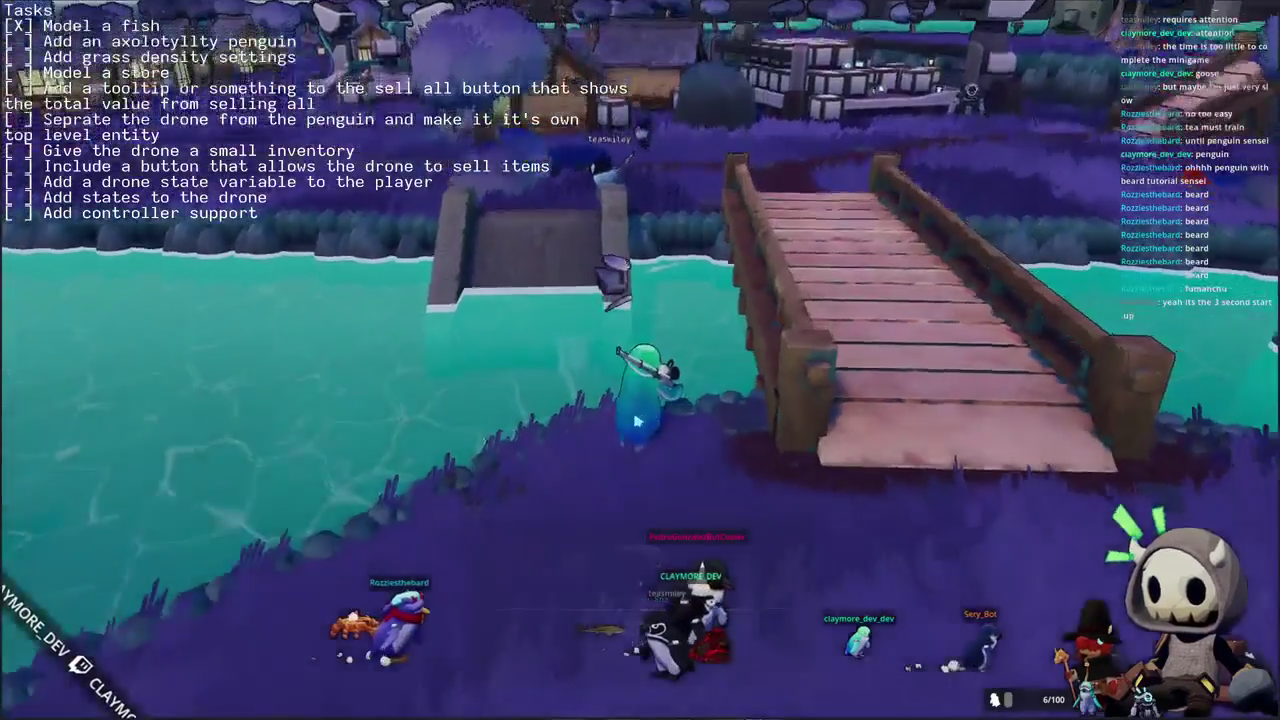
right_click_drag(636, 420, 560, 362)
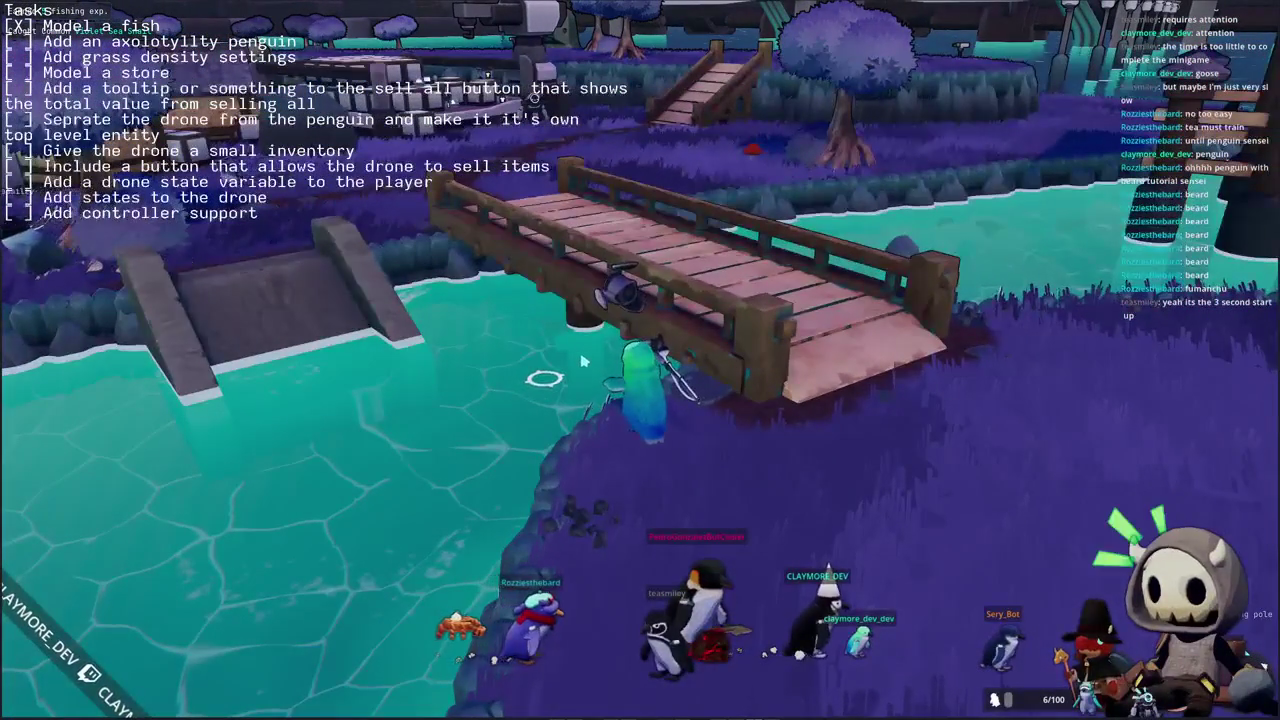
right_click_drag(580, 400, 480, 400)
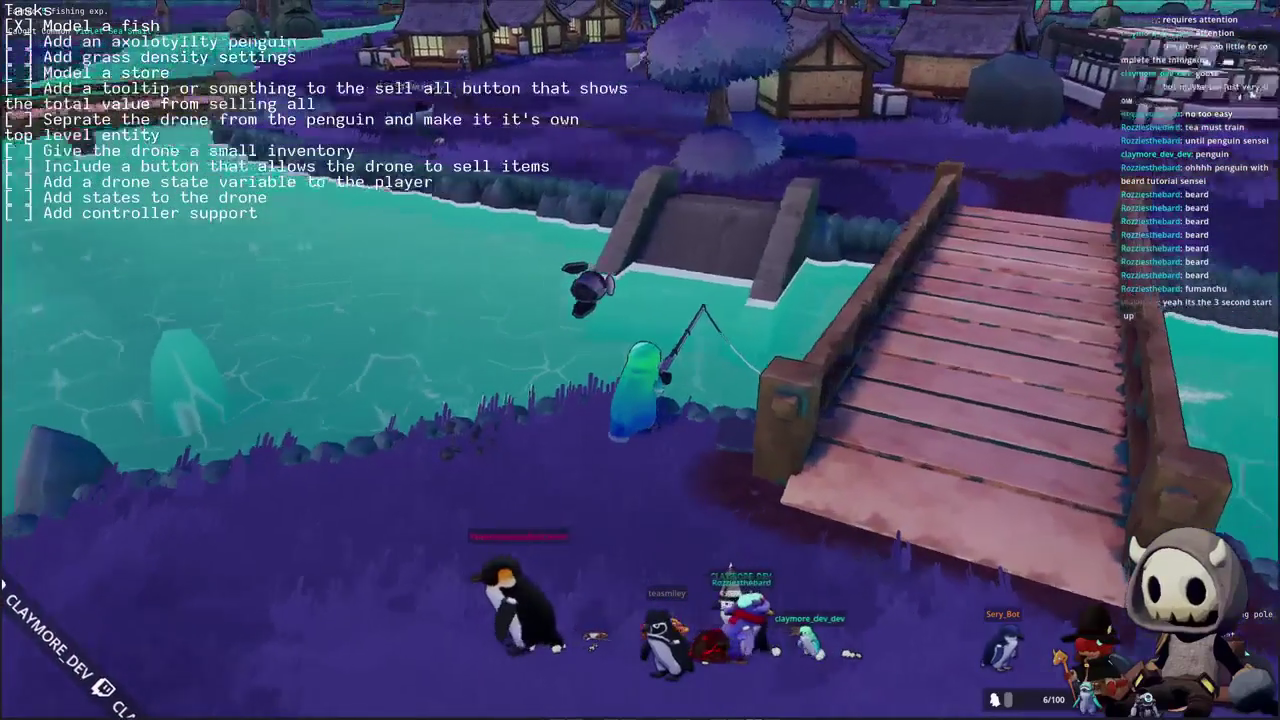
right_click_drag(600, 400, 760, 392)
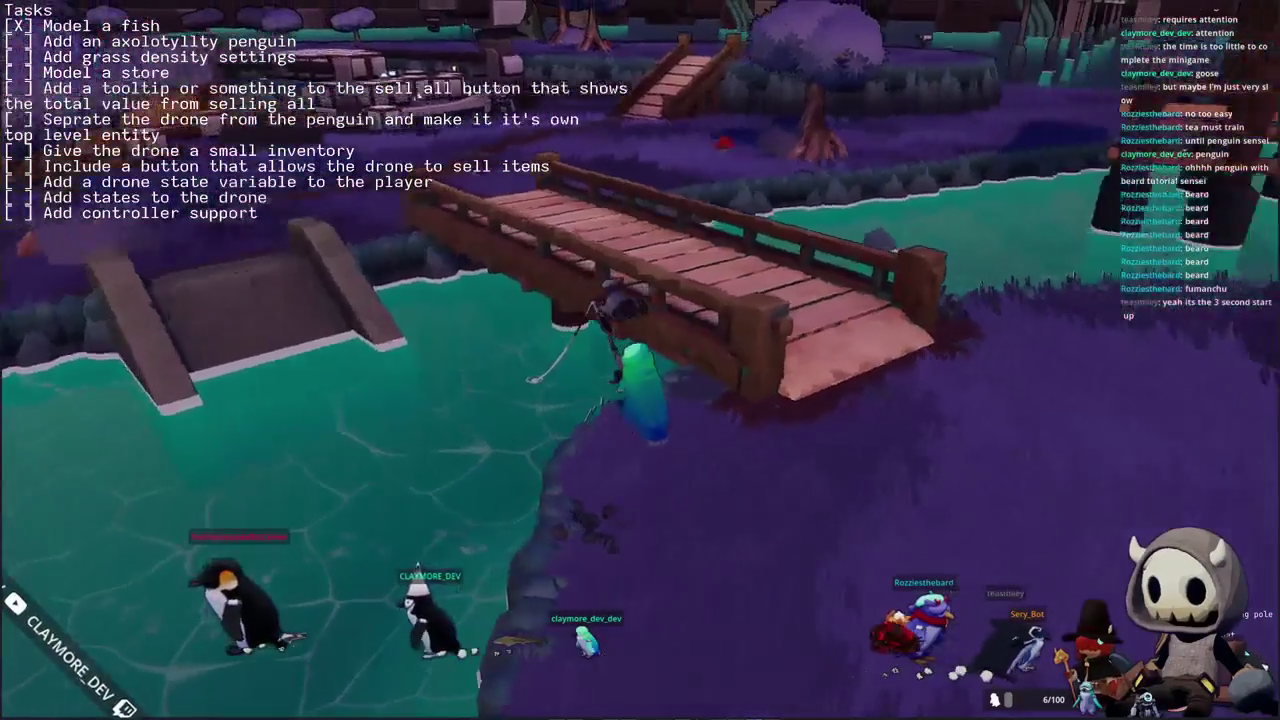
right_click_drag(650, 373, 673, 373)
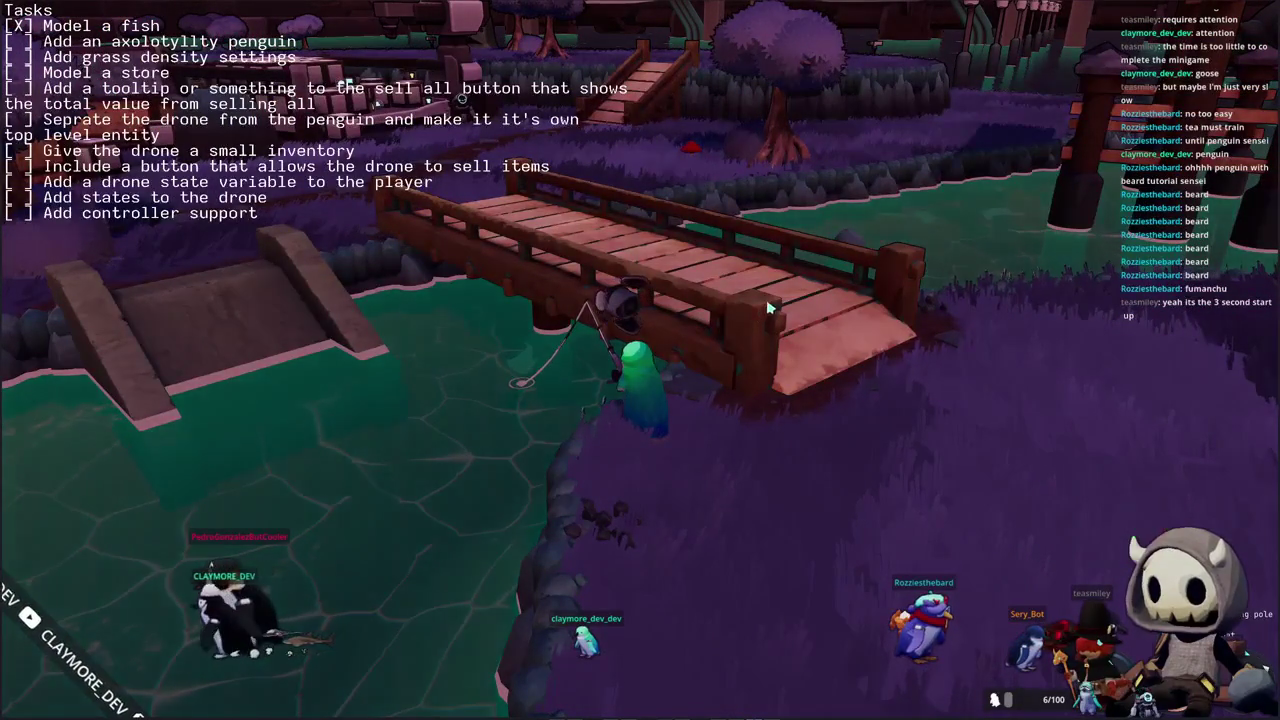
right_click_drag(768, 308, 785, 313)
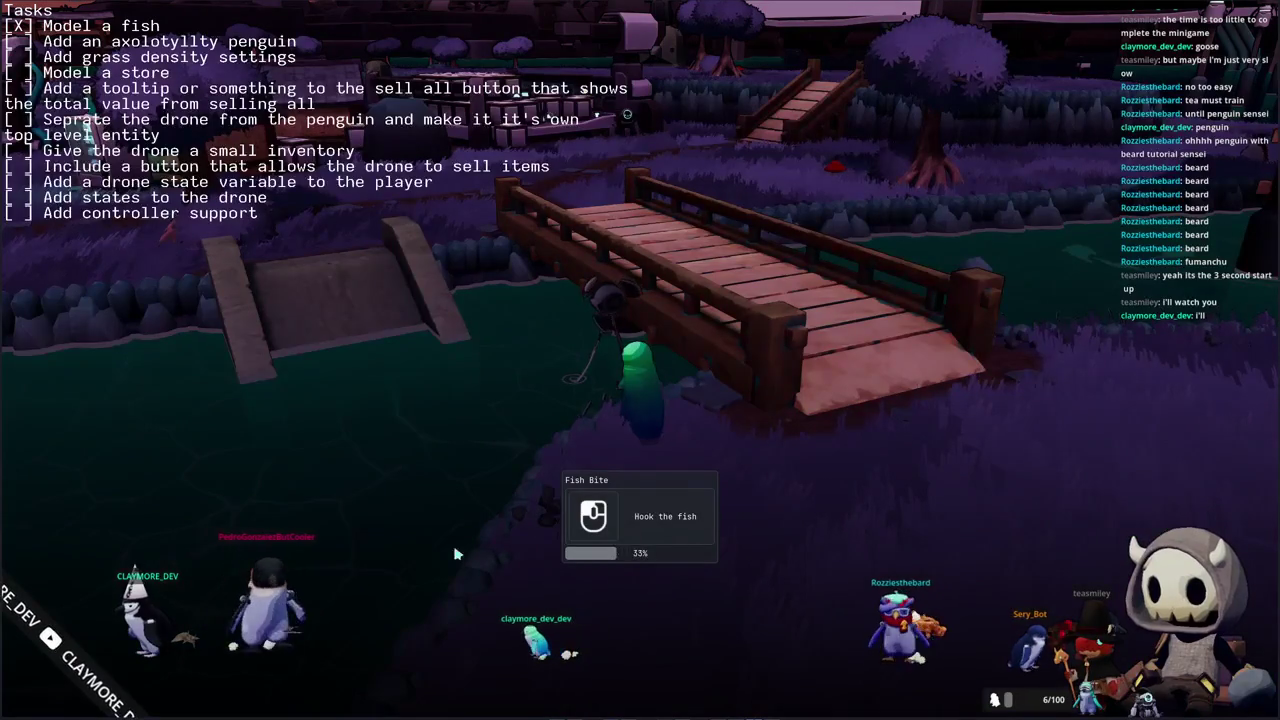
- Hook the biting fish and enter Left, Up, Right to reel in a Common Vampire Squid
left_click(462, 521)
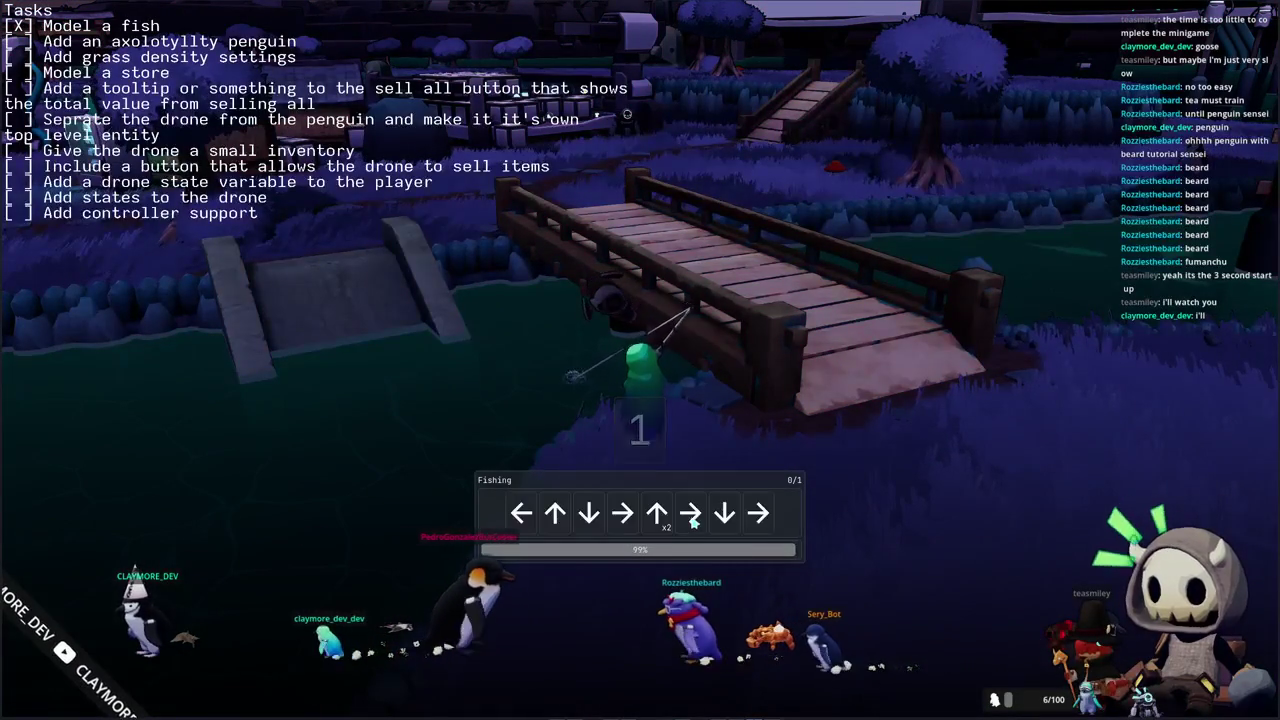
key("Left")
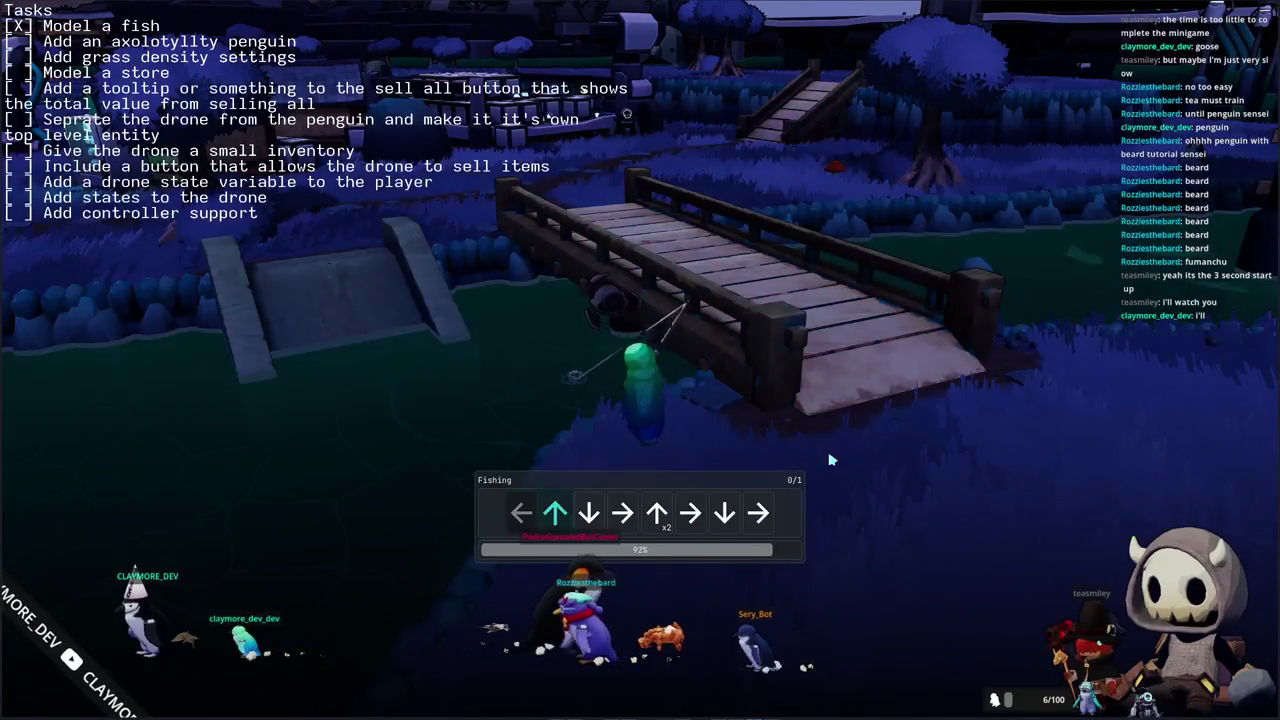
key("Up")
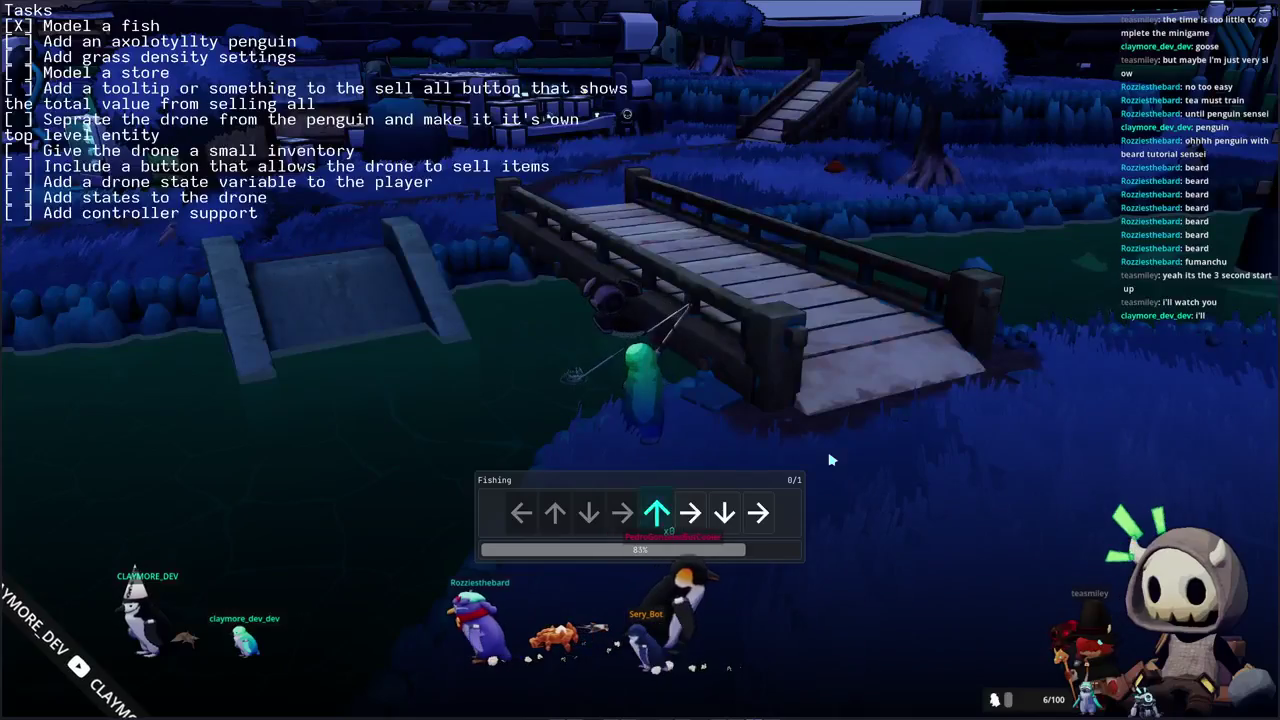
key("Right")
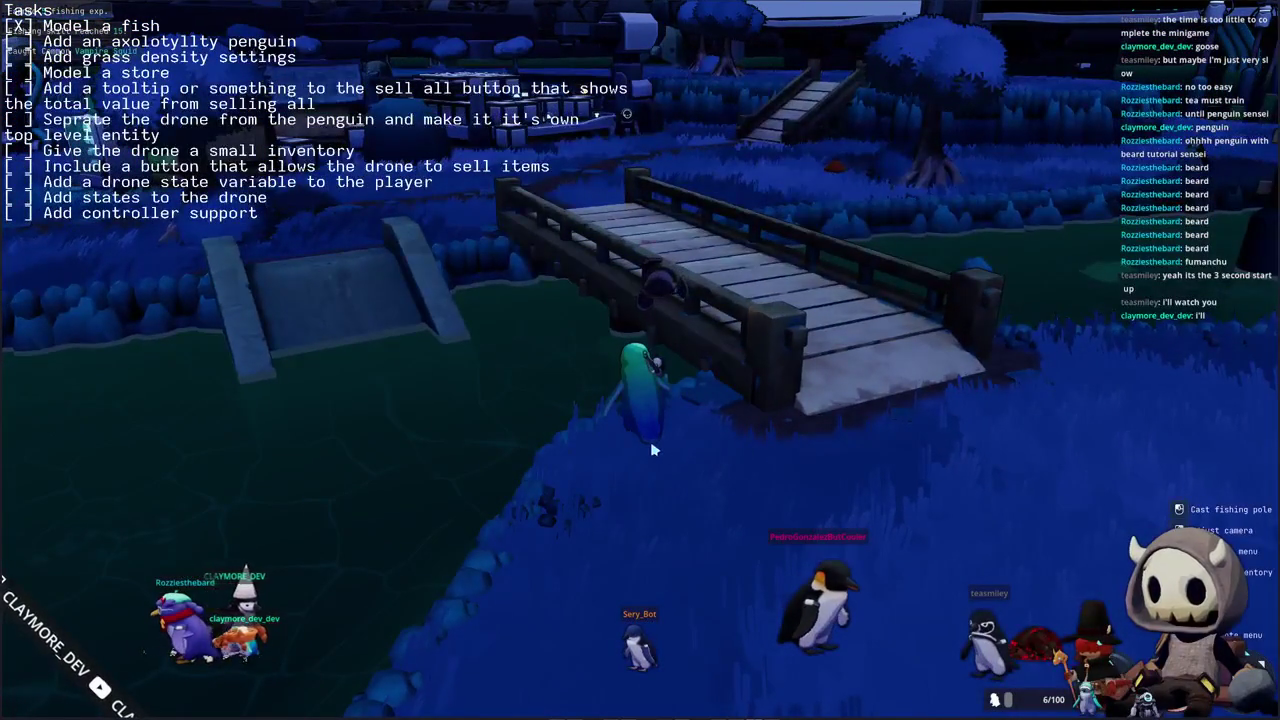
right_click_drag(651, 450, 1100, 450)
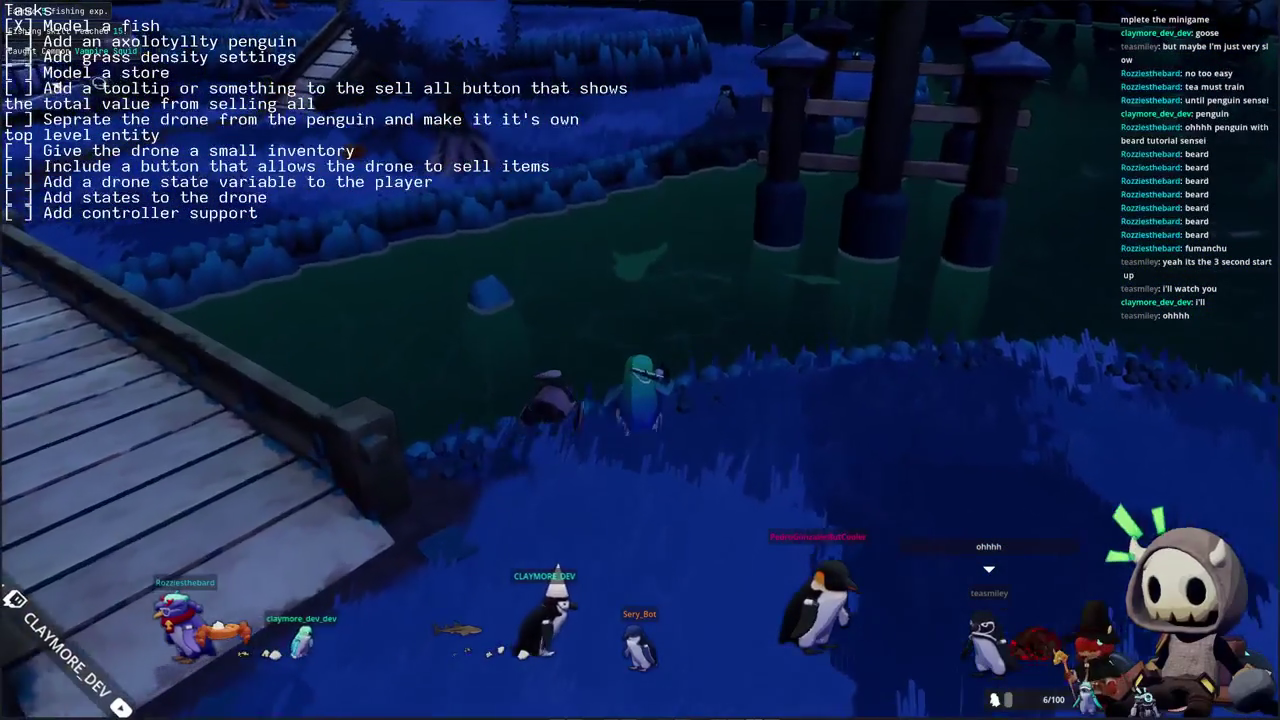
right_click_drag(640, 450, 1150, 450)
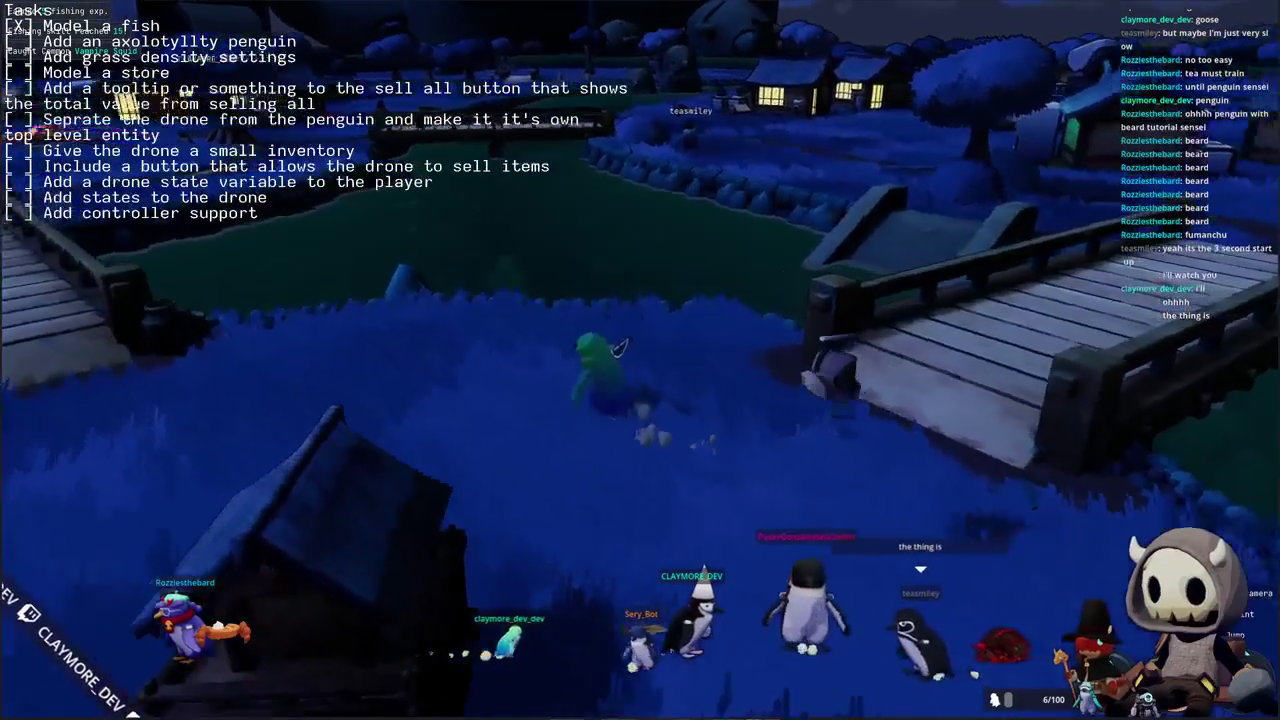
right_click_drag(450, 447, 657, 447)
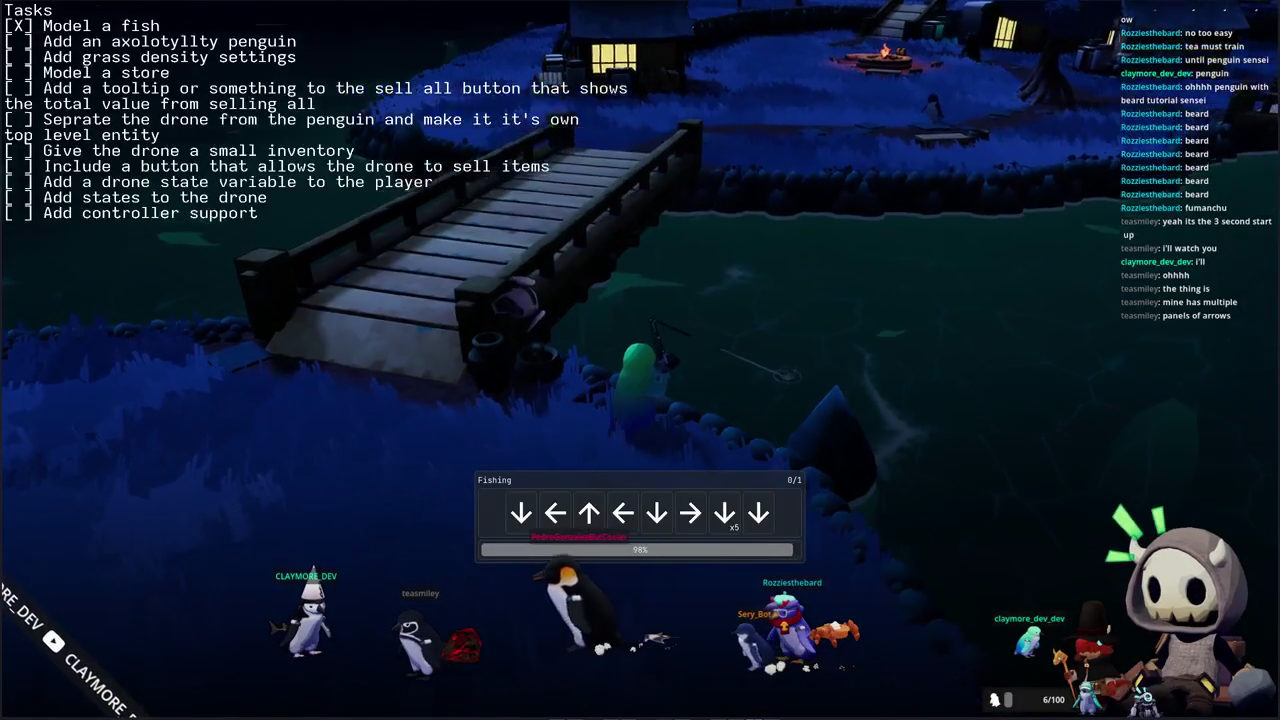
- Enter Down, Left, Down to land a Siamese Fighting Fish, dismiss its result, and recast
key("Down")
key("Left")
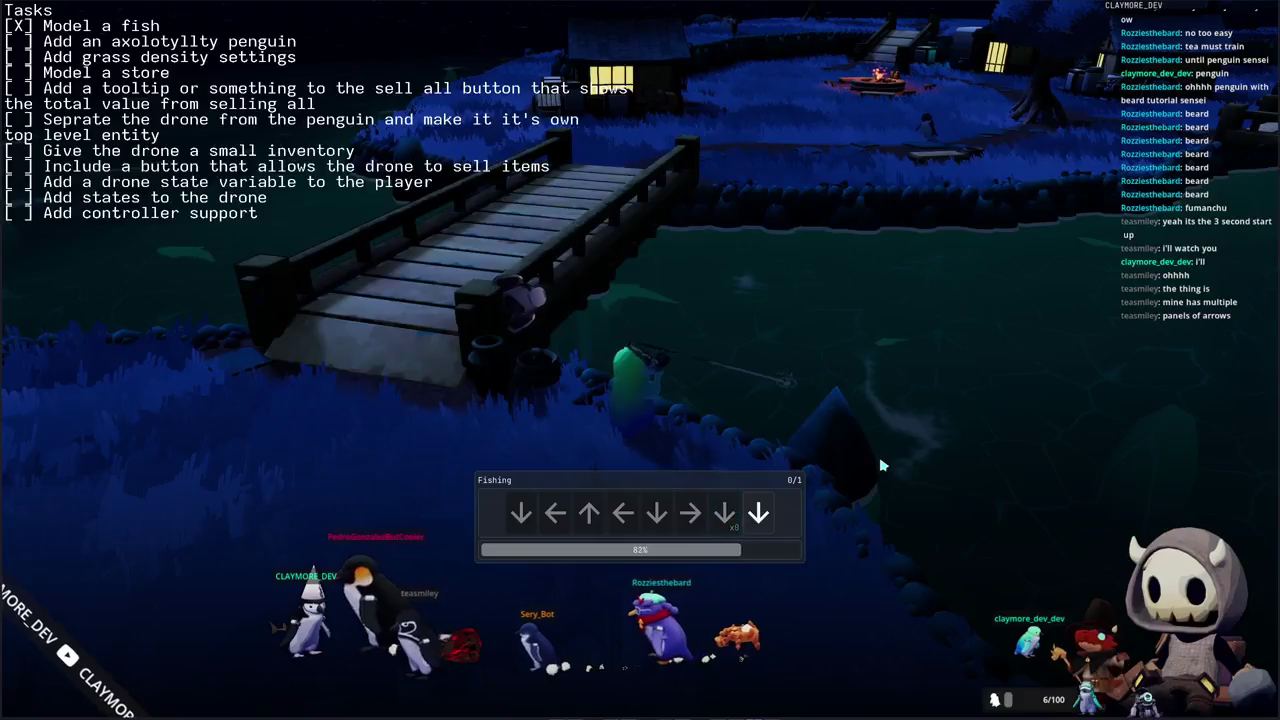
key("Down")
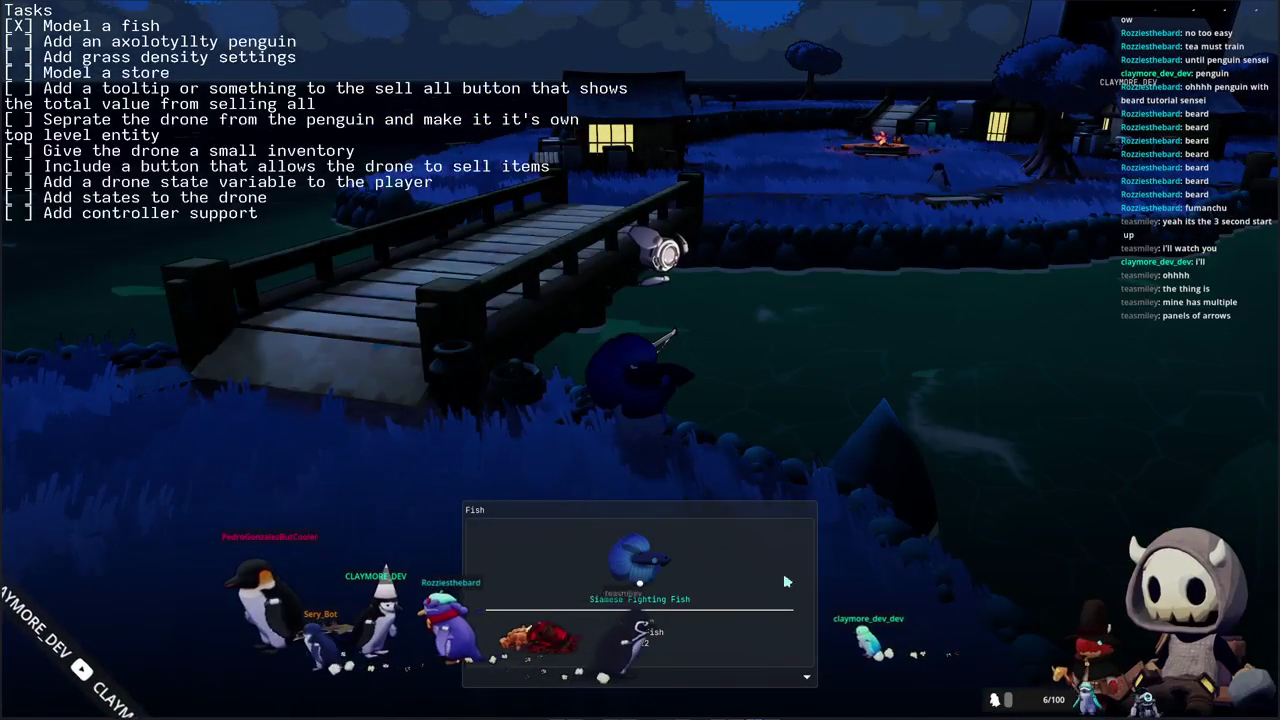
left_click(762, 551)
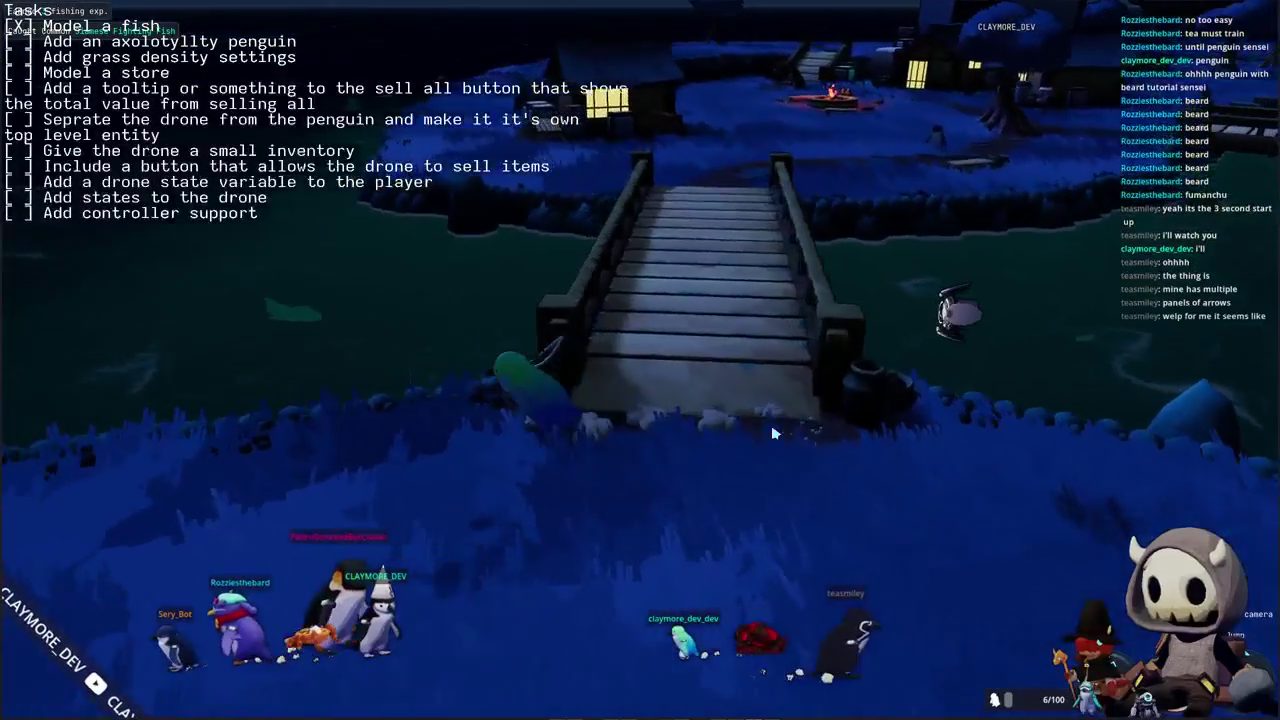
right_click_drag(565, 390, 565, 390)
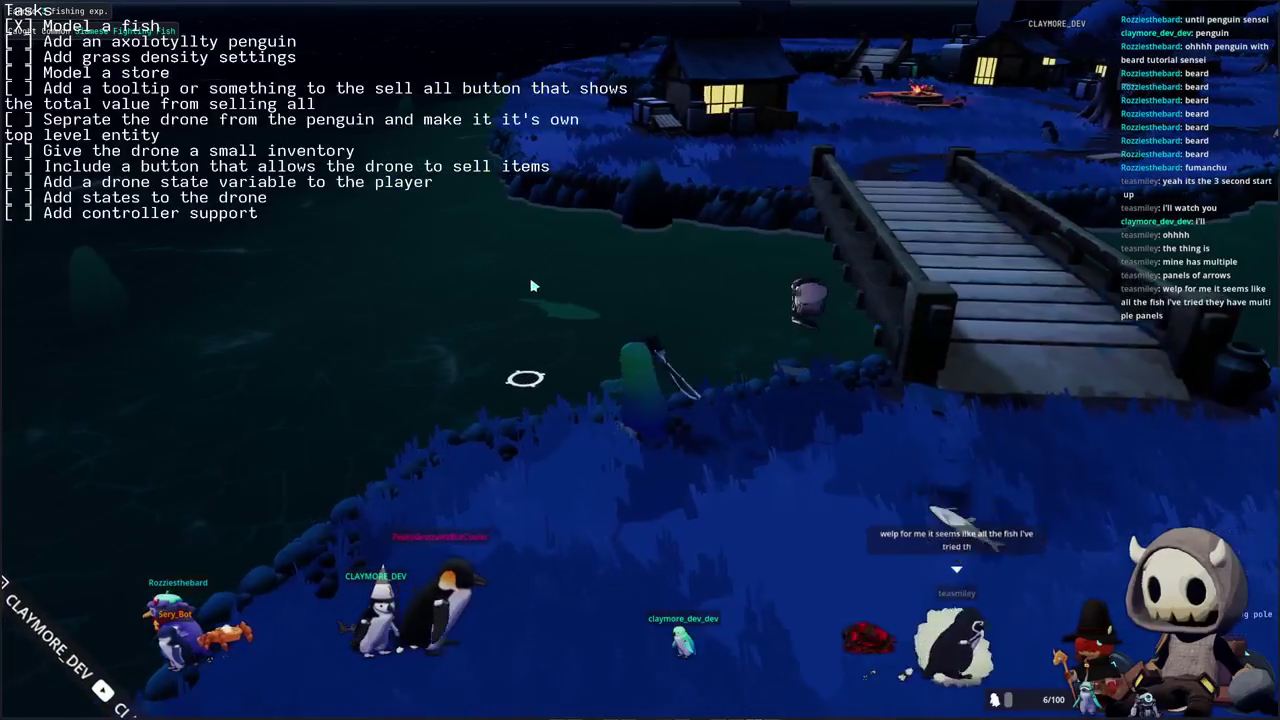
left_click(508, 367)
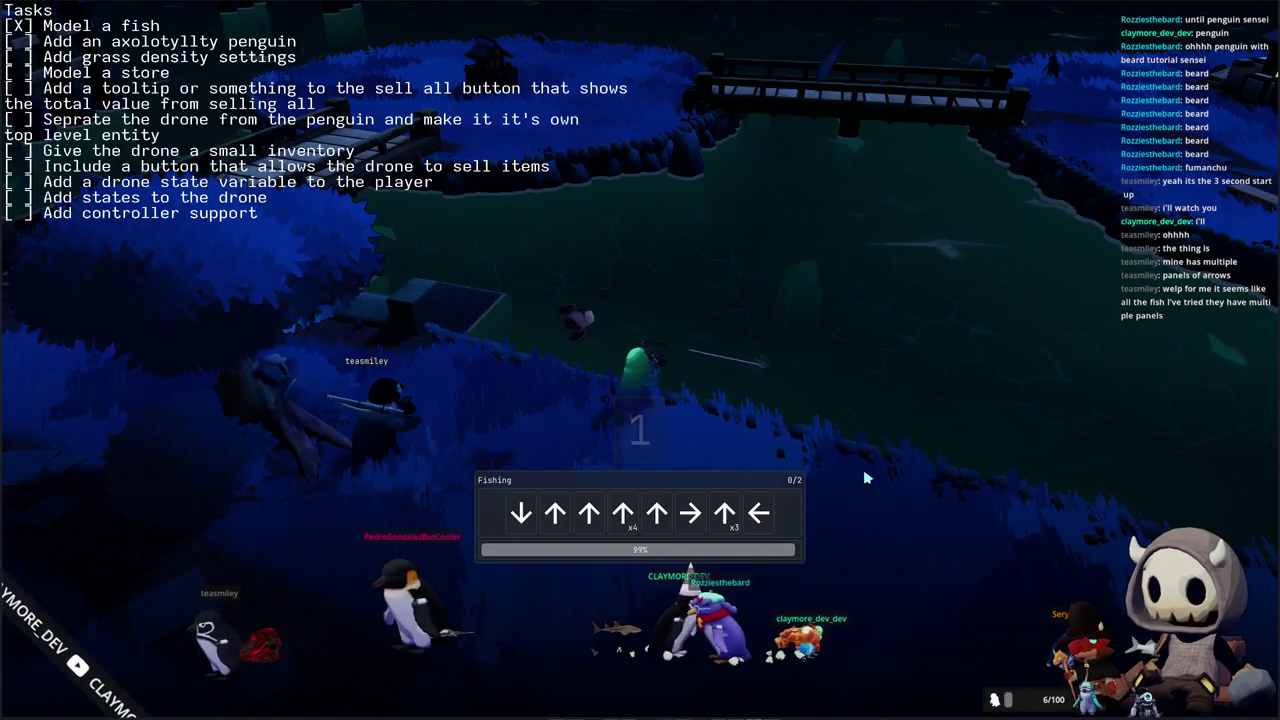
- Enter Down, Up, Up, Right, Up, Left, Right across both panels to catch a 6.86 Nurse Shark
key("Down")
key("Up")
key("Up")
key("Up")
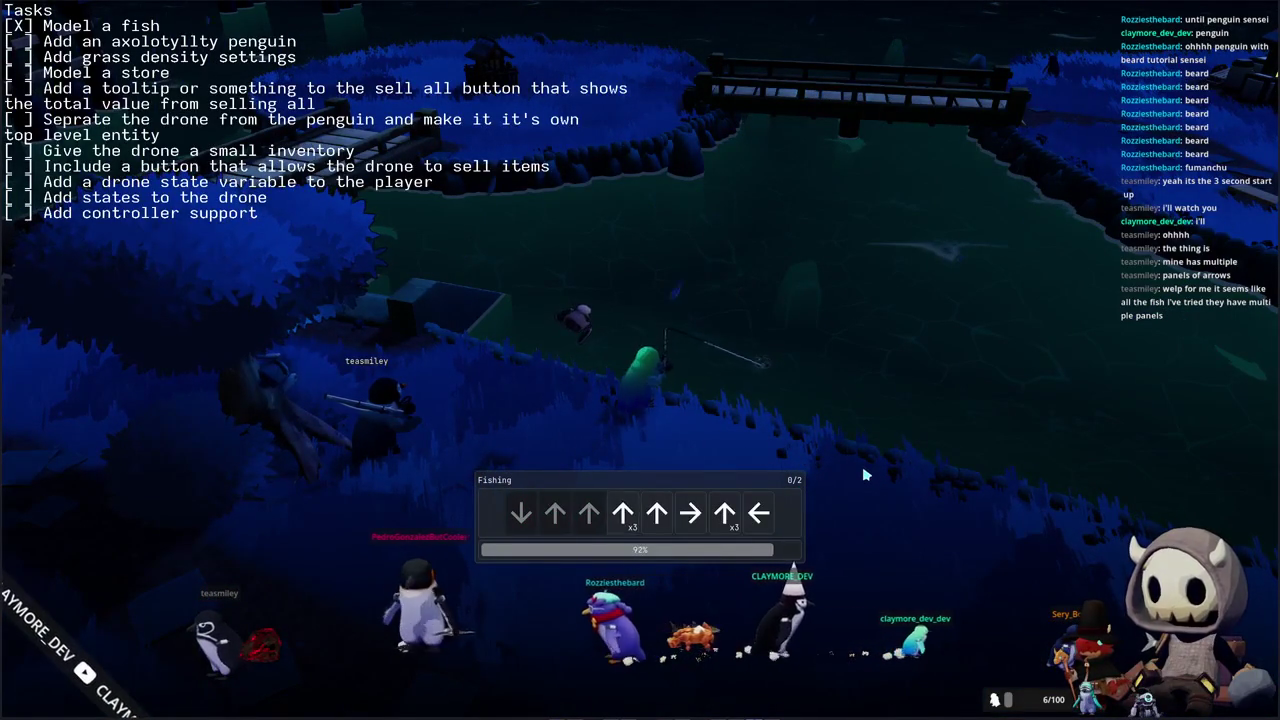
key("Up")
key("Up")
key("Up")
key("Up")
key("Right")
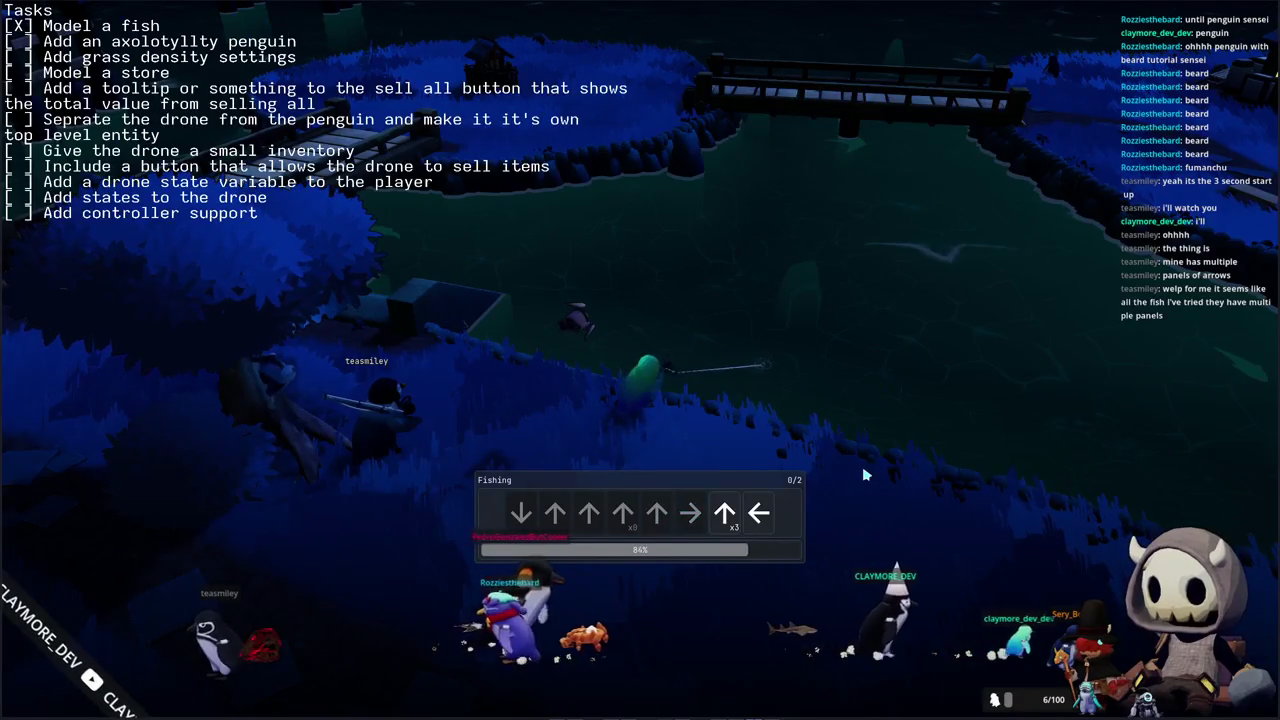
key("Up")
key("Up")
key("Left")
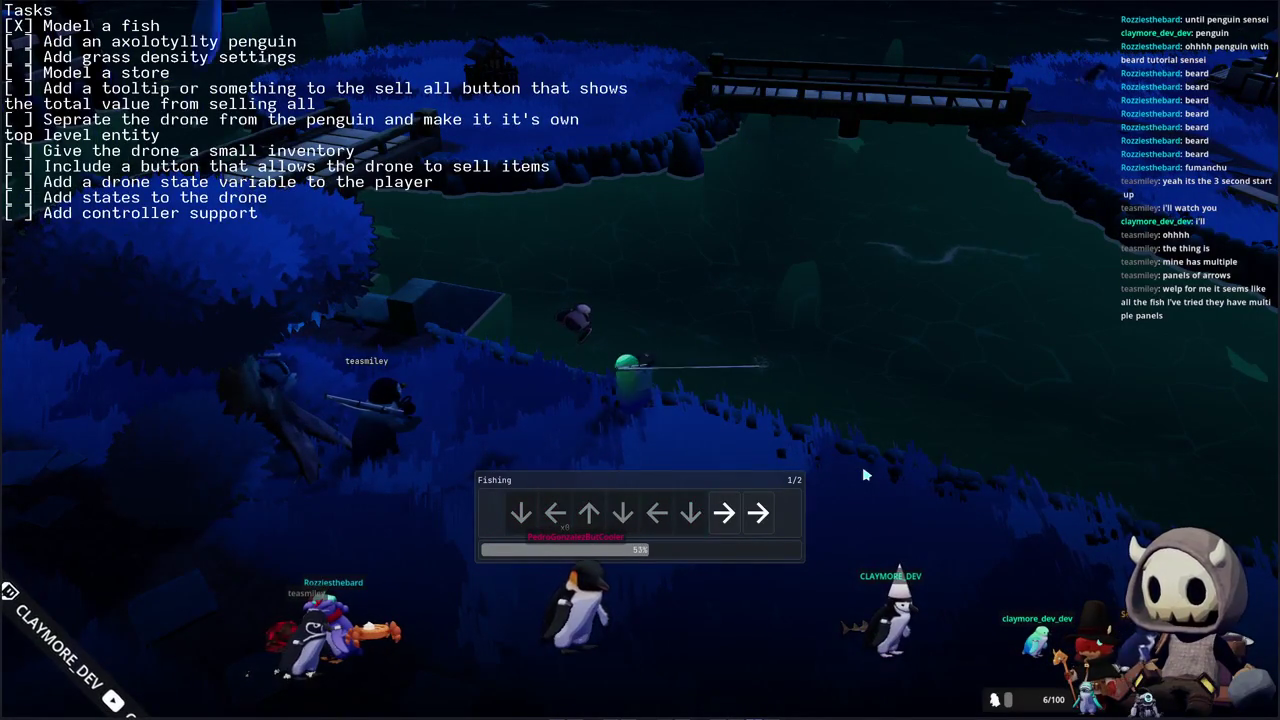
key("Right")
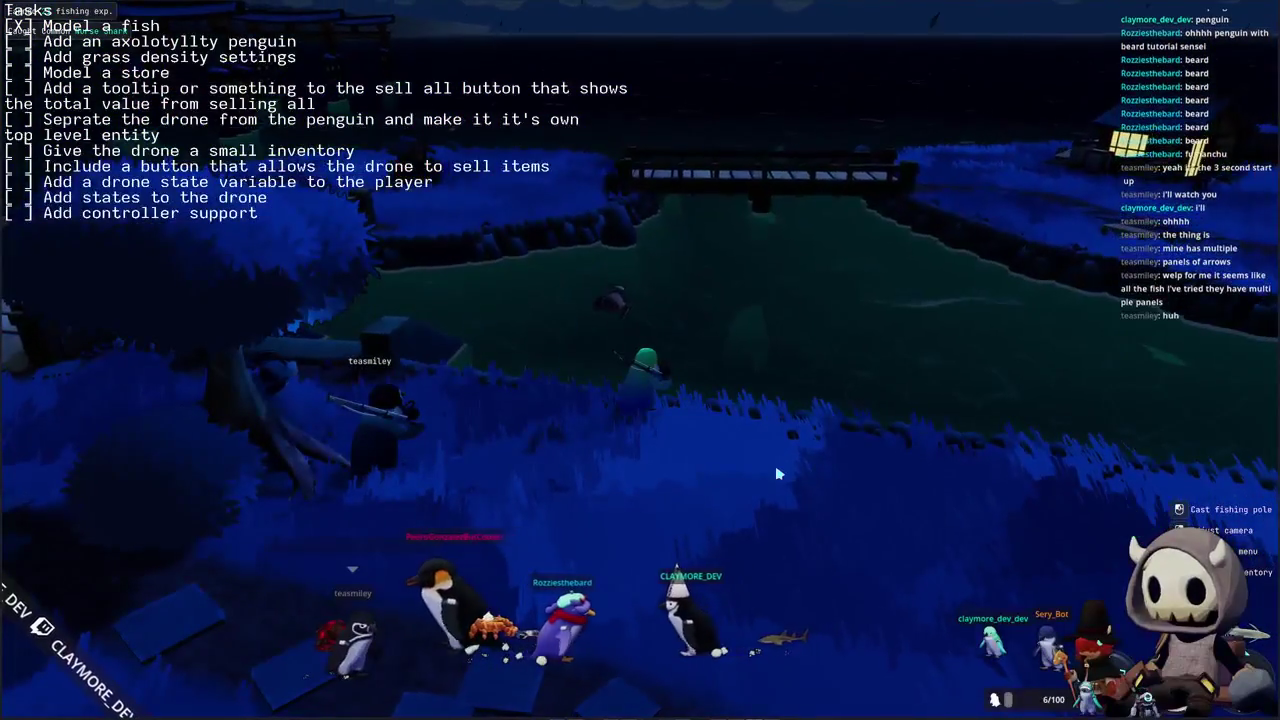
- Open the fish inventory and choose Display on the Nurse Shark to show it in the world
key("i")
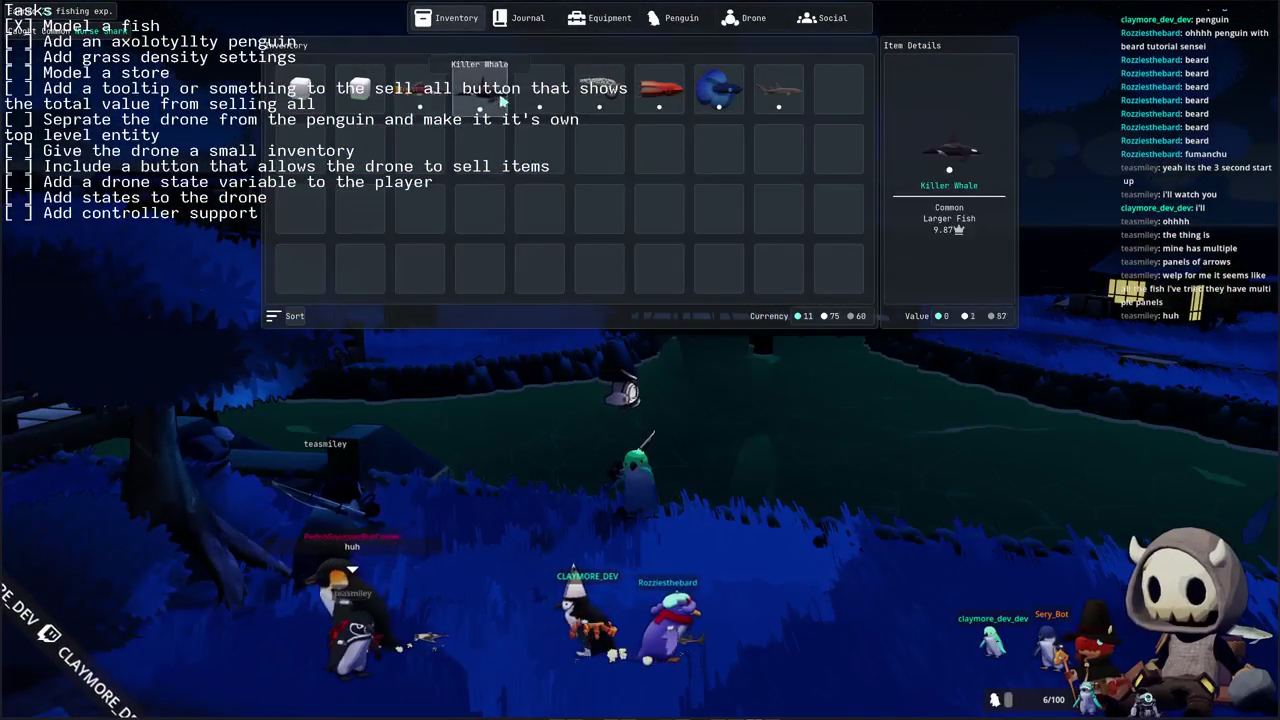
right_click(778, 95)
left_click(805, 114)
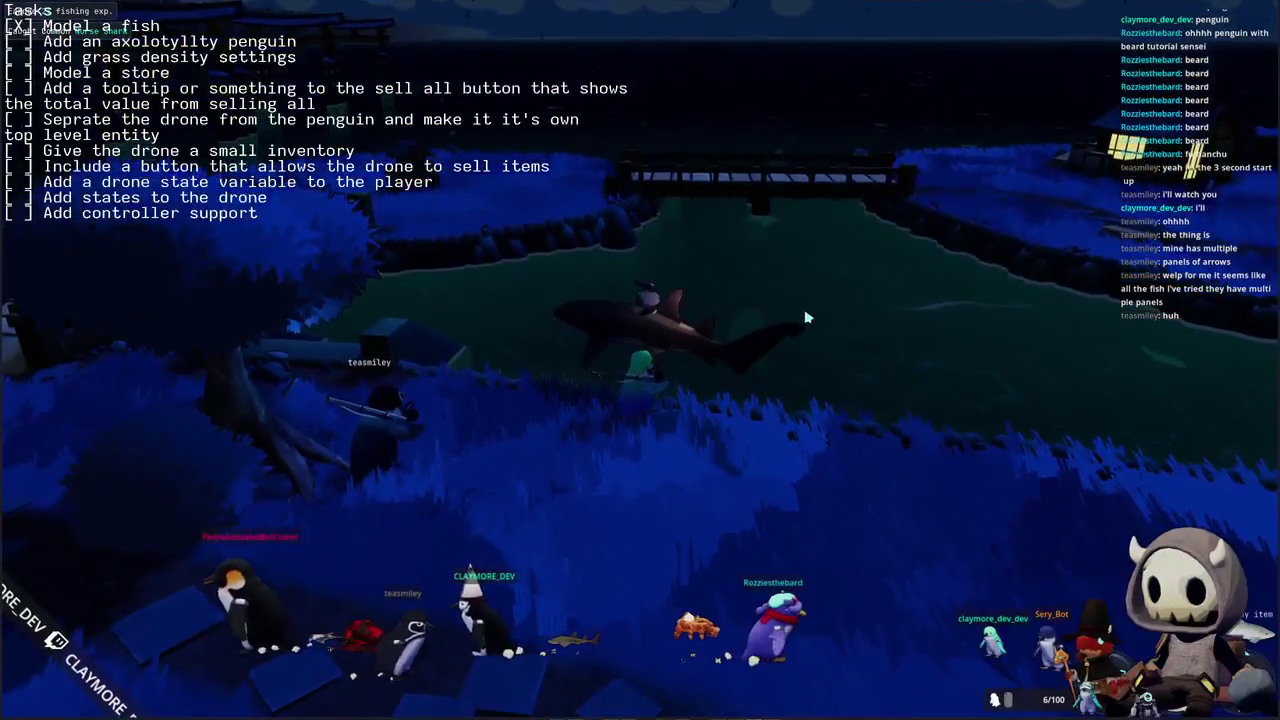
scroll(838, 353, "up", 2)
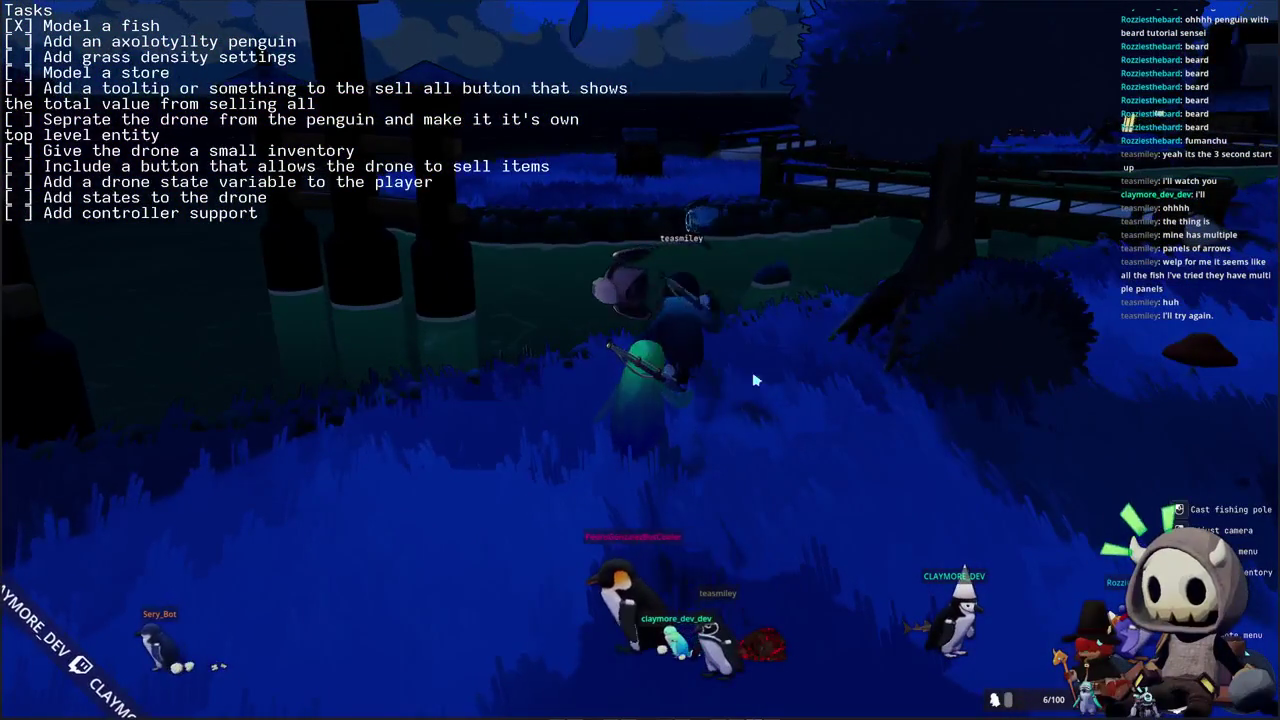
- Walk the penguin past the mushroom and across the bridge onto the grass
right_click_drag(755, 380, 755, 380)
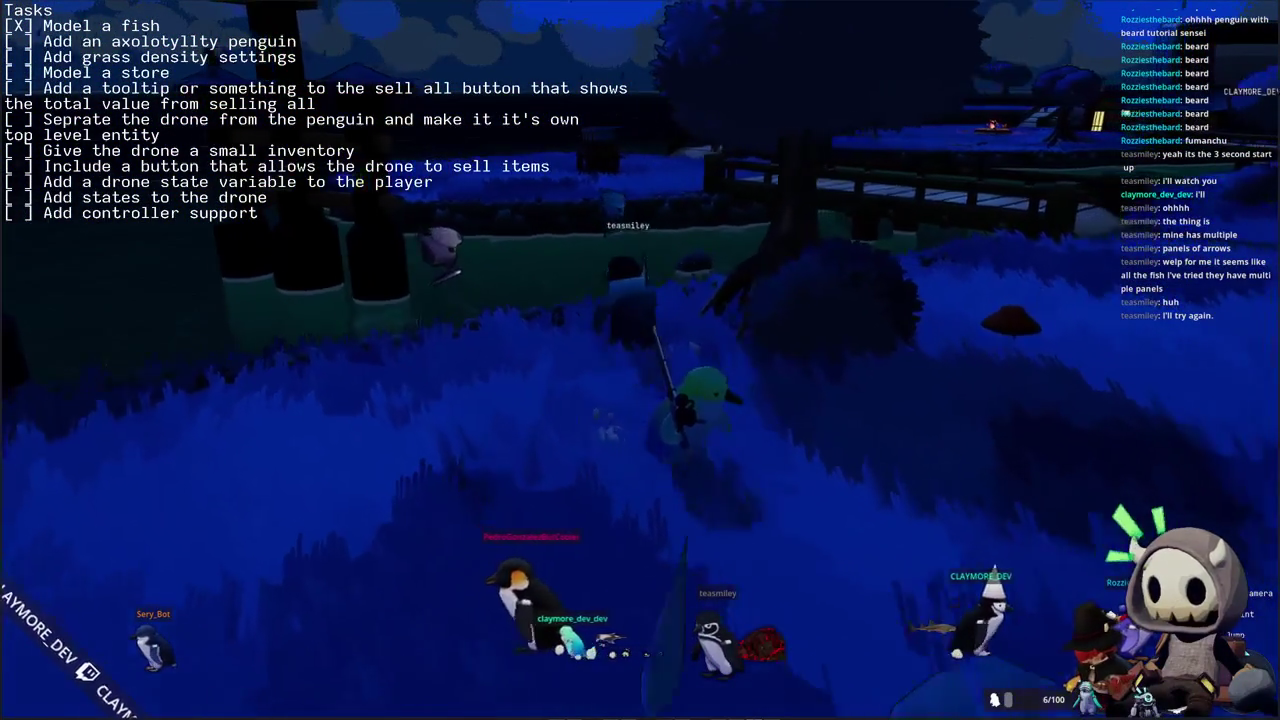
key("w")
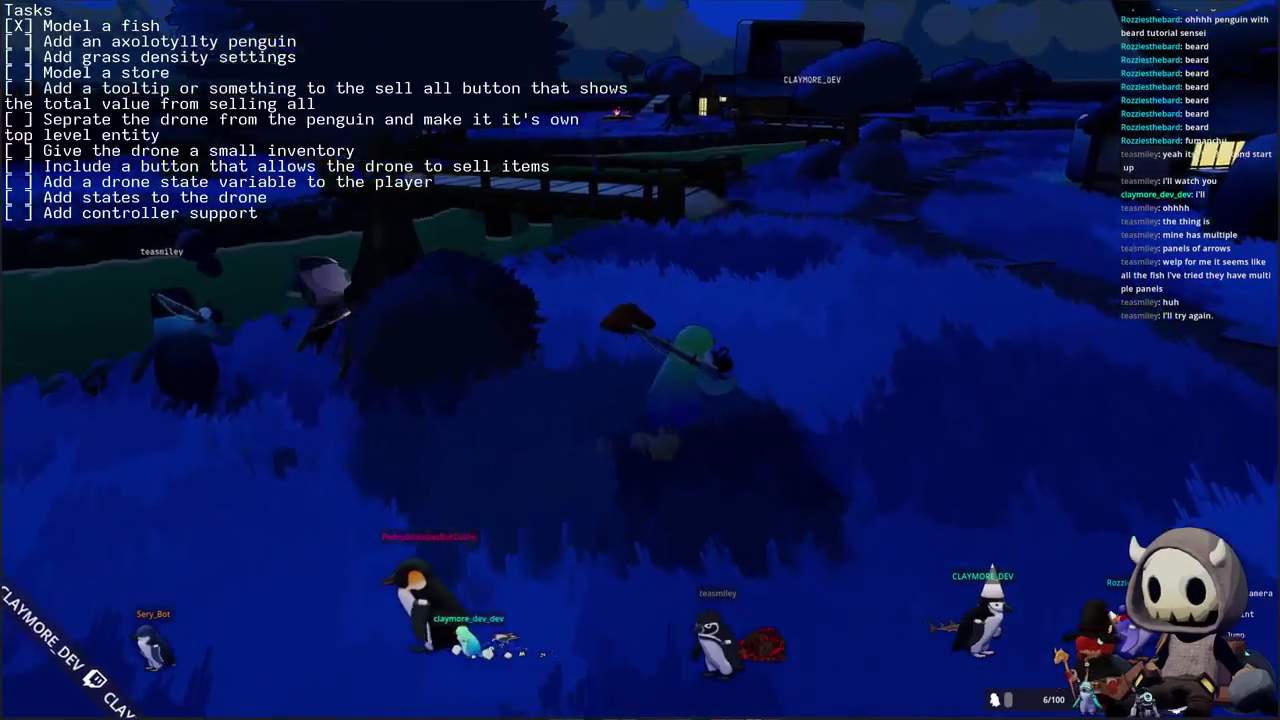
key("w")
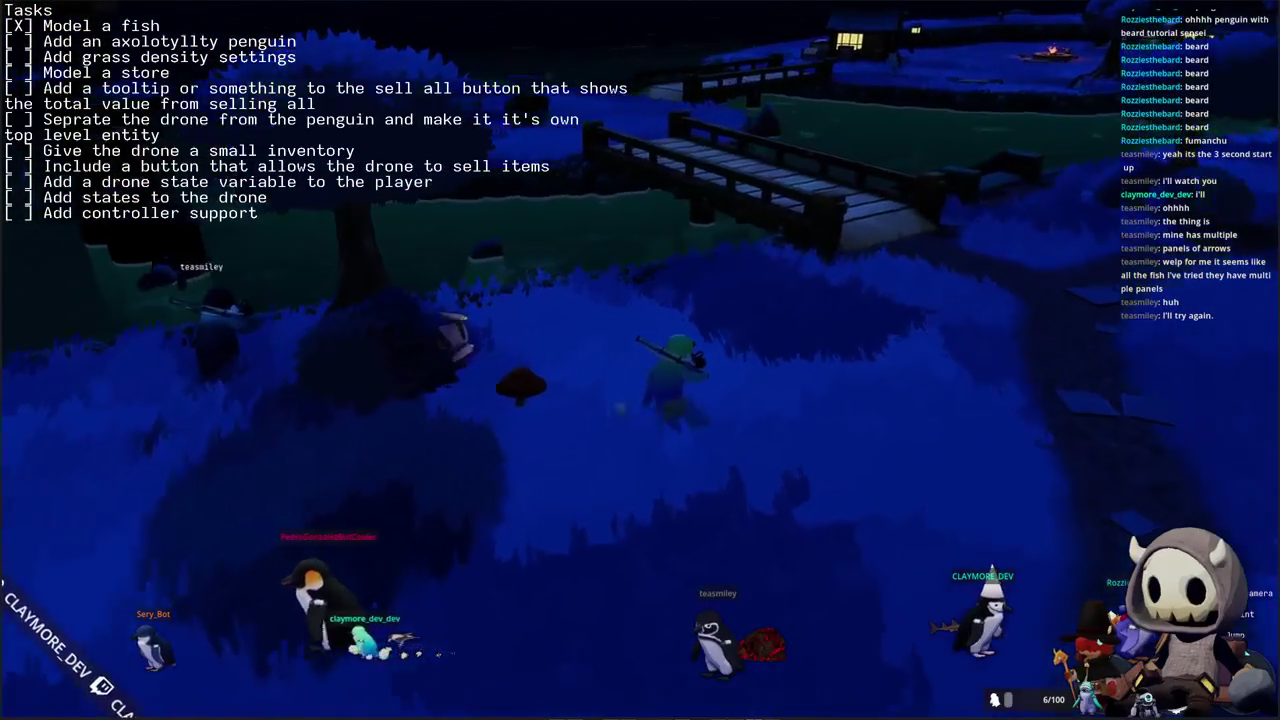
key("w")
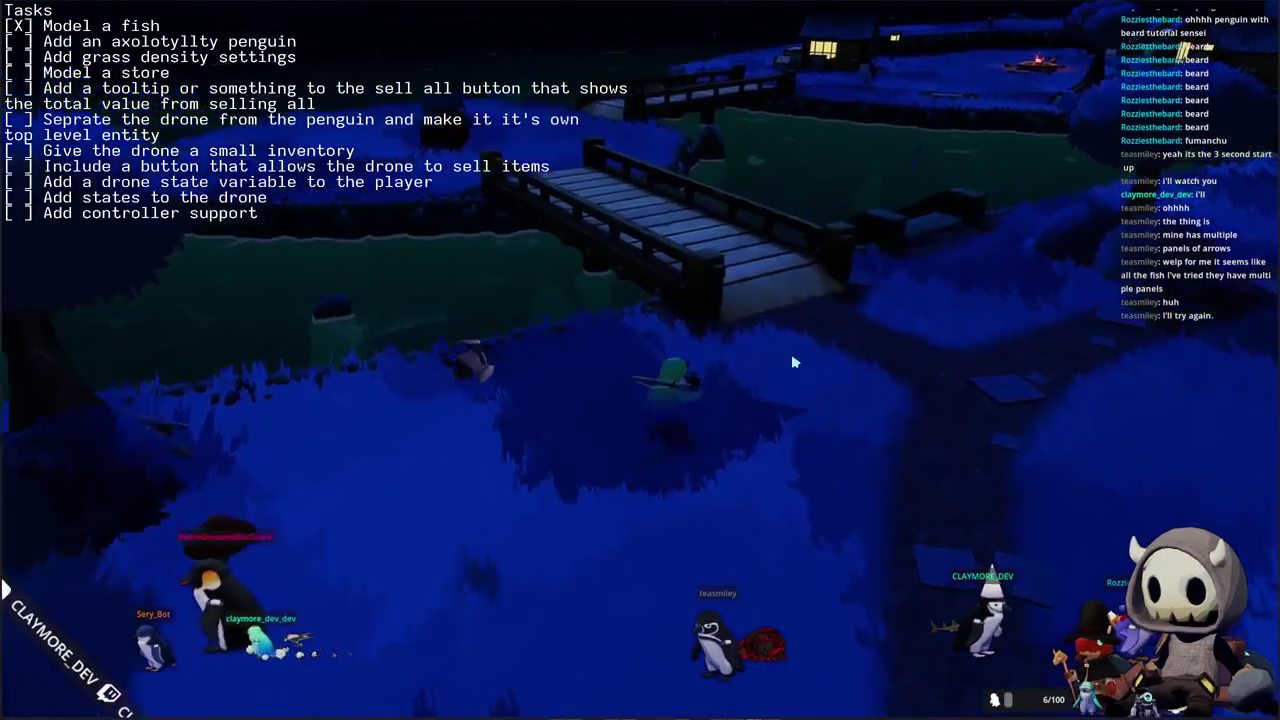
key("w")
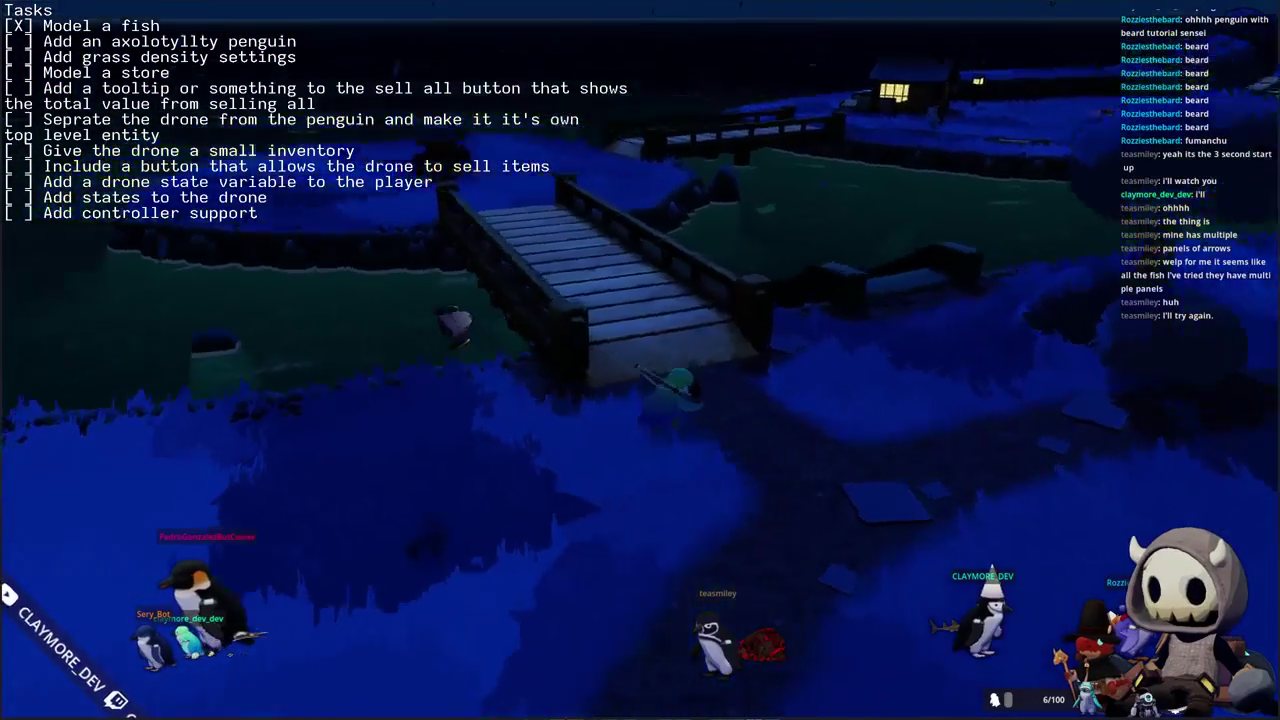
key("w")
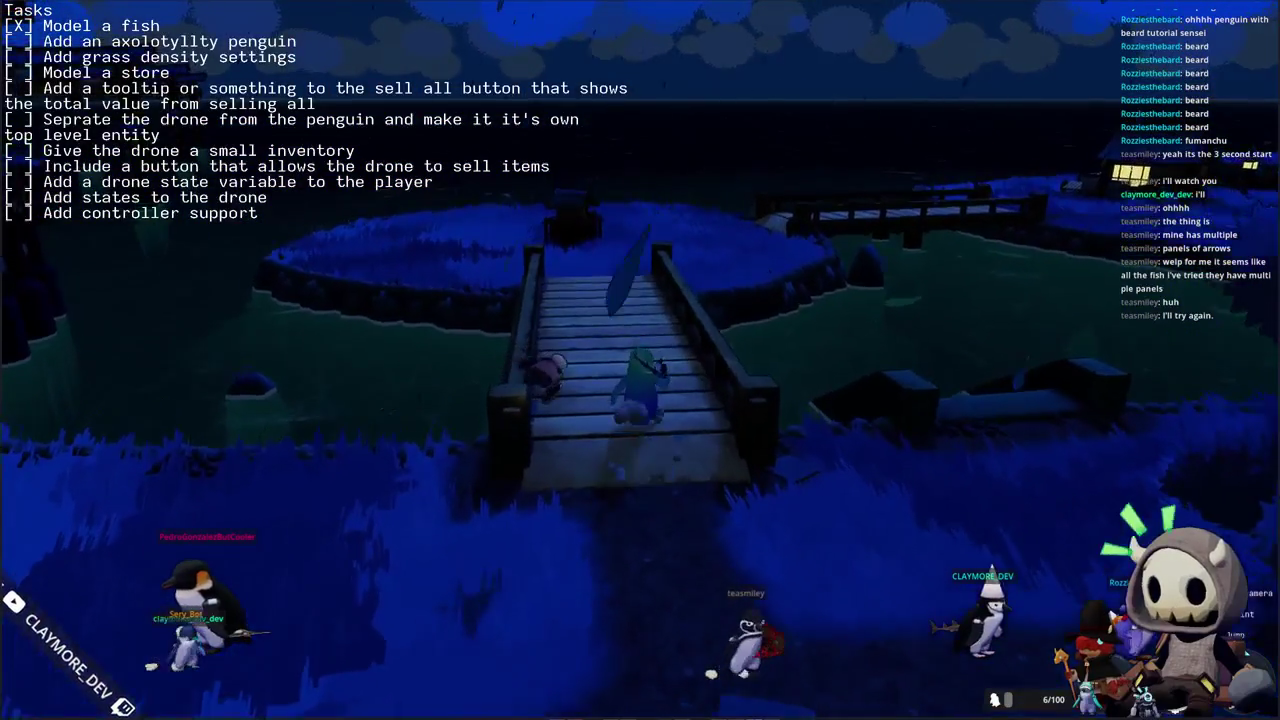
key("w")
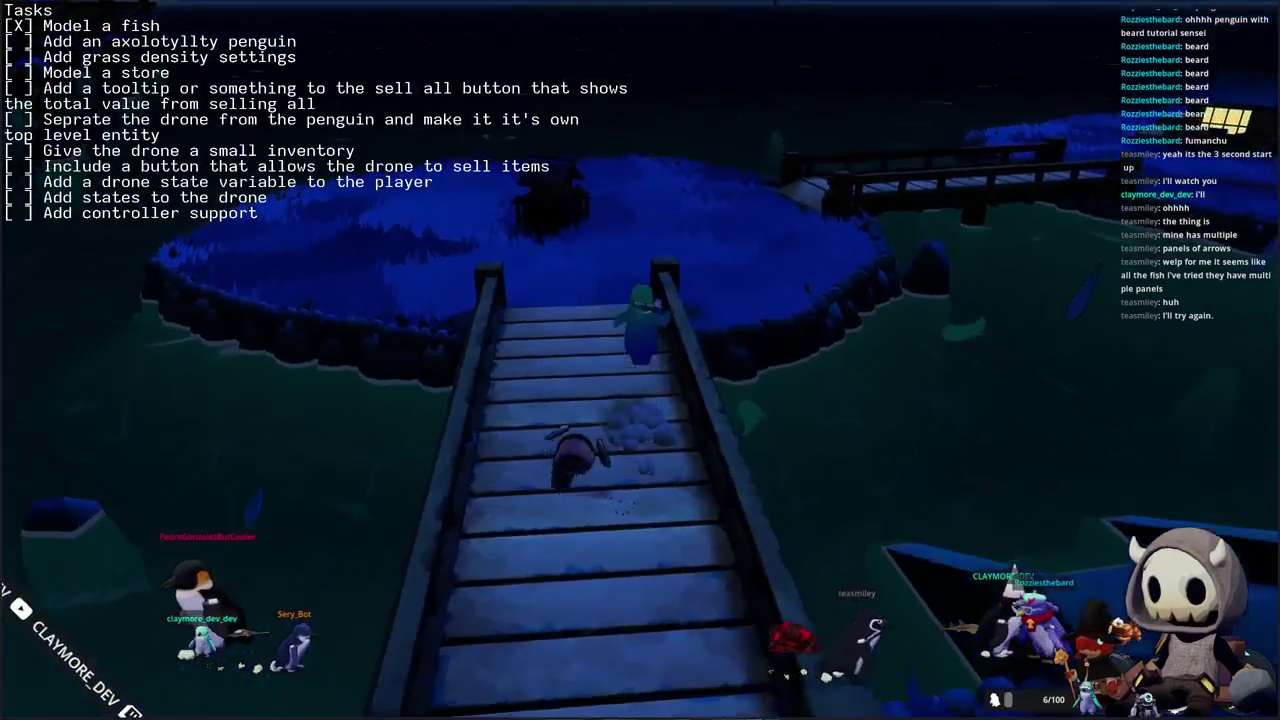
key("w")
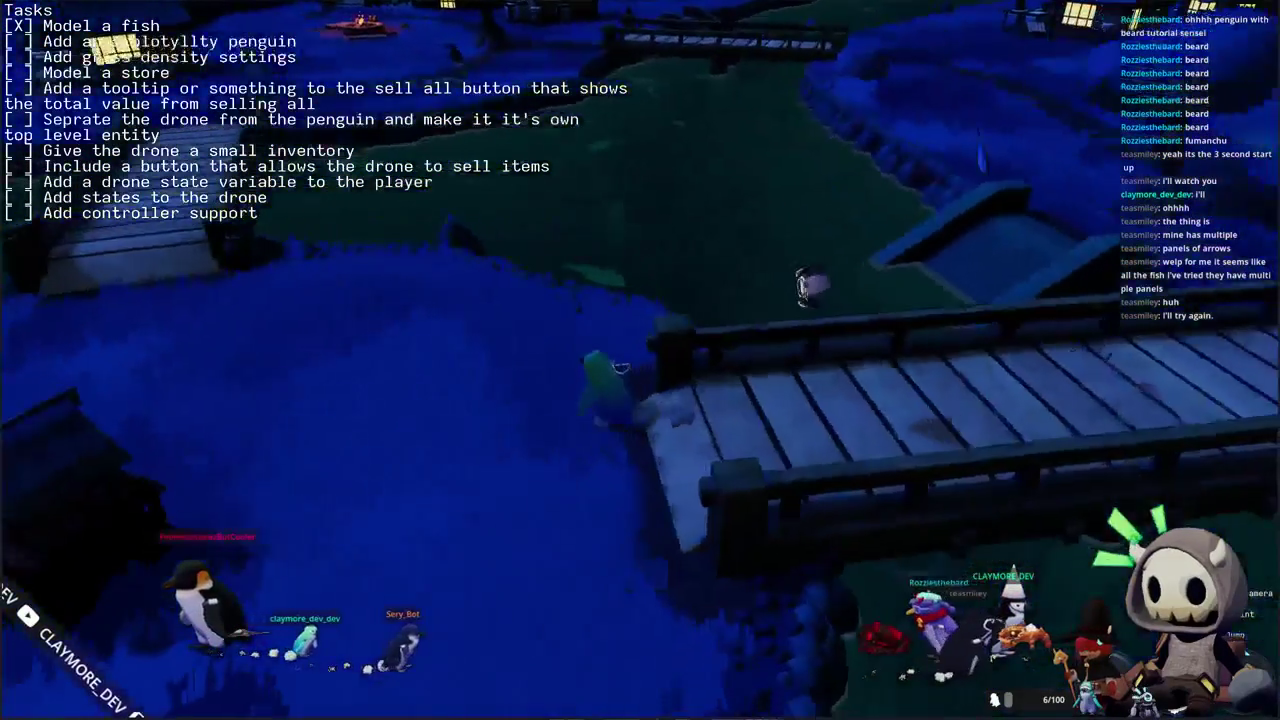
- Approach the pond edge and cast a fishing line into the water
key("w")
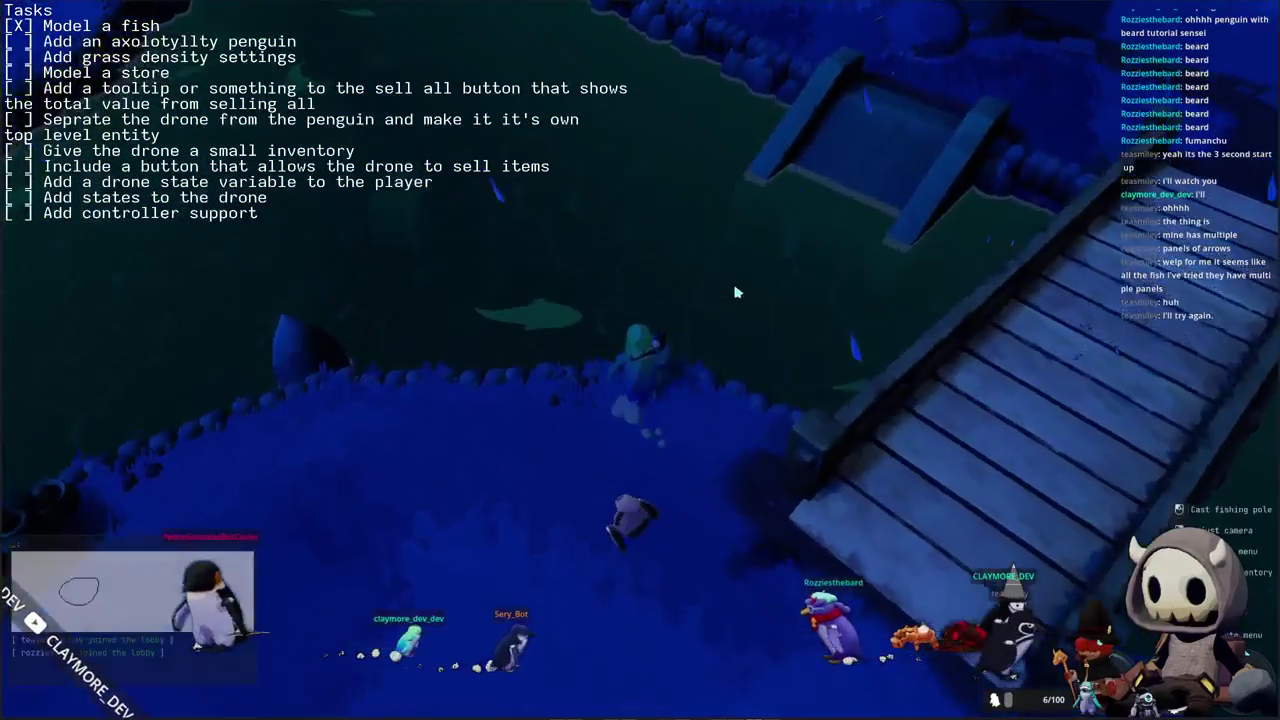
key("w")
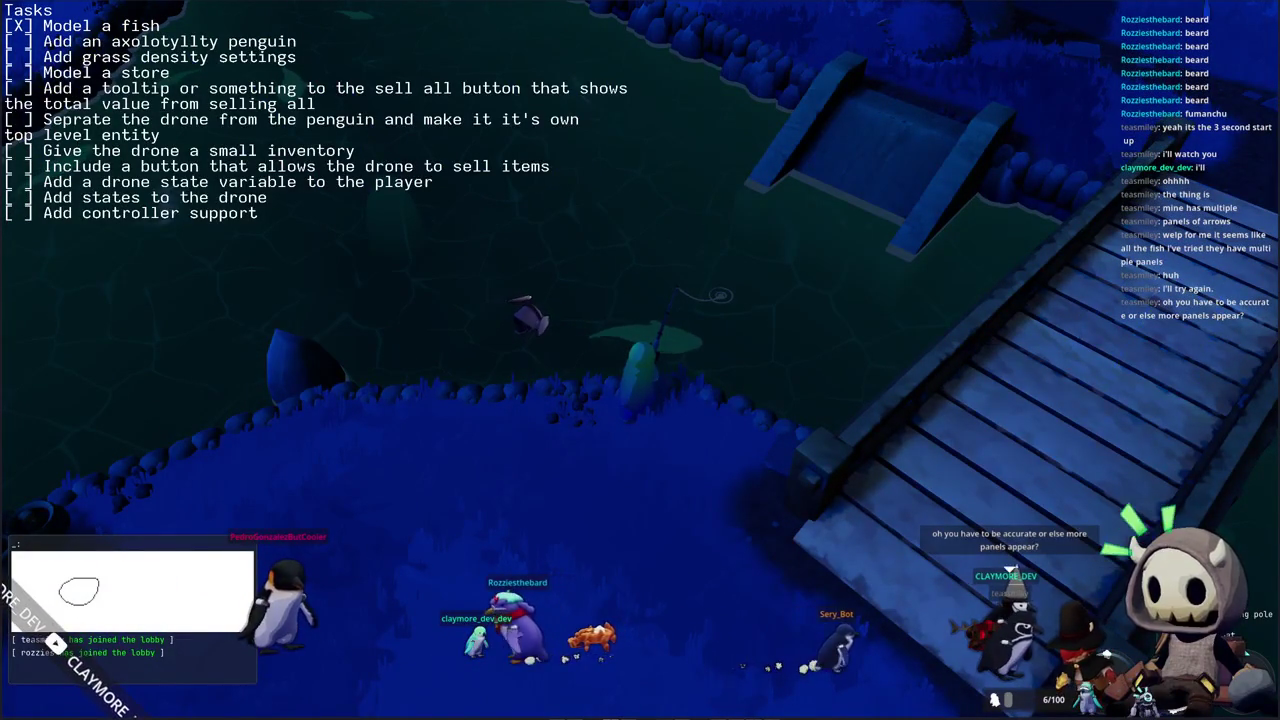
key("e")
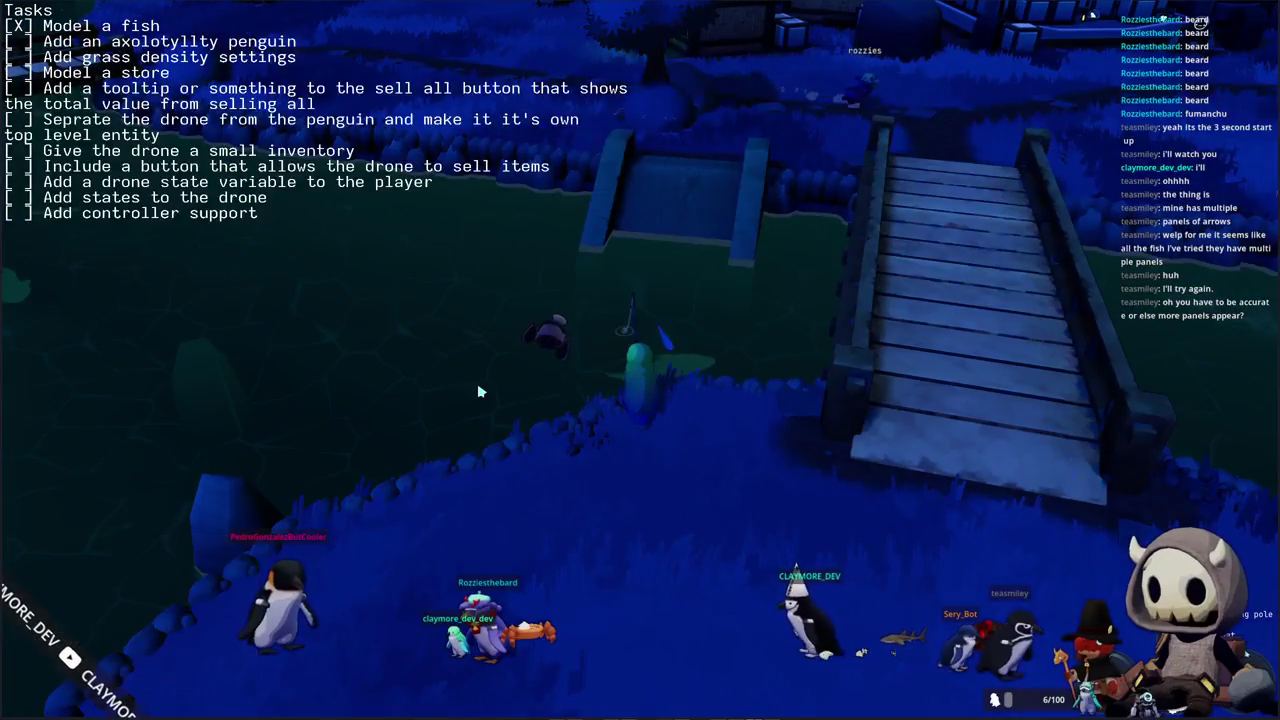
key("q")
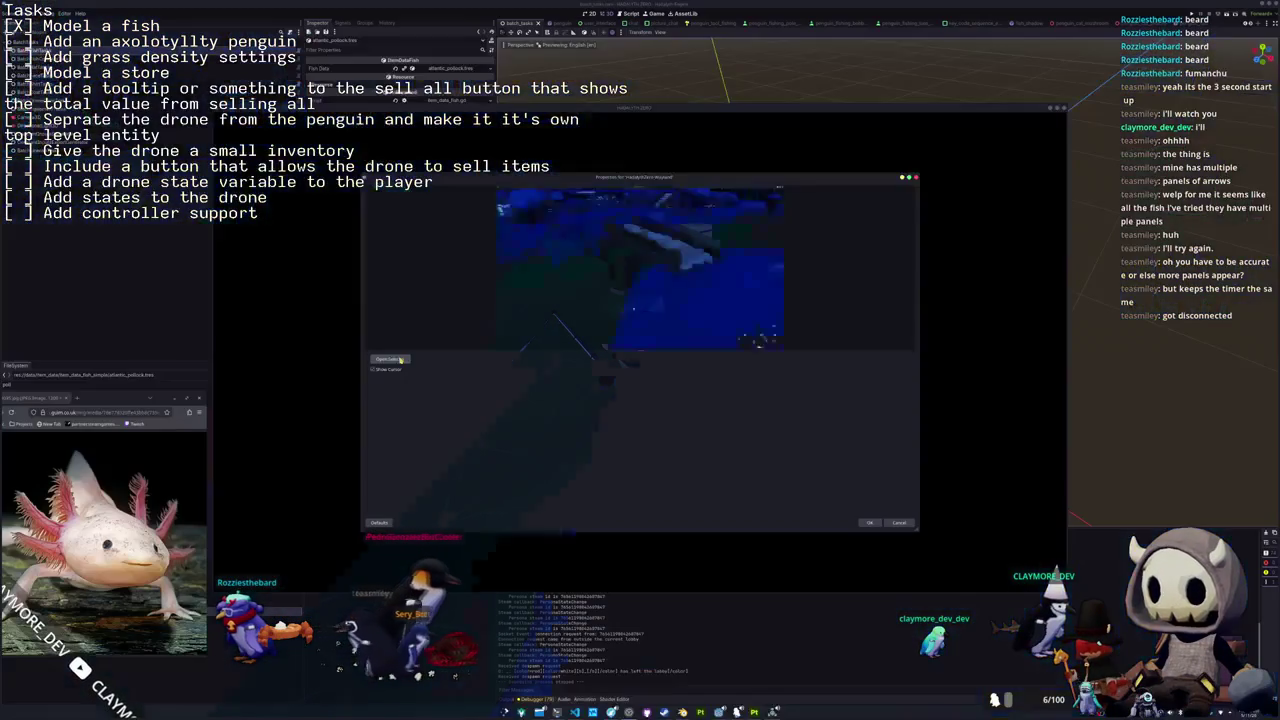
- Open the window selector and pick the HADALYTH ZERO window as the capture source
left_click(390, 359)
scroll(650, 380, "down", 5)
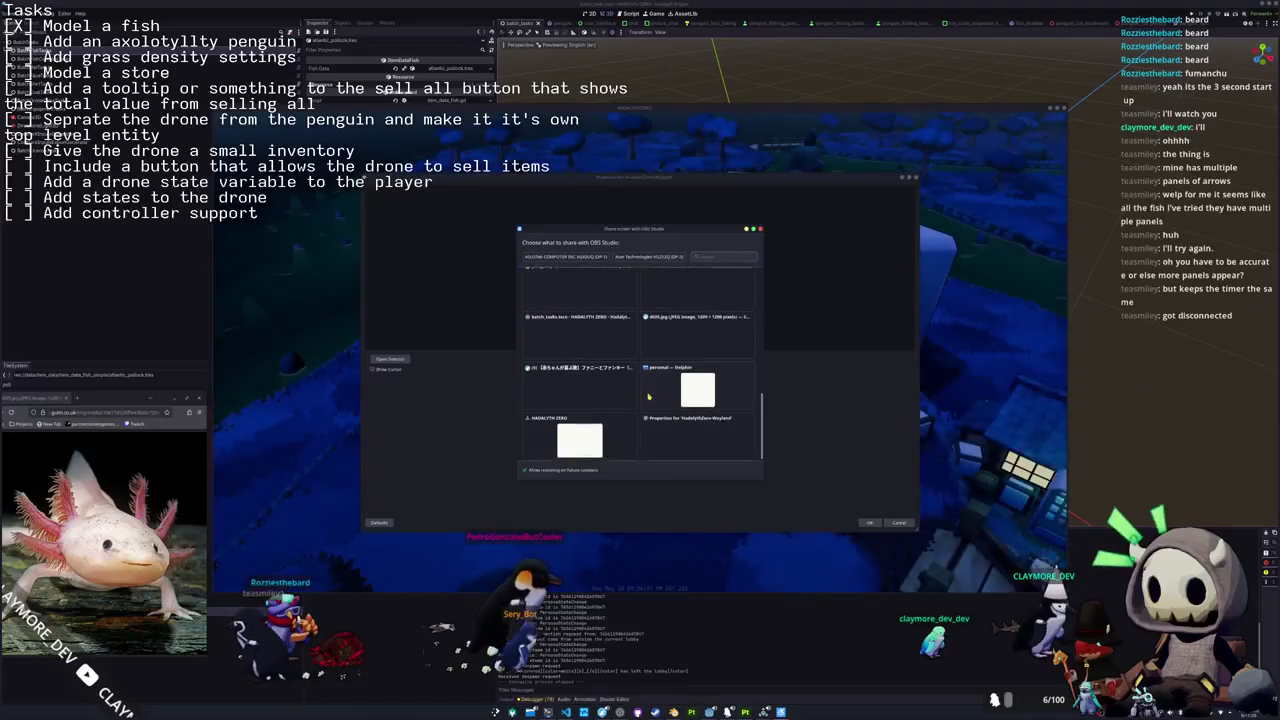
scroll(648, 397, "down", 1)
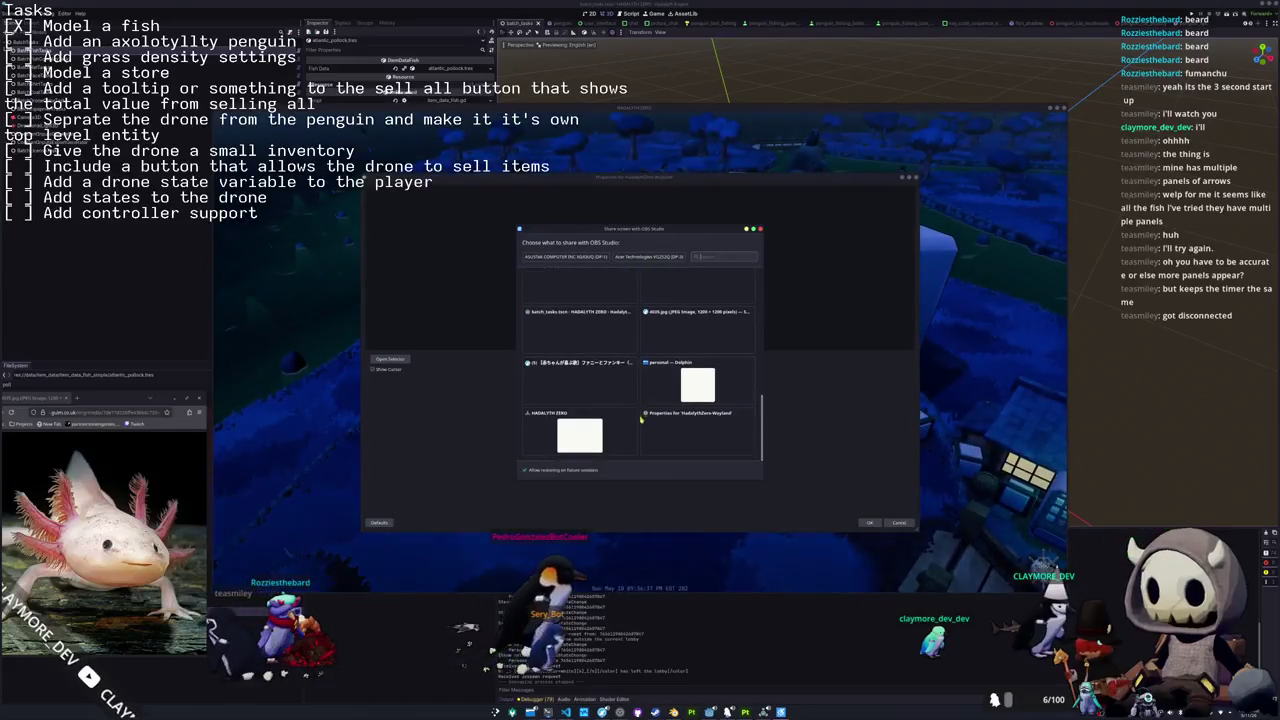
double_click(593, 440)
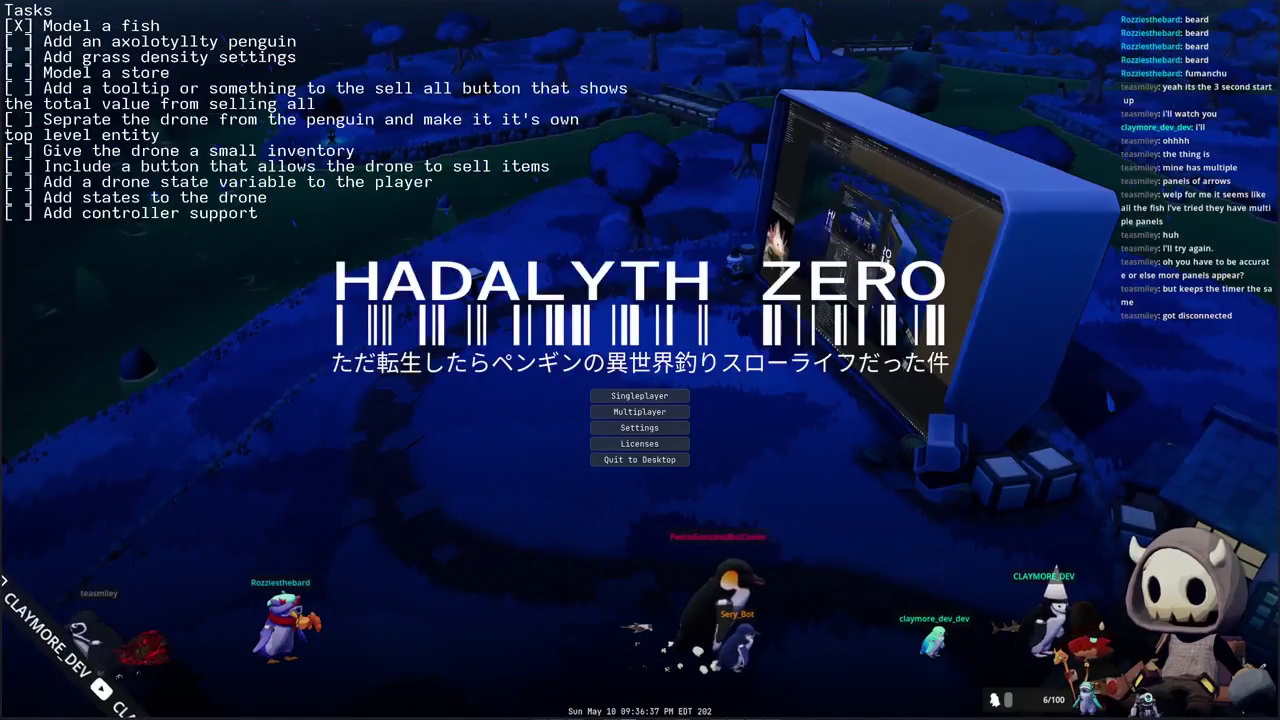
- Choose Multiplayer, create a new lobby, and confirm its settings to launch it
left_click(650, 412)
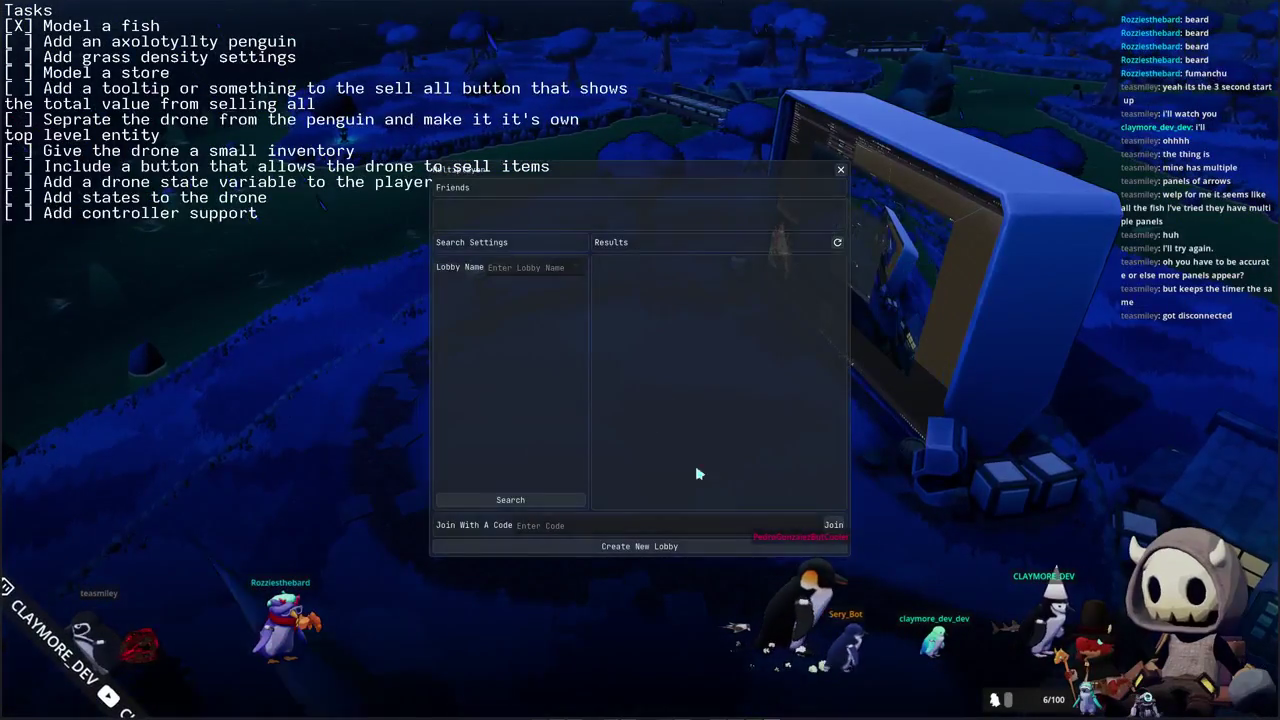
left_click(660, 546)
left_click(705, 407)
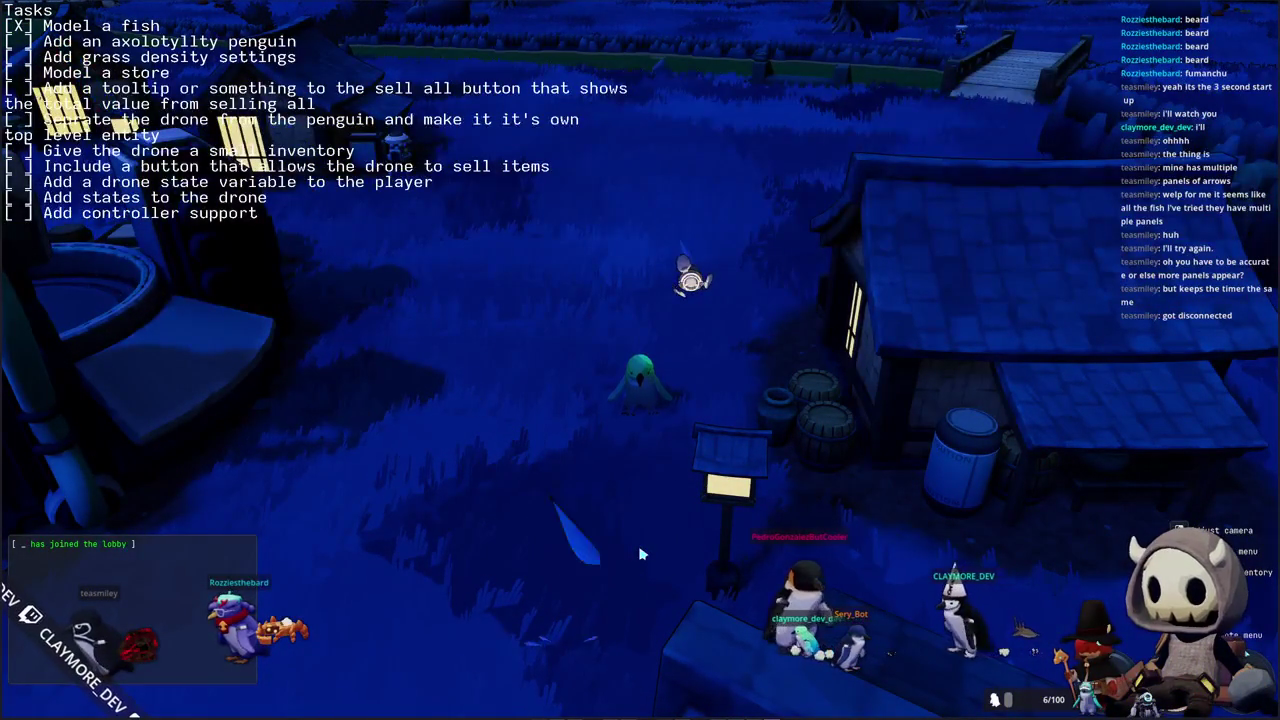
- Walk the penguin over both bridges past the lit house to the giant screen wall
right_click_drag(577, 543, 760, 540)
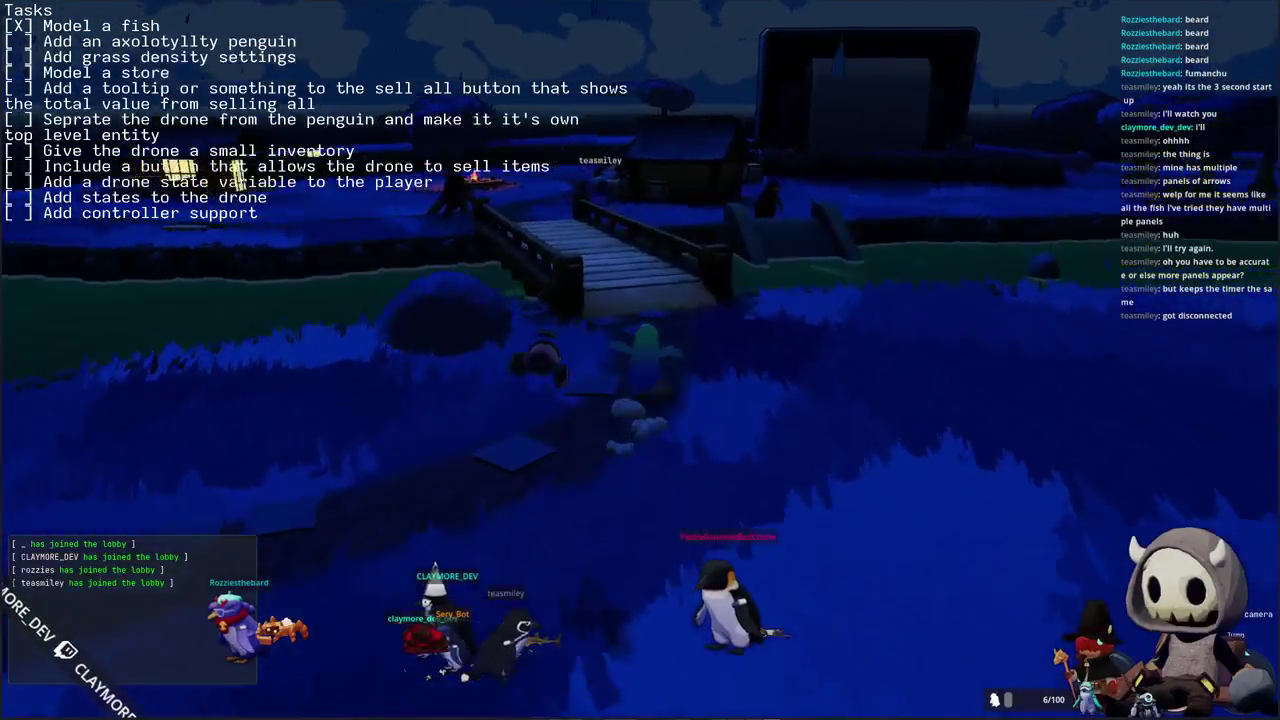
key("w")
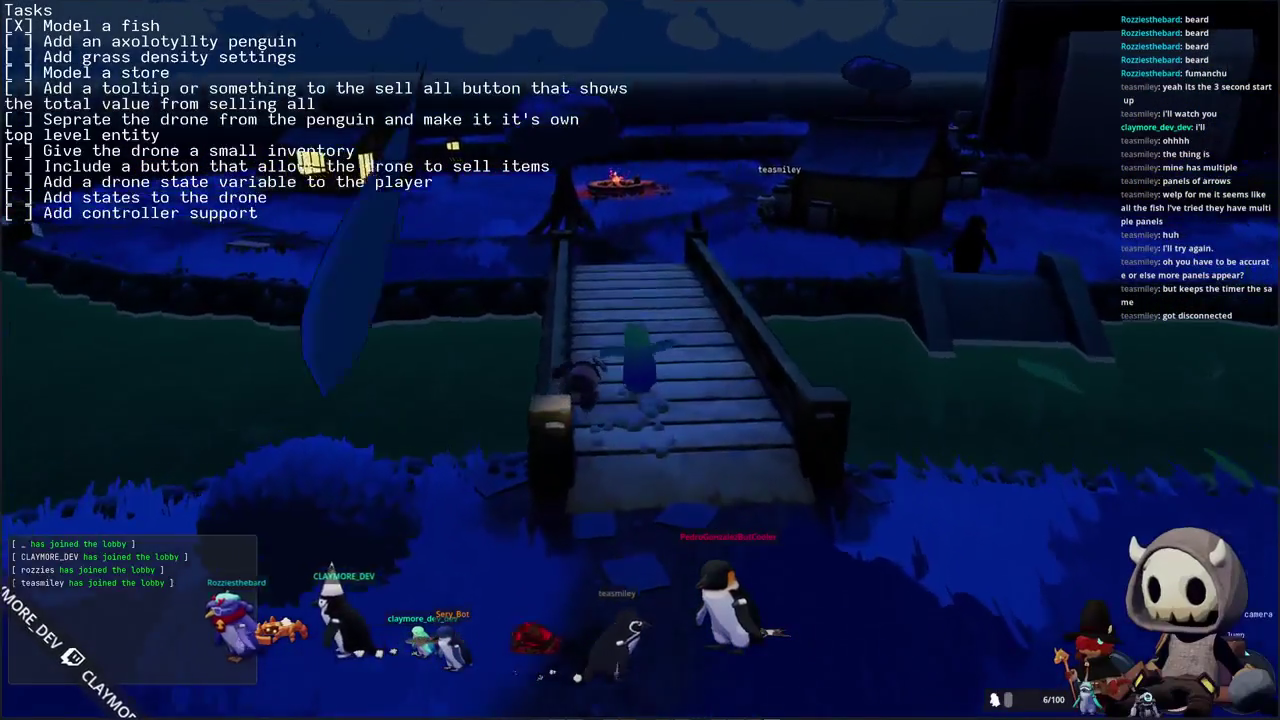
key("w")
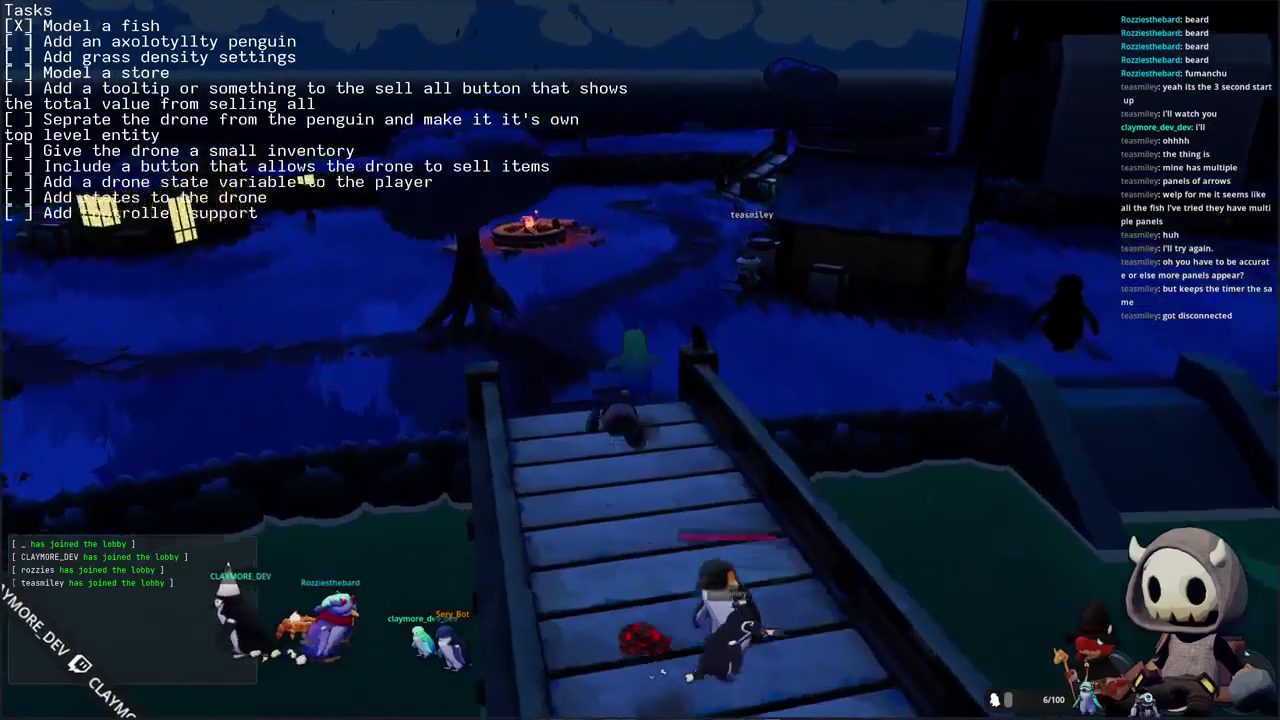
key("w")
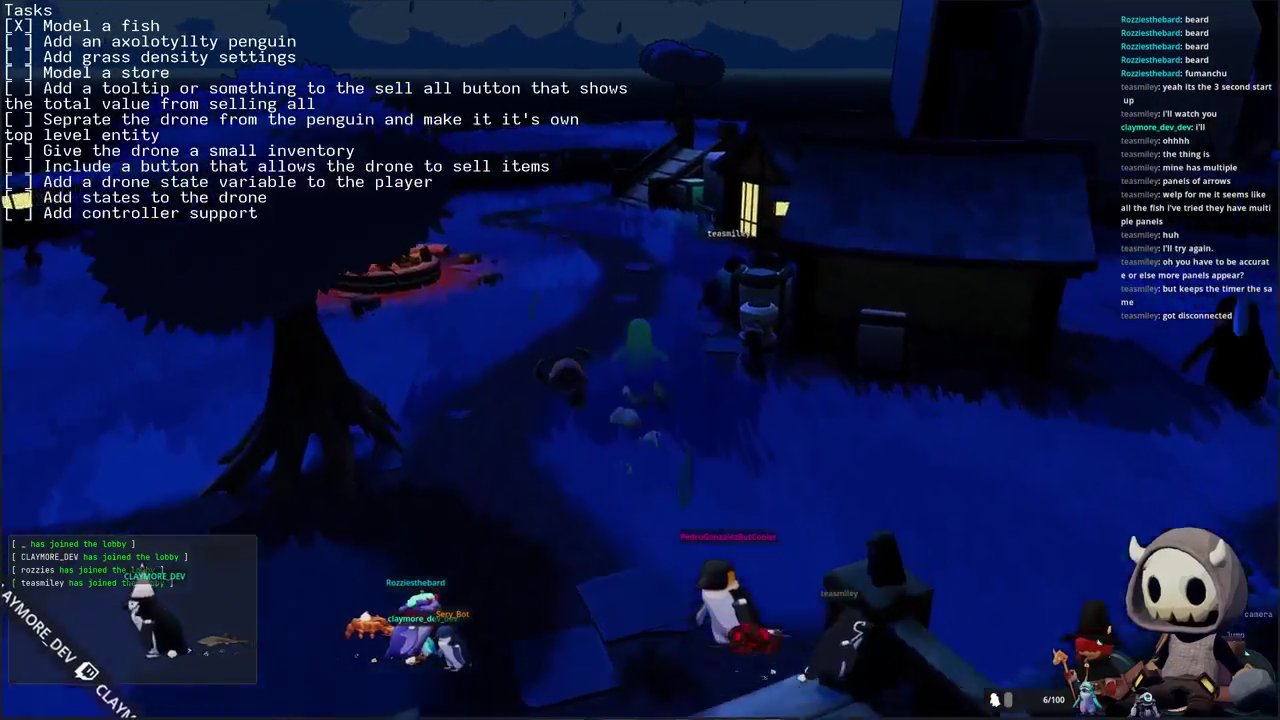
key("w")
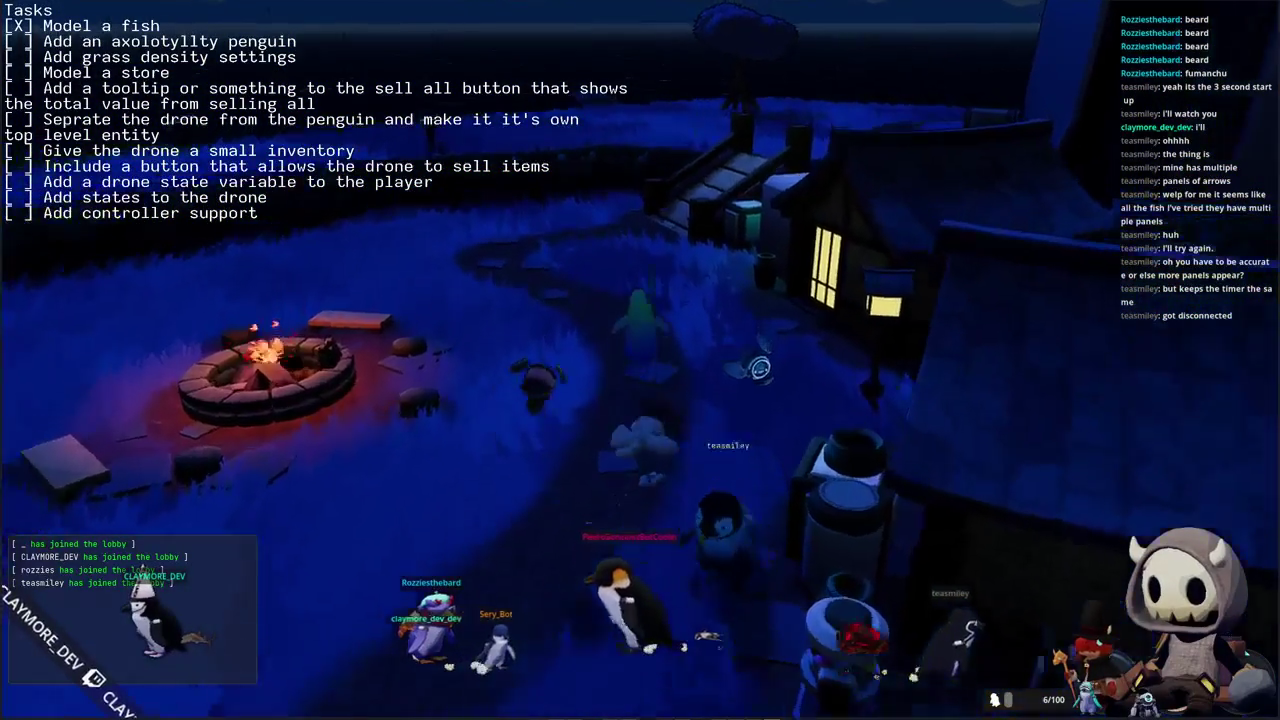
key("w")
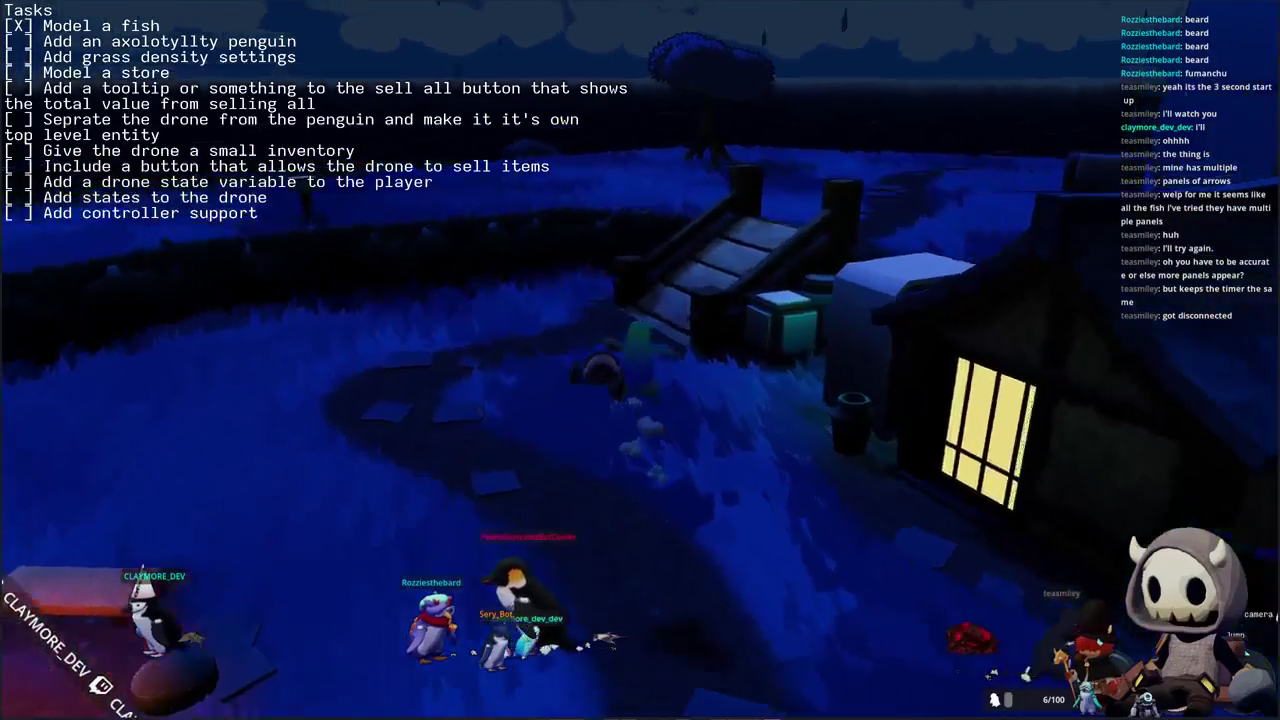
key("w")
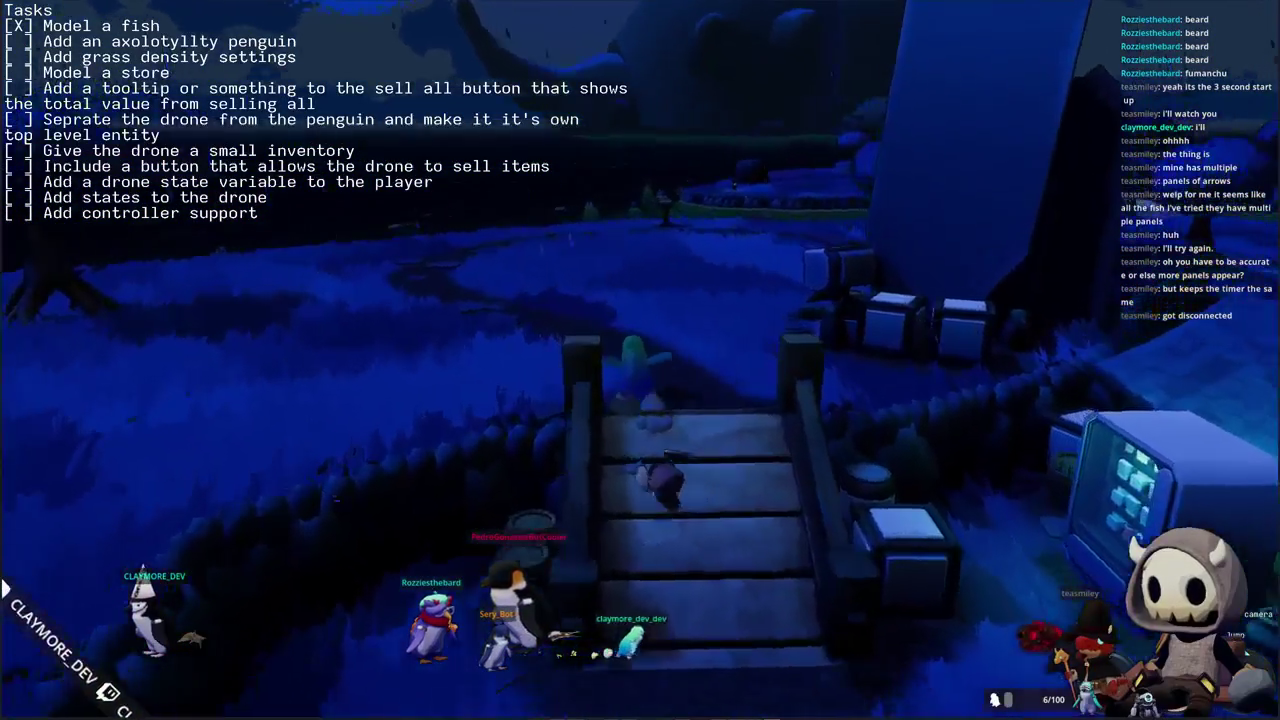
key("w")
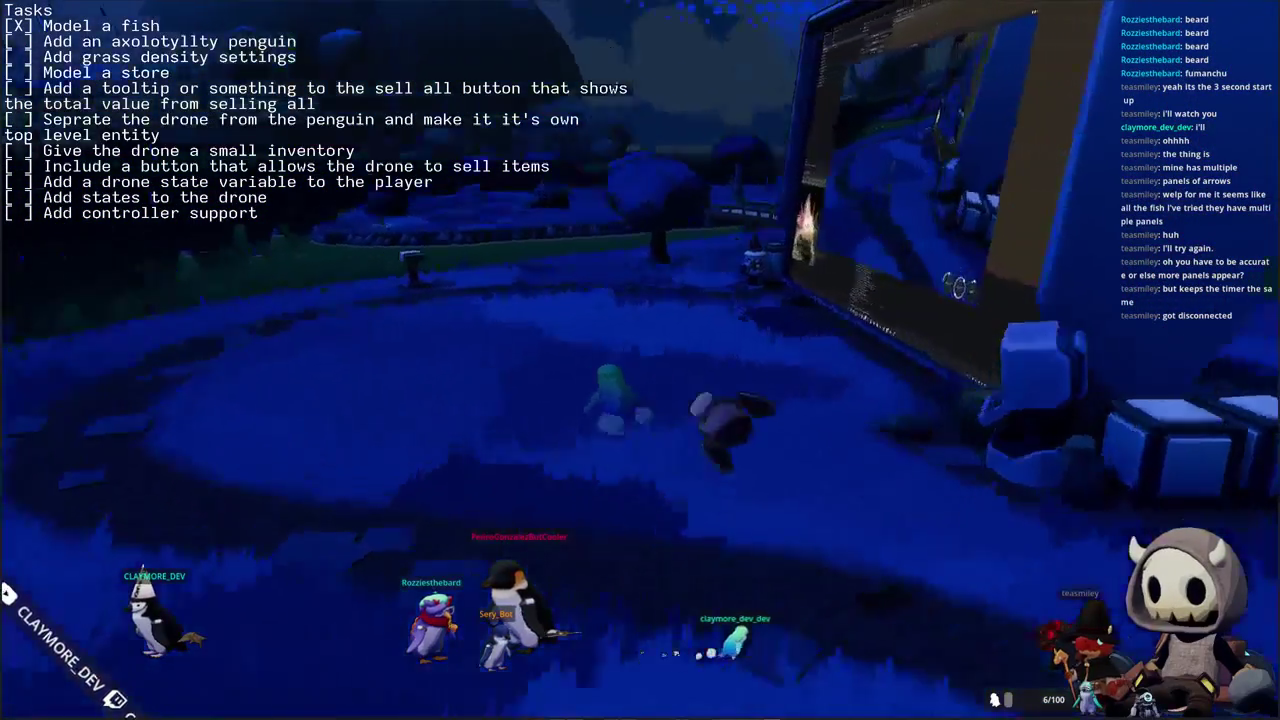
key("w")
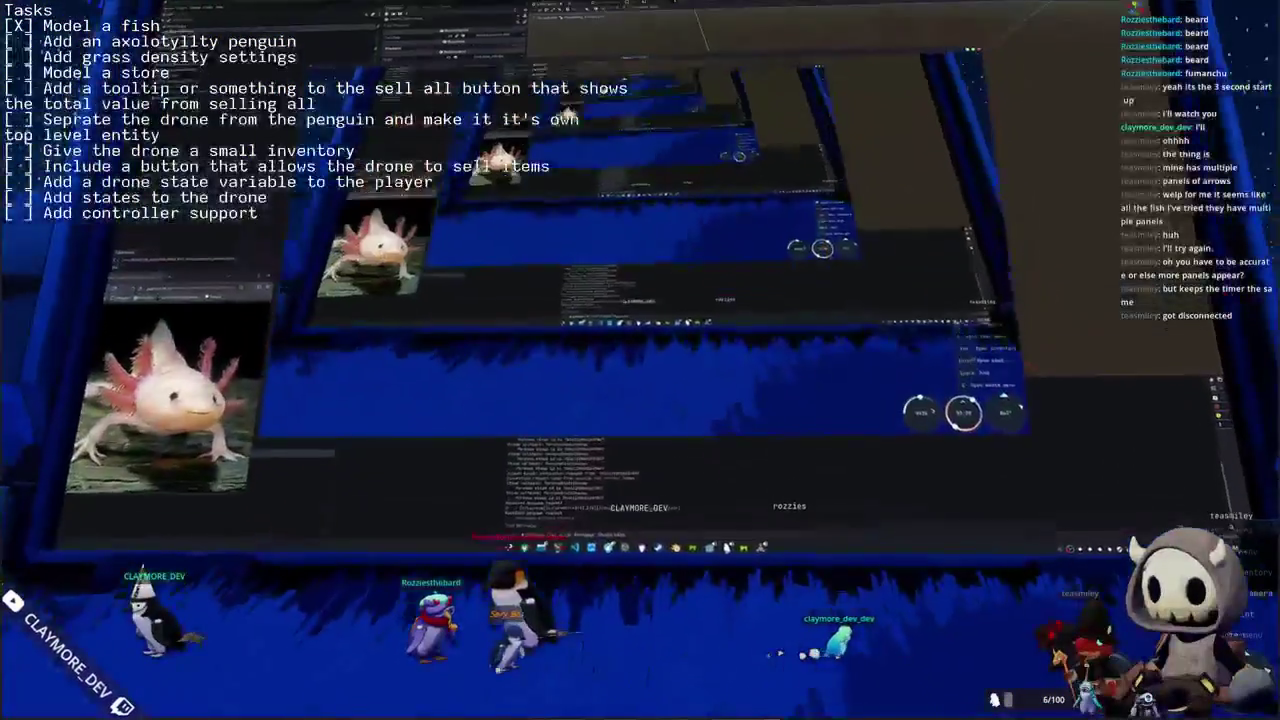
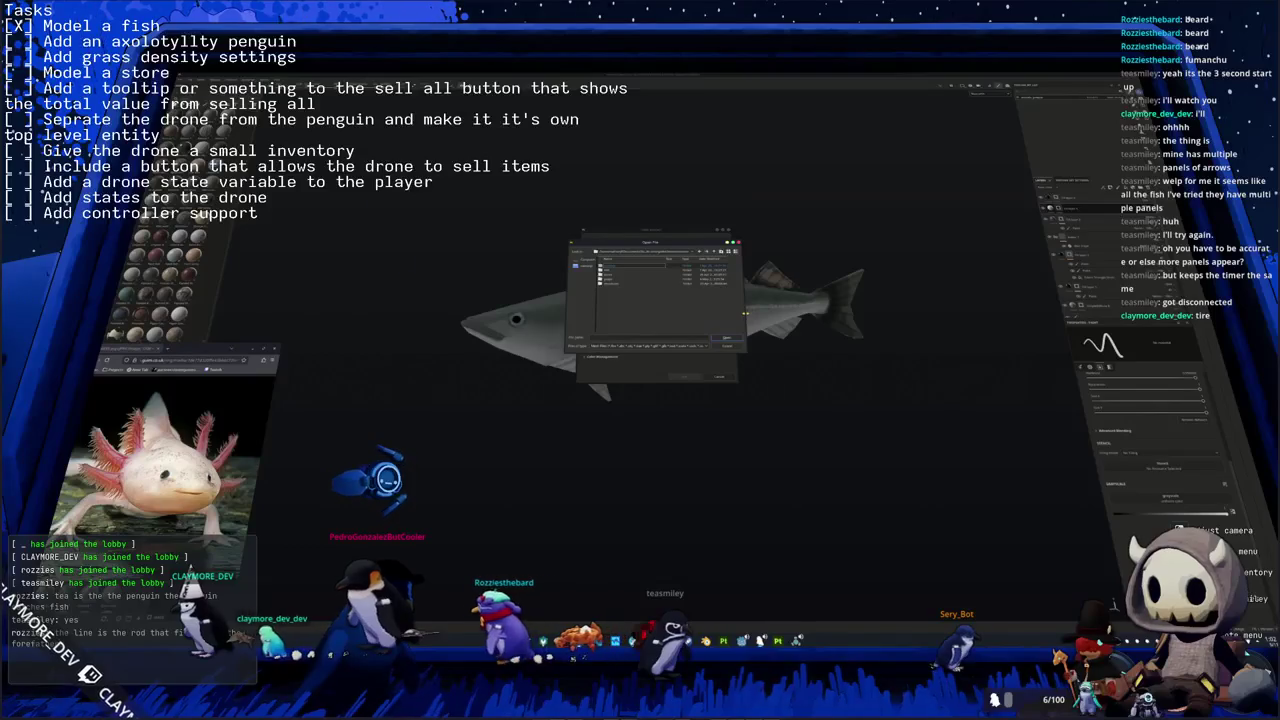
- Swap the project mesh for the exported axolotl-penguin file and reload the project
left_click_drag(744, 314, 826, 312)
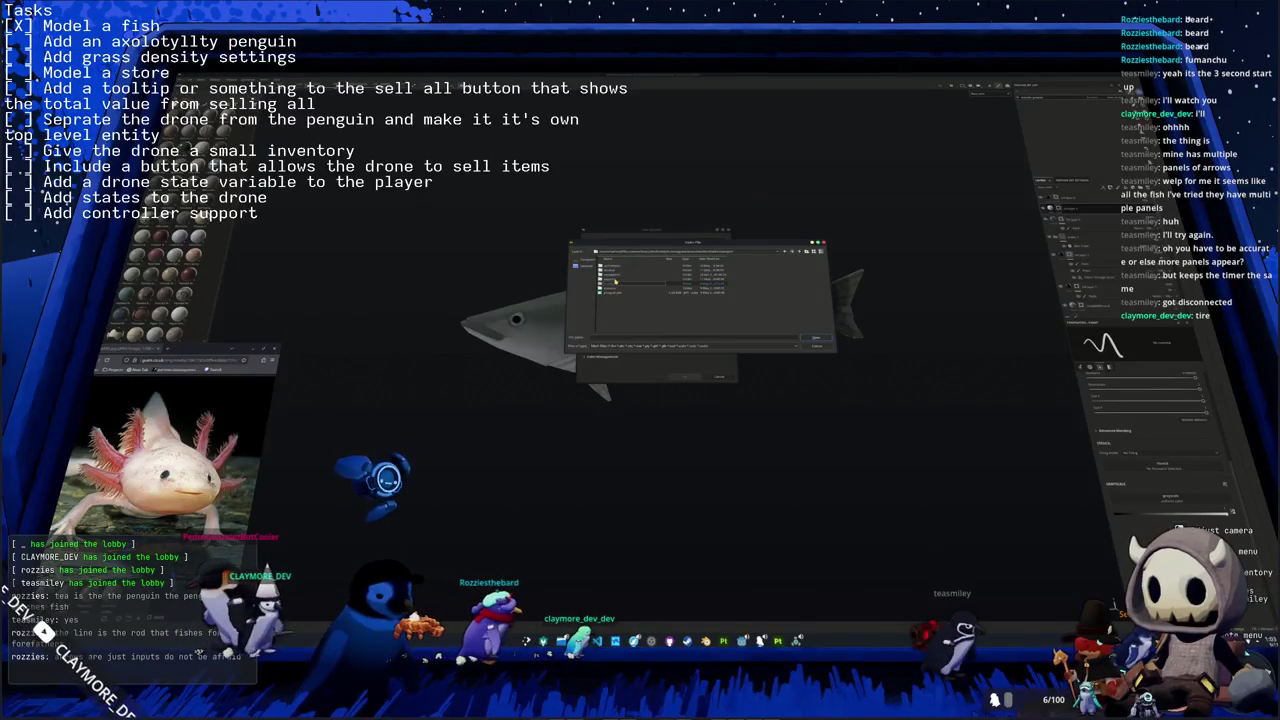
double_click(612, 282)
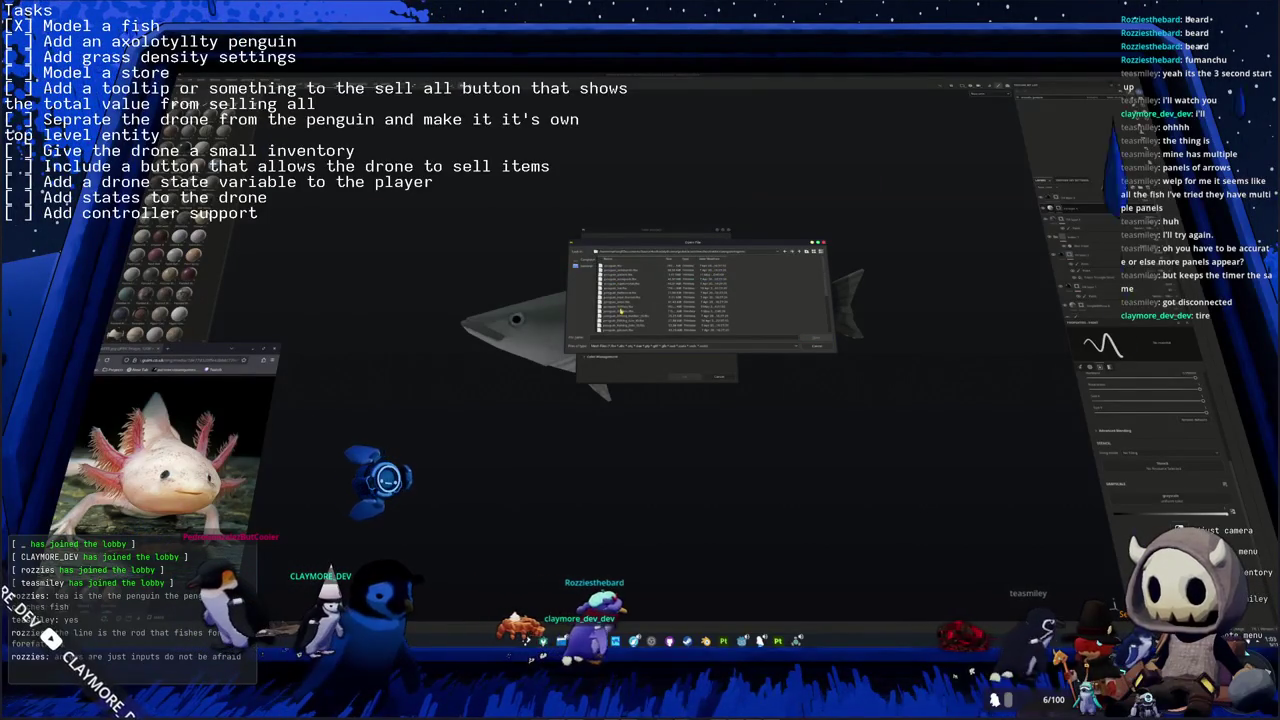
double_click(622, 275)
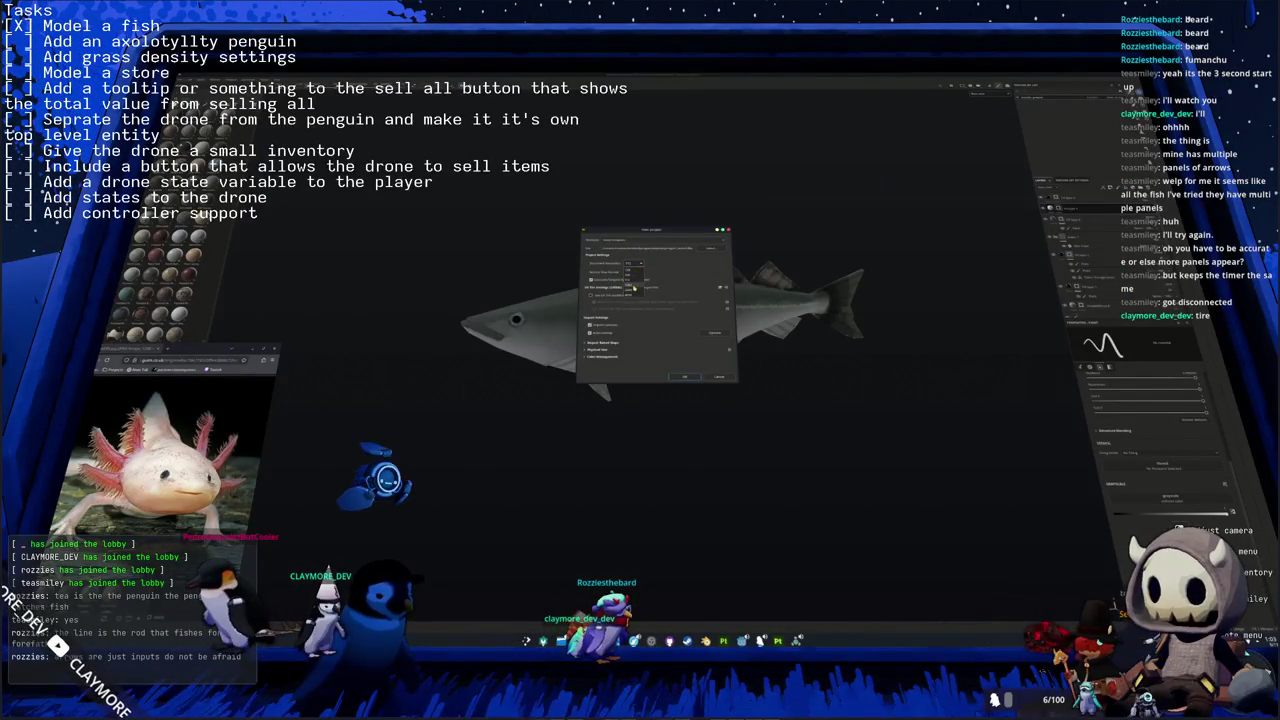
left_click(684, 377)
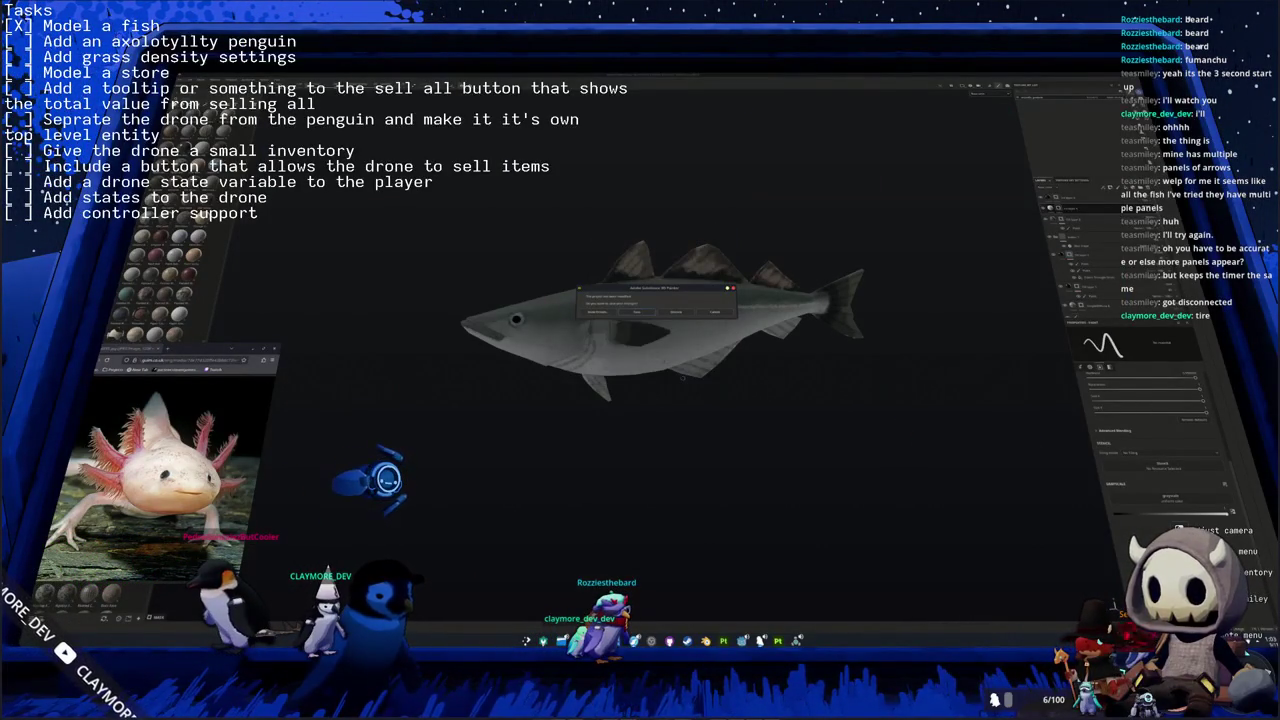
left_click(640, 313)
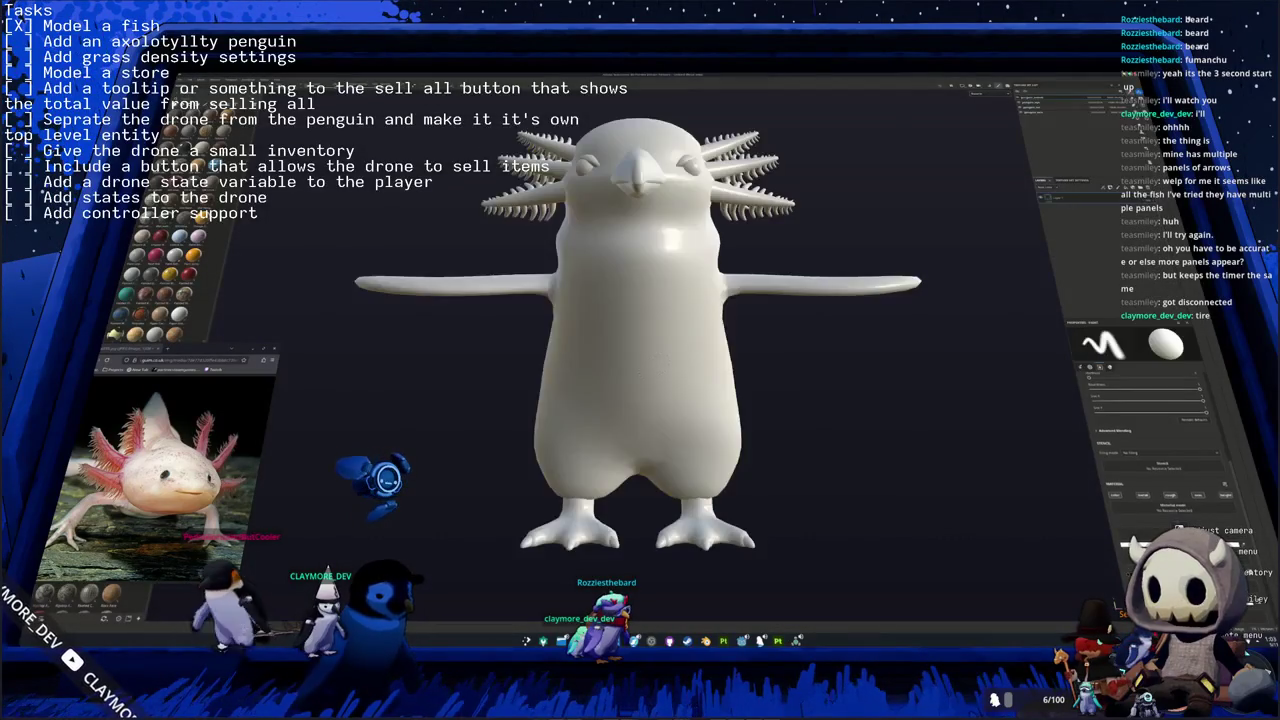
- Add a yellow fill material layer to the axolotl-penguin
left_click_drag(520, 394, 466, 394, "alt")
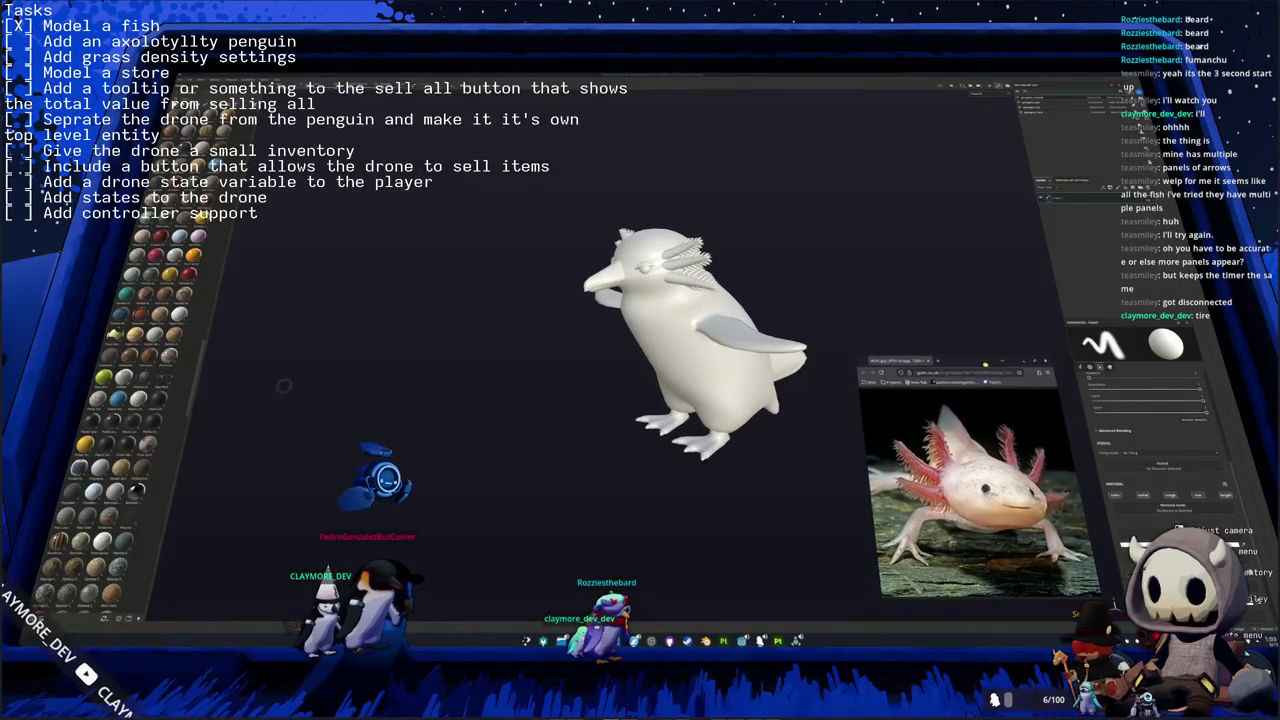
left_click_drag(814, 383, 760, 383, "alt")
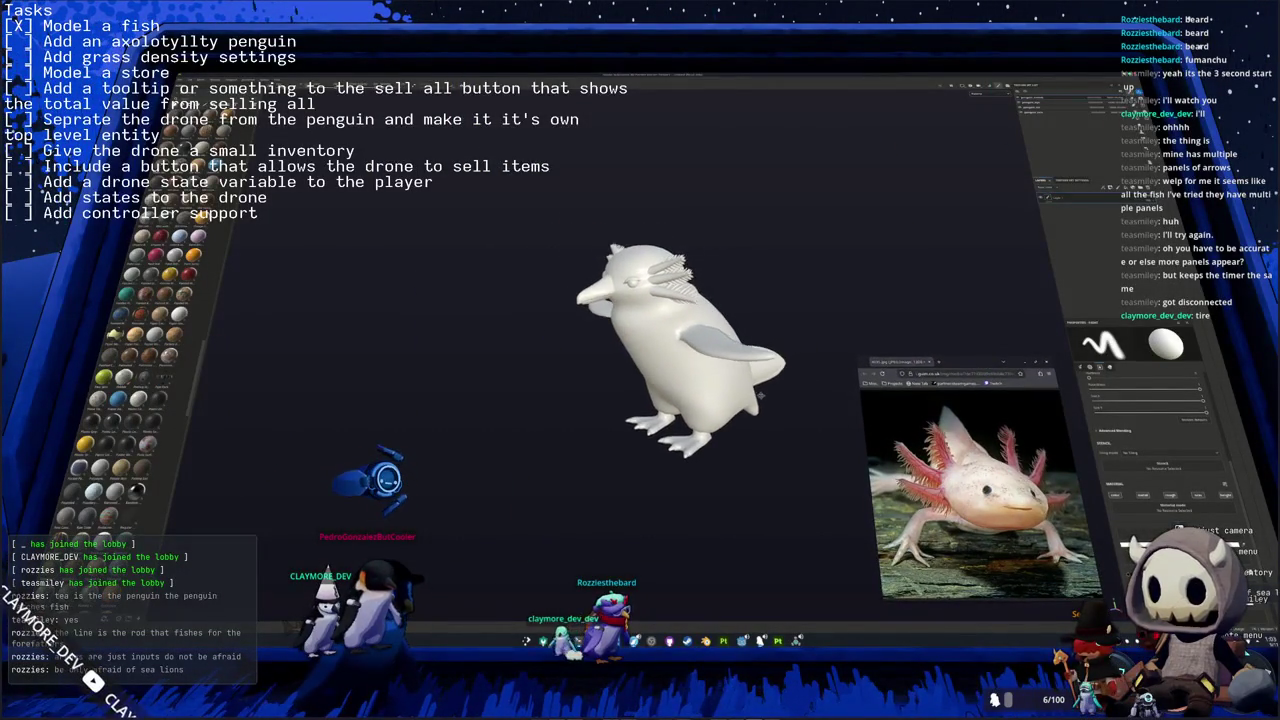
scroll(140, 330, "down", 3)
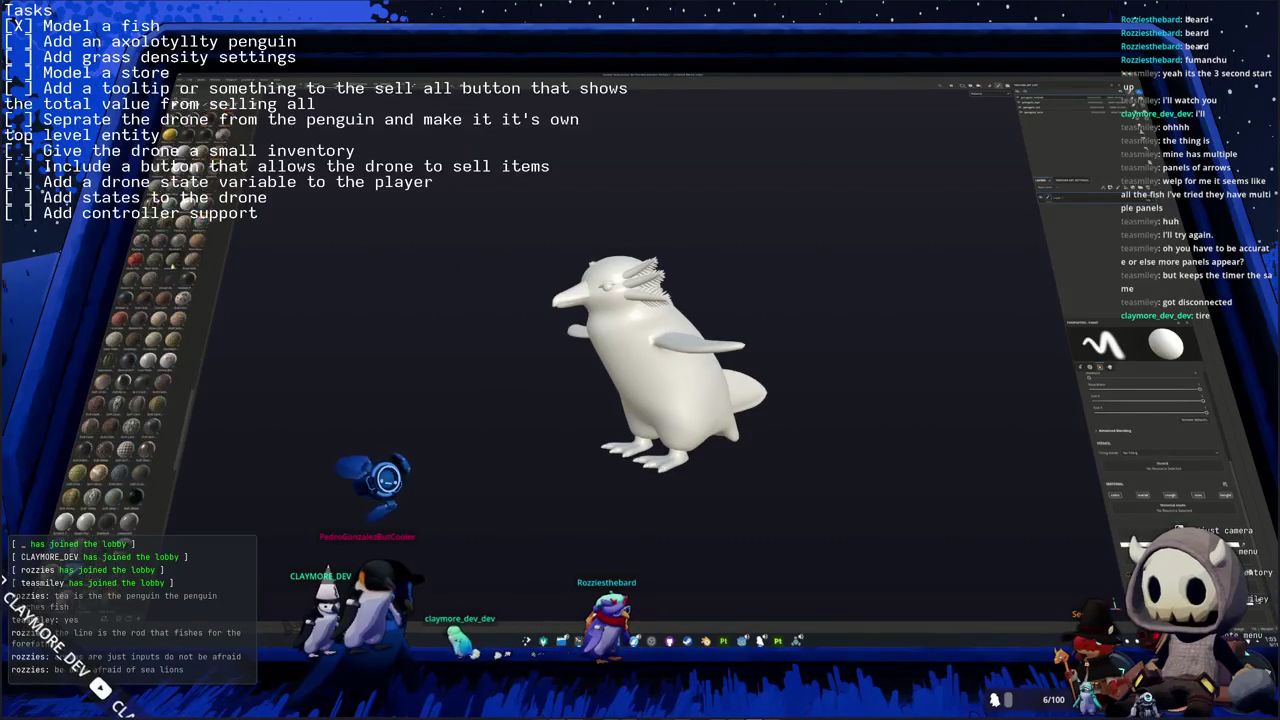
scroll(140, 330, "down", 3)
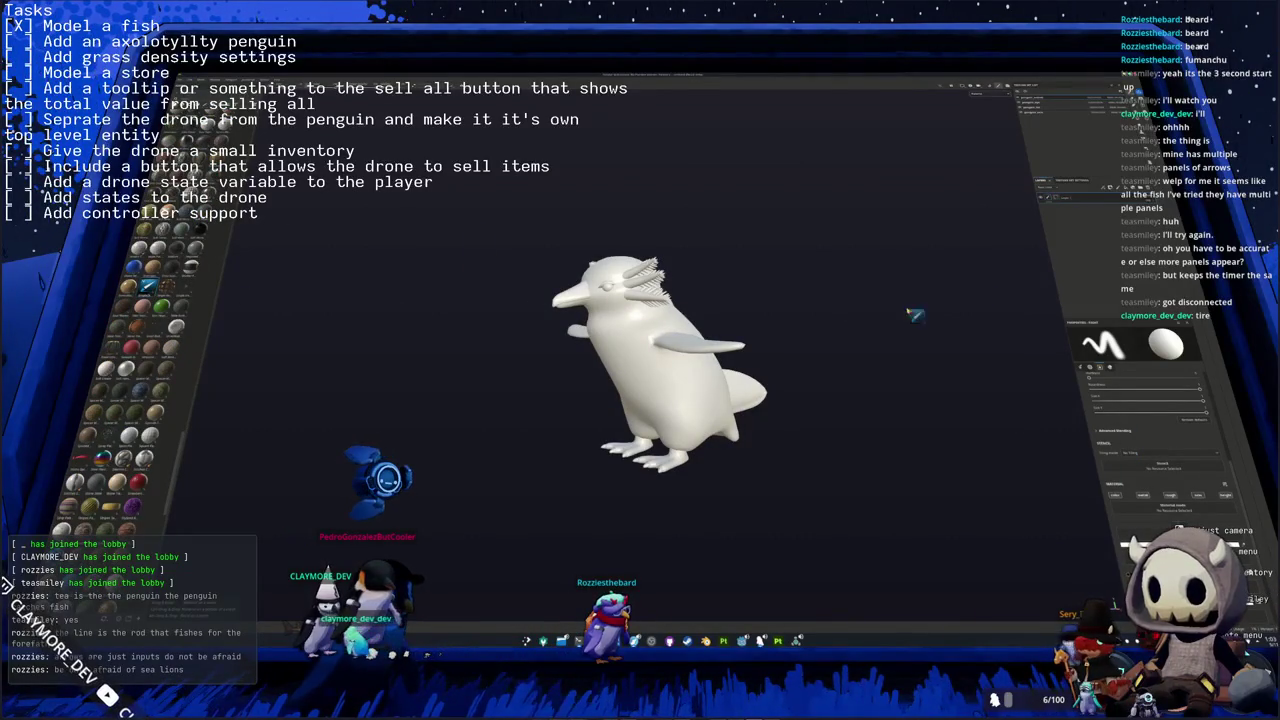
left_click(1050, 197)
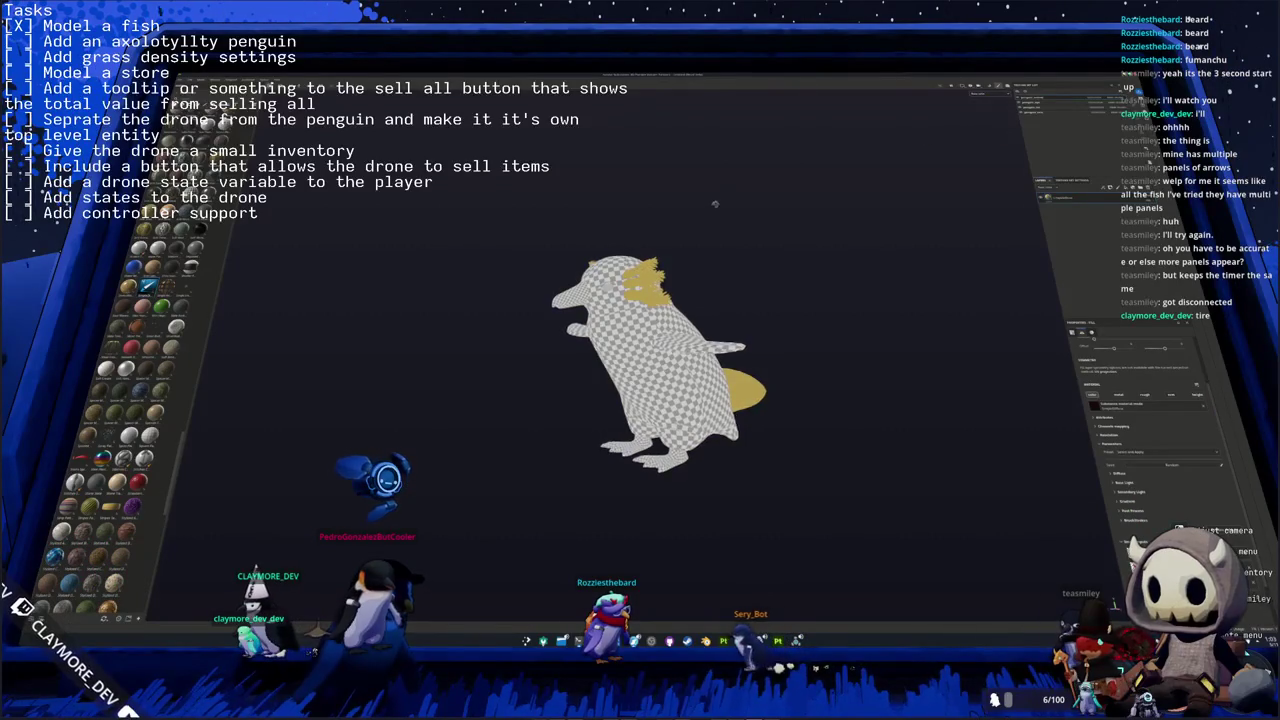
left_click_drag(715, 204, 783, 220, "alt")
- Make the yellow fill layer cover the whole penguin mesh, then switch to Blender
right_click(1064, 196)
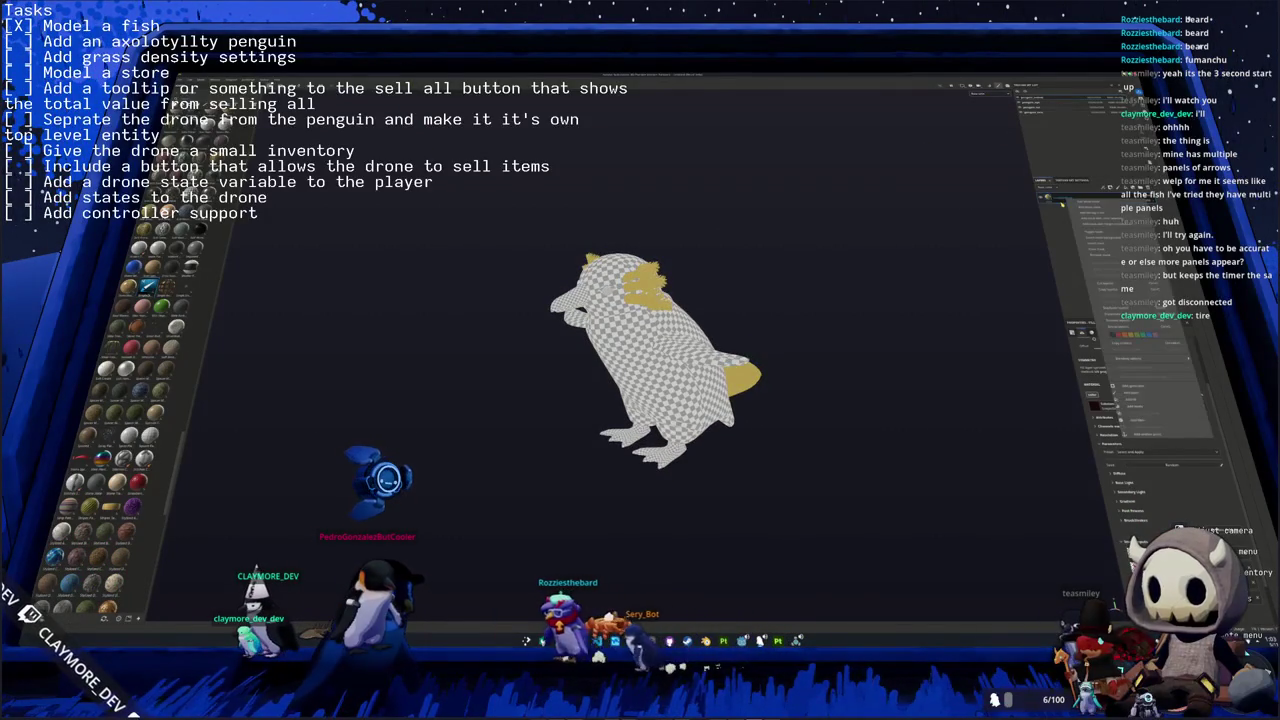
left_click(1110, 311)
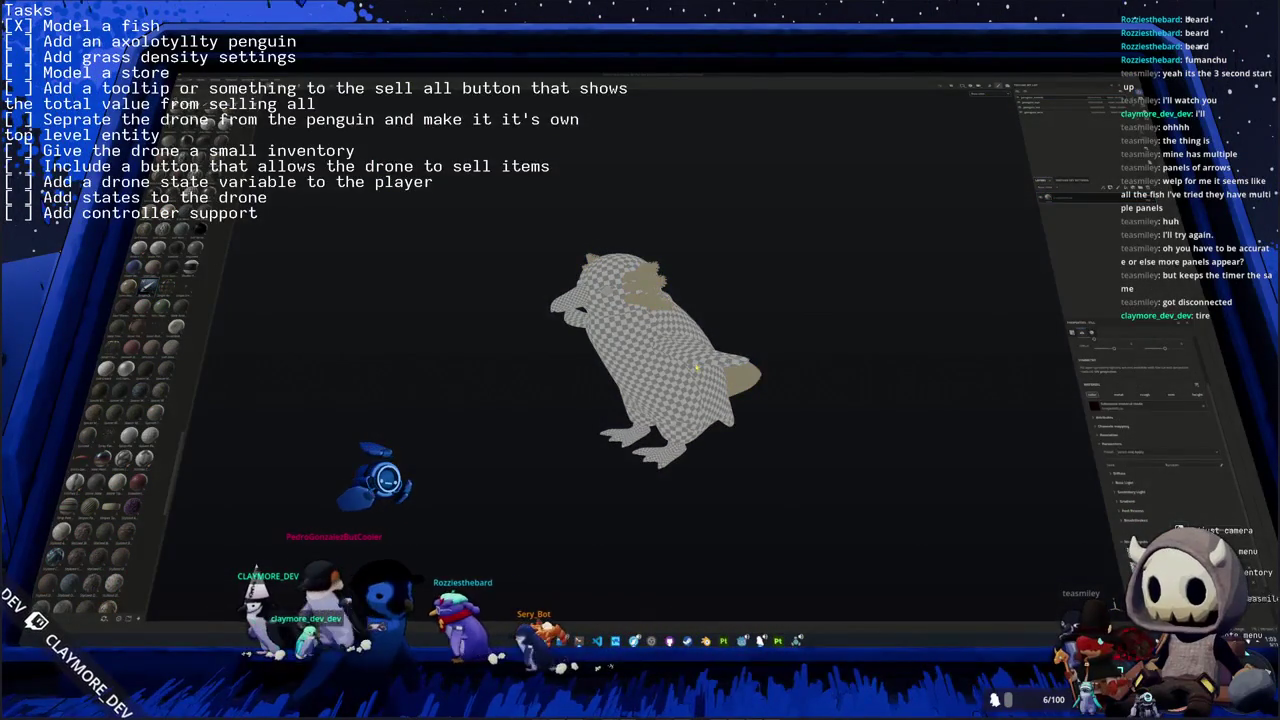
left_click(642, 347)
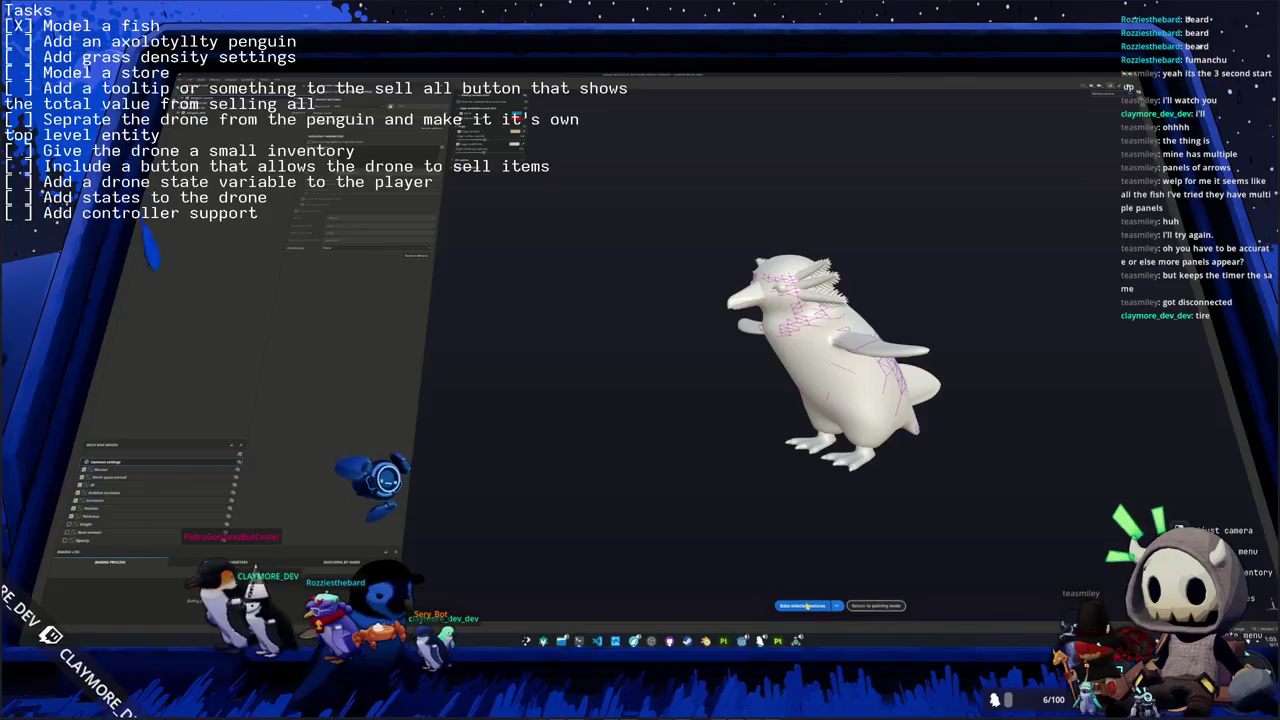
left_click_drag(781, 521, 716, 528, "alt")
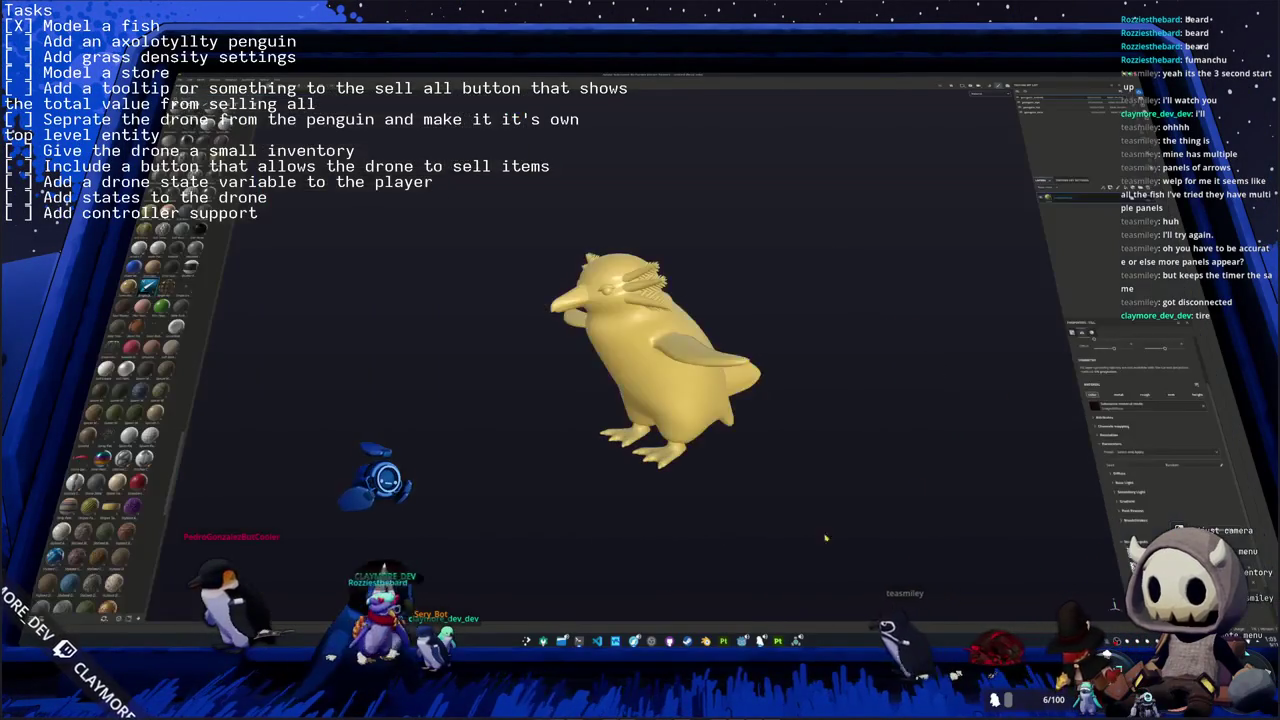
mouse_move(716, 528)
left_mouse_down("alt")
mouse_move(756, 425)
mouse_move(735, 425)
left_mouse_up("alt")
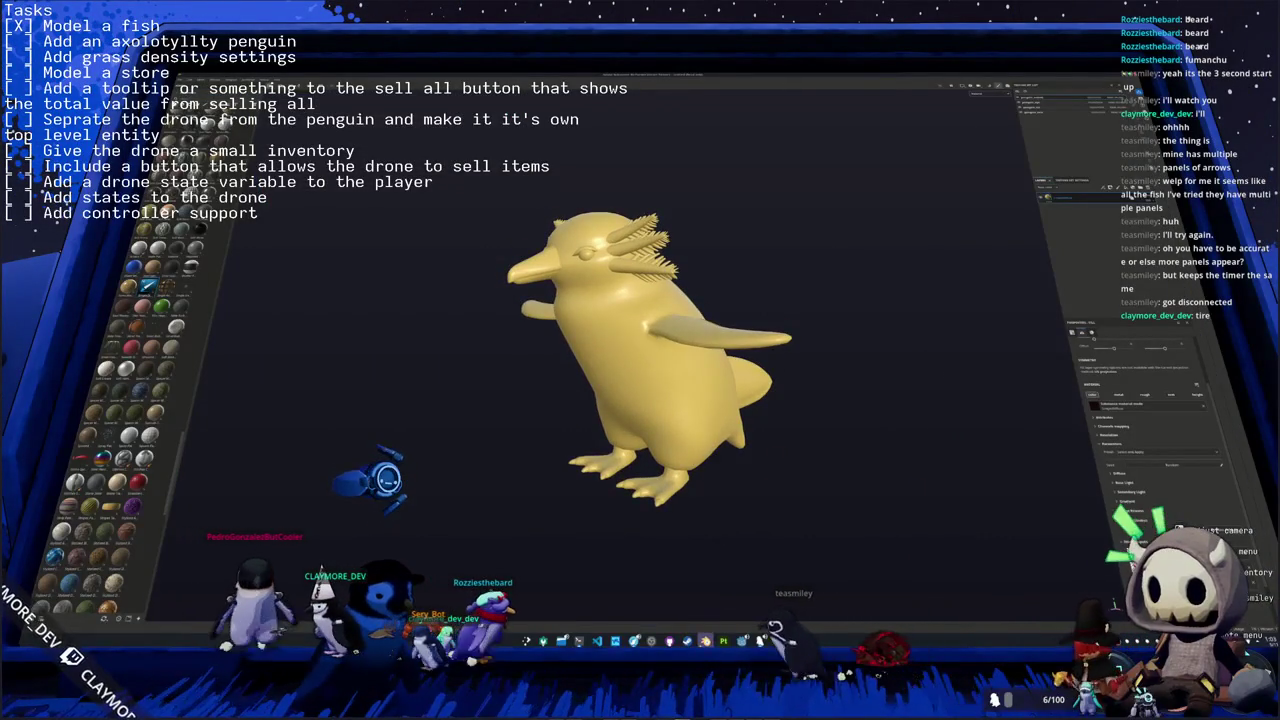
key("alt+Tab")
scroll(710, 400, "up", 2)
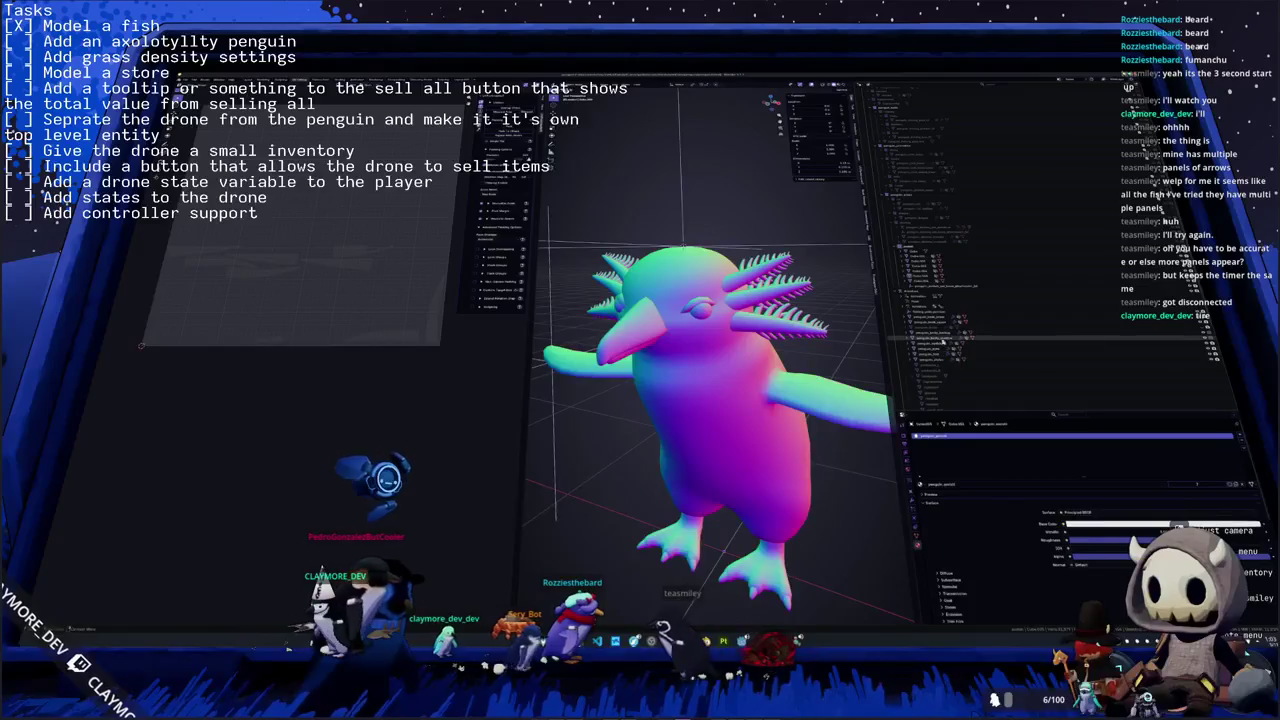
- Select the whole axolotl-penguin model and export it as penguin_export.fbx
left_click(1072, 334)
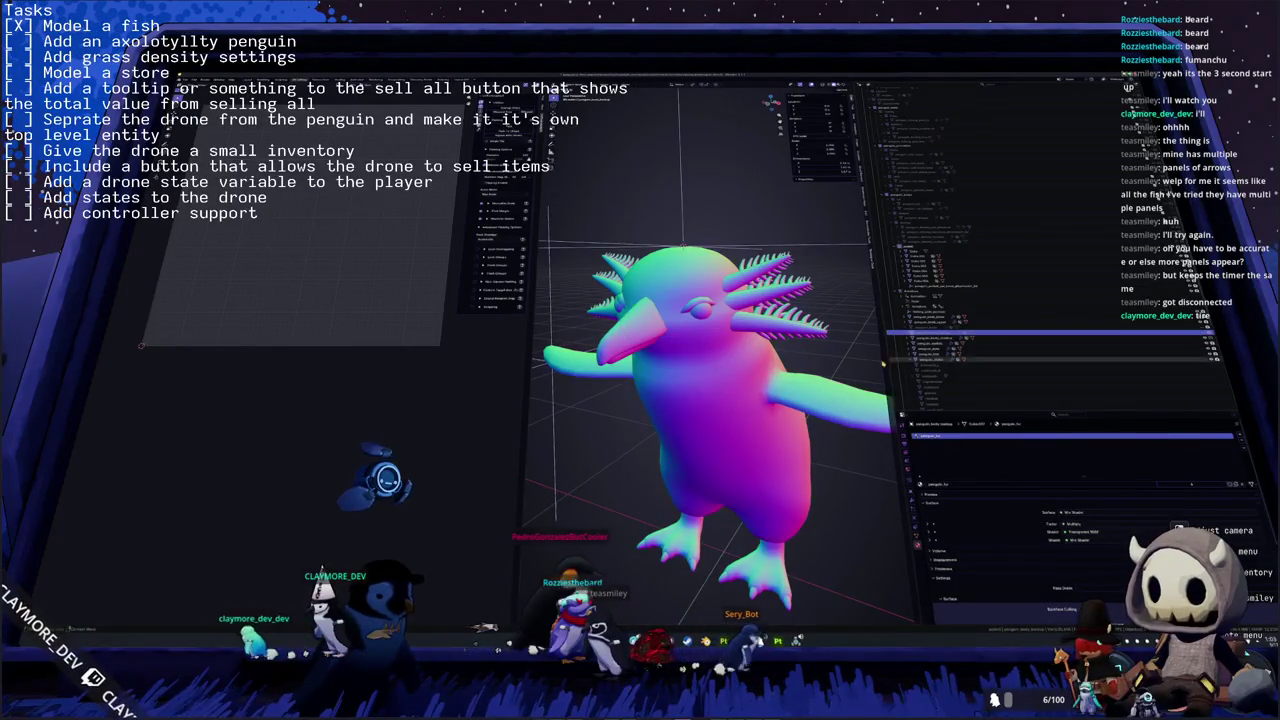
scroll(818, 372, "down", 3)
key("a")
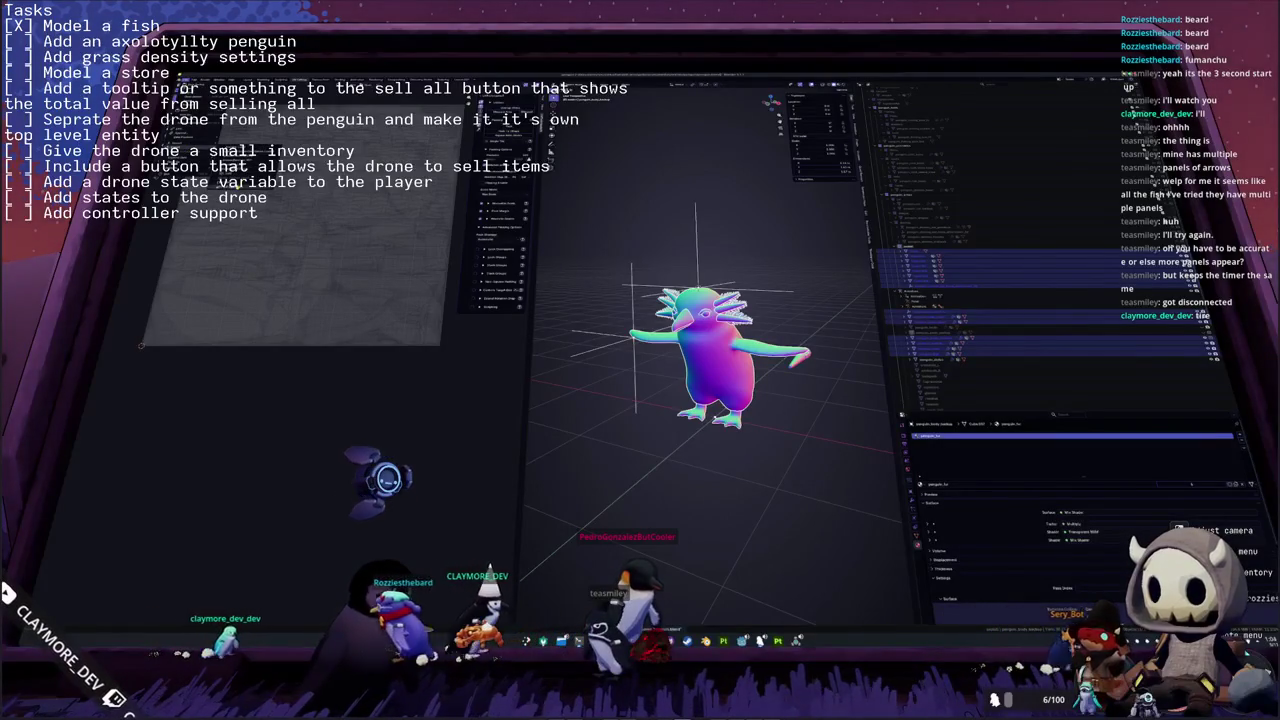
key("ctrl+shift+s")
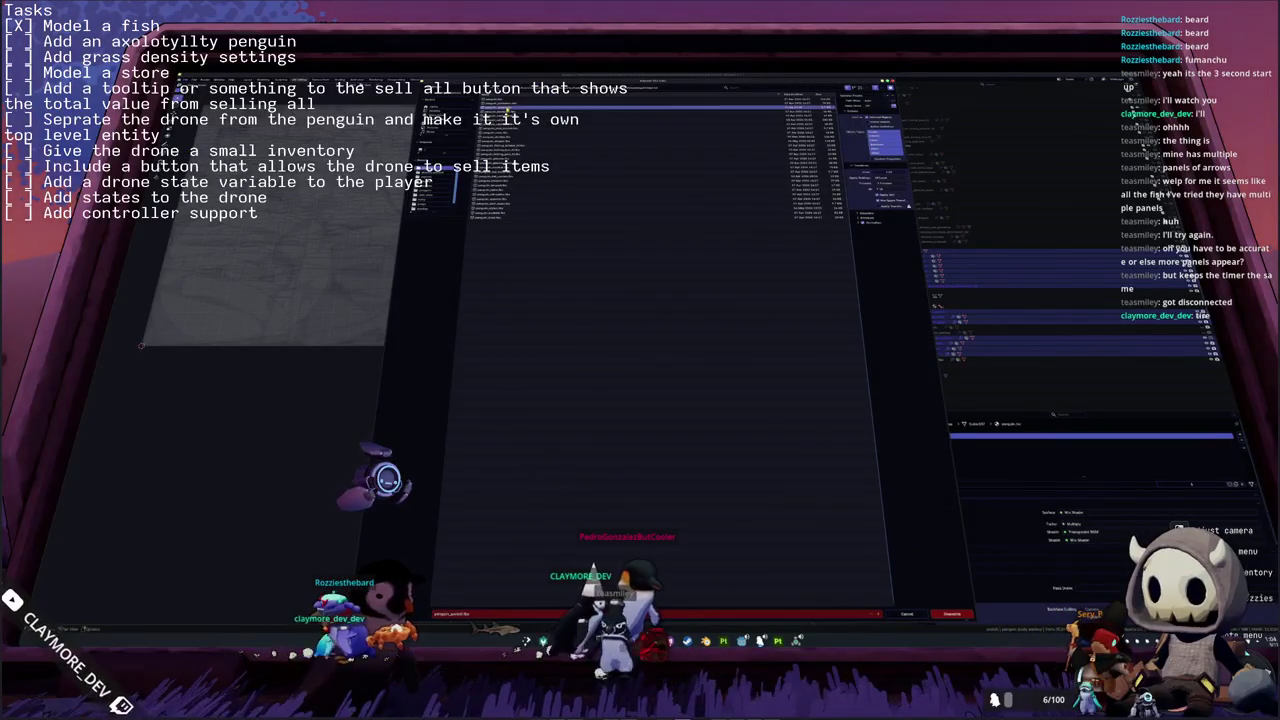
left_click(951, 614)
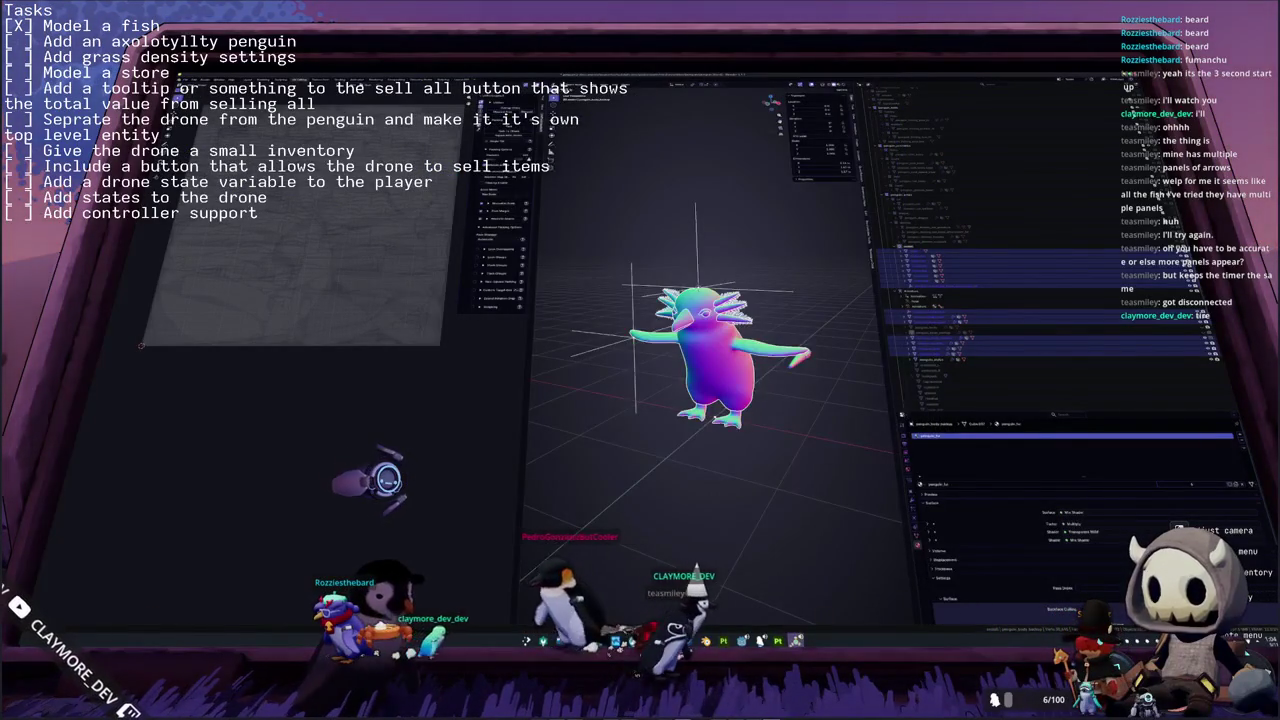
key("alt+Tab")
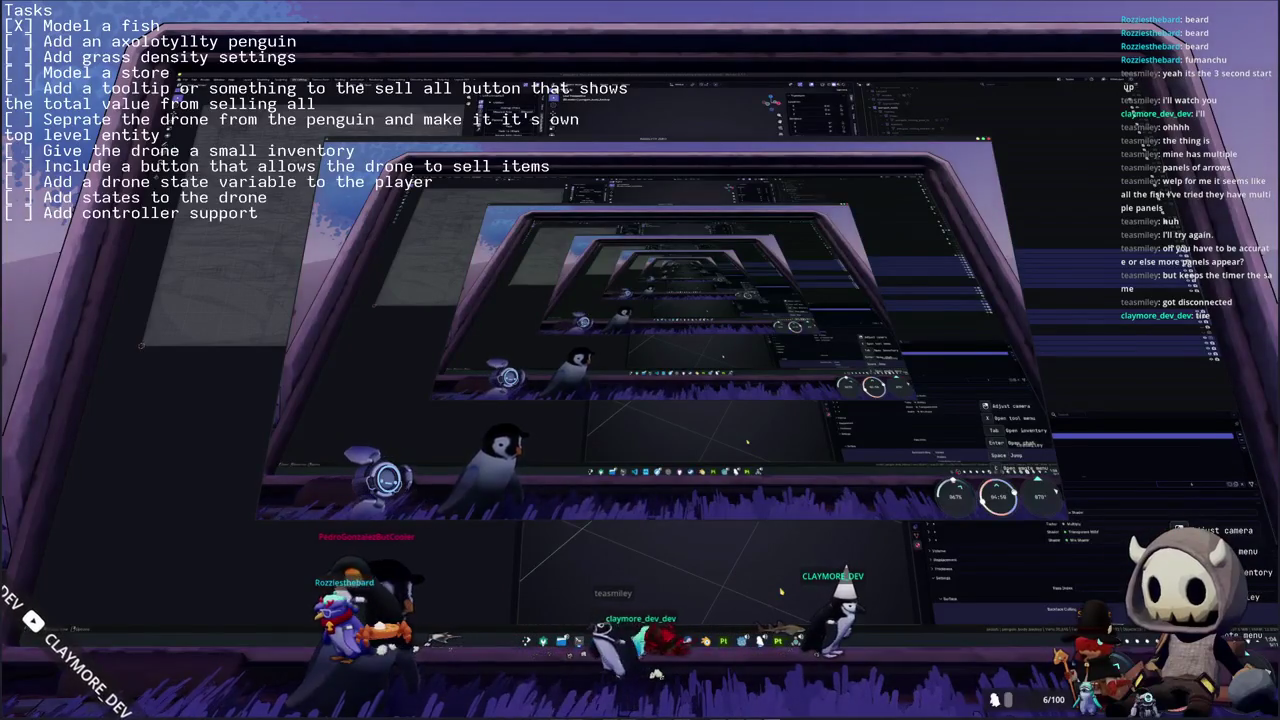
key("alt+Tab")
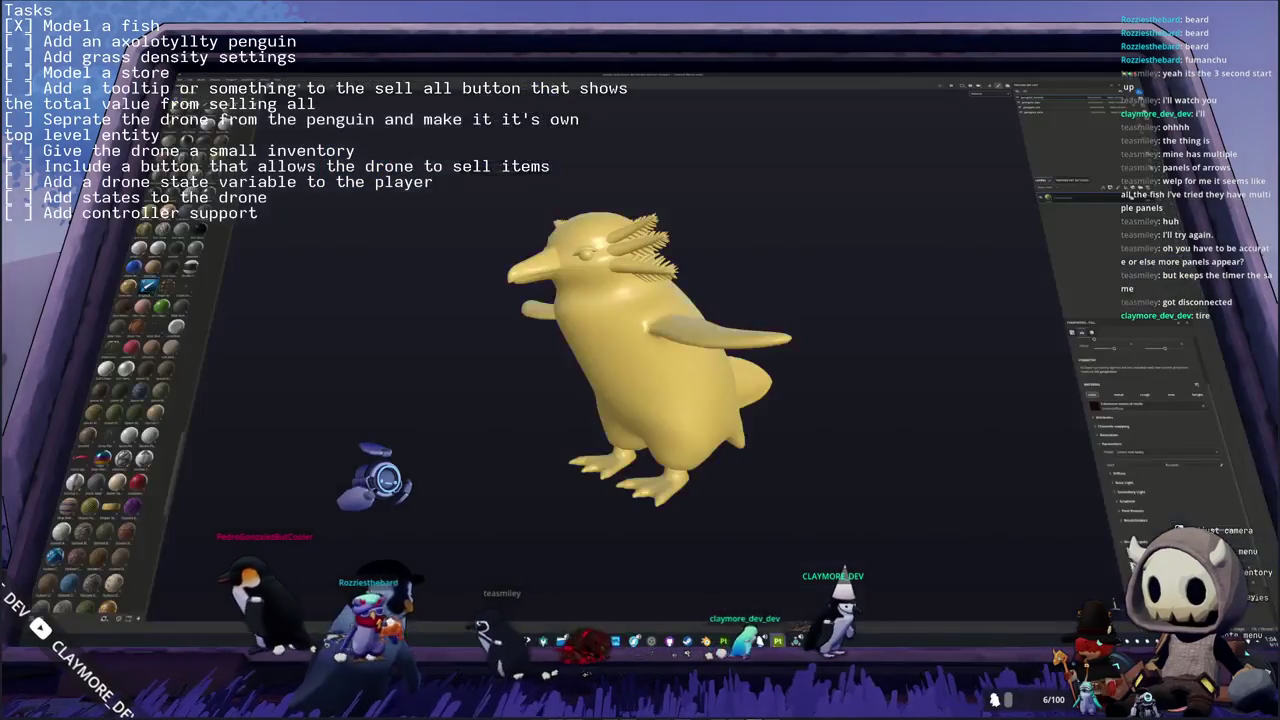
- Back in Substance 3D Painter, bake the selected mesh maps for the penguin
key("alt+Tab")
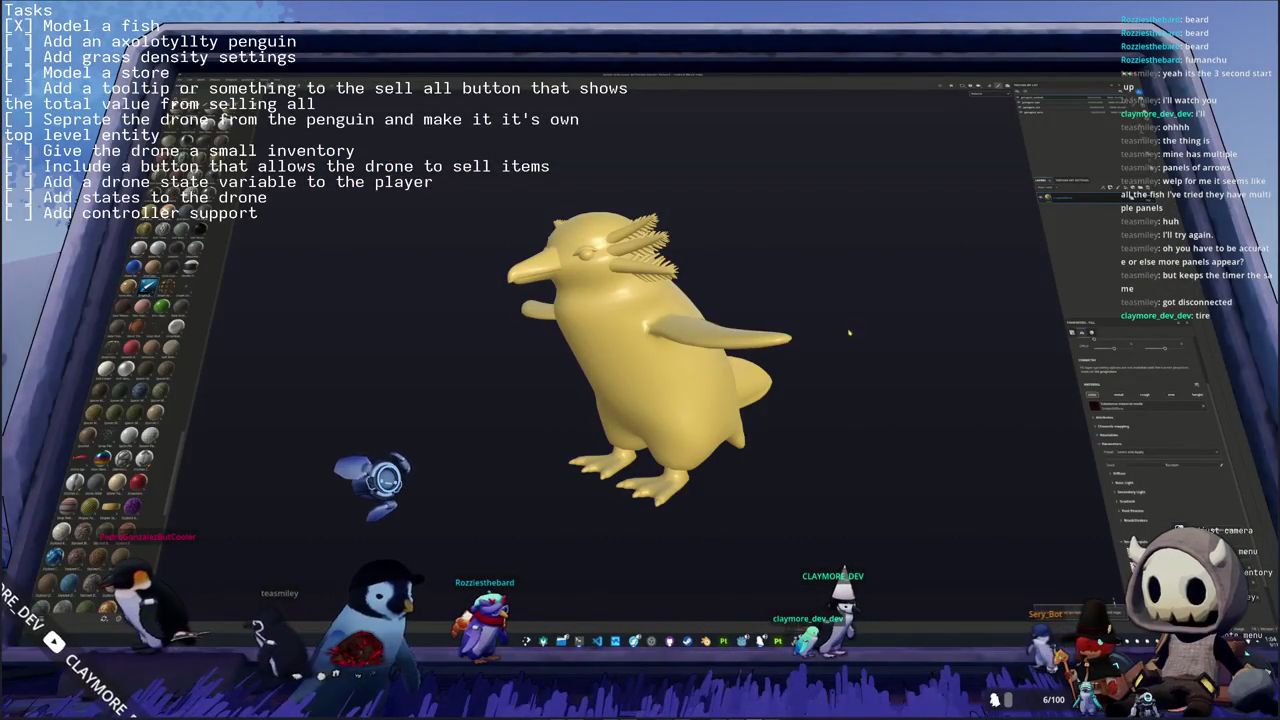
left_click_drag(849, 332, 830, 333)
key("alt+Tab")
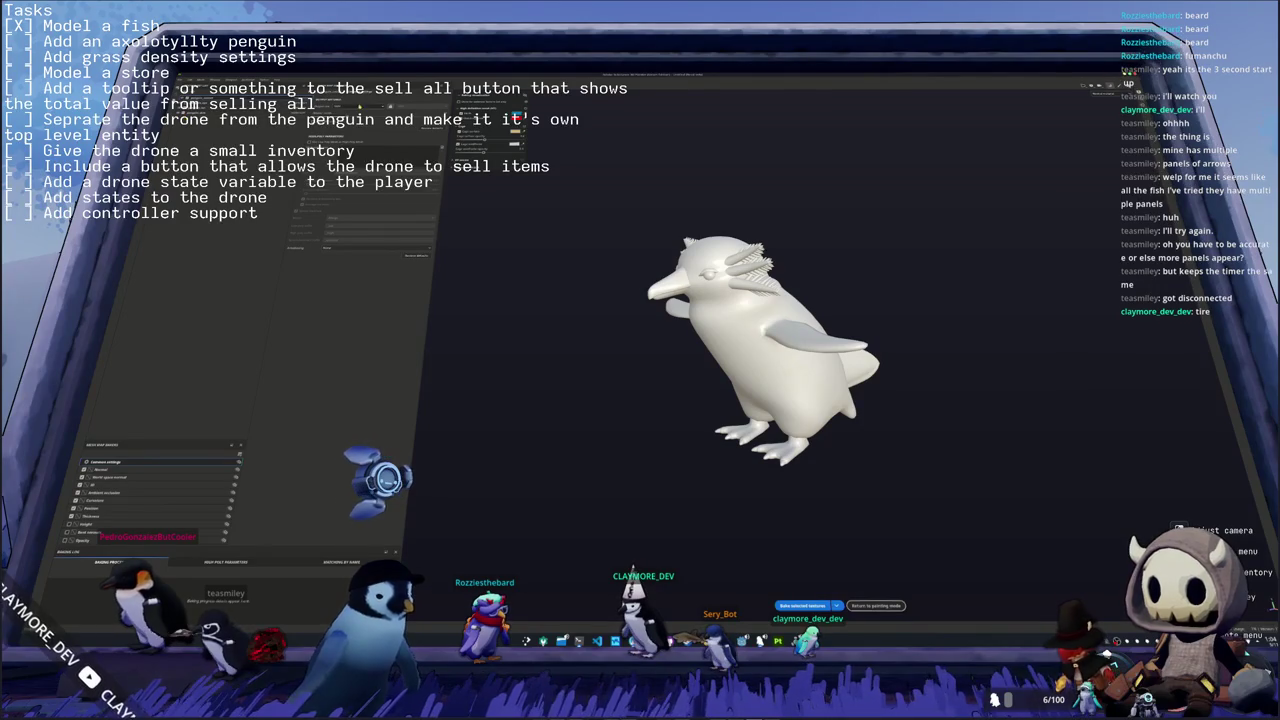
left_click(800, 605)
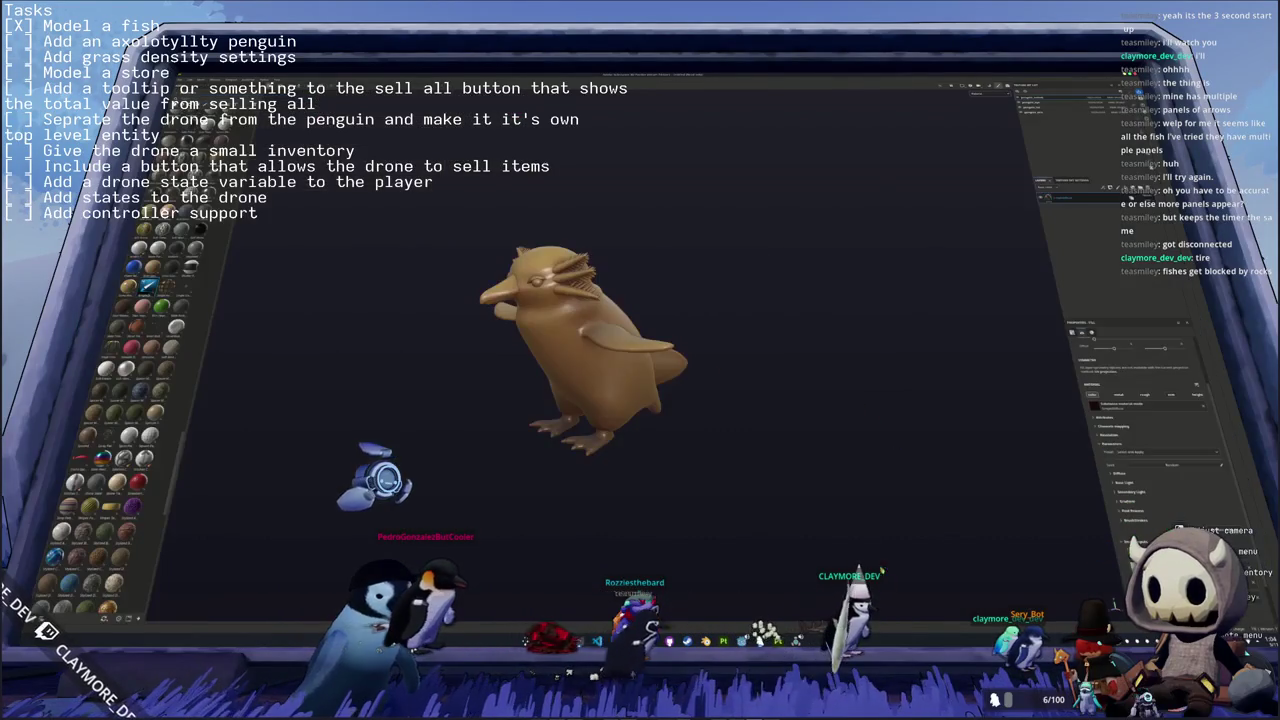
- Inspect the baked shading on the yellow penguin, then go back to mesh map baking
mouse_move(855, 487)
left_mouse_down("alt")
mouse_move(788, 421)
mouse_move(790, 438)
left_mouse_up("alt")
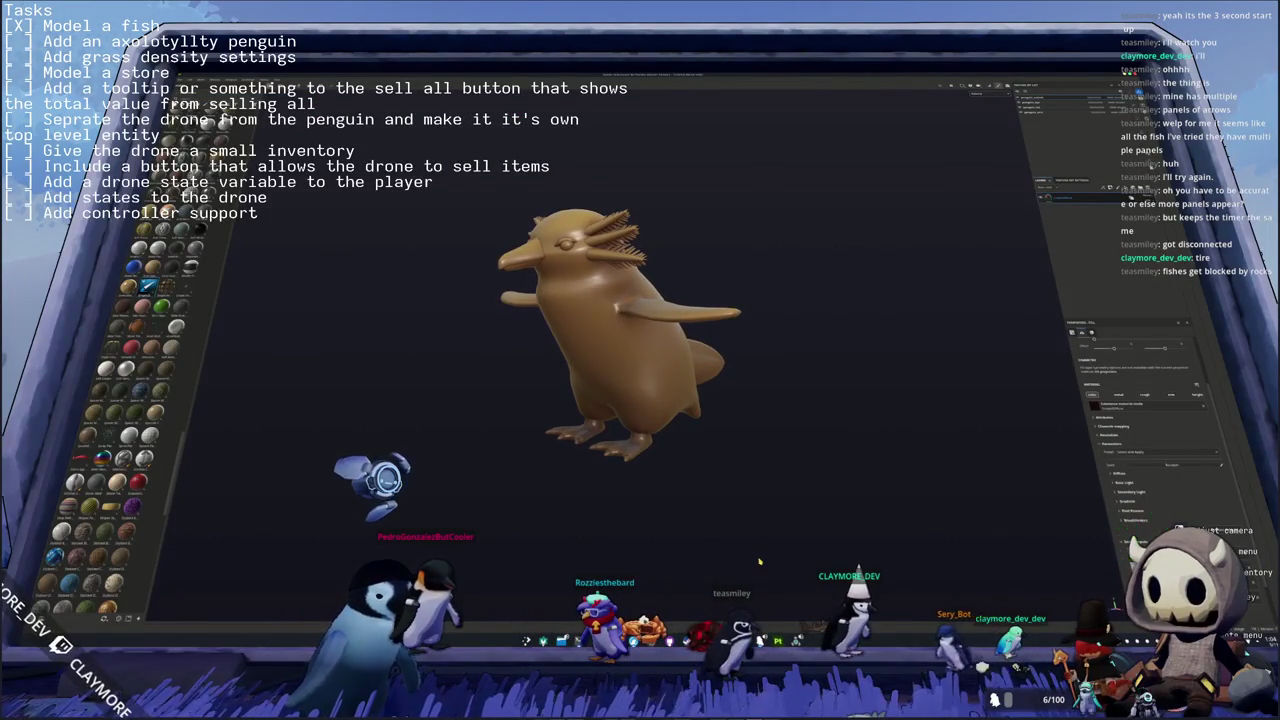
scroll(765, 540, "up", 2)
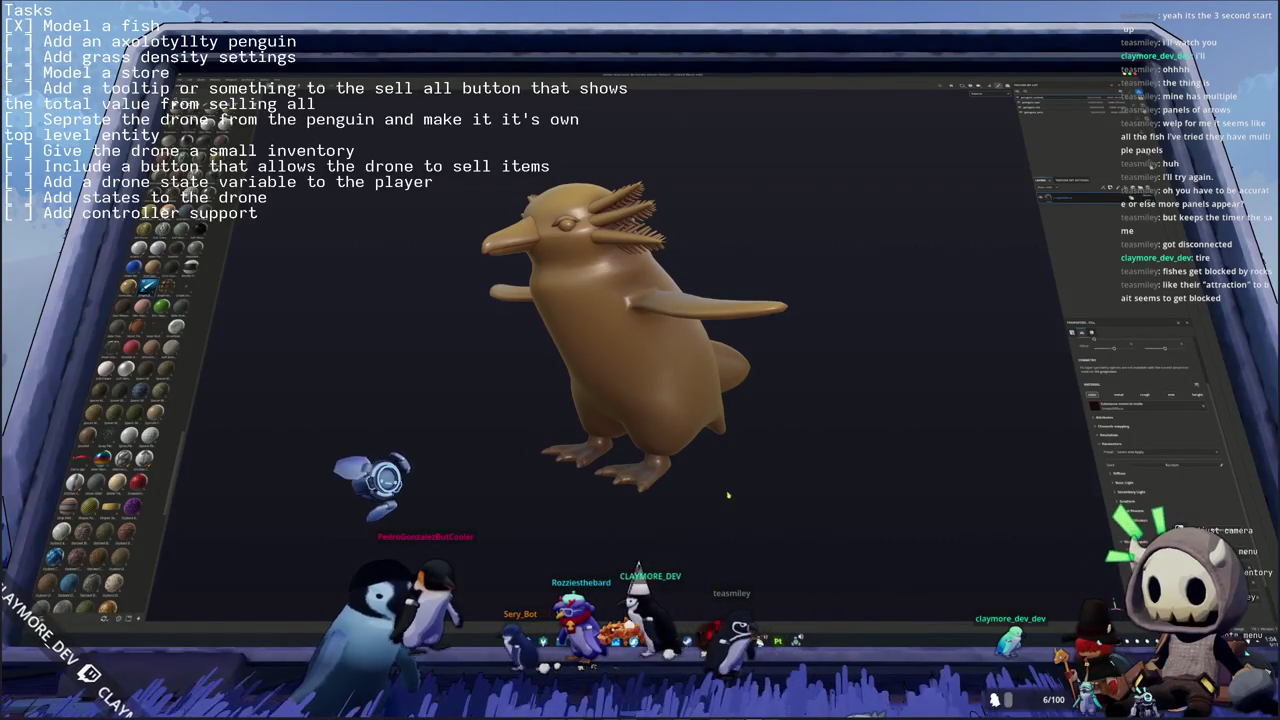
mouse_move(761, 520)
middle_mouse_down()
mouse_move(932, 150)
mouse_move(513, 241)
mouse_move(526, 236)
mouse_move(427, 238)
middle_mouse_up()
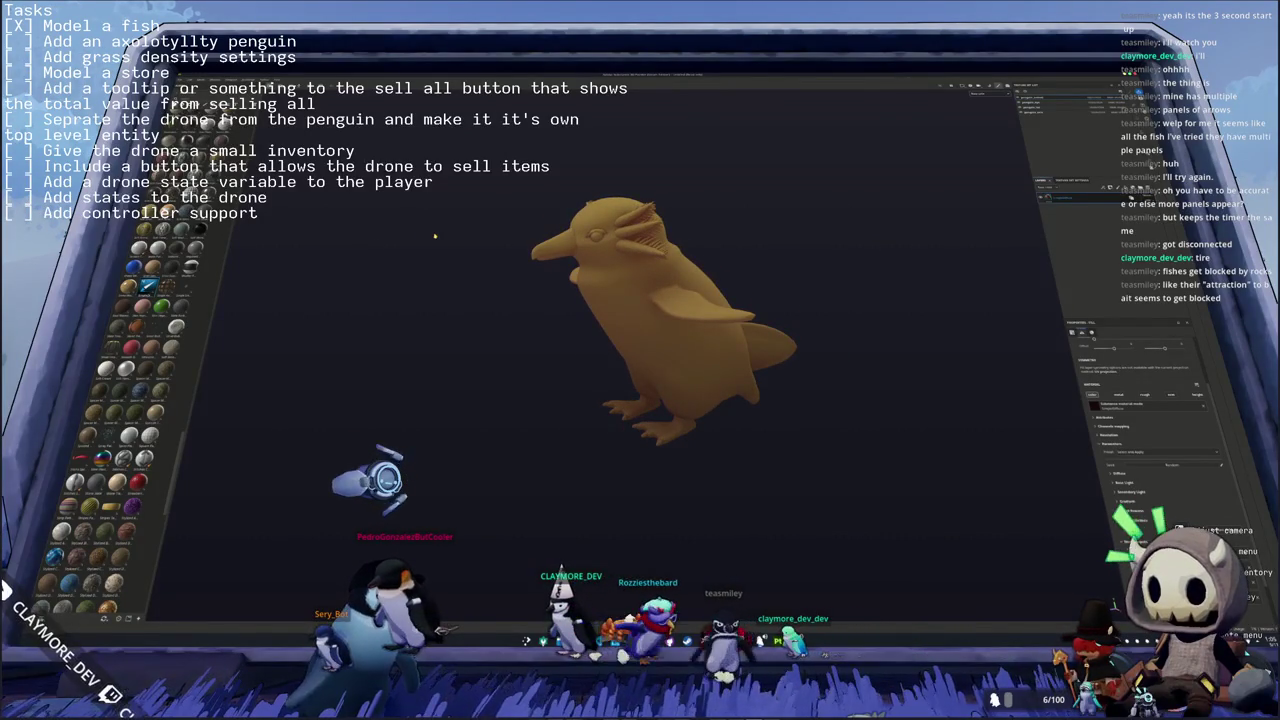
key("ctrl+shift+b")
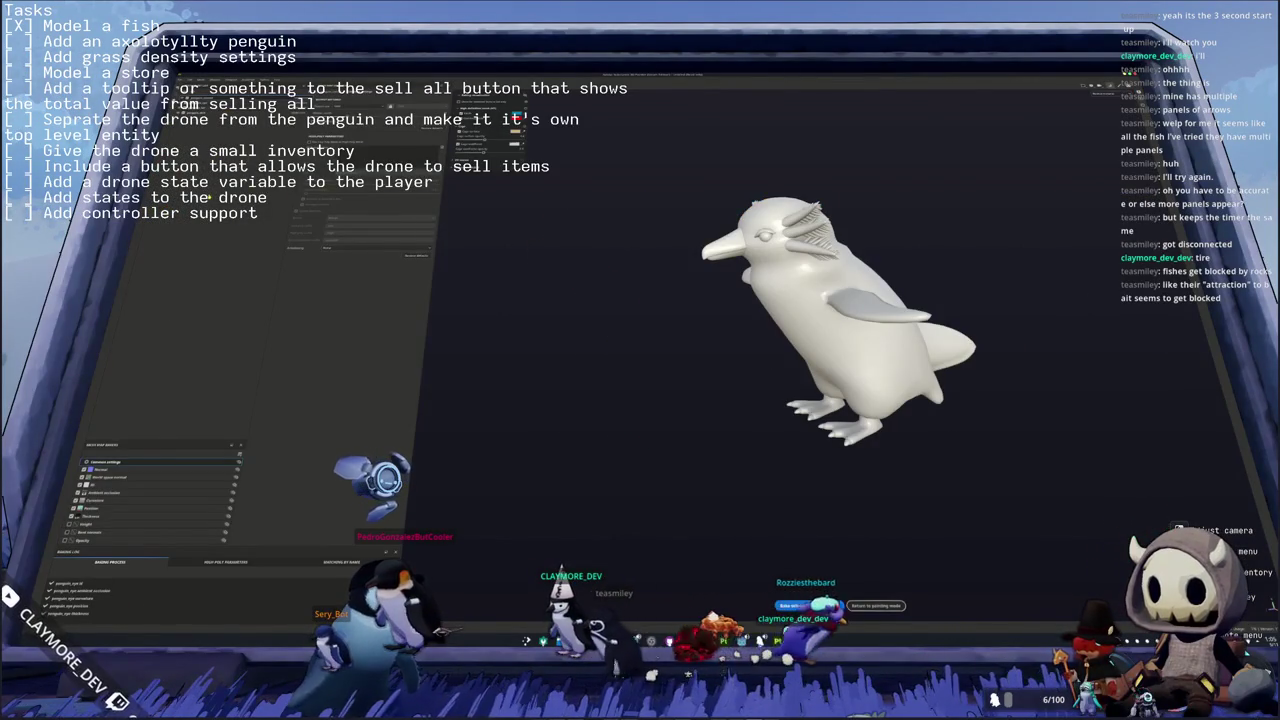
- Rebake with the Ambient occlusion and Thickness maps selected, then return to painting
left_click(150, 492)
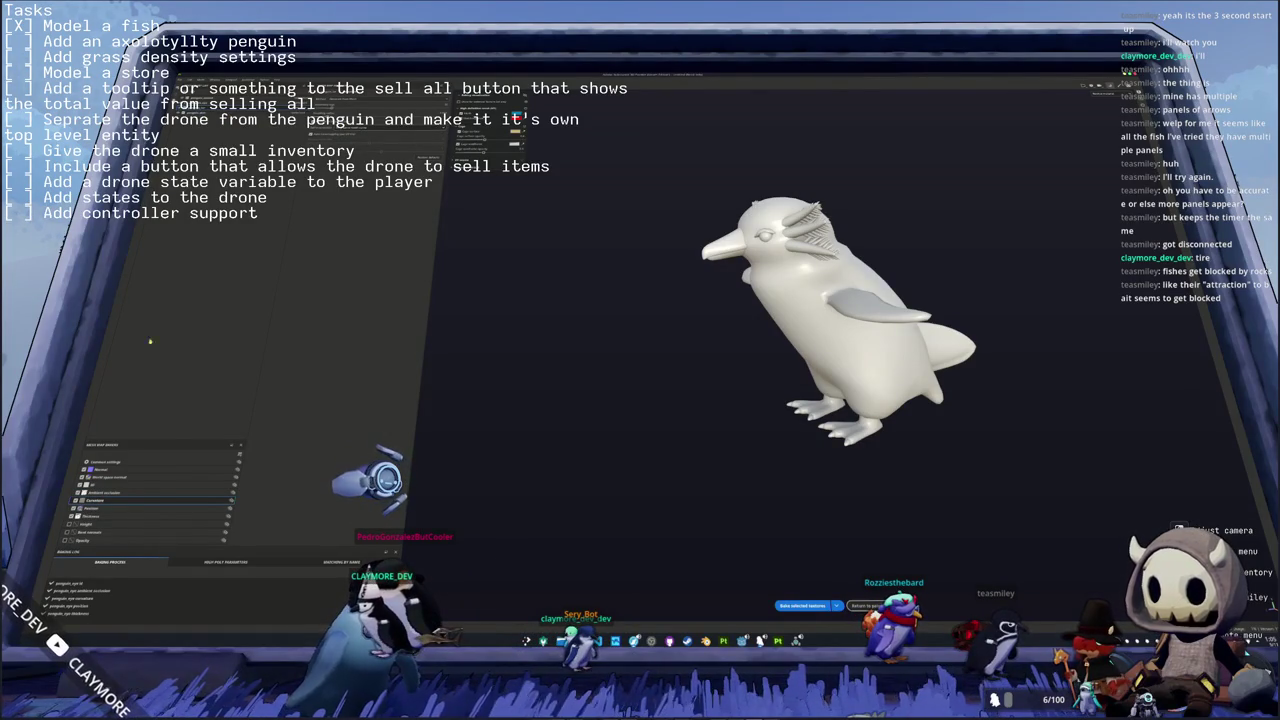
left_click(108, 517)
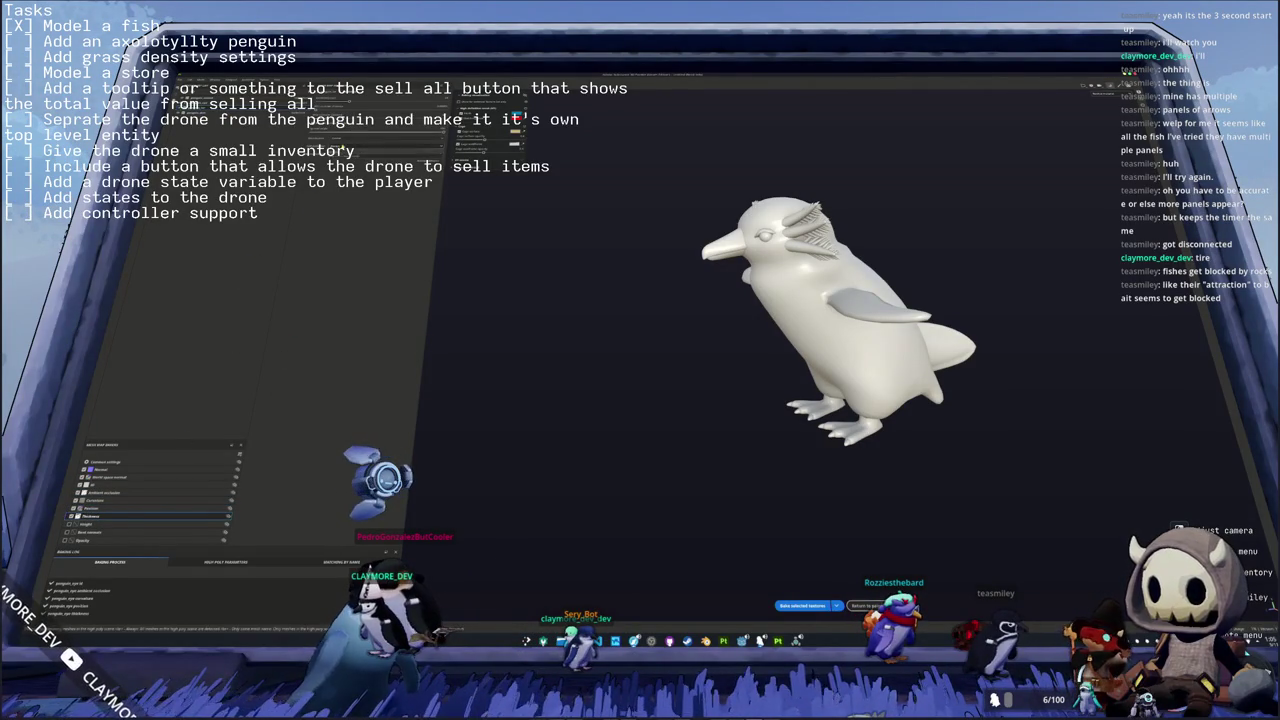
left_click(808, 606)
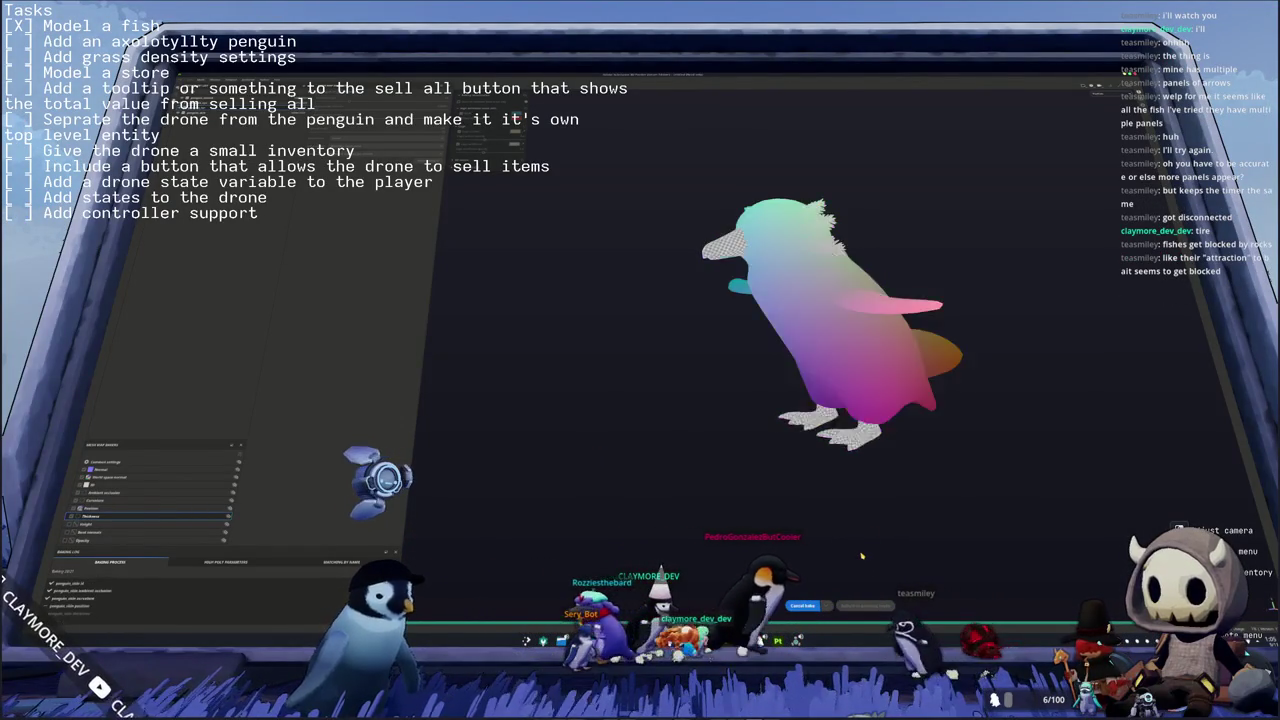
left_click(864, 605)
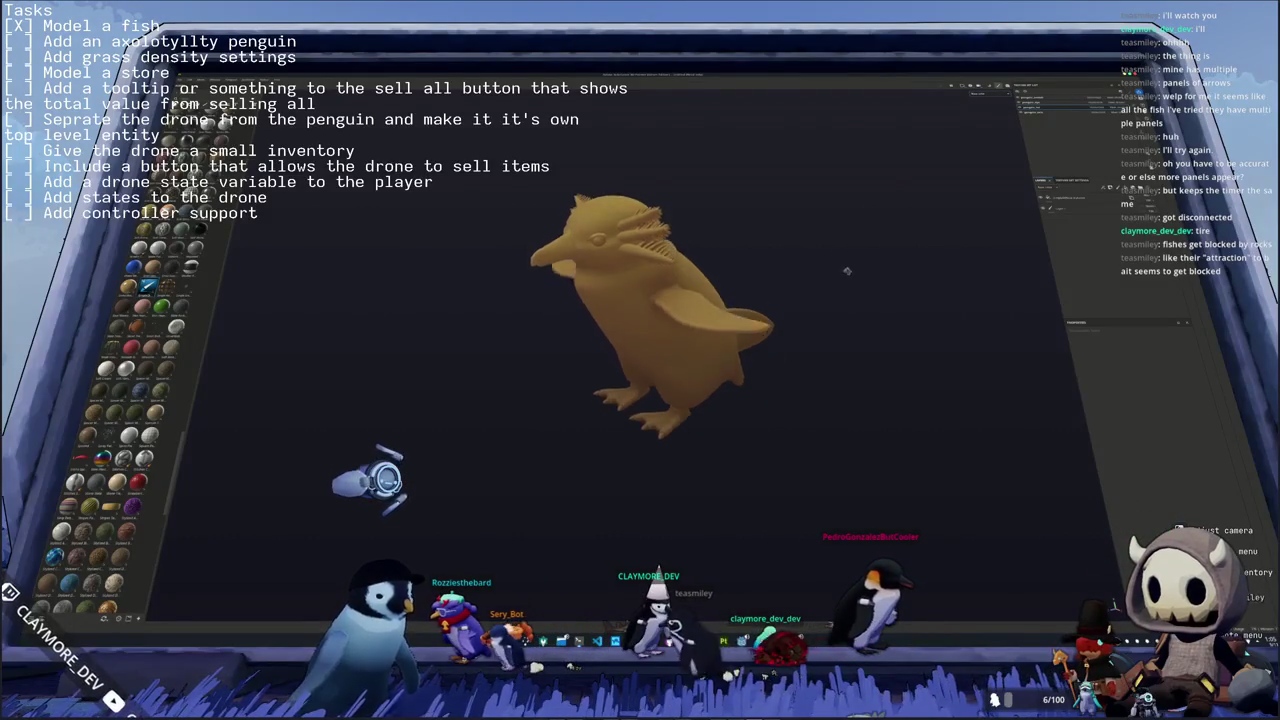
- Orbit and pan around the penguin, toggling the body mesh visibility to inspect its parts
left_click_drag(430, 220, 528, 217, "alt")
middle_click_drag(528, 216, 465, 196, "alt")
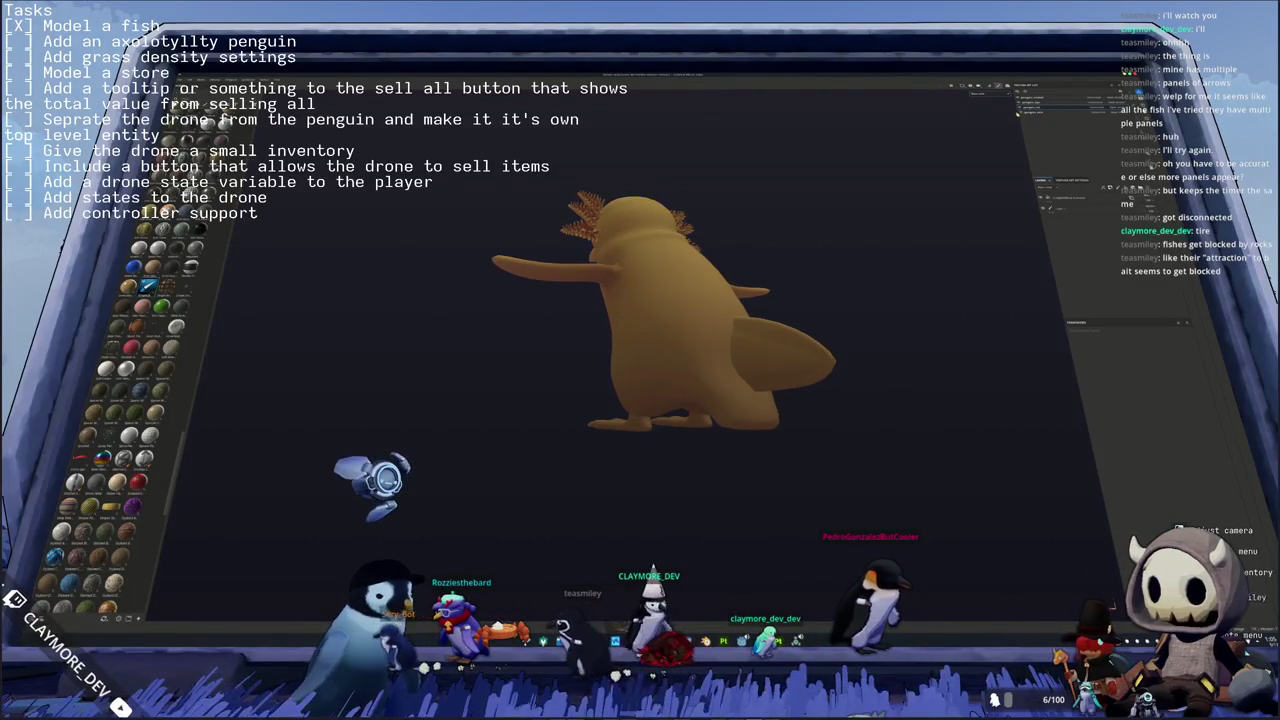
left_click_drag(465, 196, 465, 230, "alt")
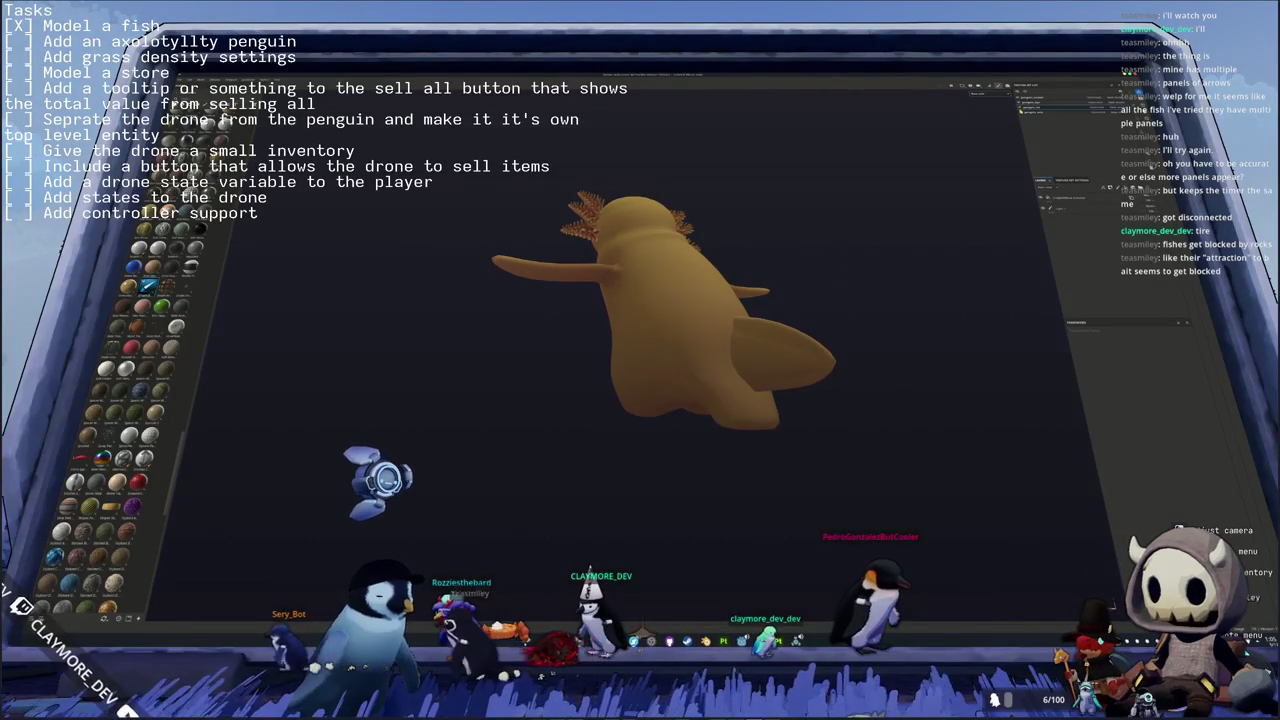
key("h")
key("h")
key("h")
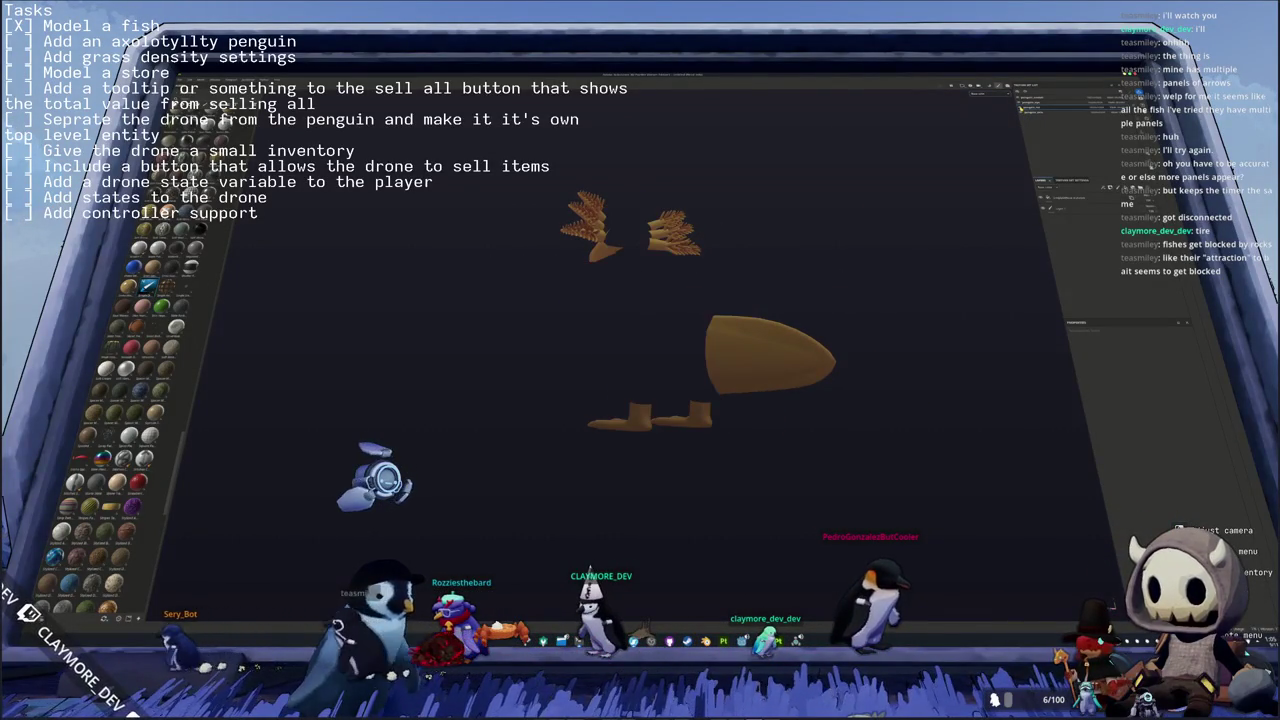
key("h")
mouse_move(760, 250)
left_mouse_down("alt")
mouse_move(808, 252)
mouse_move(766, 263)
left_mouse_up("alt")
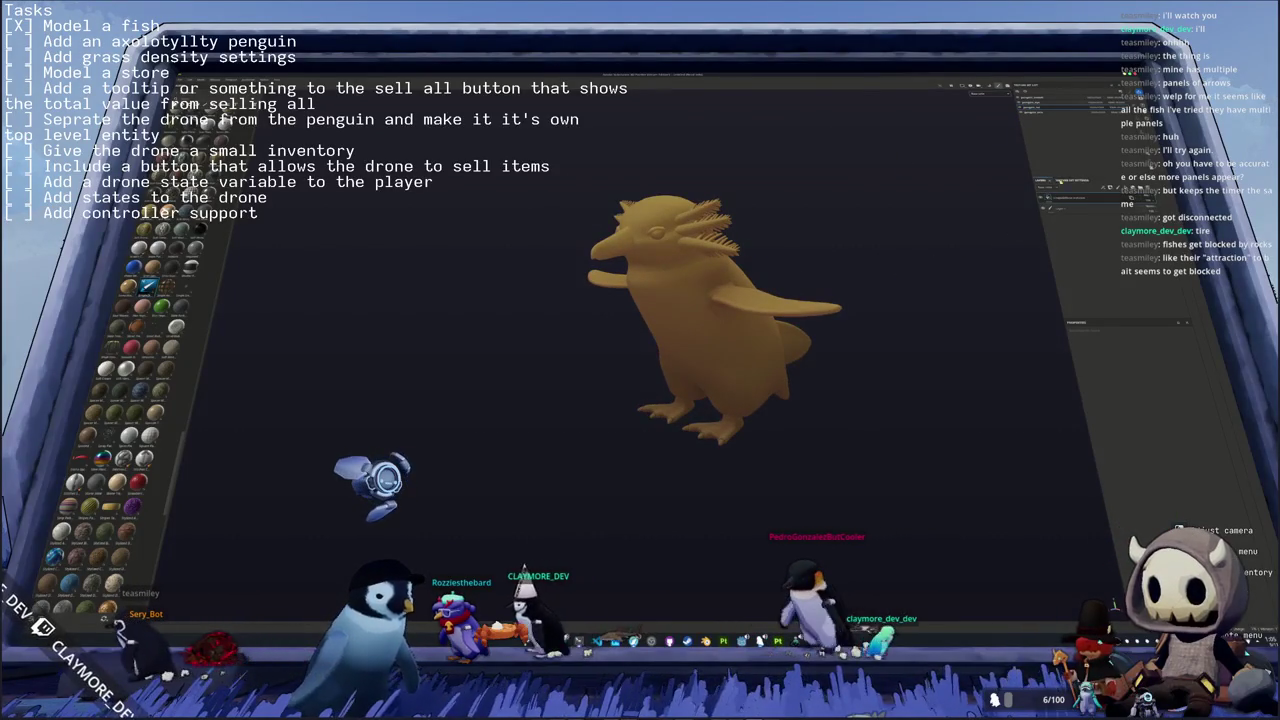
- Show the layer's full material properties and place the axolotl reference photo left of the model
left_click(1063, 198)
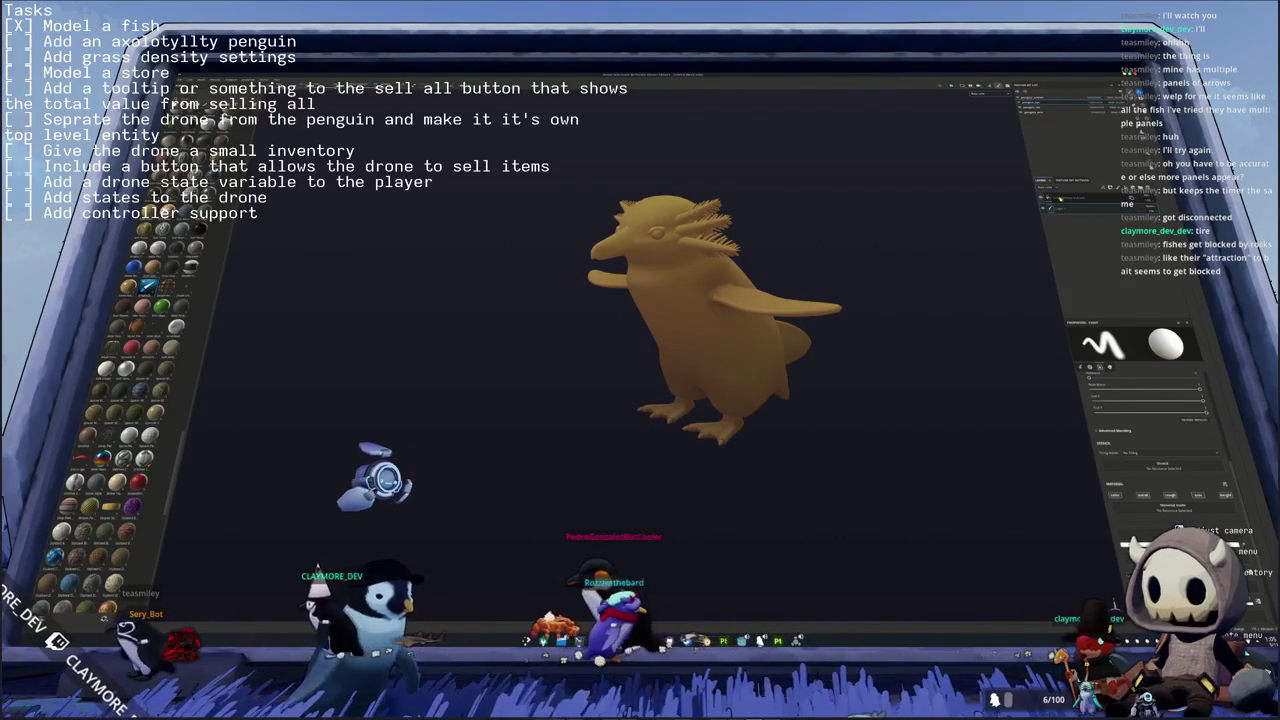
left_click(1072, 380)
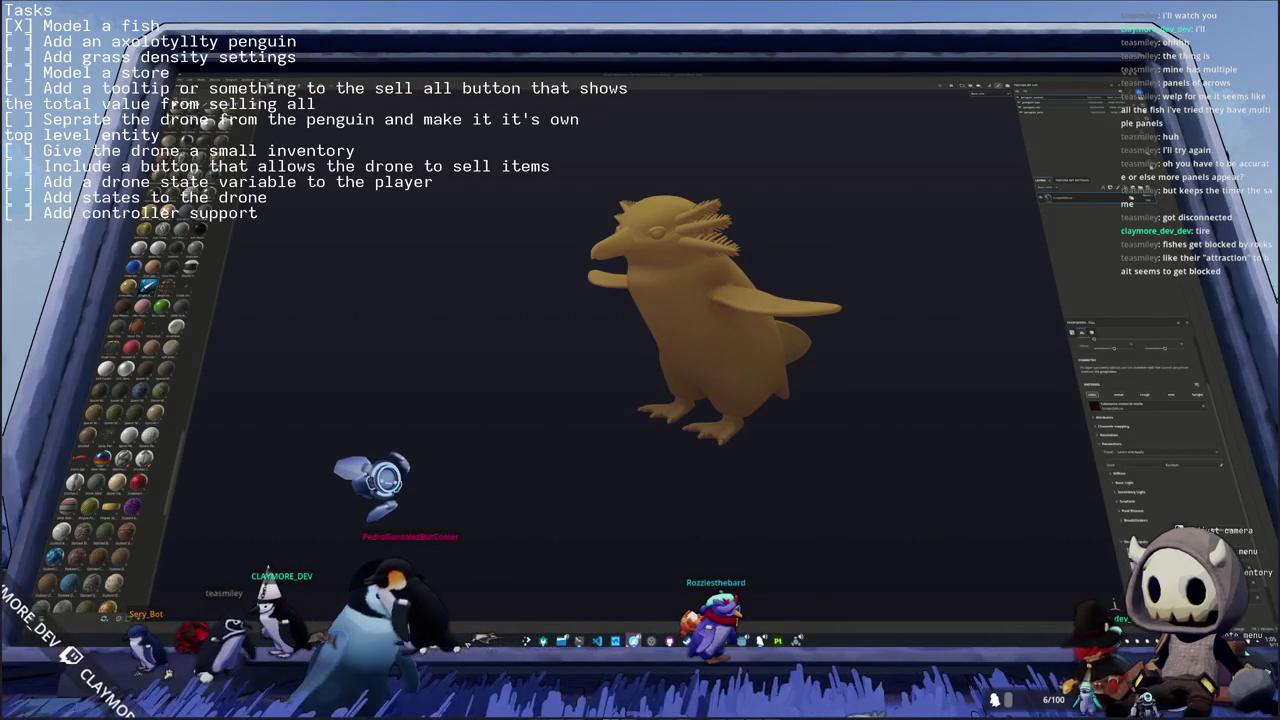
key("alt+Tab")
left_click_drag(940, 366, 332, 354)
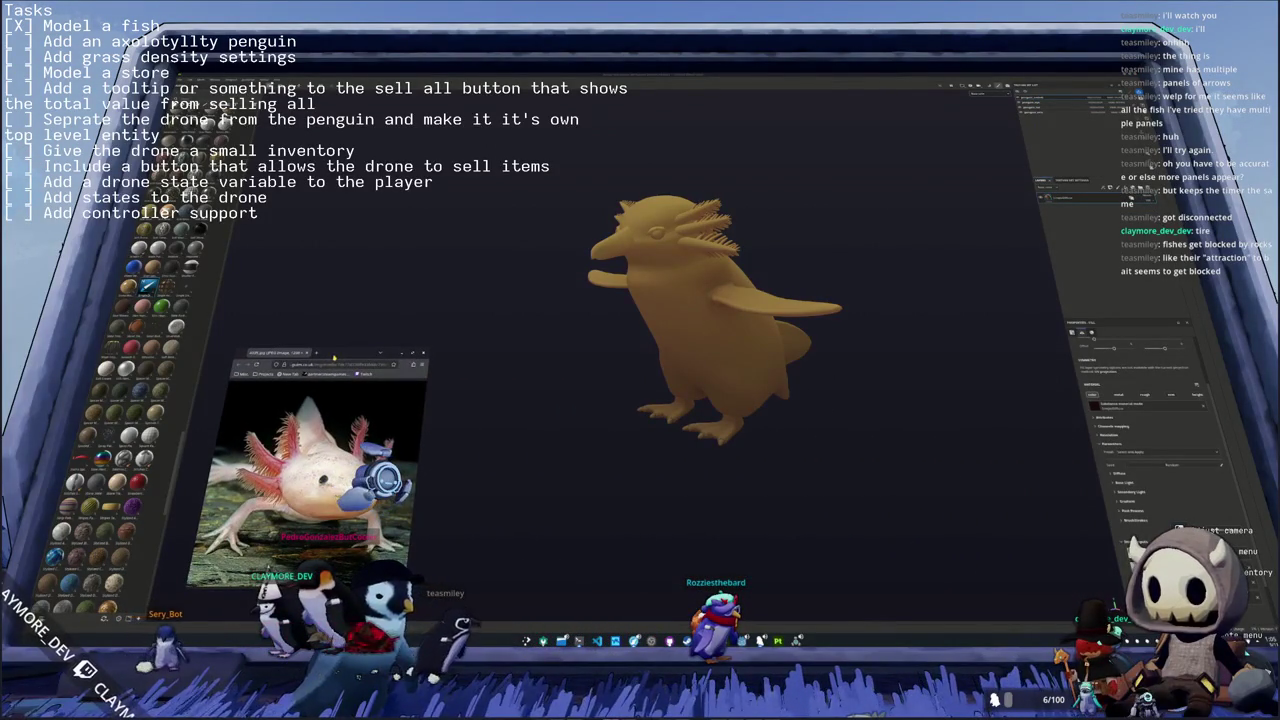
- Launch KColorChooser above the photo and sample a light and a darker pink from the axolotl's skin
key("super")
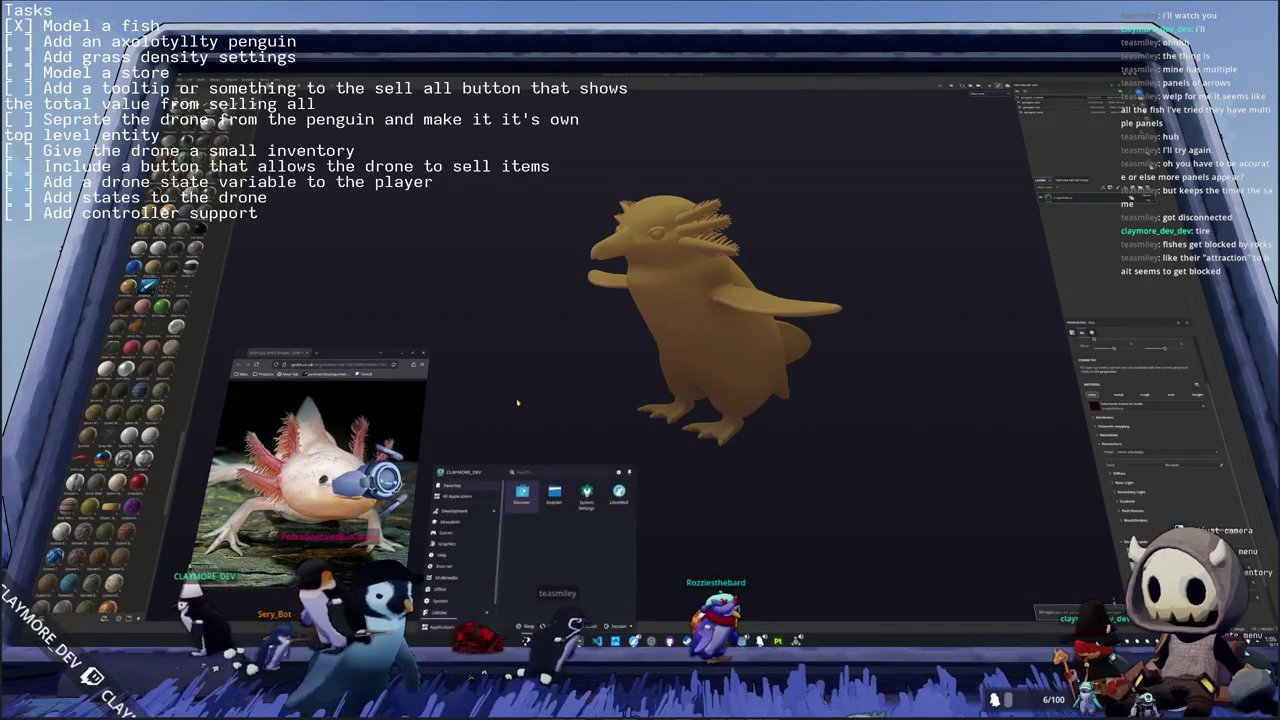
type("kcolor")
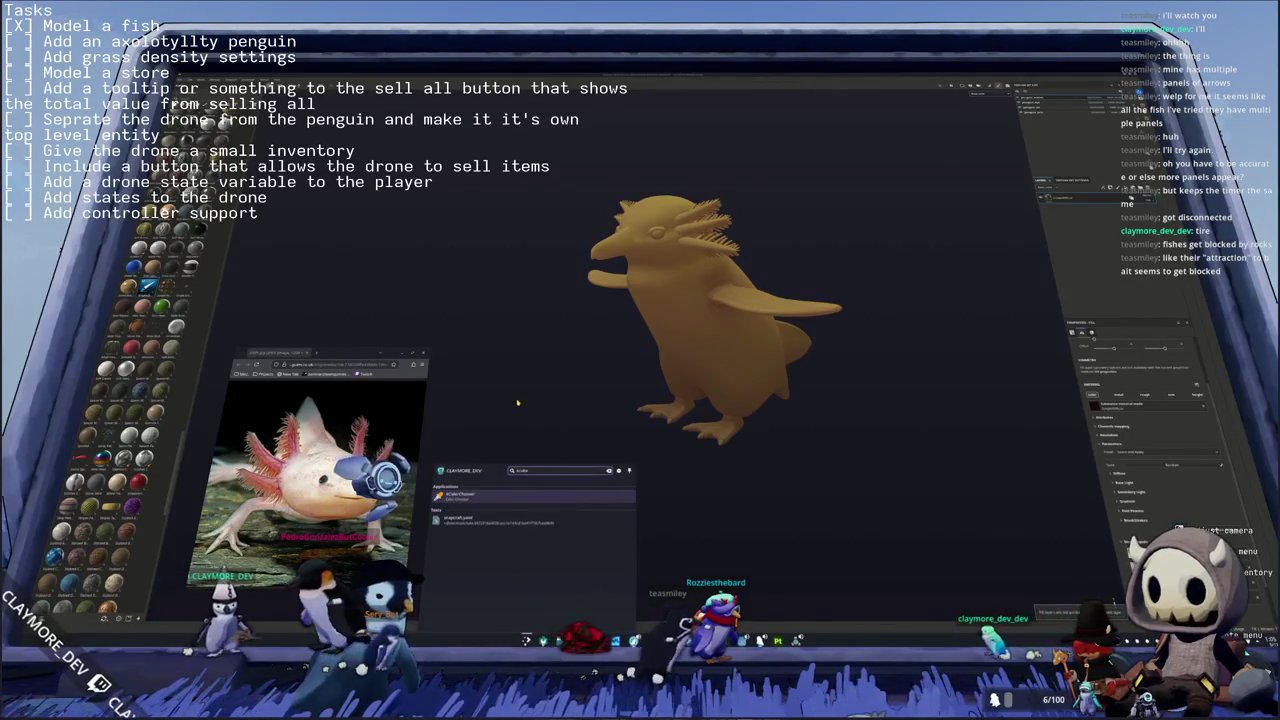
key("Return")
left_click_drag(660, 252, 335, 222)
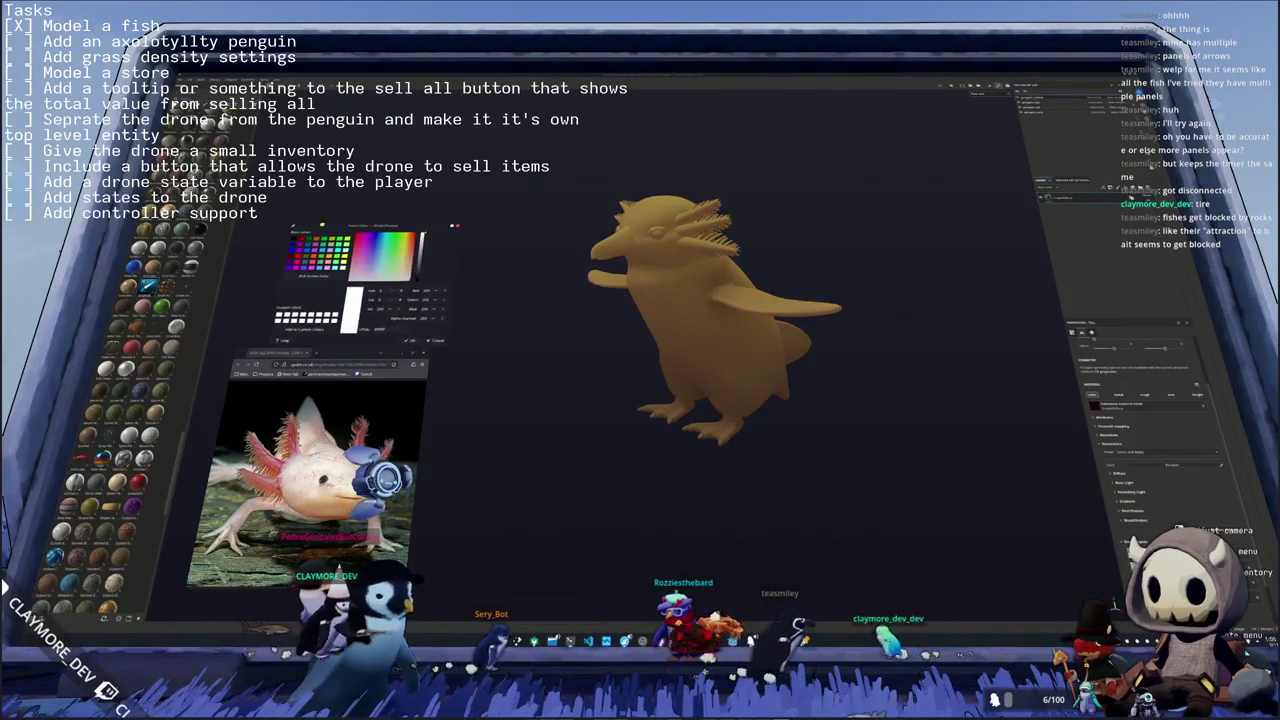
left_click(288, 271)
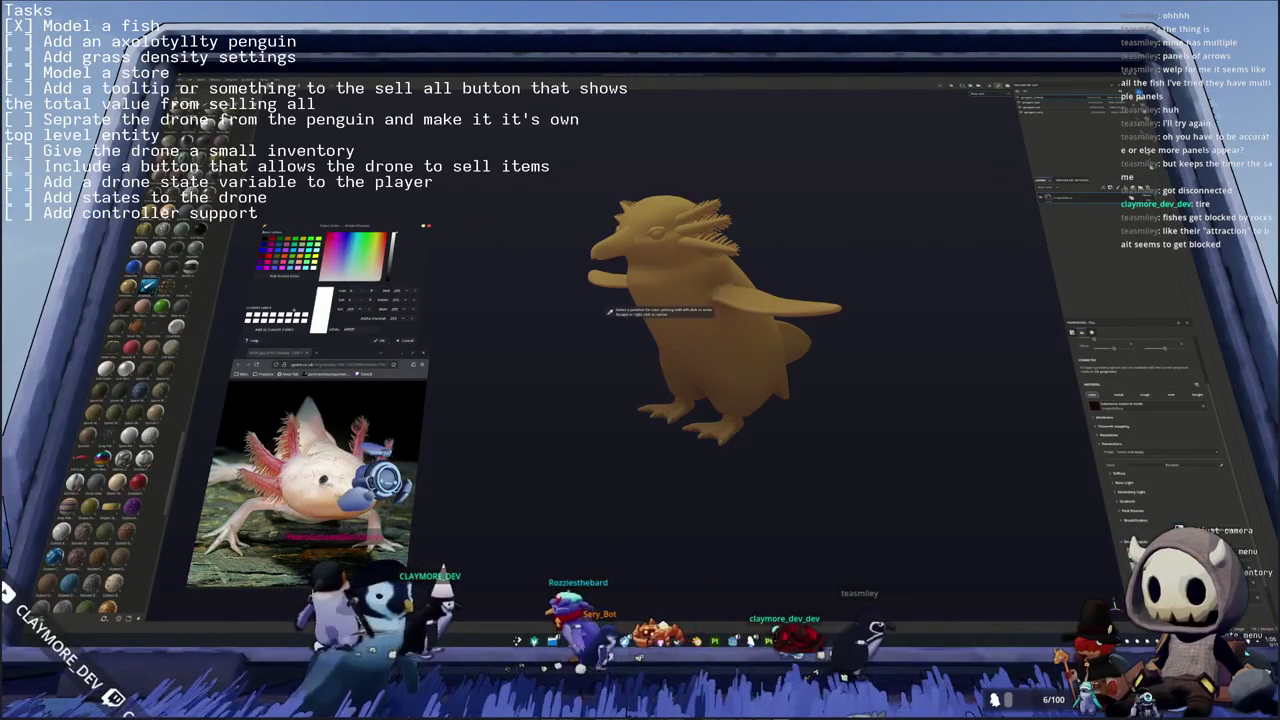
left_click(290, 455)
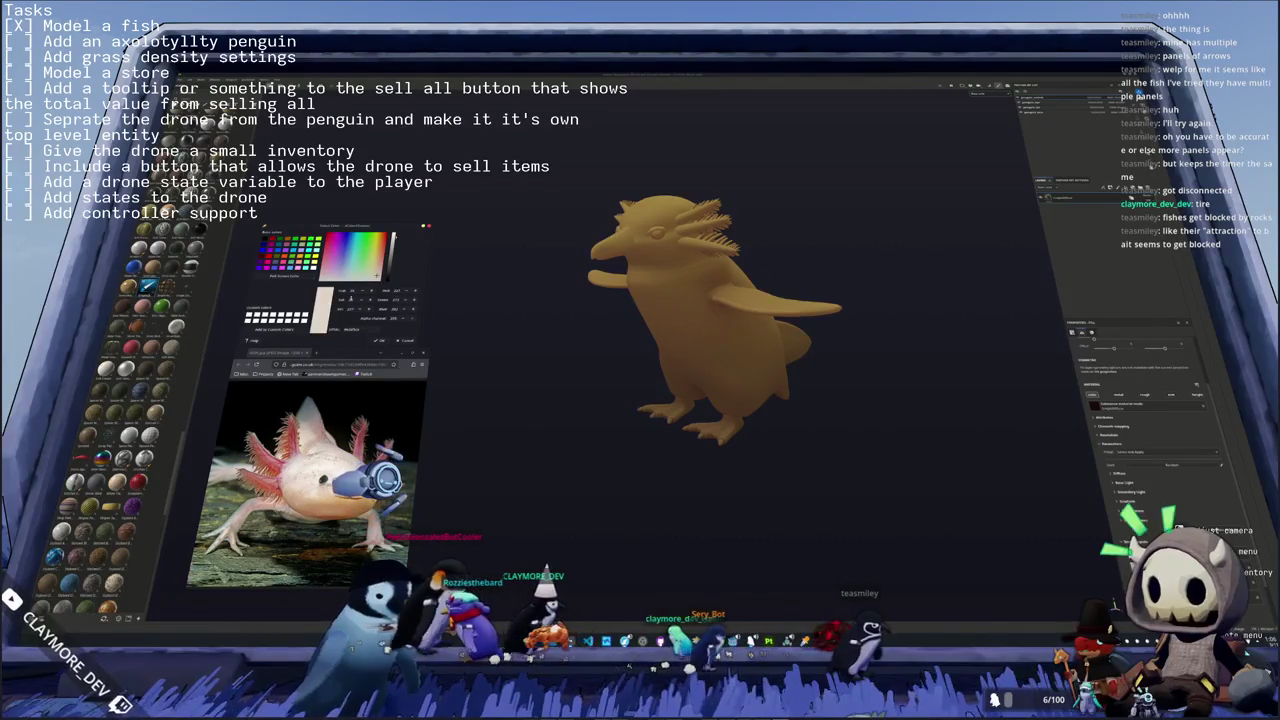
left_click(288, 272)
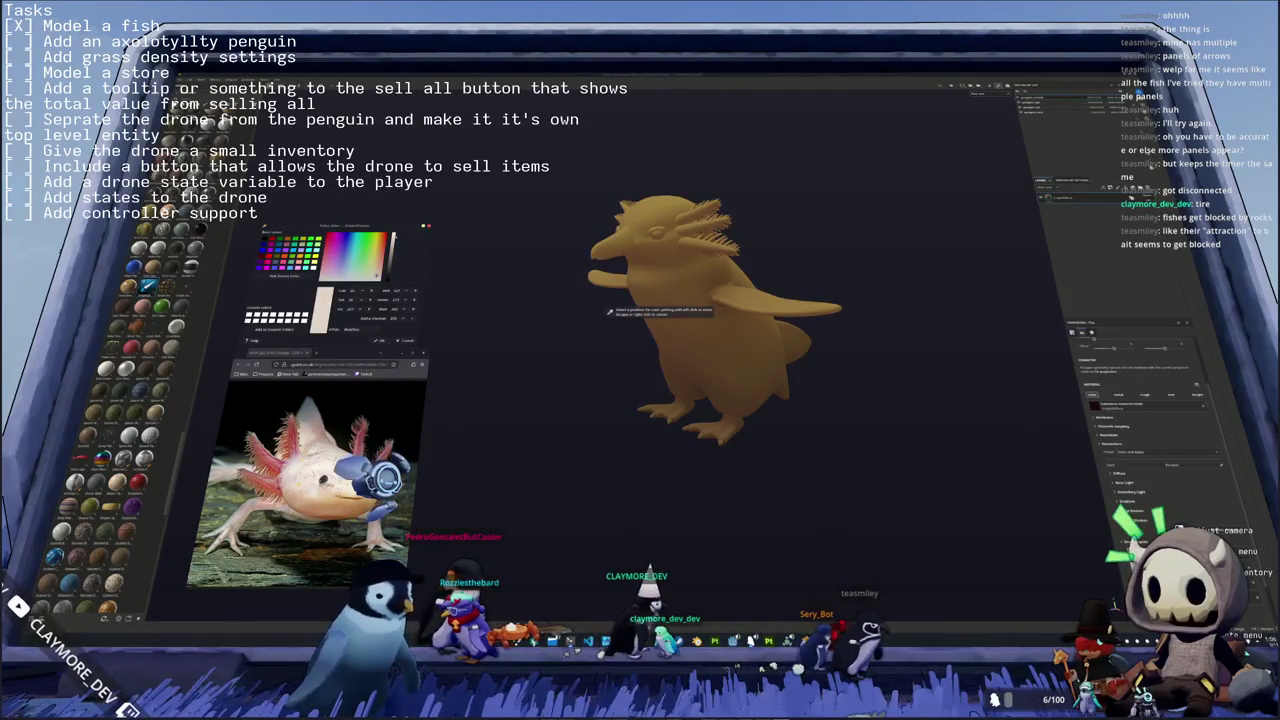
left_click(322, 480)
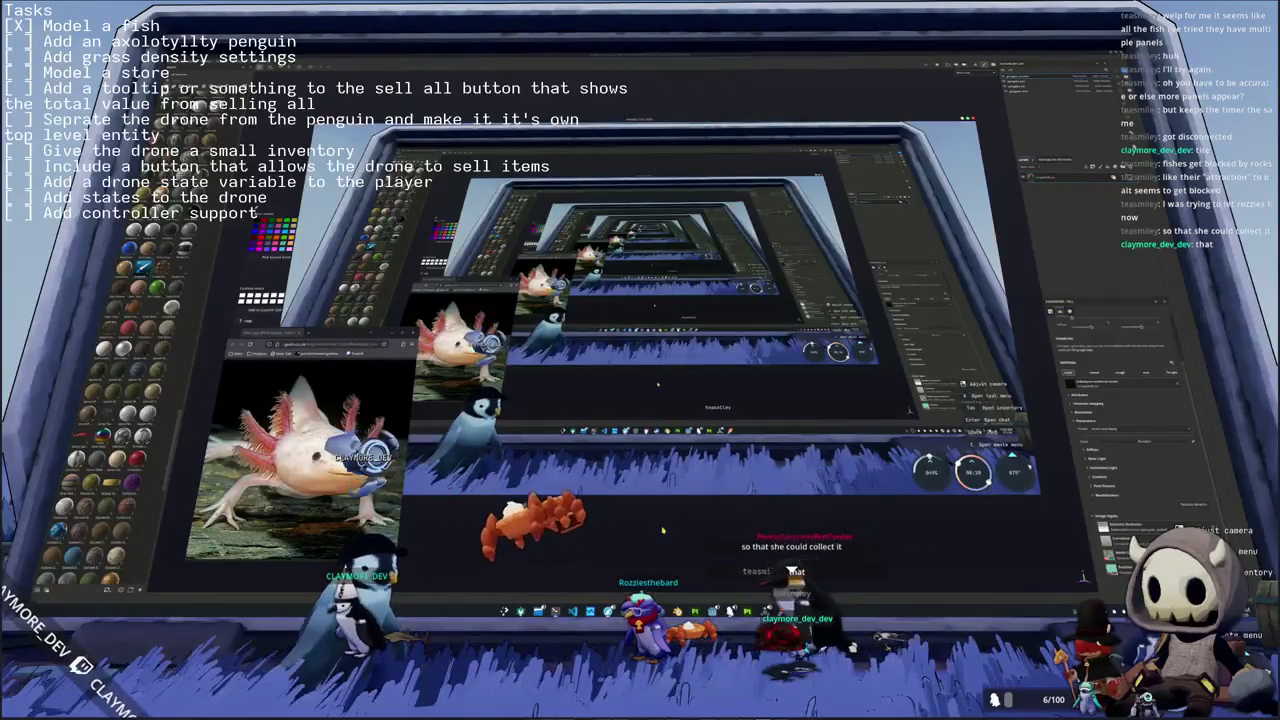
key("alt+Tab")
- Save the project under the penguin file name in the folder with the other penguin files
middle_click_drag(697, 443, 689, 458)
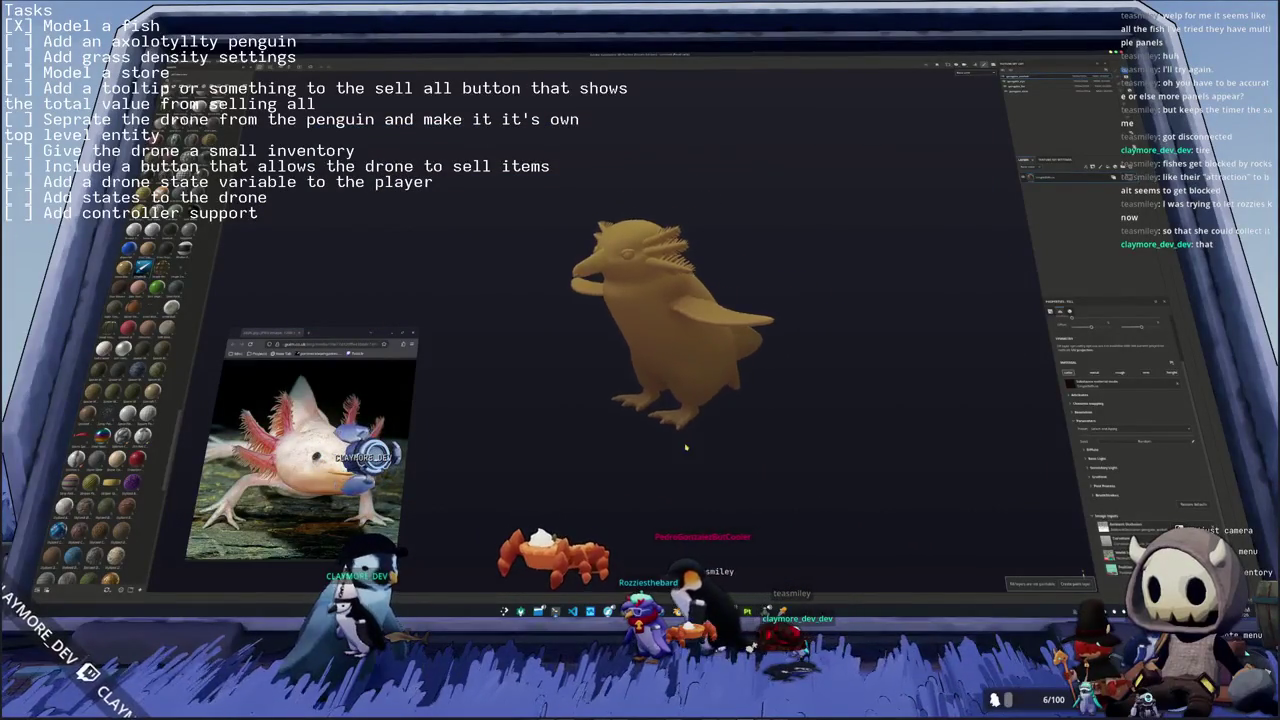
key("ctrl+s")
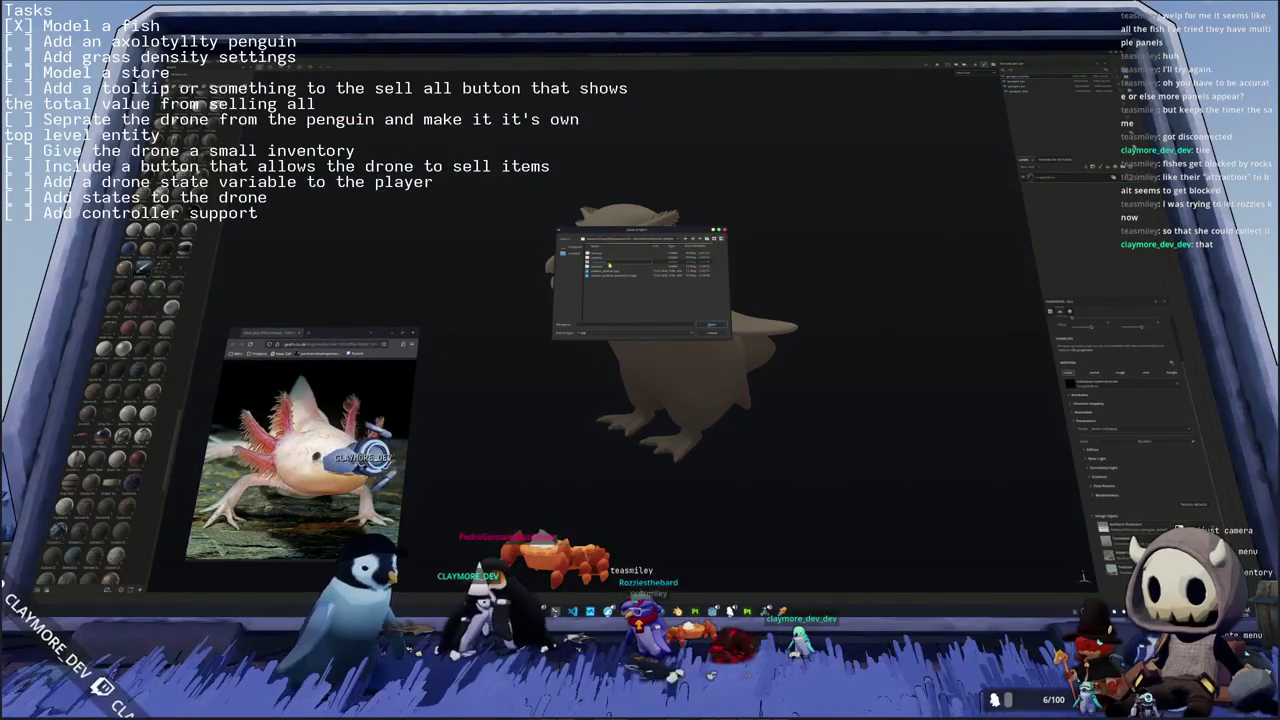
left_click(661, 240)
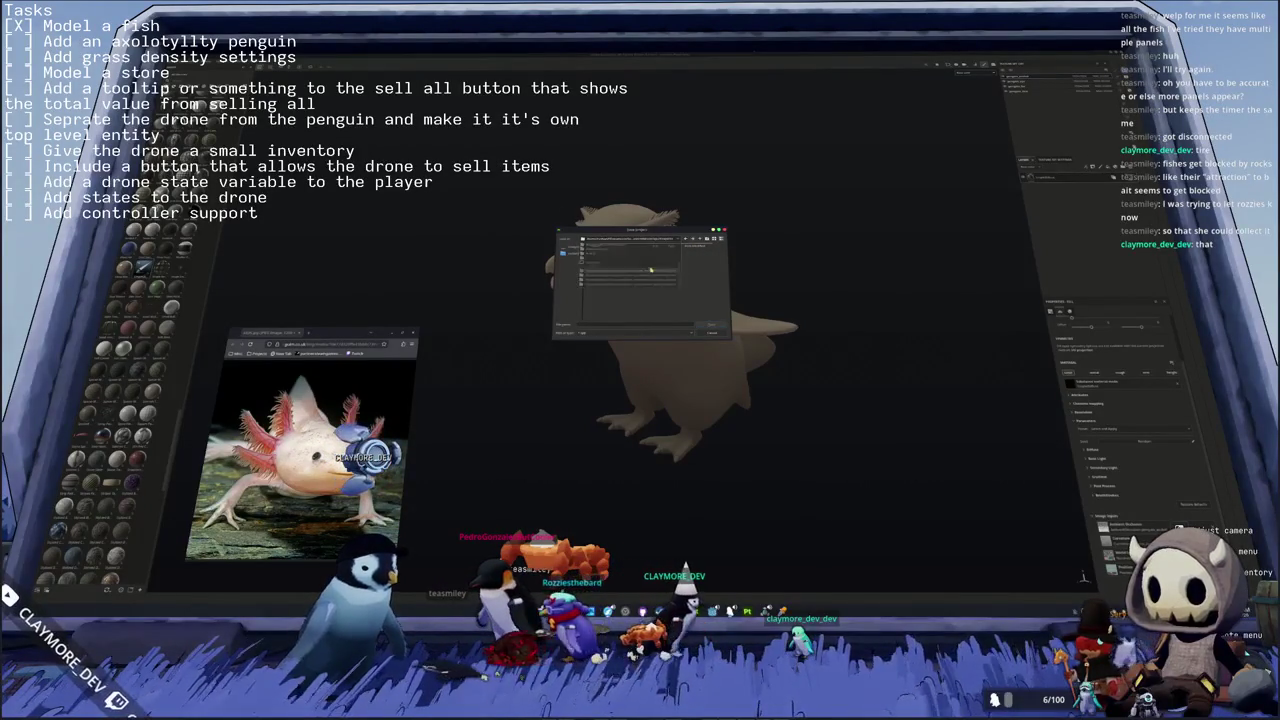
left_click(694, 240)
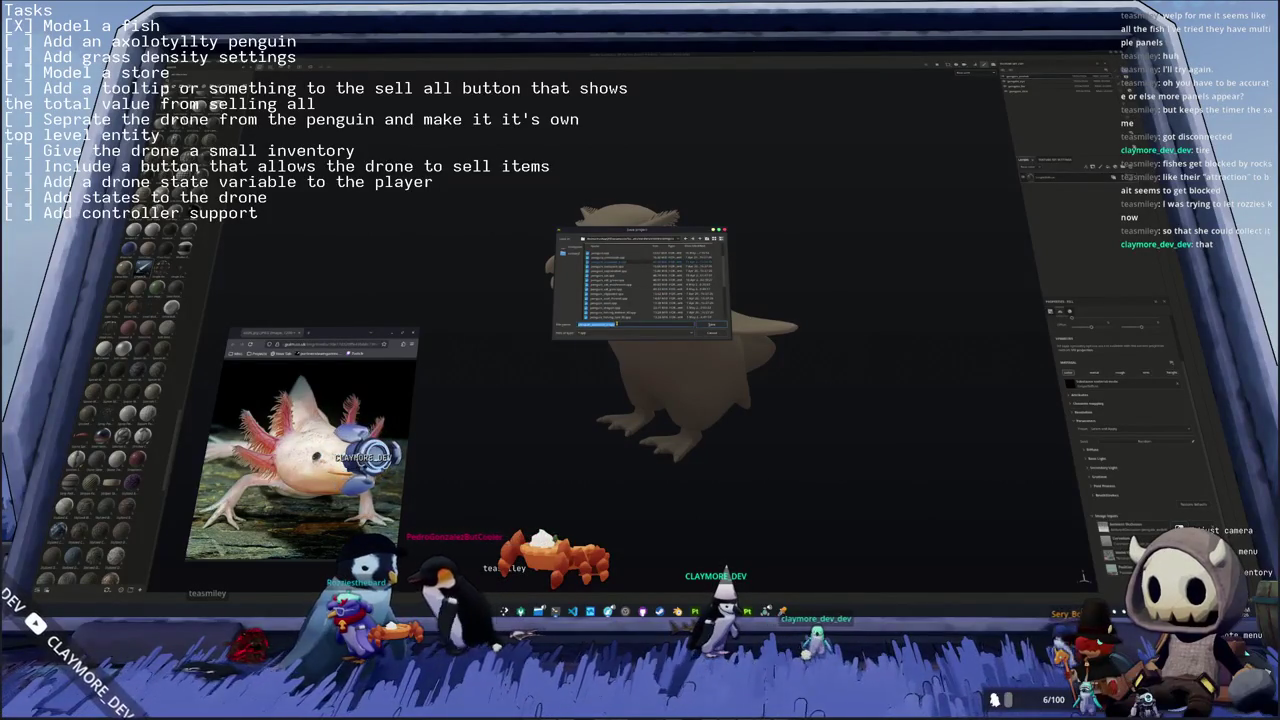
type("p")
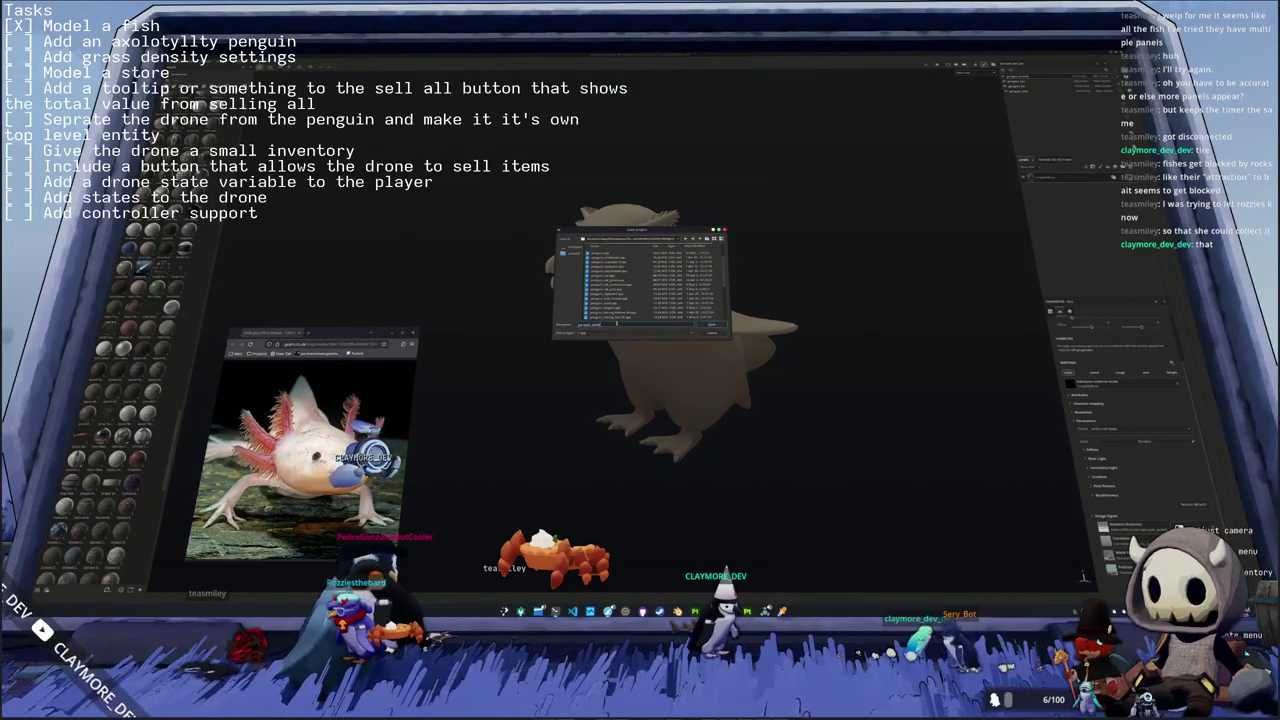
key("Return")
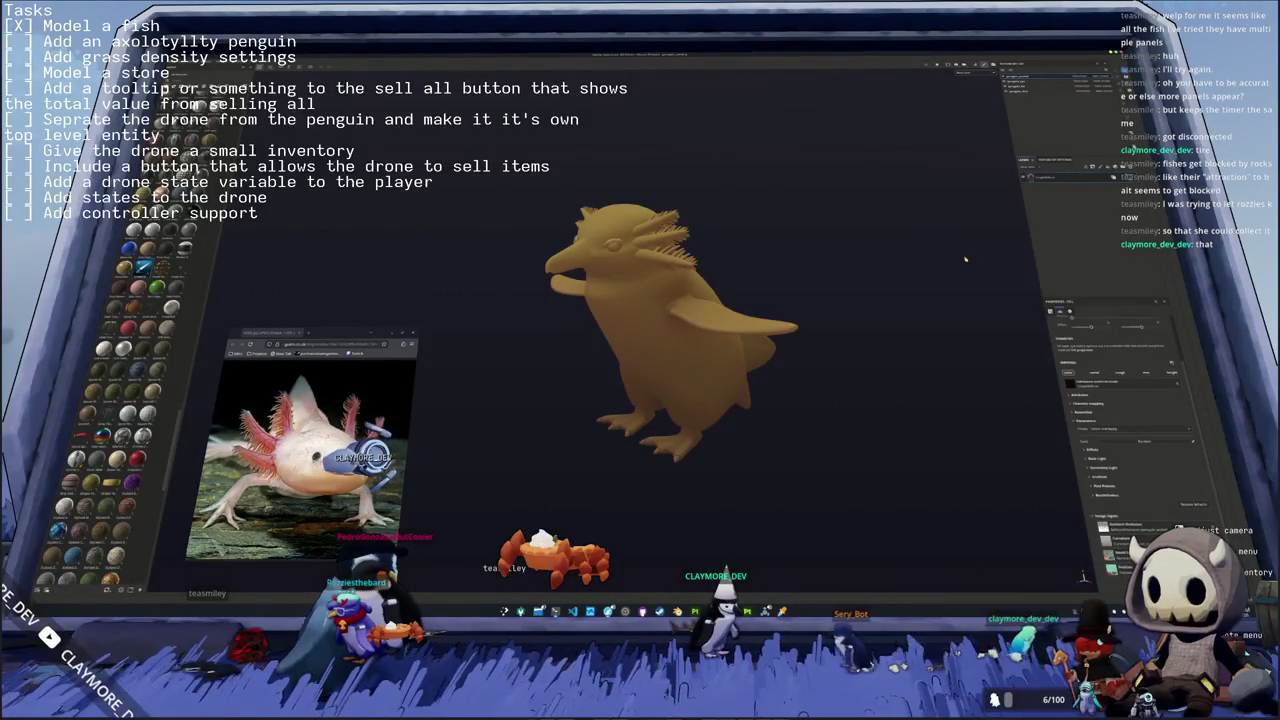
scroll(1087, 422, "down", 2)
- Change the fill layer's Base Color from yellow to a pale pinkish-cream beige
left_click(1083, 406)
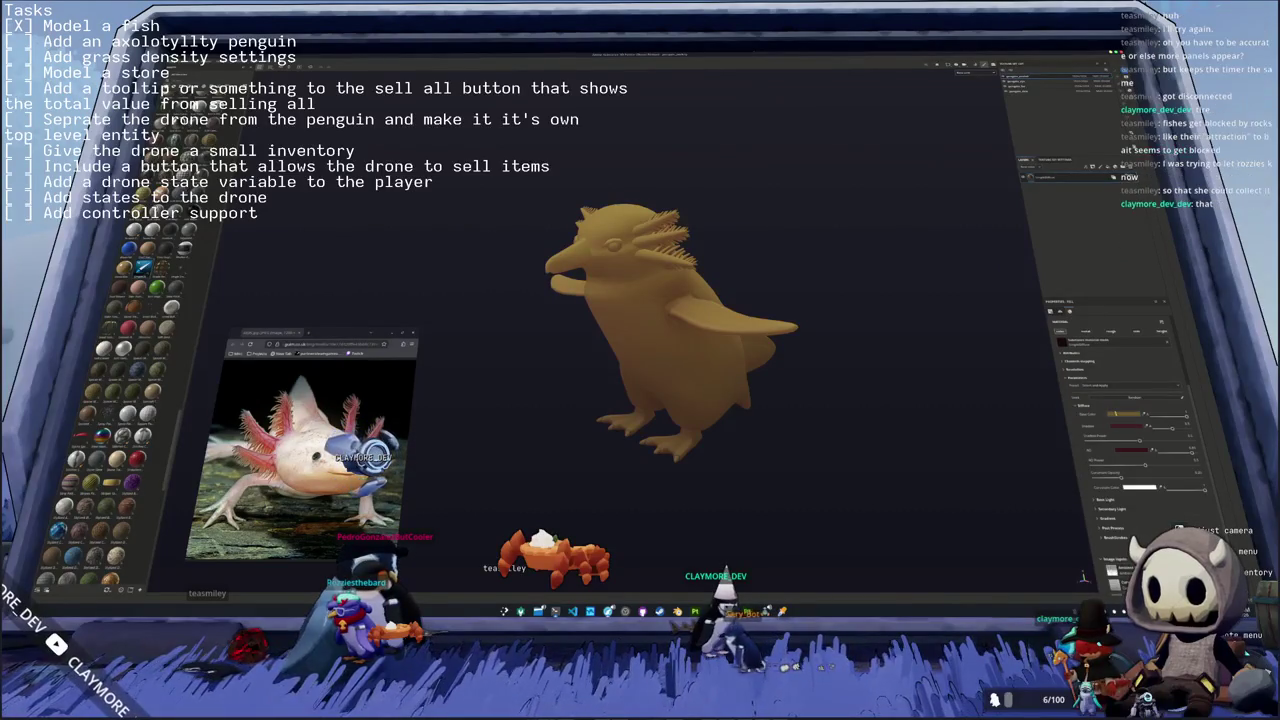
left_click(1122, 413)
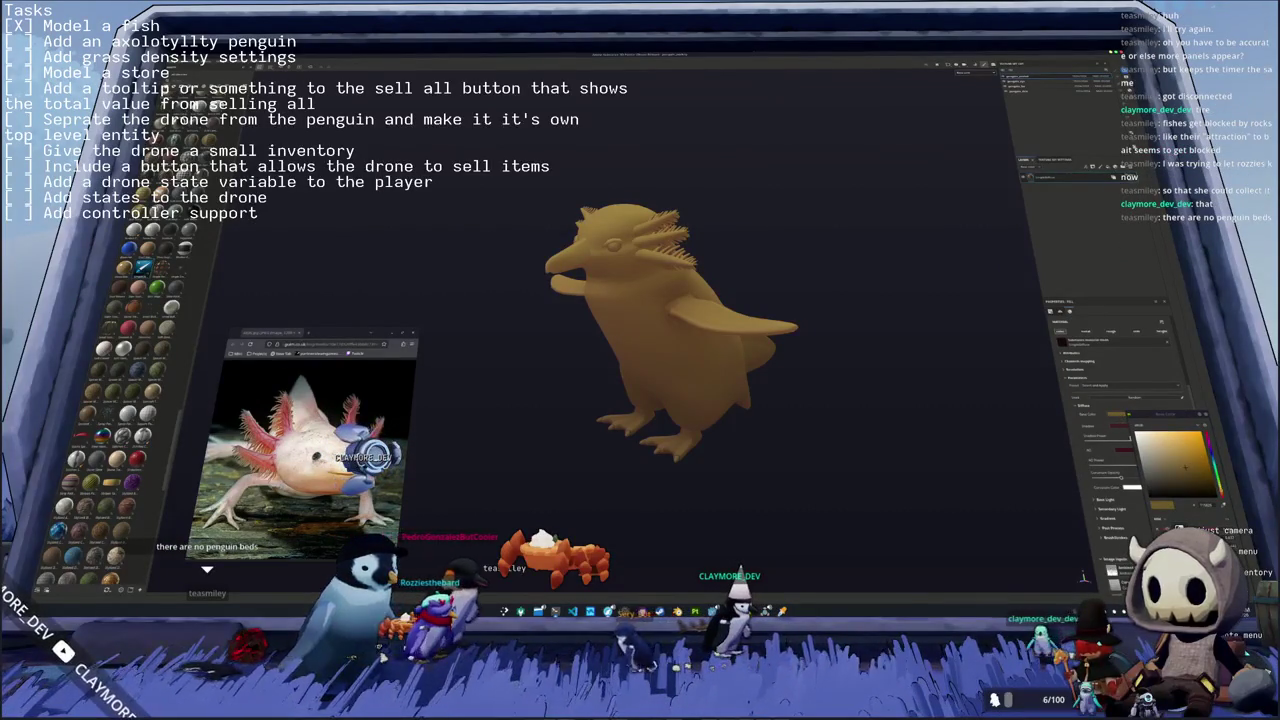
left_click(1150, 440)
left_click(1174, 485)
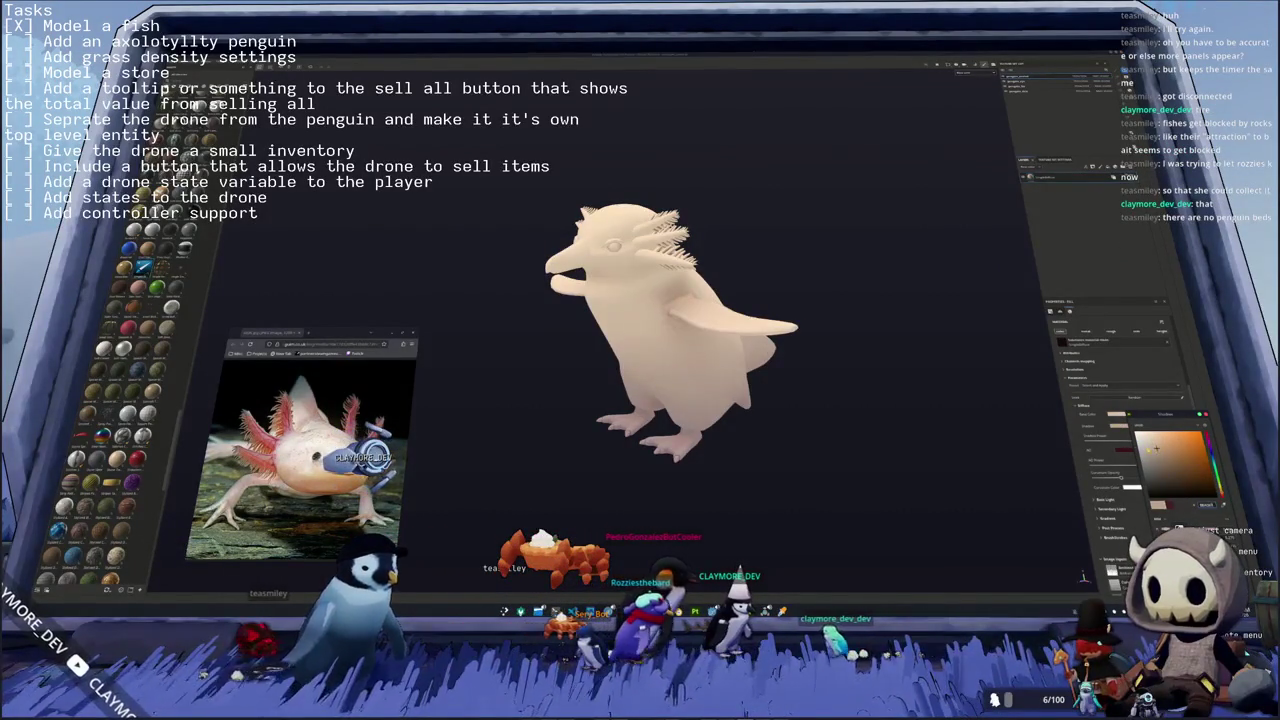
left_click(1215, 440)
left_click_drag(1215, 440, 1216, 452)
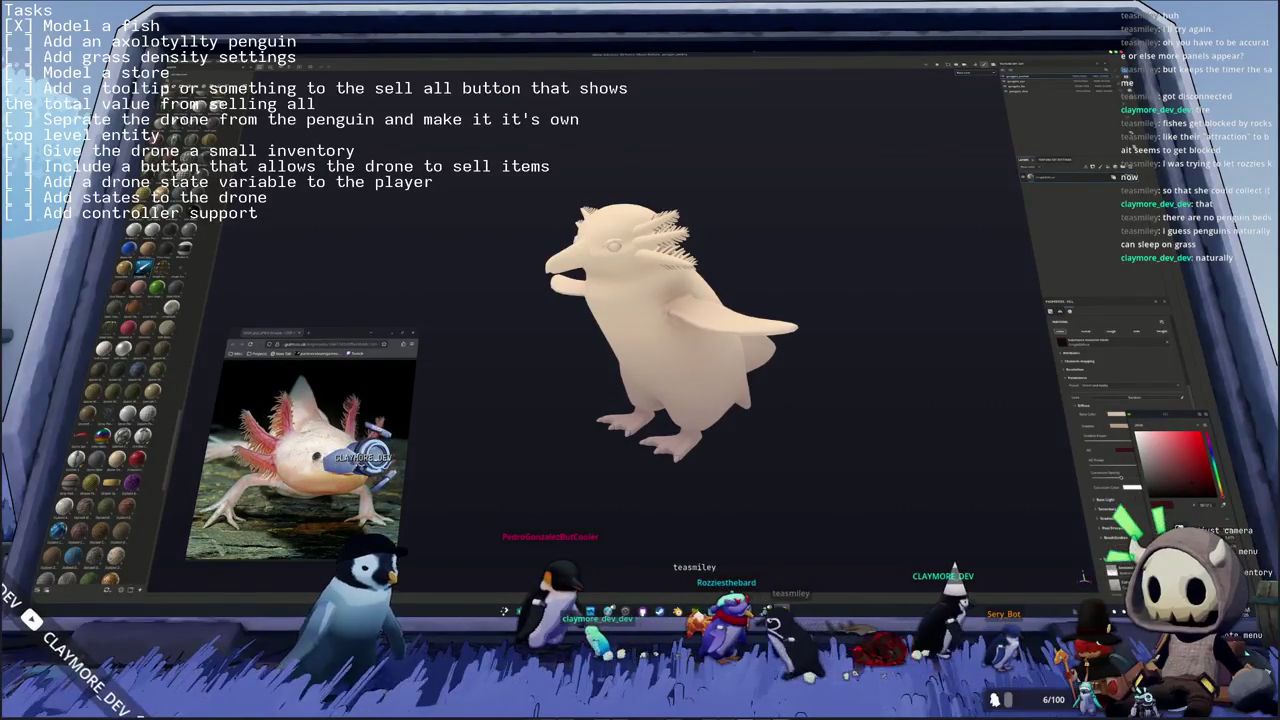
- Eyedrop the axolotl's peach skin tone, then tune the hue and shade to a soft light pink
left_click(276, 256)
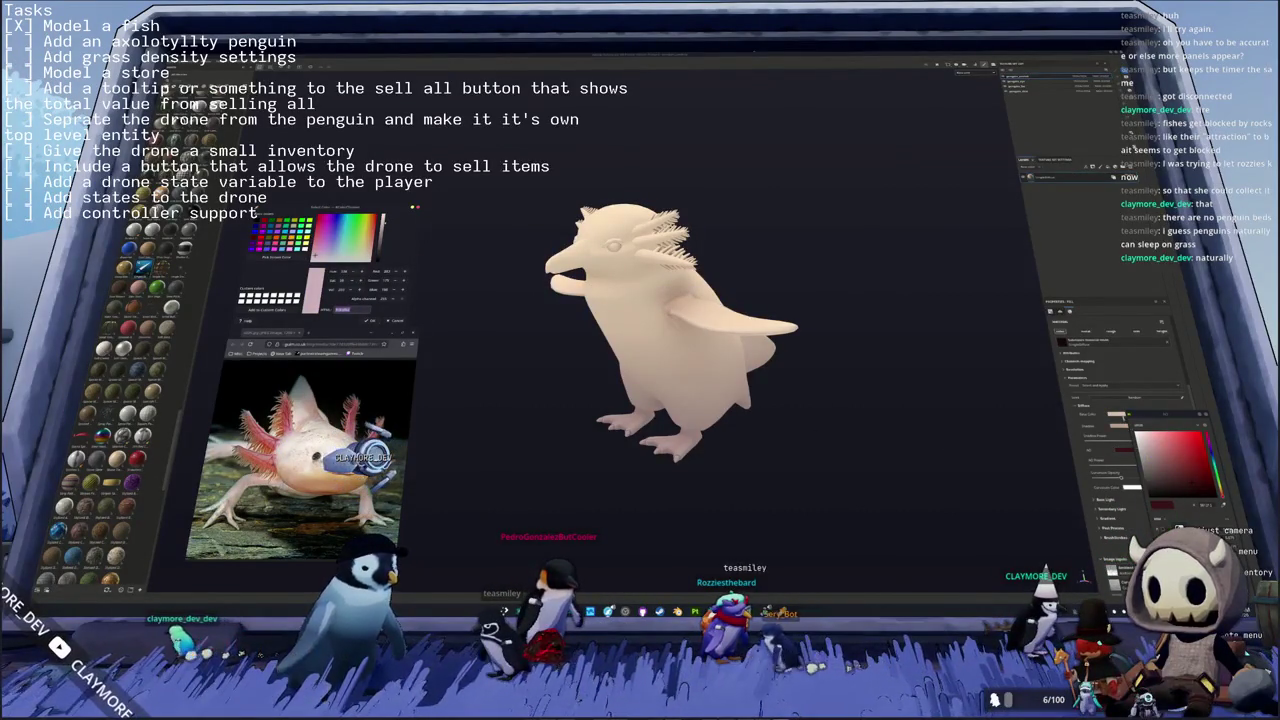
key("Return")
left_click(1155, 456)
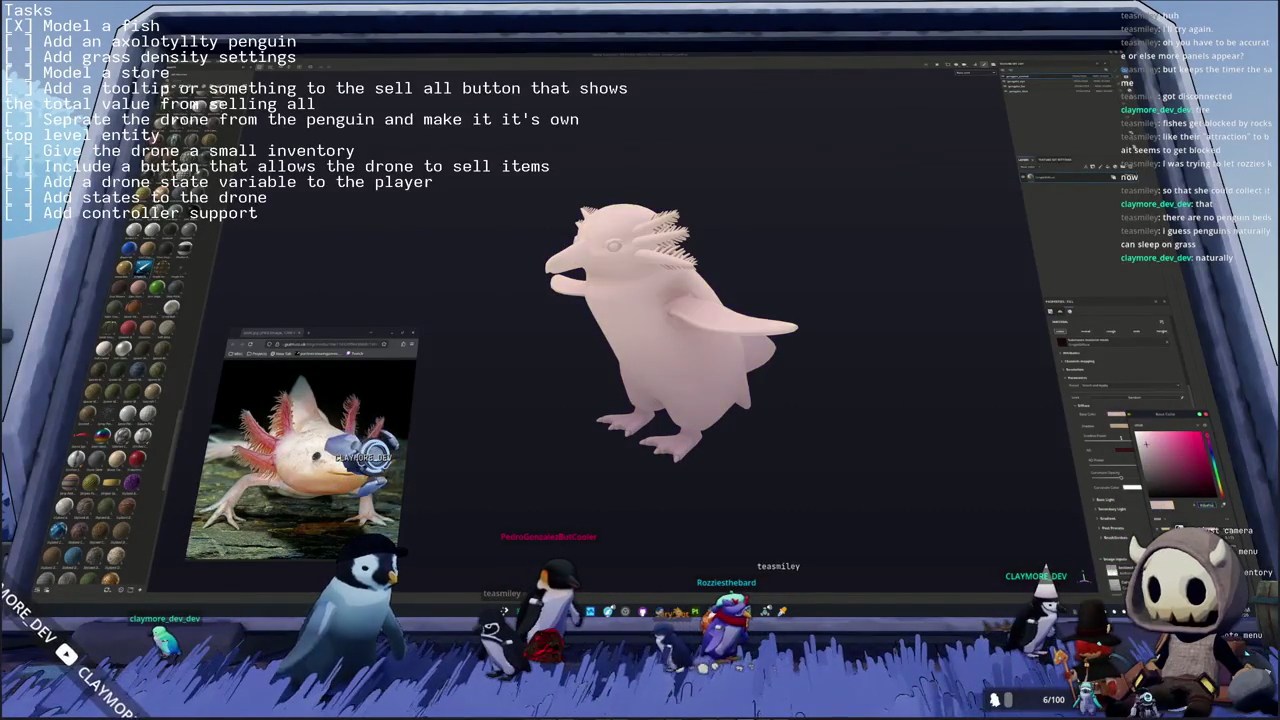
left_click_drag(1209, 503, 1190, 490)
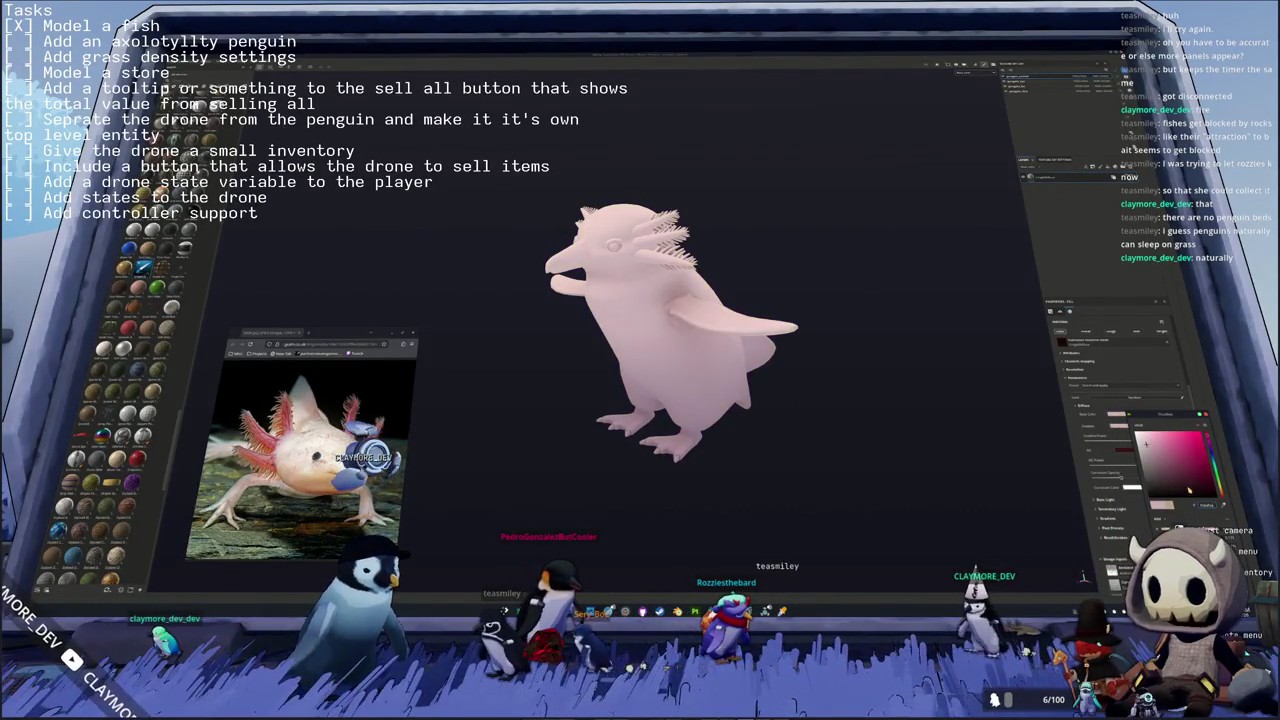
left_click(1154, 453)
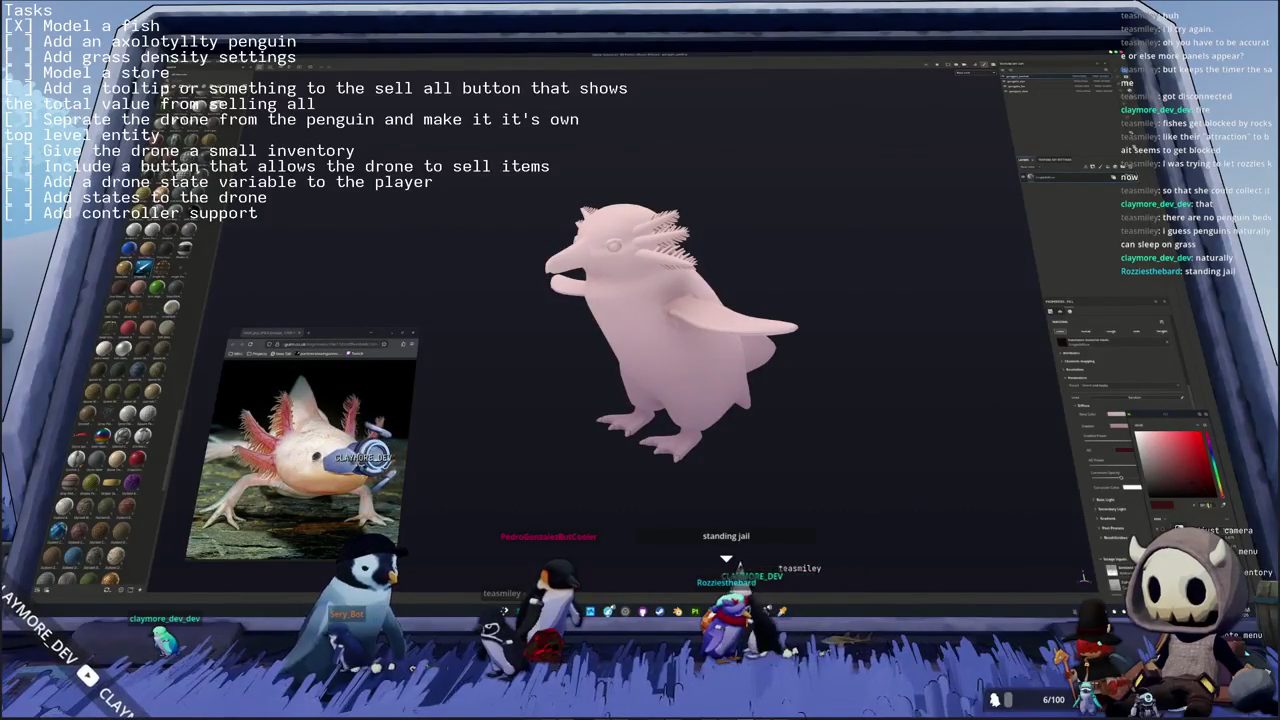
left_click(1207, 505)
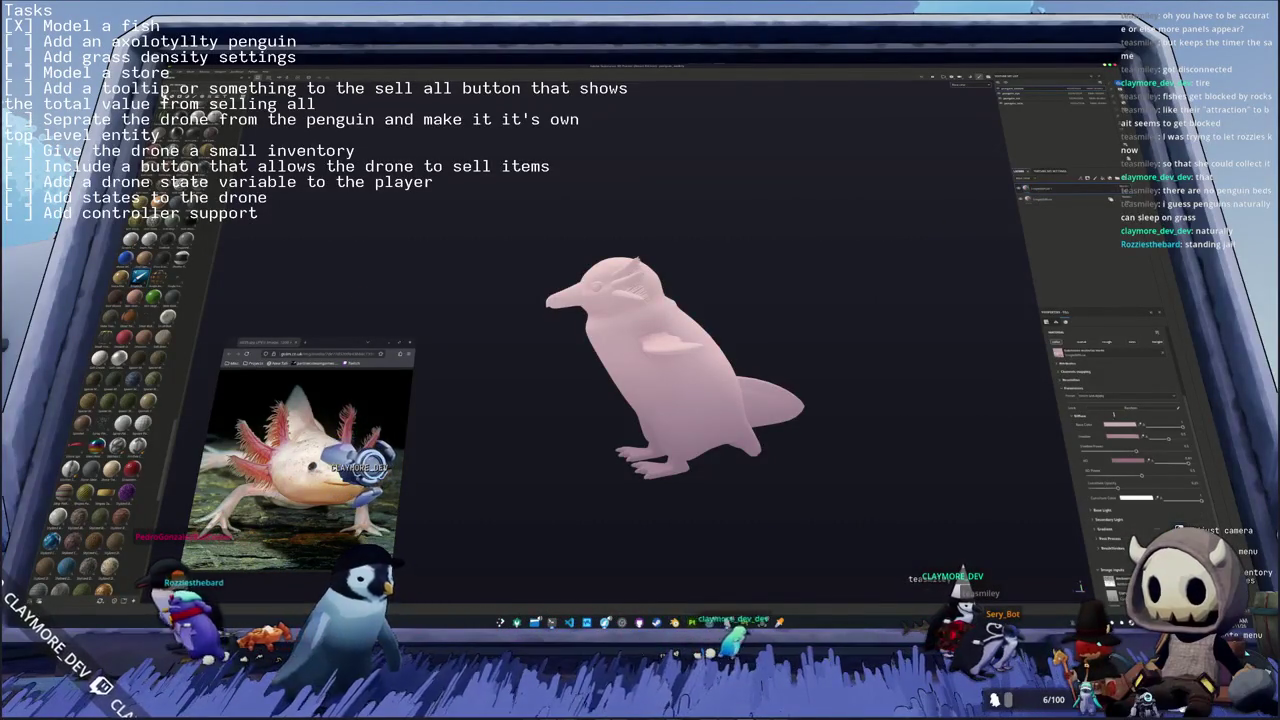
- Delete the layer holding the brown head patches from the penguin's Layers stack
left_click_drag(1142, 455, 1190, 496)
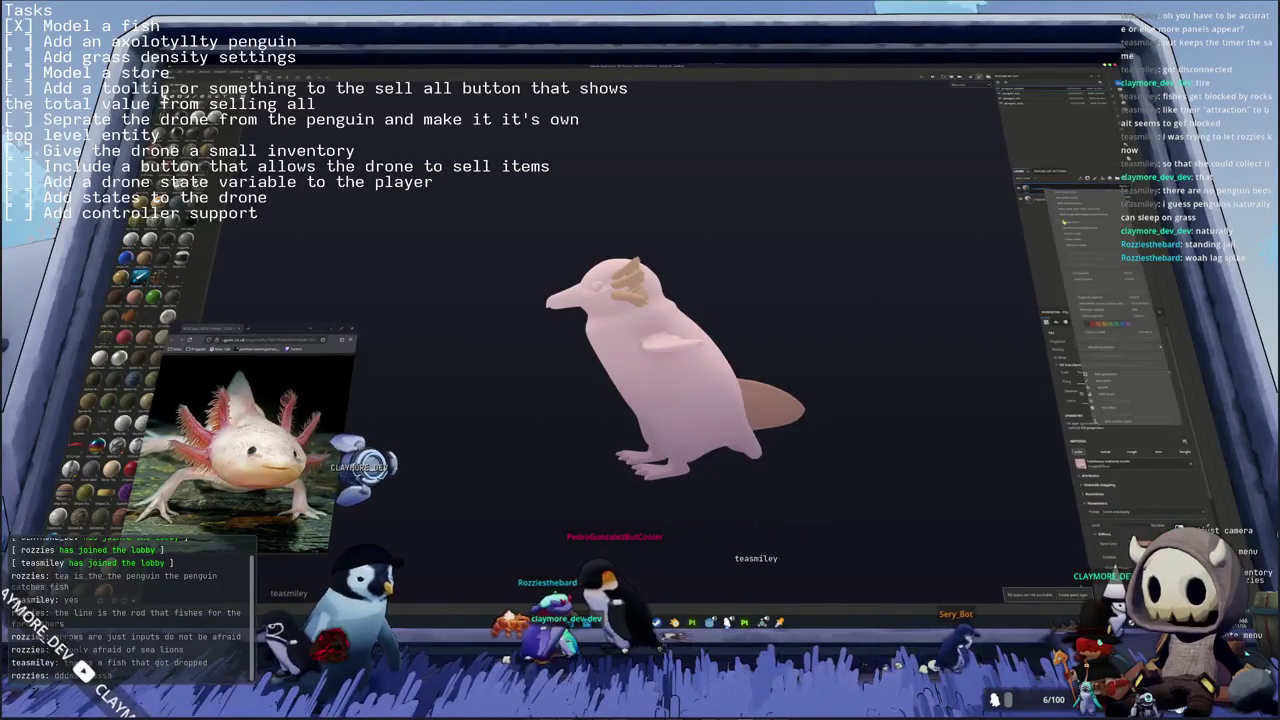
right_click(1050, 189)
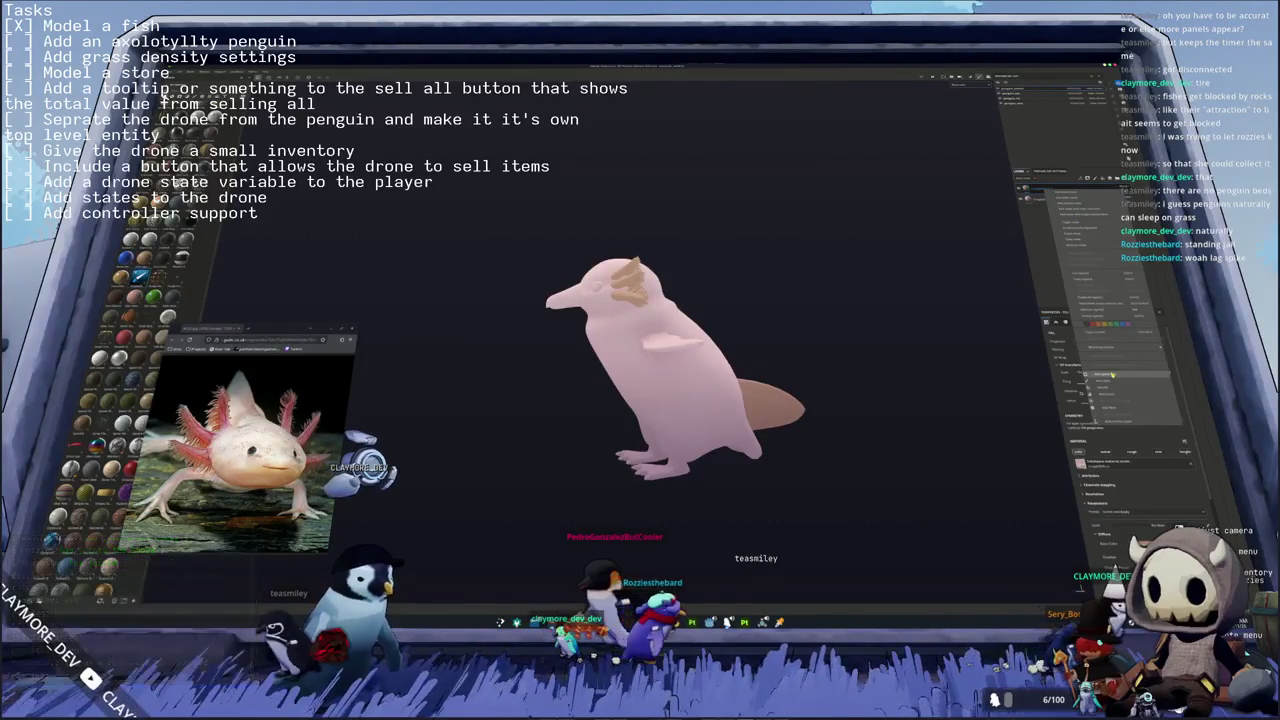
left_click(1086, 232)
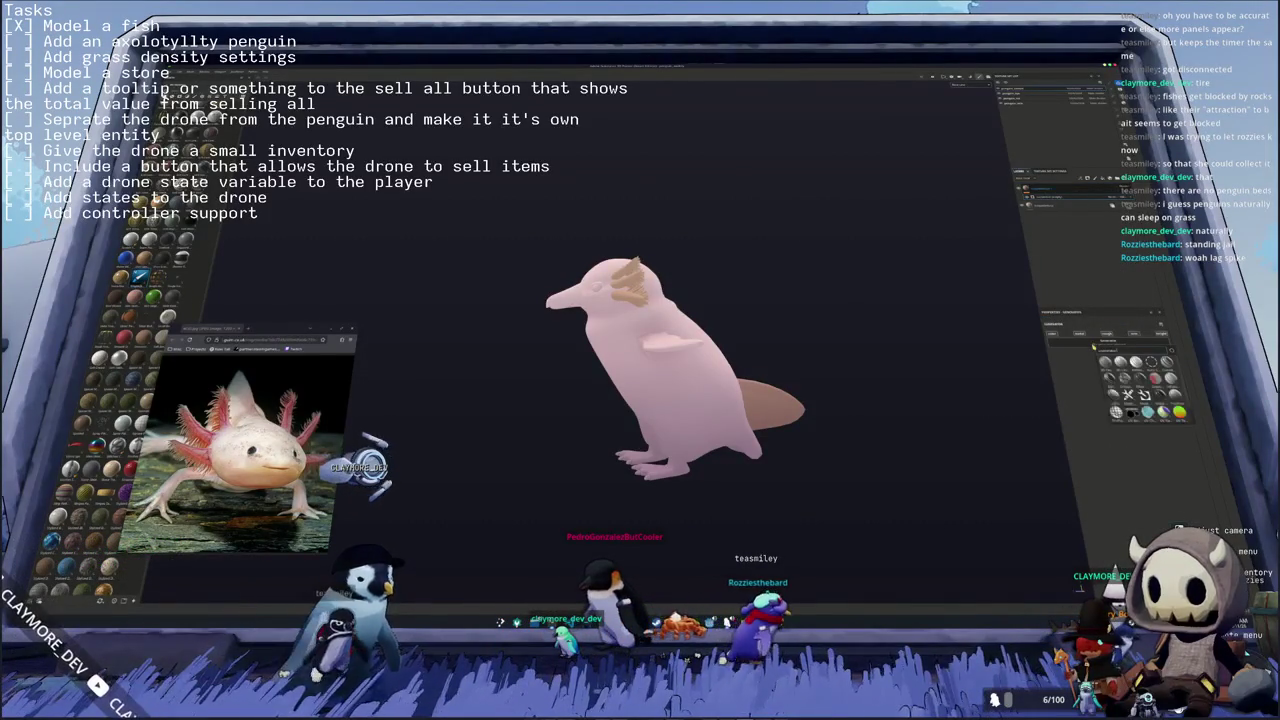
key("Delete")
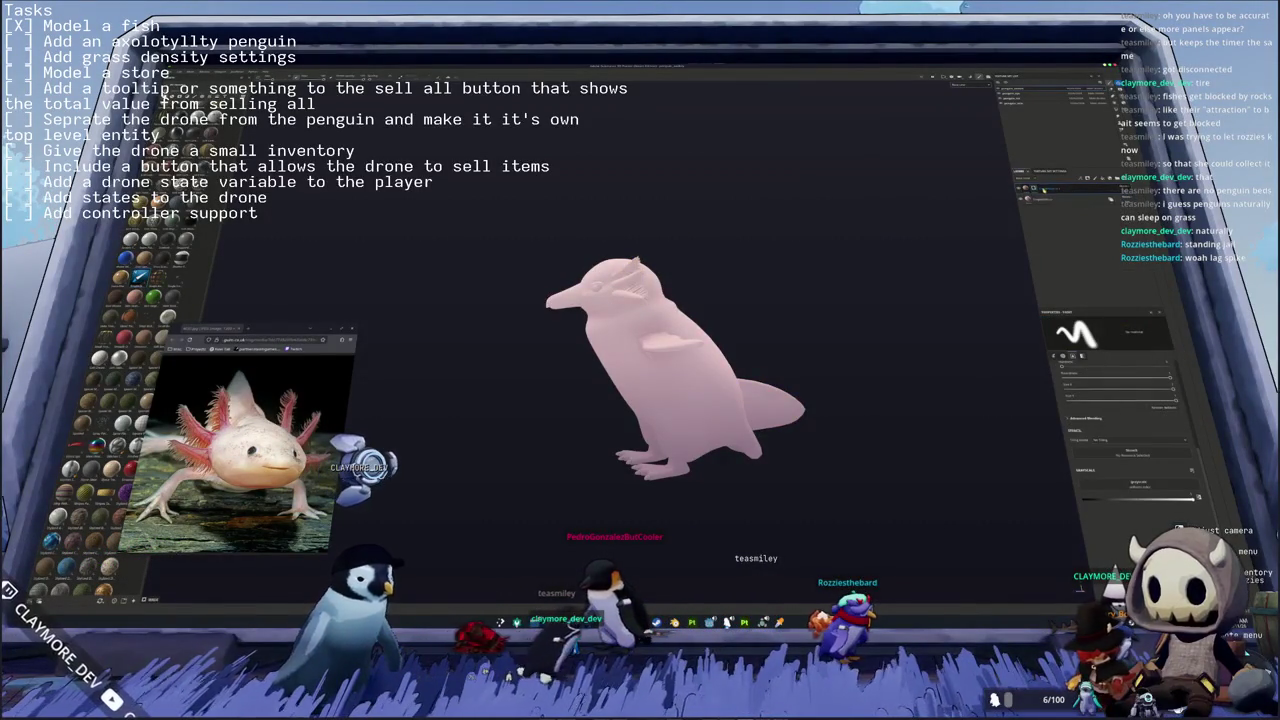
- Add a new fill layer over the penguin and open its texture slot picker
right_click(1042, 188)
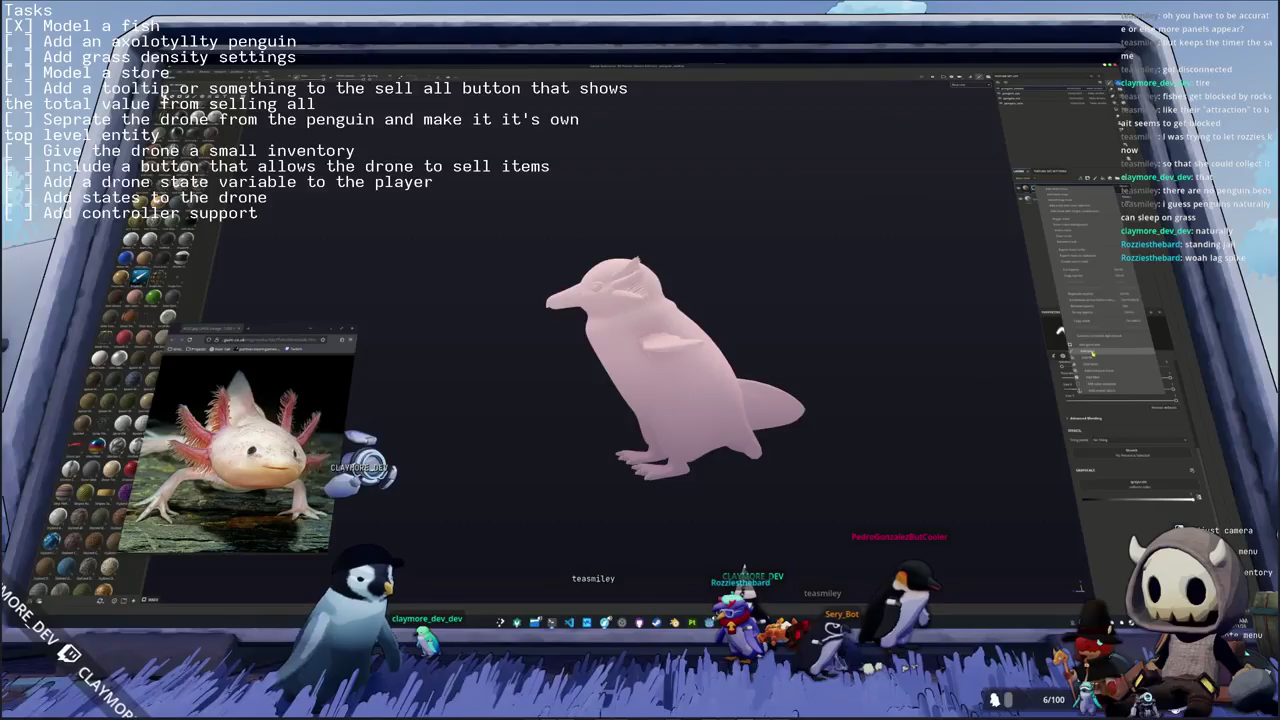
left_click(1092, 352)
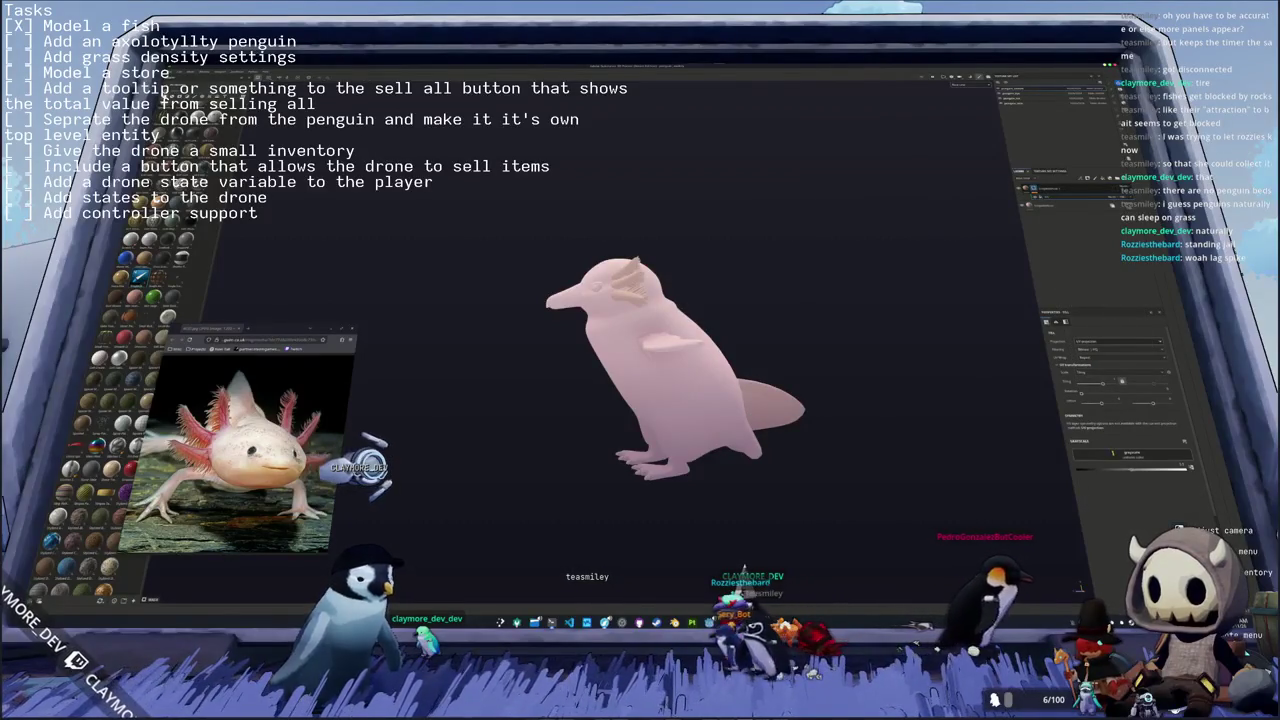
left_click(1125, 453)
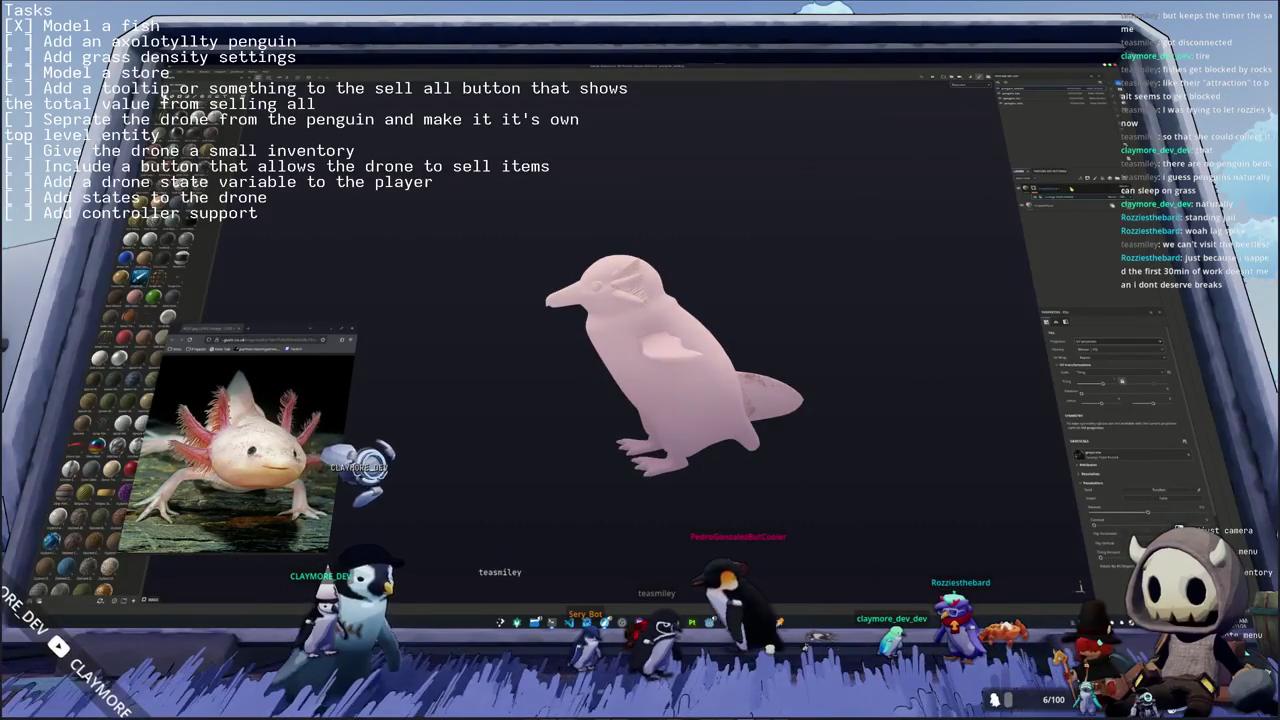
- Select the fill layer and change its projection mode
right_click(1075, 188)
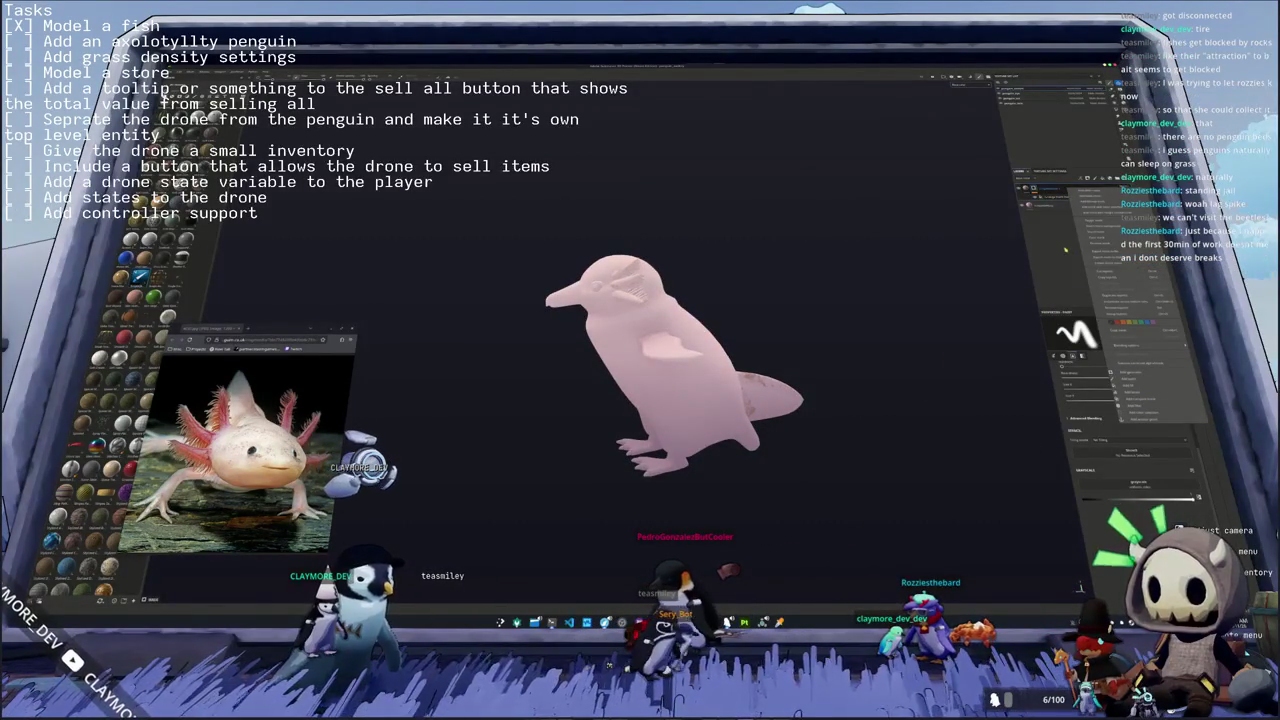
left_click(1068, 195)
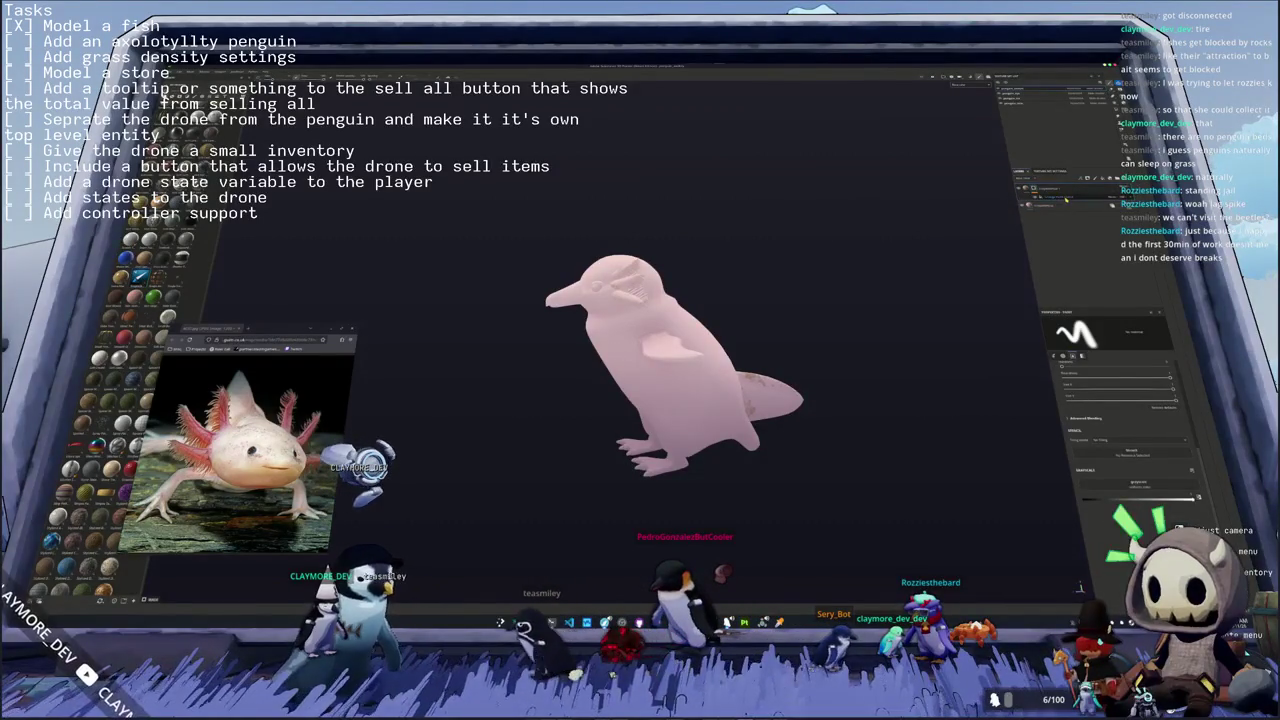
left_click(1066, 201)
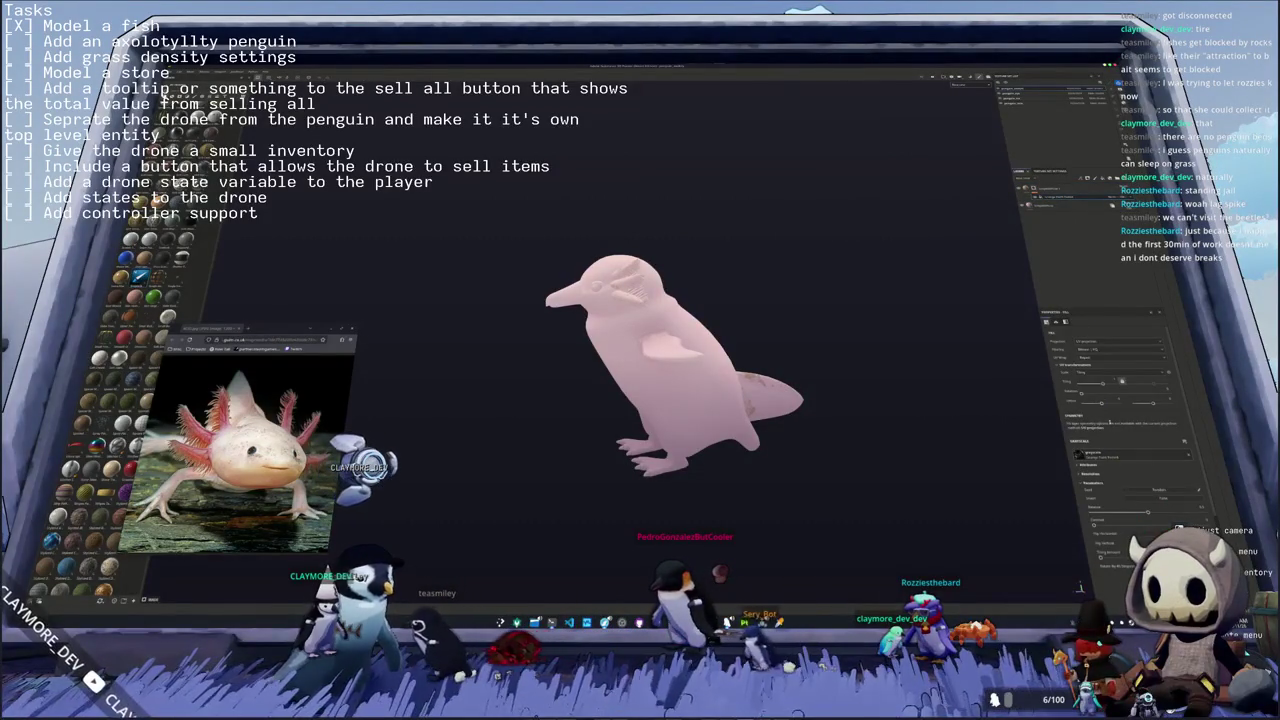
left_click(1097, 358)
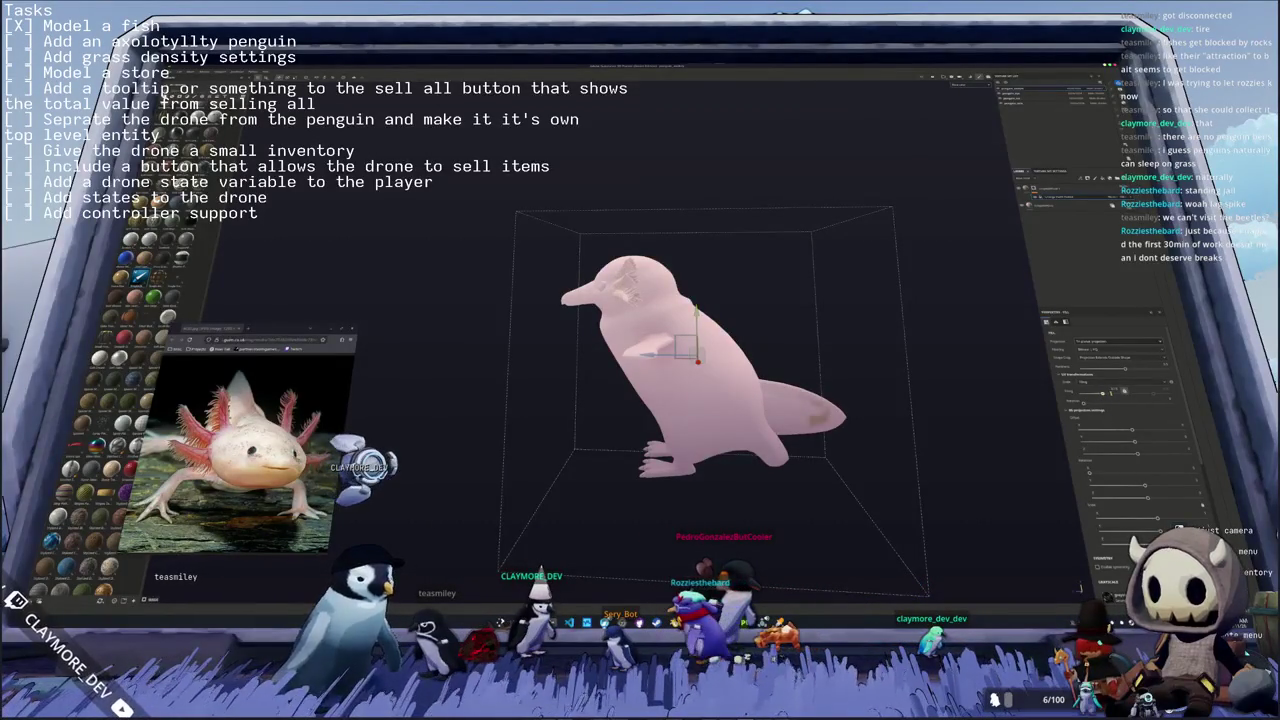
- Reimport the updated penguin mesh with gills and flippers, then orbit to inspect it
left_click(1045, 188)
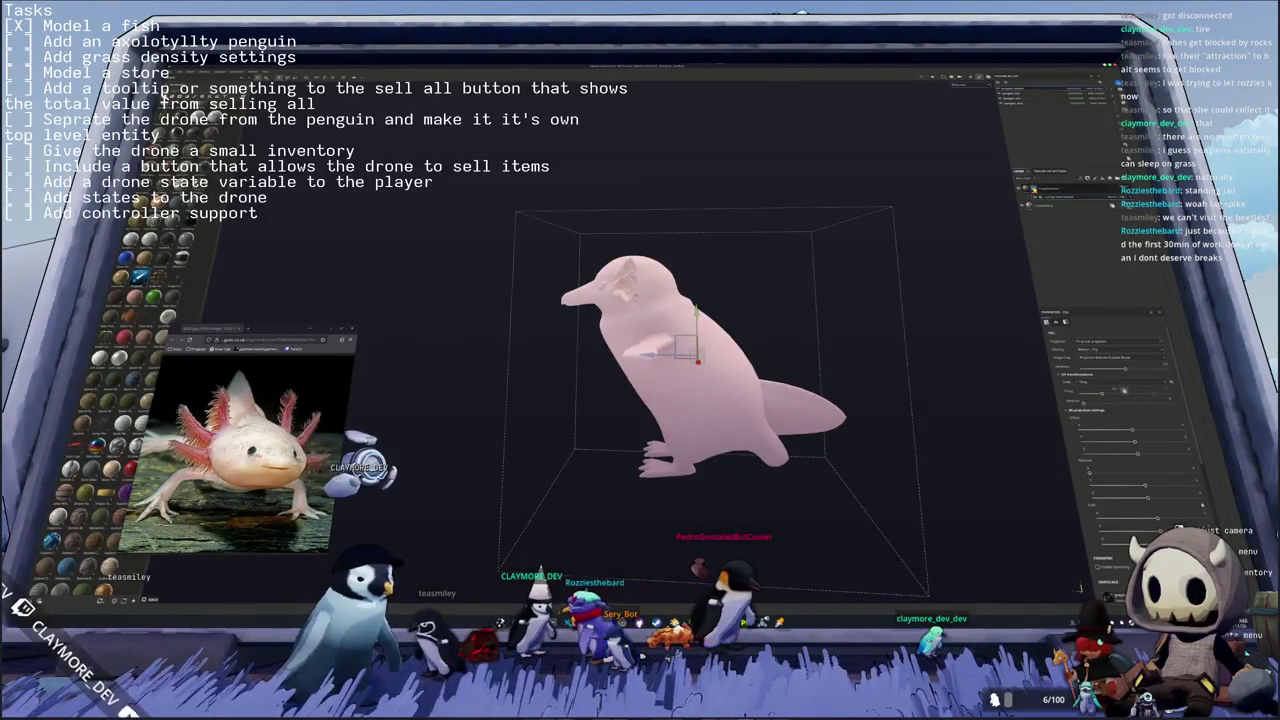
right_click(1038, 188)
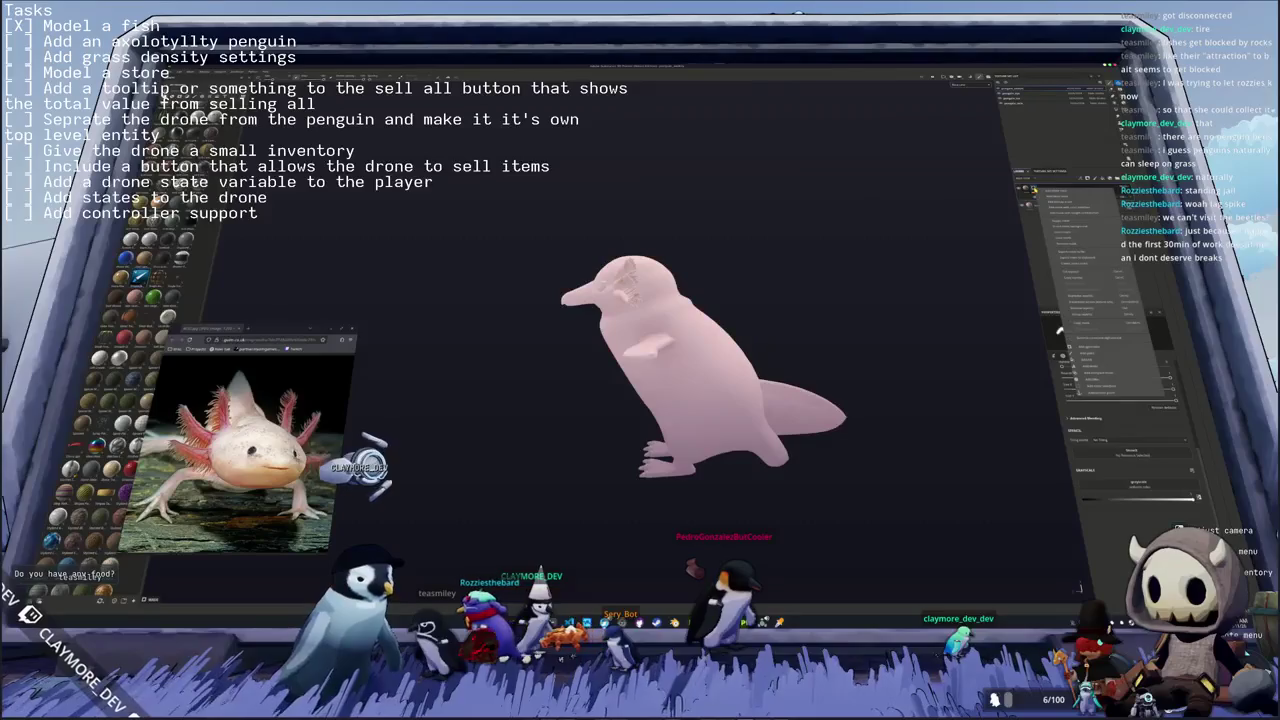
left_click(1093, 303)
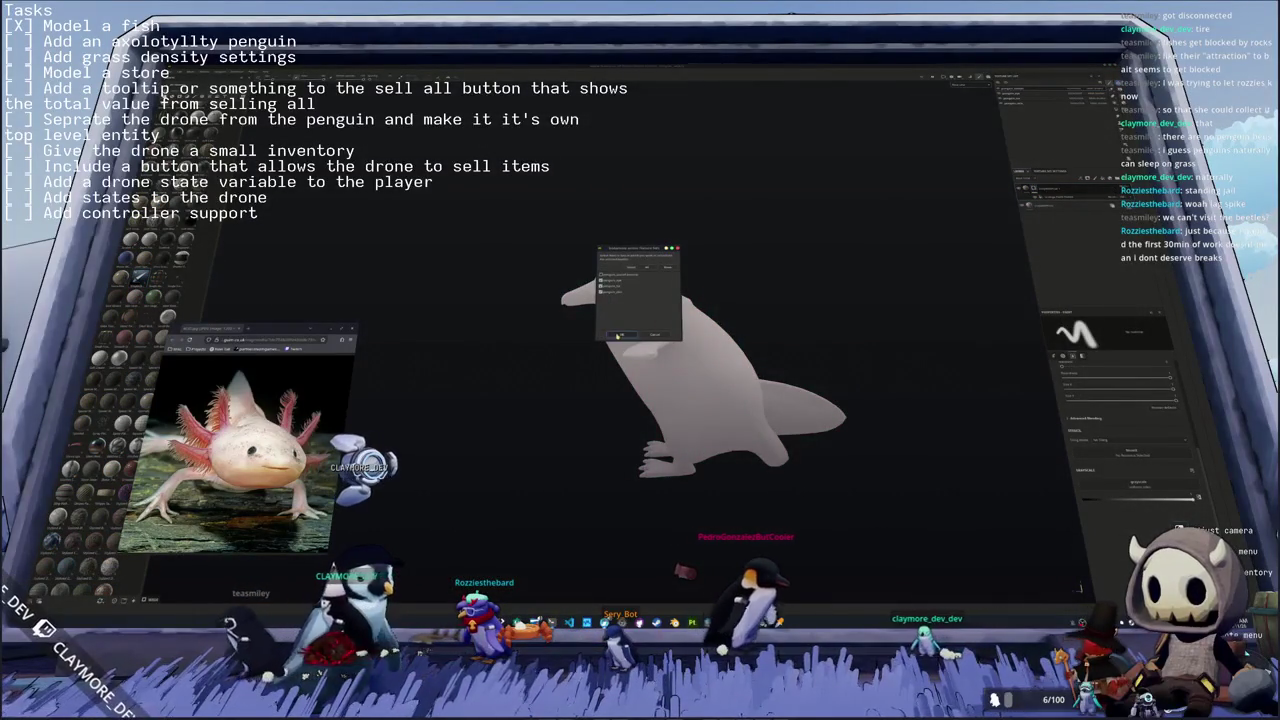
key("Return")
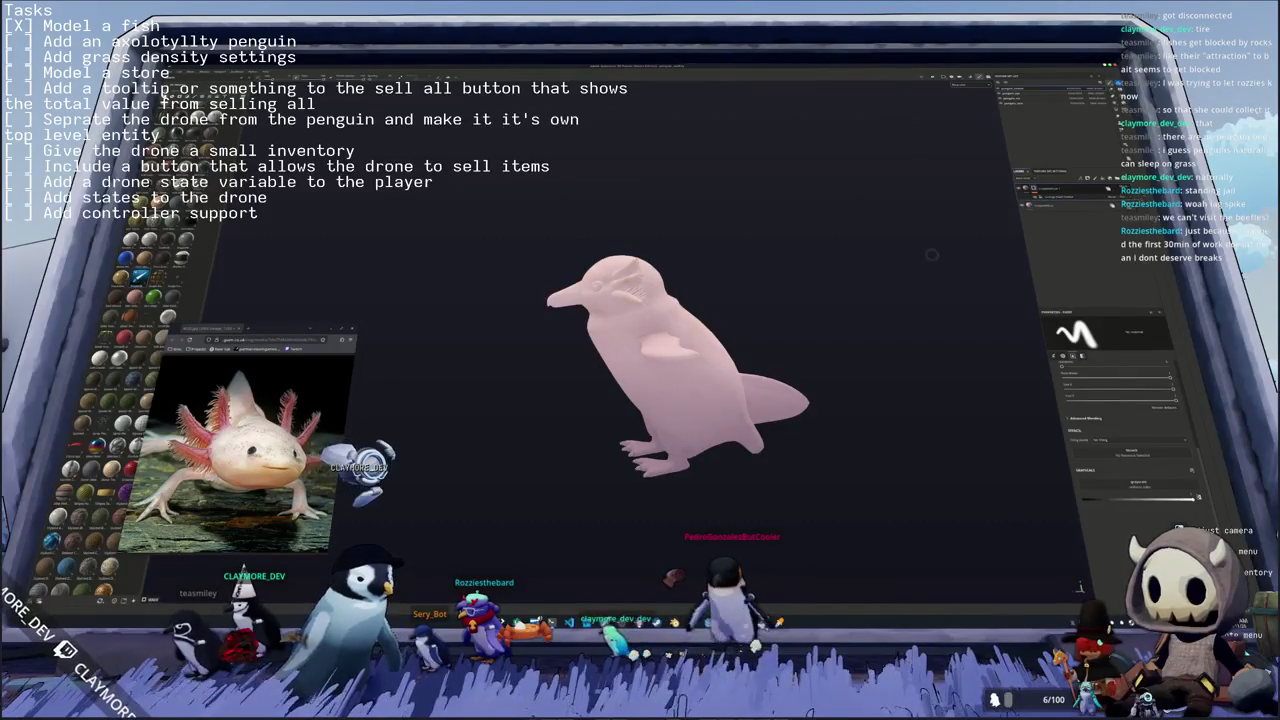
mouse_move(931, 254)
left_mouse_down()
mouse_move(843, 327)
mouse_move(914, 275)
left_mouse_up()
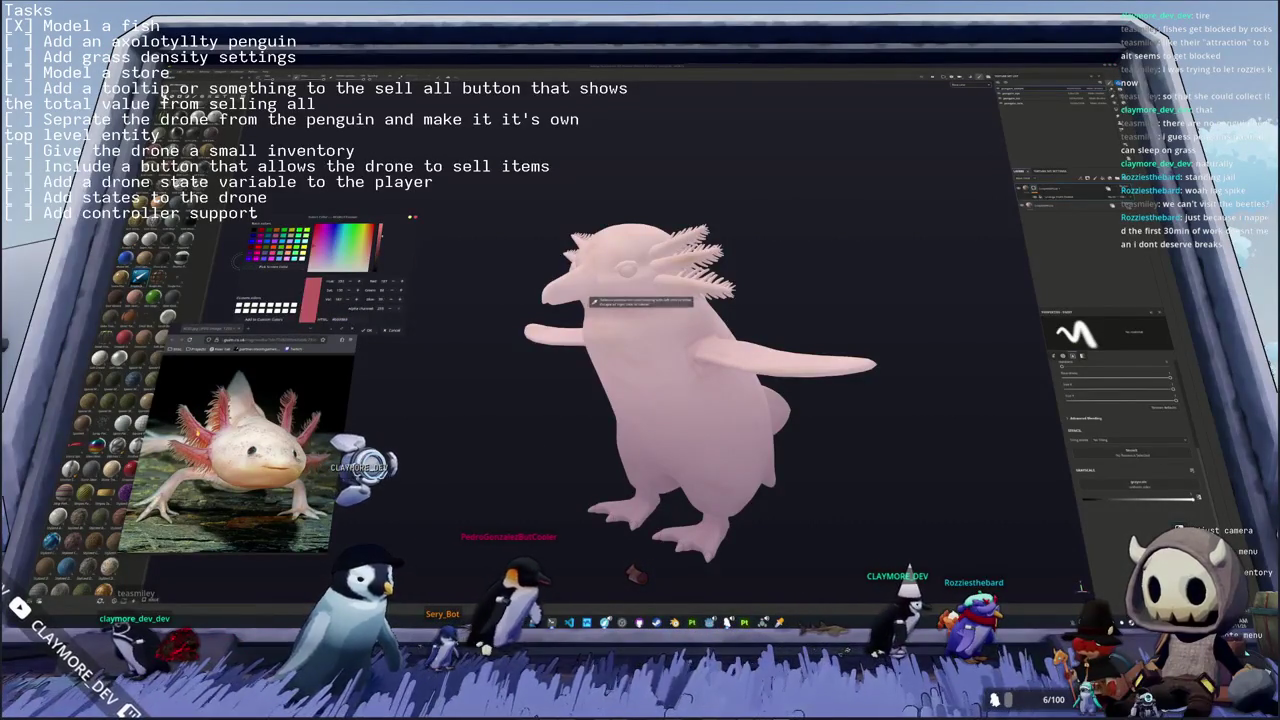
- Sample a reddish pink with the eyedropper as the paint colour
left_click(588, 298)
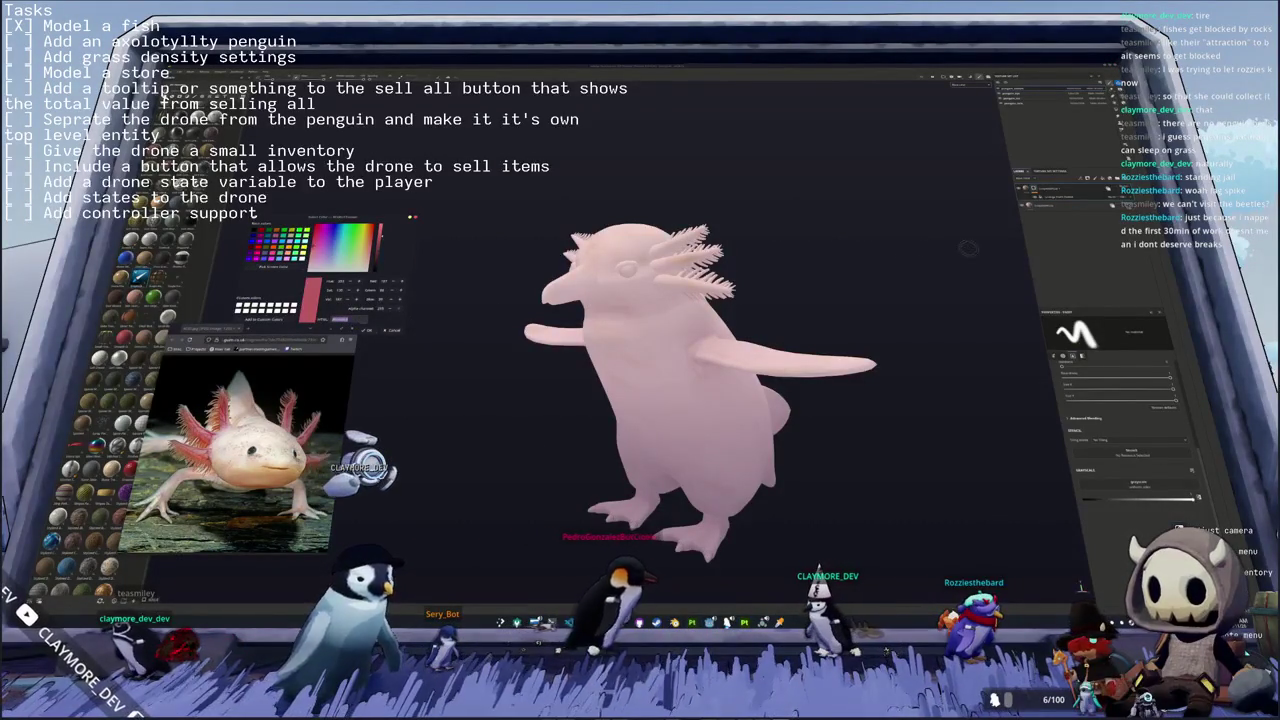
key("Return")
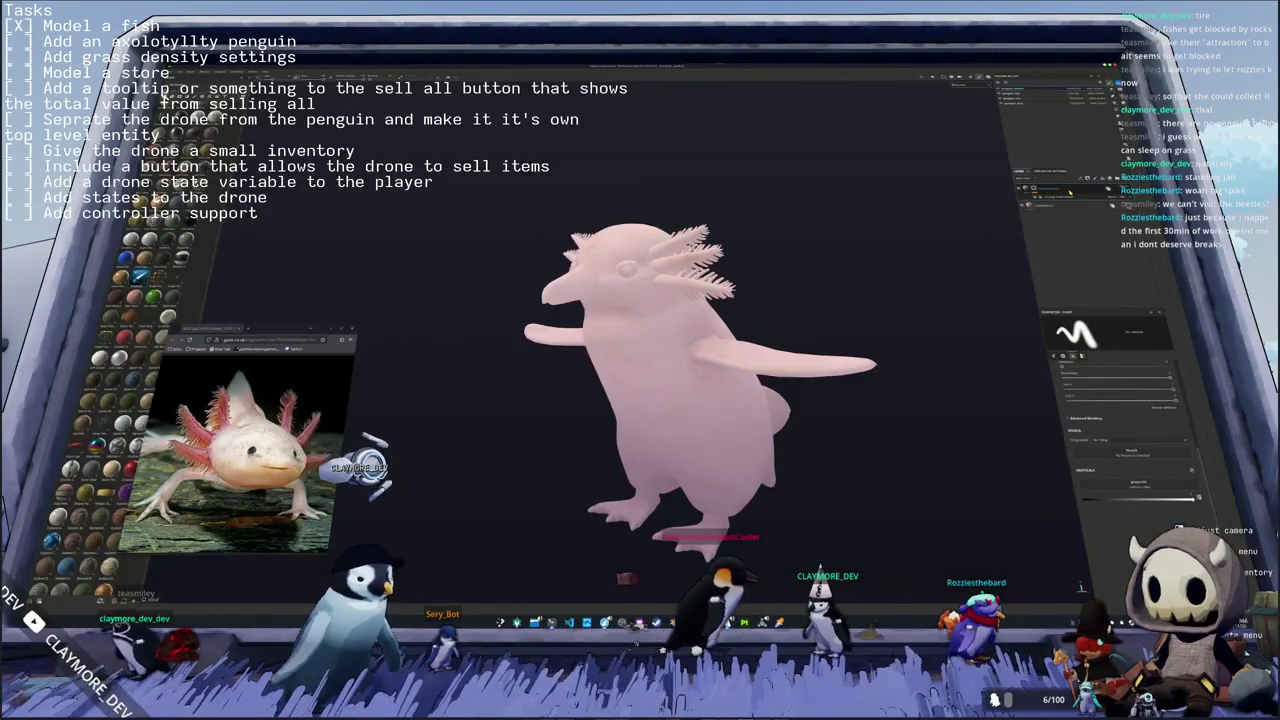
left_click(1050, 196)
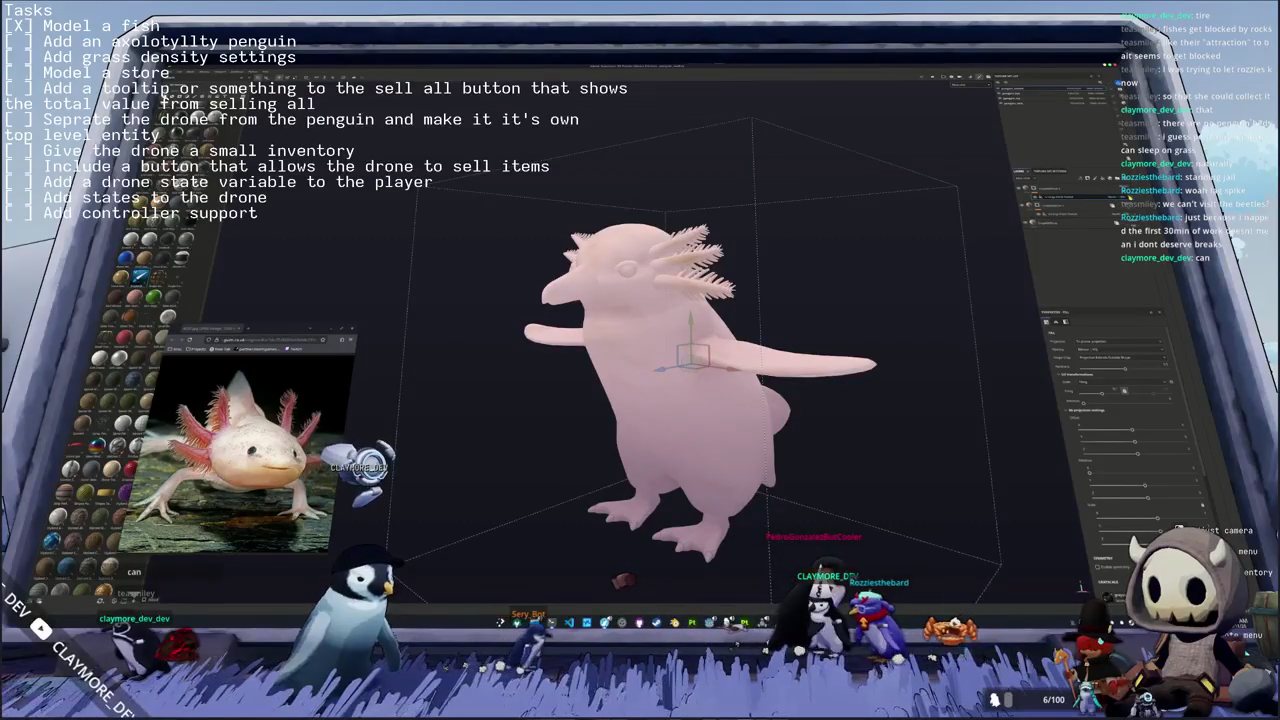
- Switch to Polygon Fill painting and adjust the shade of the paint colour
key("1")
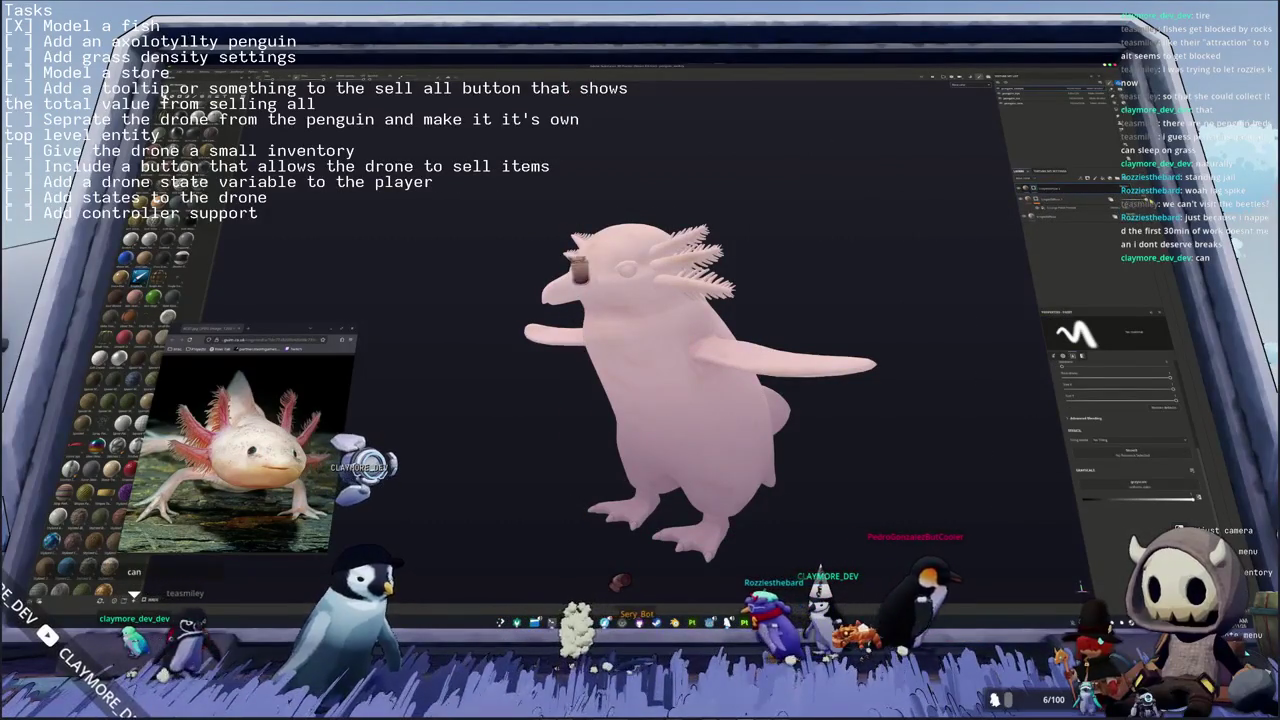
key("4")
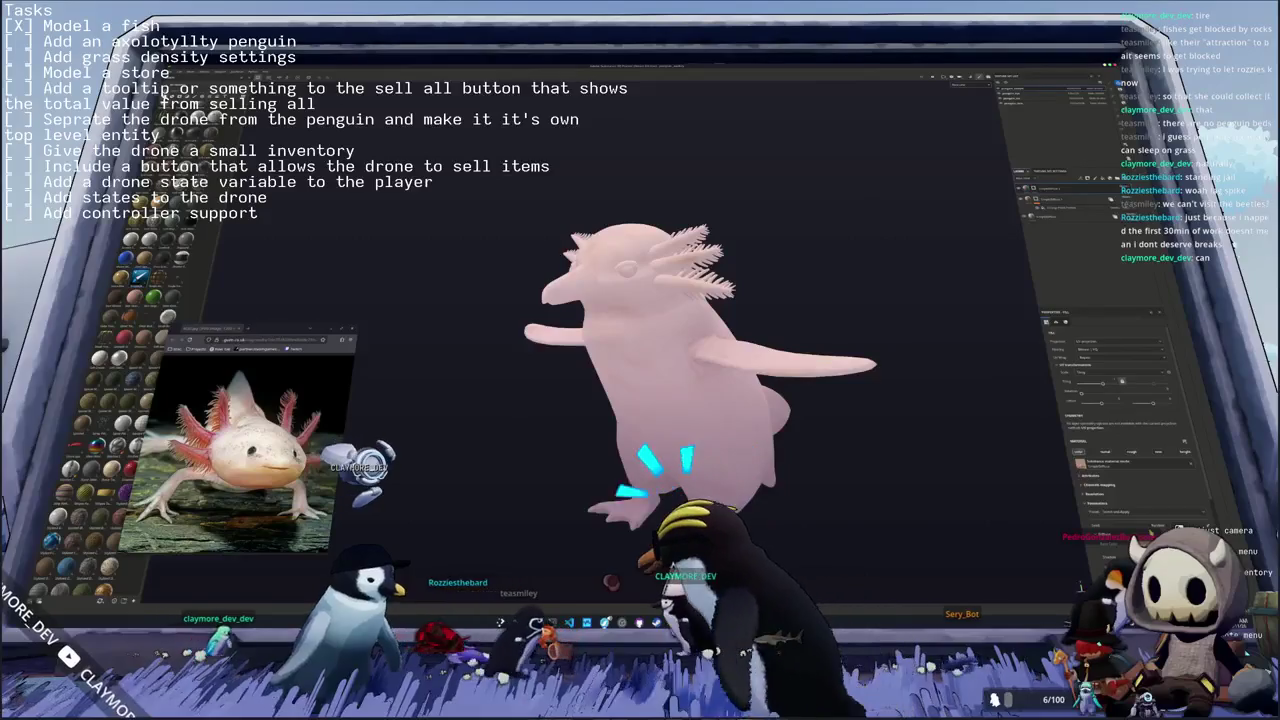
left_click(1150, 452)
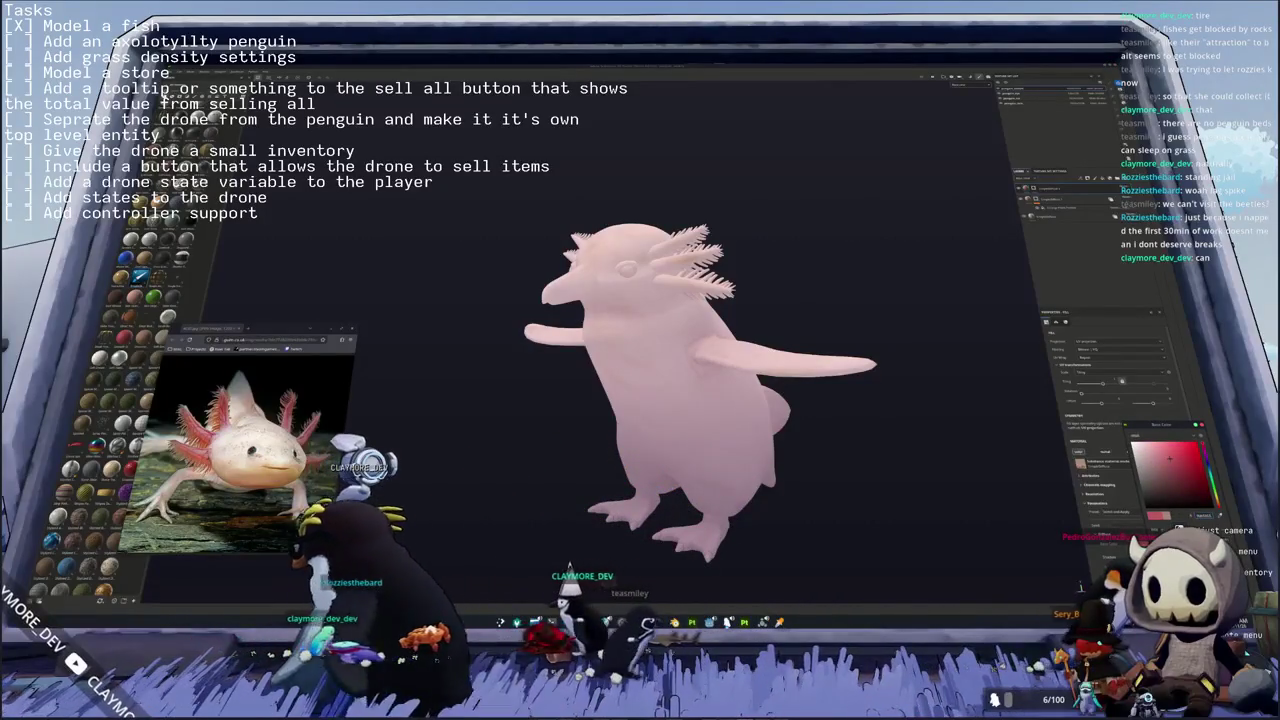
left_click_drag(1170, 458, 1184, 476)
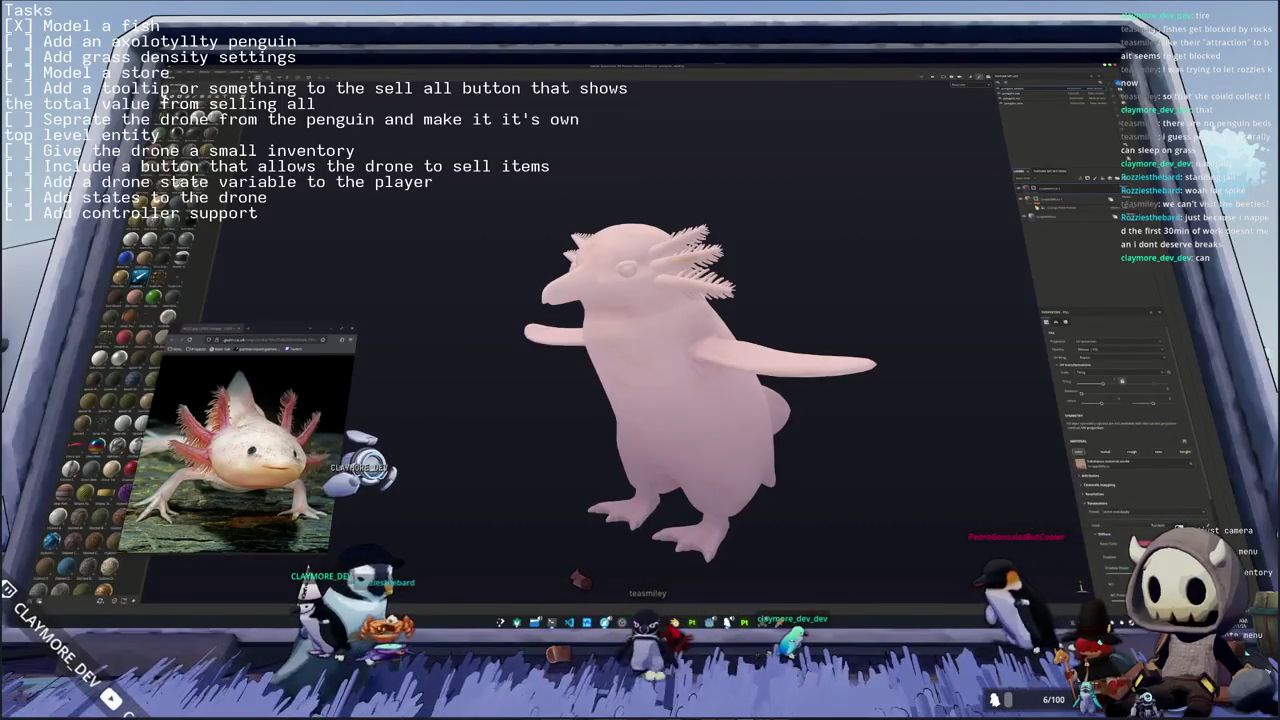
left_click(1050, 188)
mouse_move(700, 330)
left_mouse_down("alt")
mouse_move(796, 315)
mouse_move(760, 320)
mouse_move(861, 189)
left_mouse_up("alt")
scroll(796, 315, "up", 3)
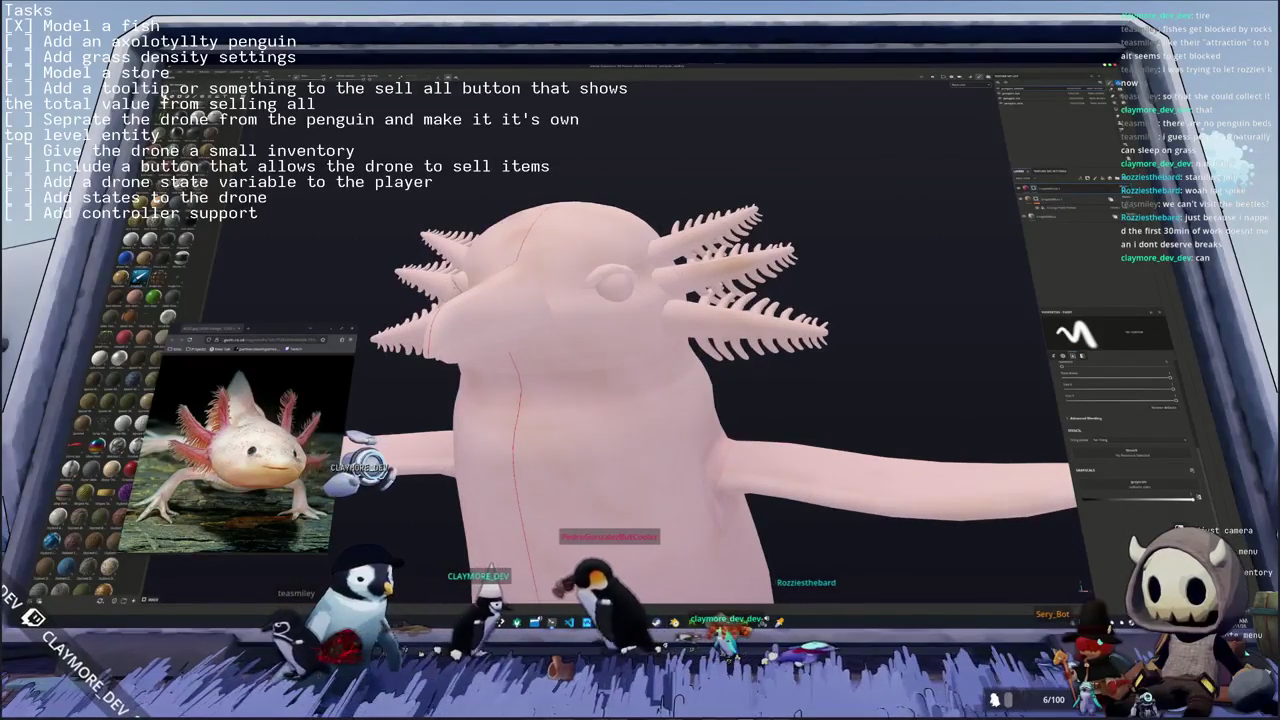
left_click_drag(665, 278, 790, 252)
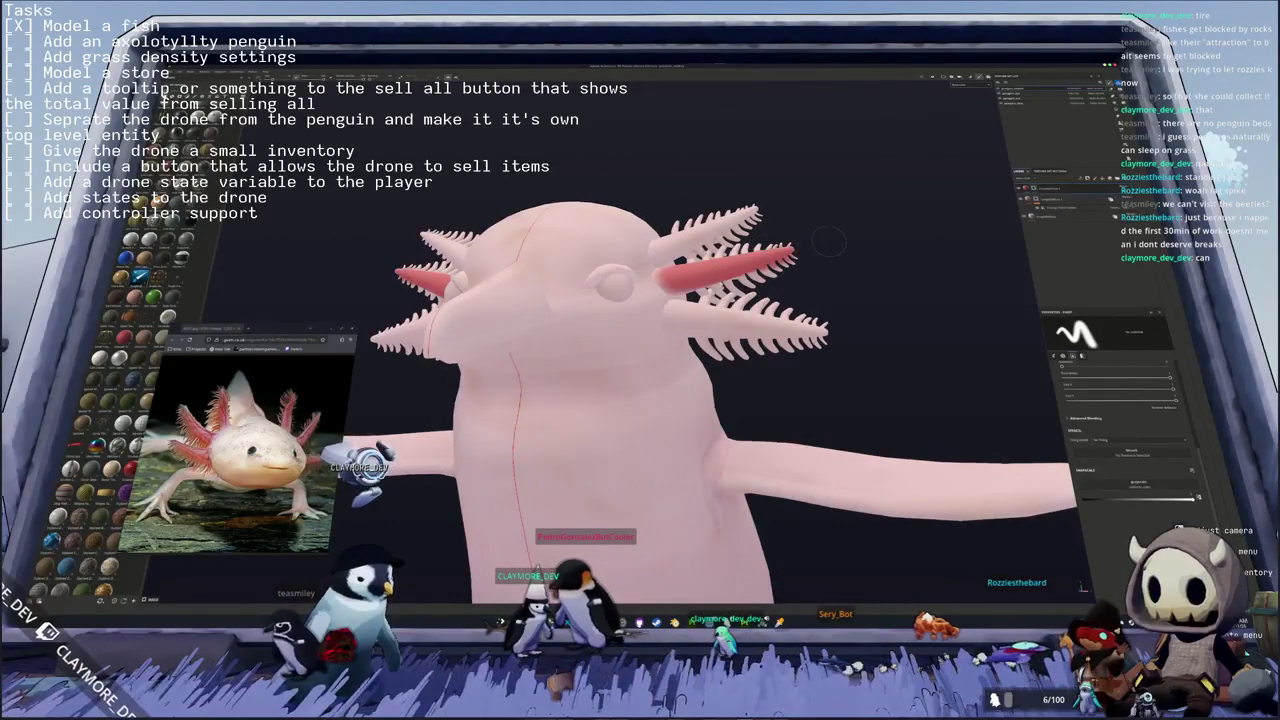
left_click_drag(829, 240, 760, 300, "alt")
left_click_drag(665, 318, 745, 312)
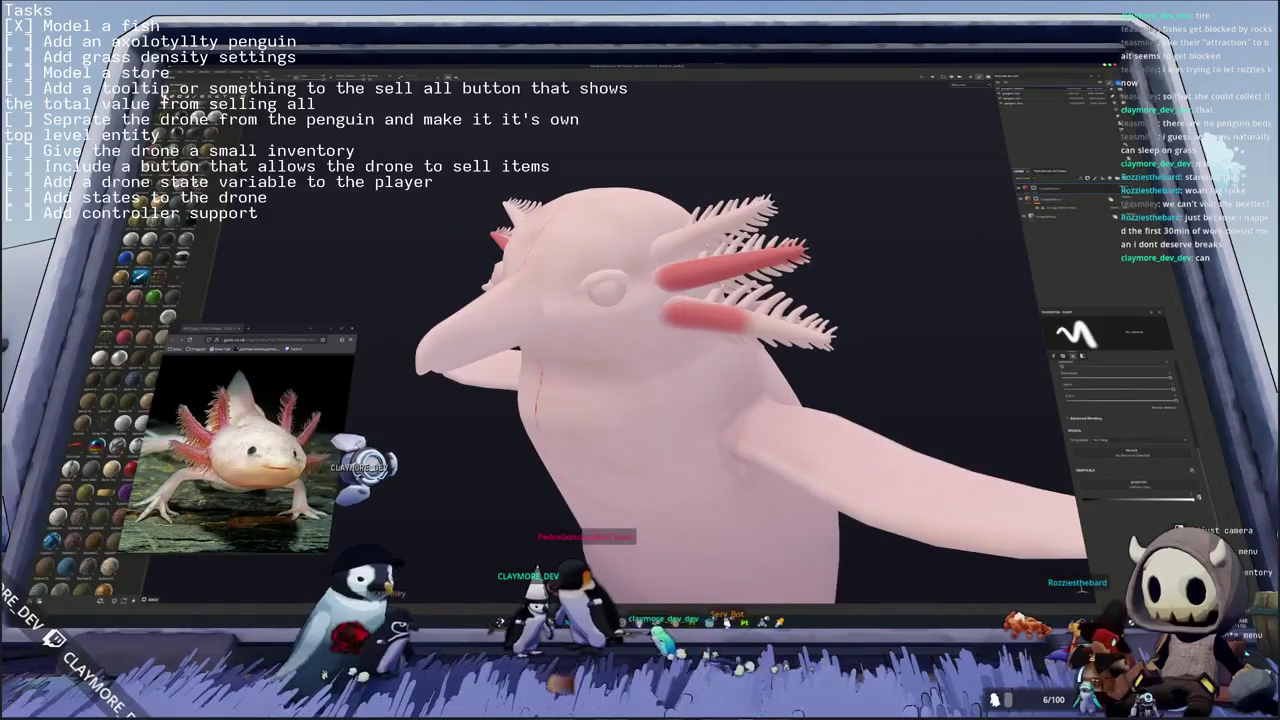
left_click_drag(830, 336, 760, 330, "alt")
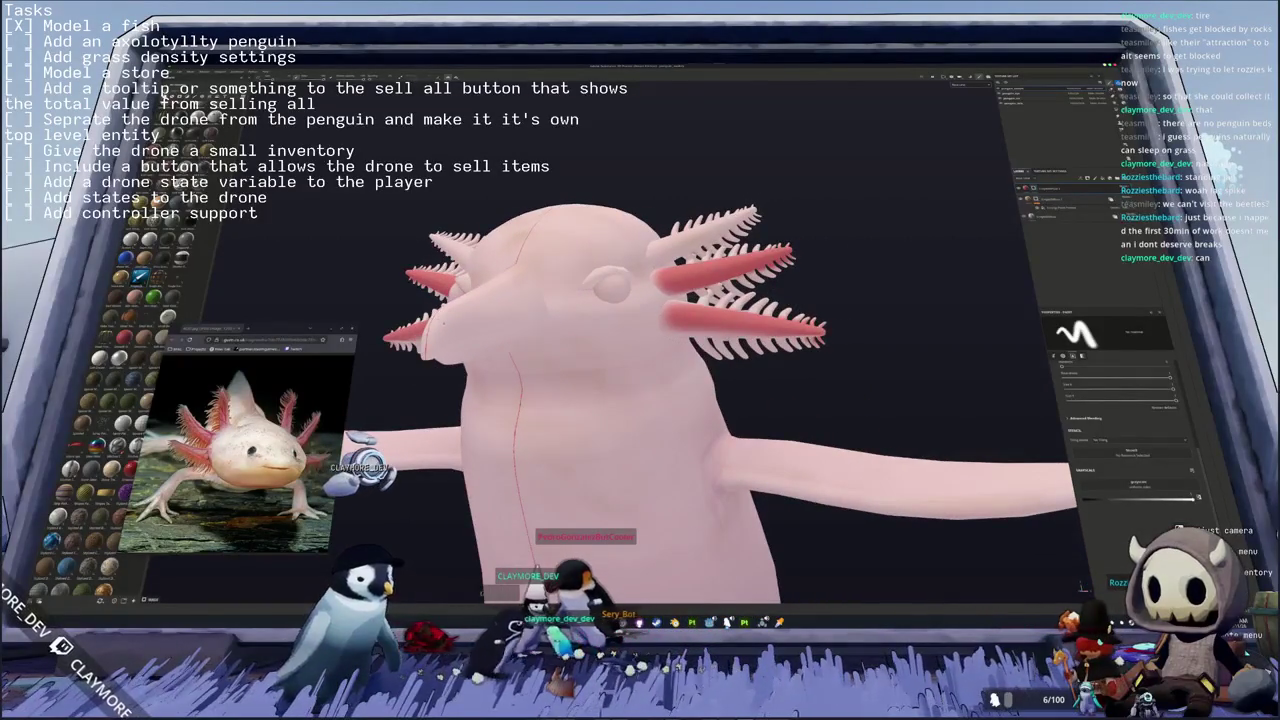
key("4")
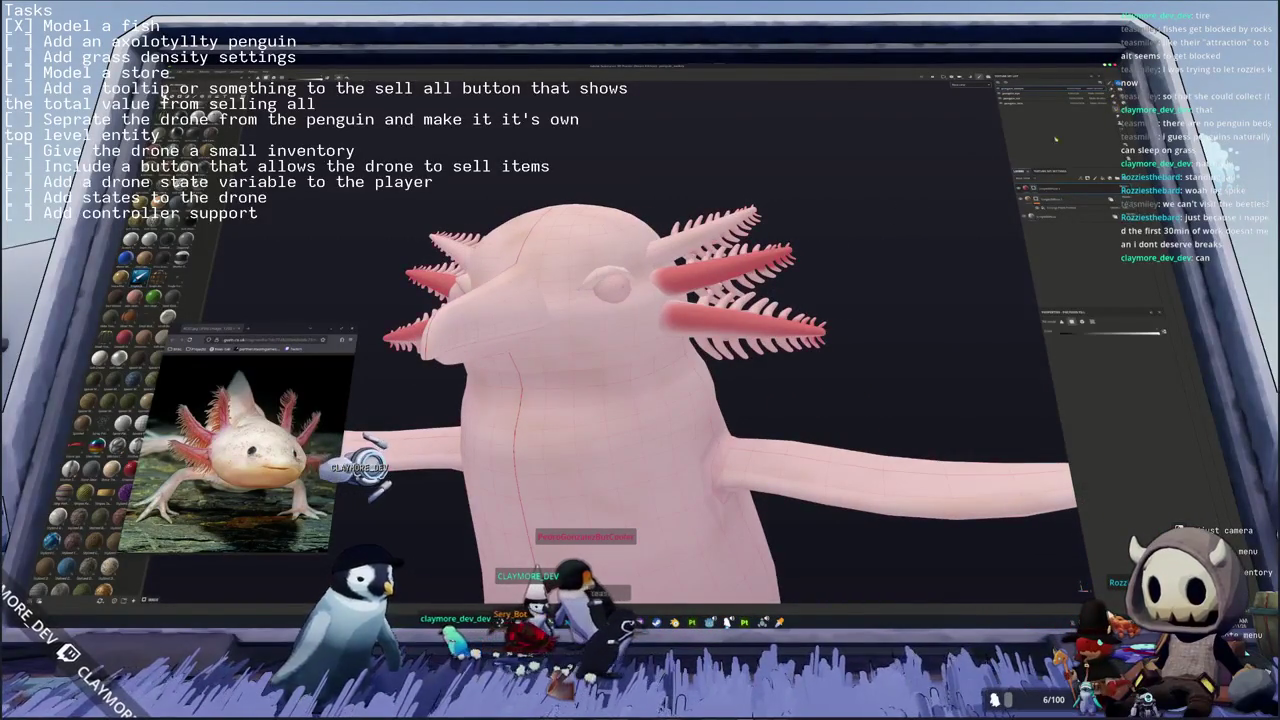
mouse_move(840, 362)
left_mouse_down()
mouse_move(657, 263)
mouse_move(736, 208)
mouse_move(707, 200)
left_mouse_up()
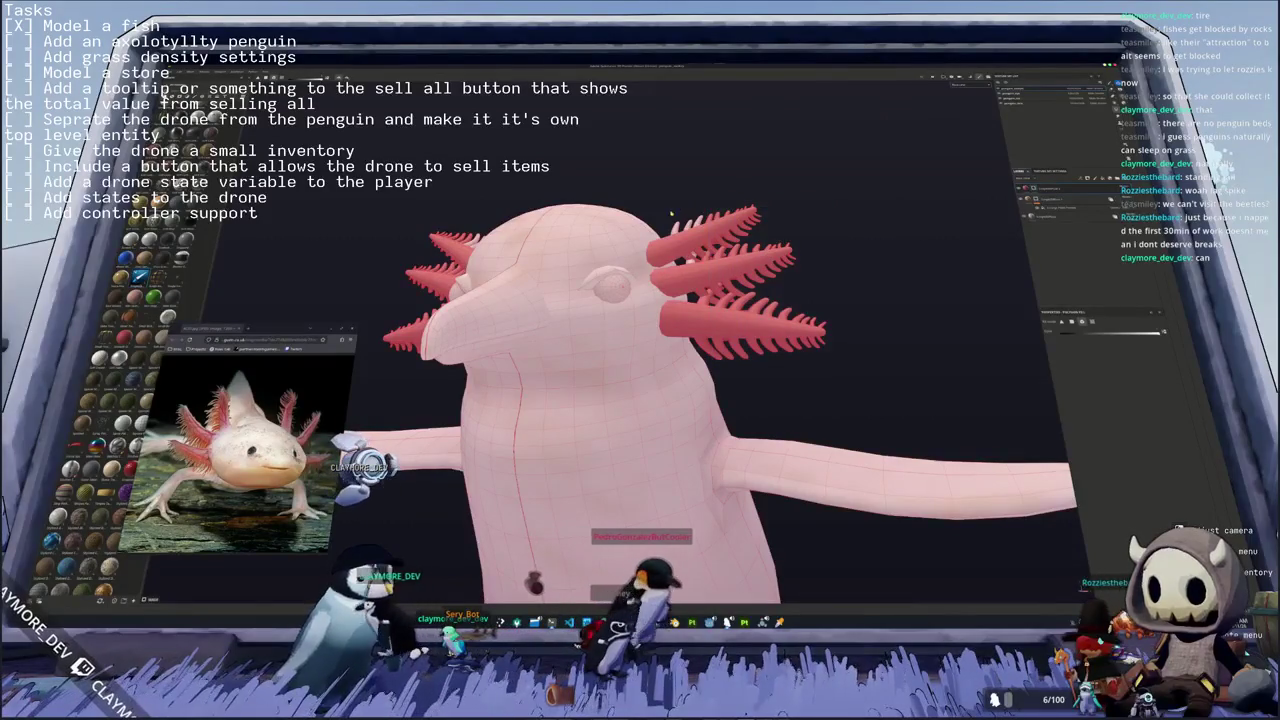
key("Tab")
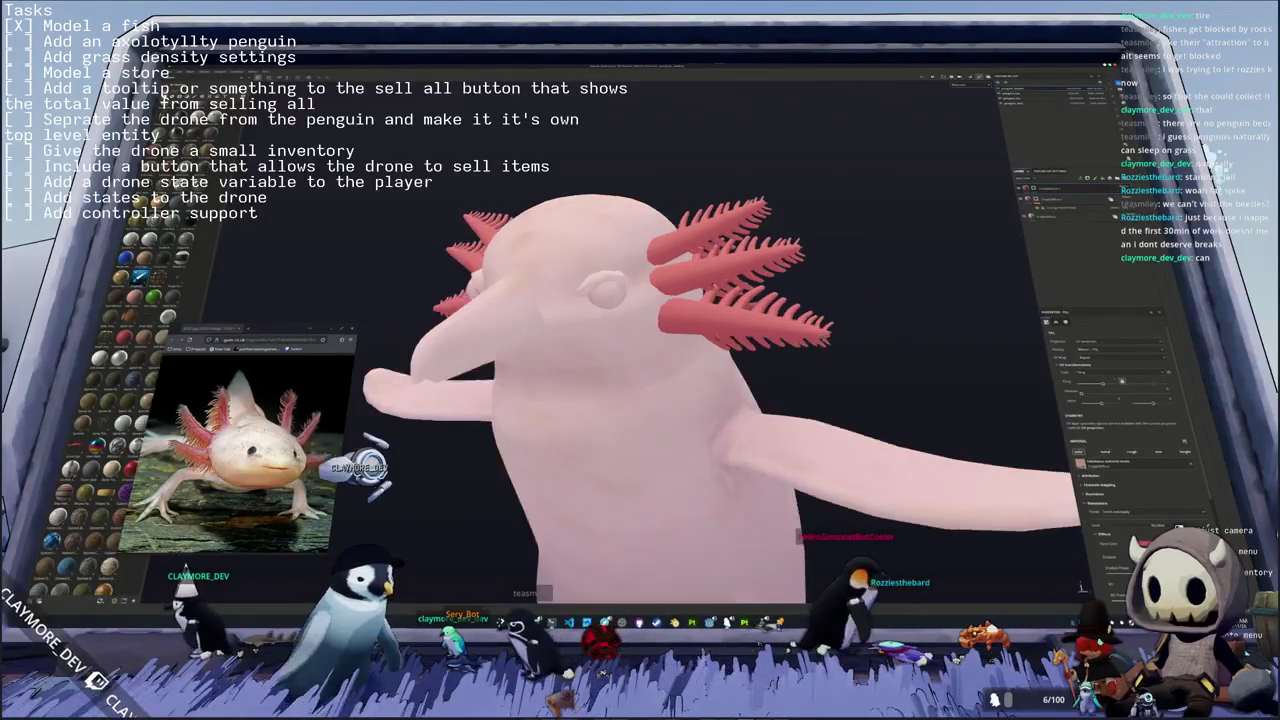
middle_click_drag(910, 364, 1082, 590)
key("Tab")
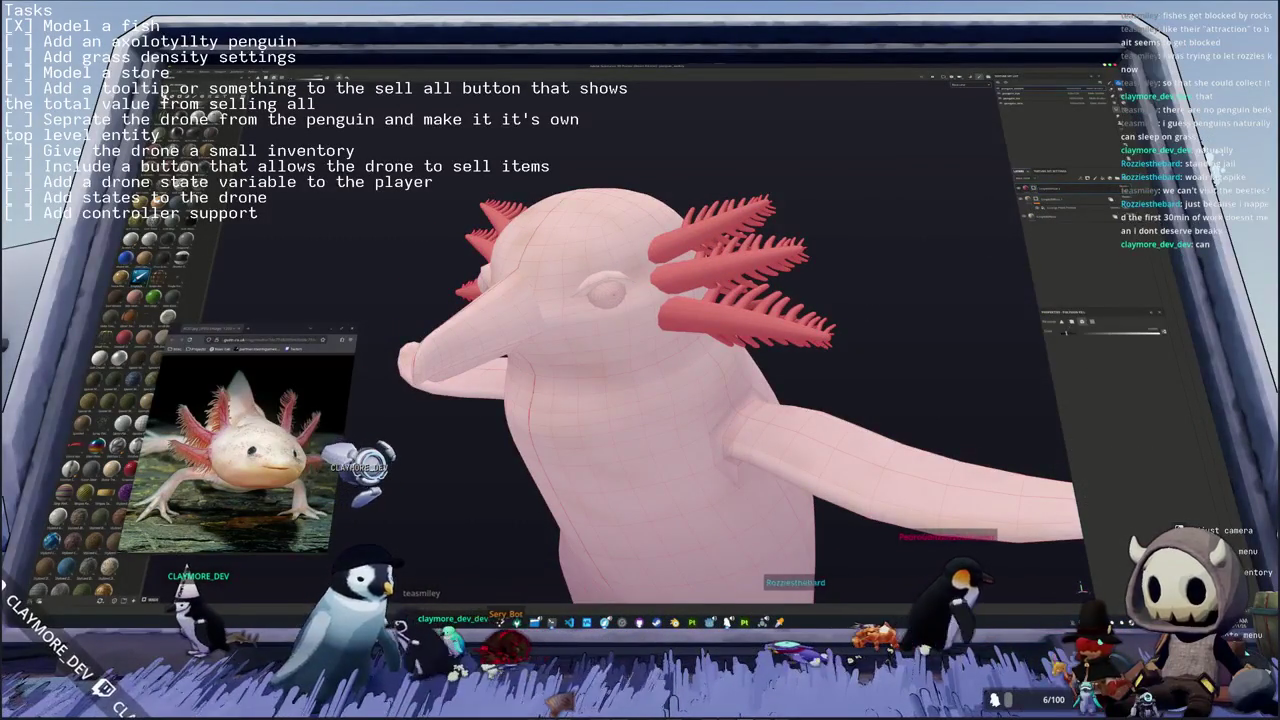
key("ctrl+Page_Down")
middle_click_drag(700, 400, 640, 400)
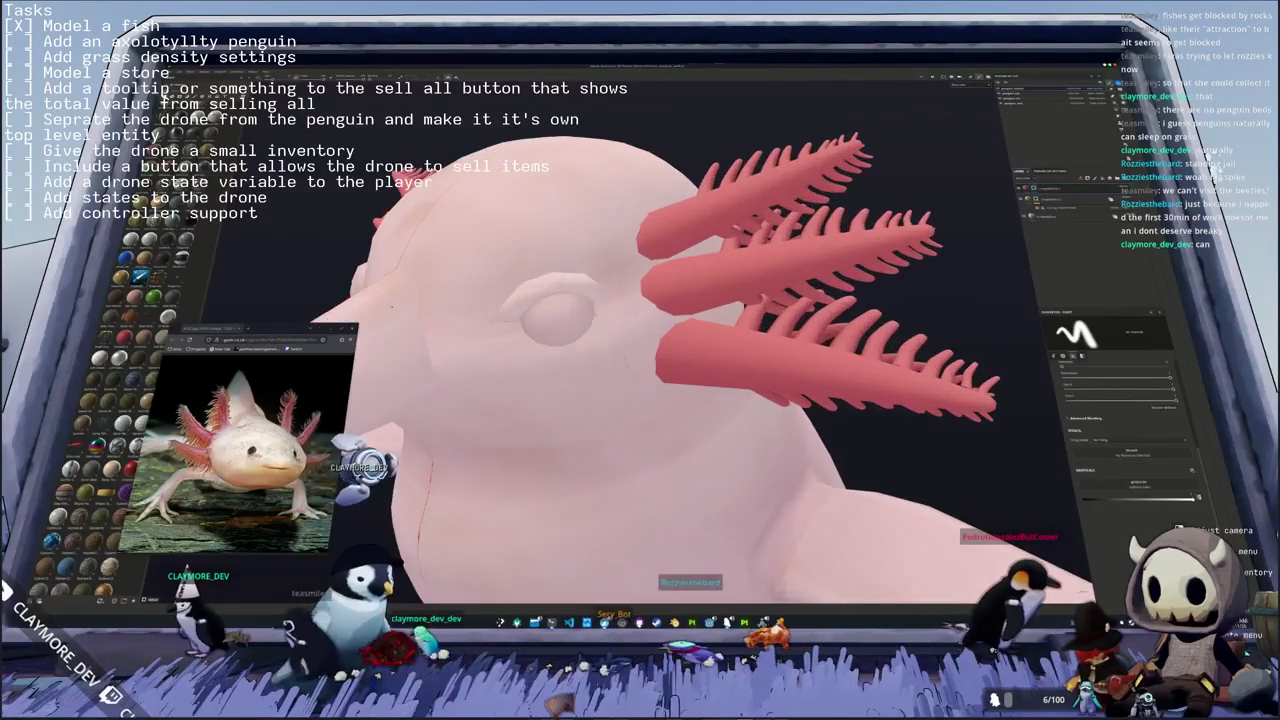
middle_click_drag(1010, 480, 982, 455)
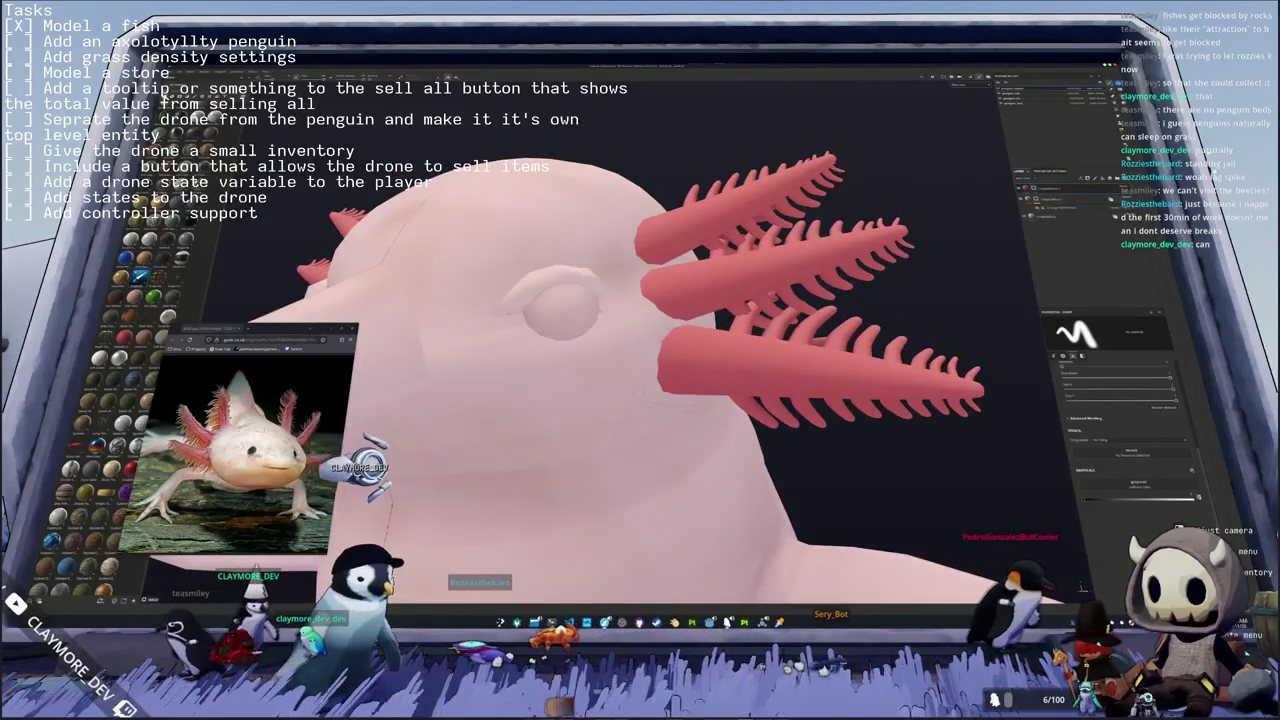
left_click_drag(690, 390, 665, 295)
key("ctrl+z")
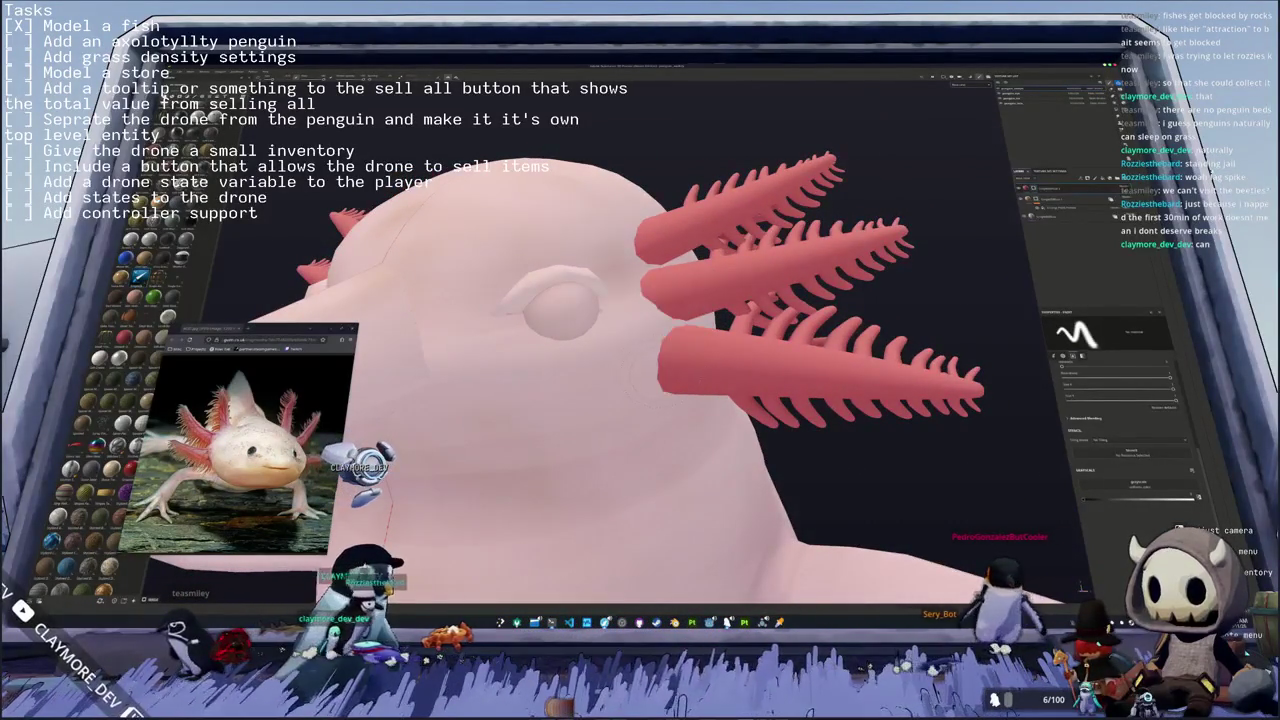
key("ctrl+shift+z")
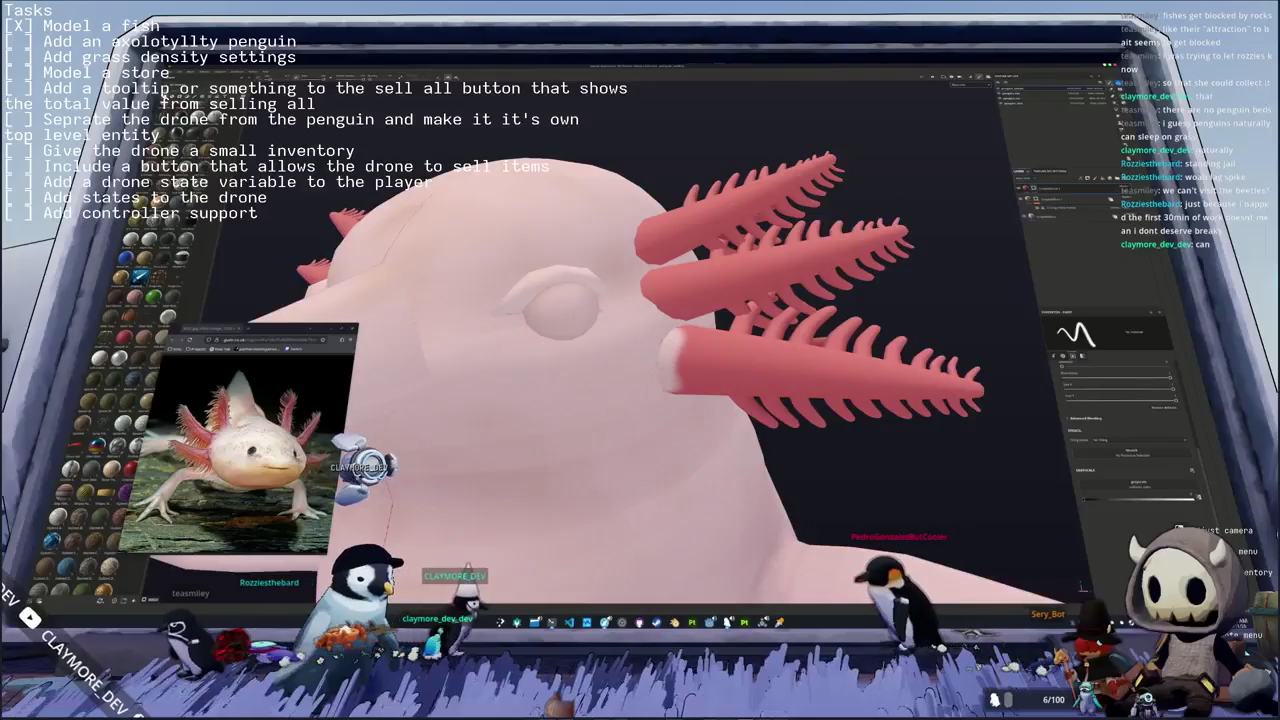
middle_click_drag(640, 400, 640, 330)
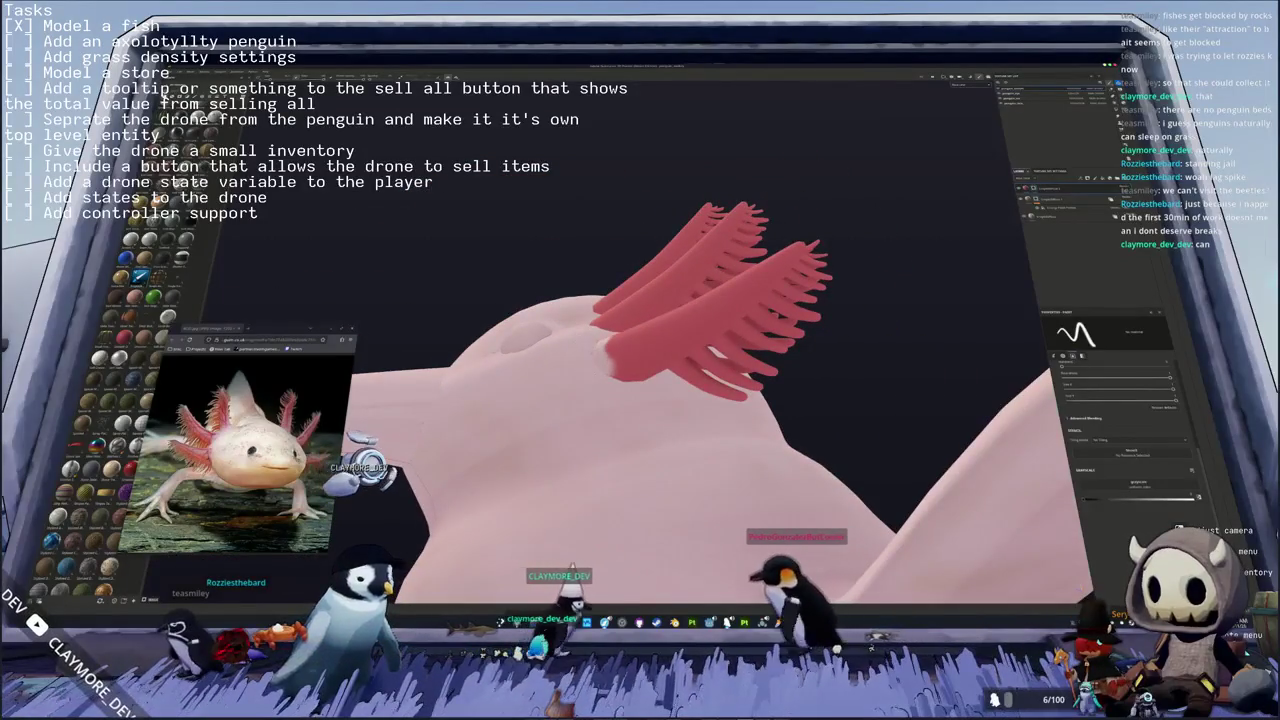
mouse_move(640, 400)
left_mouse_down("alt")
mouse_move(640, 370)
mouse_move(600, 320)
left_mouse_up("alt")
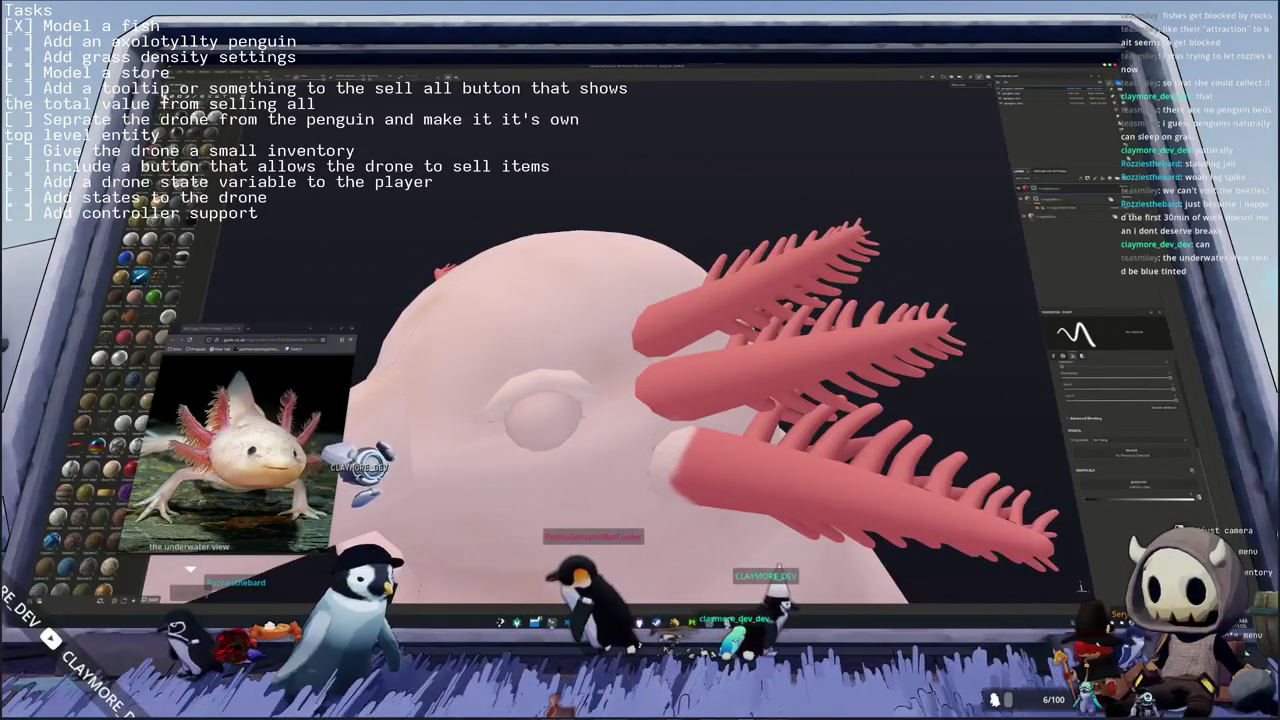
mouse_move(630, 445)
left_mouse_down("alt")
mouse_move(649, 453)
mouse_move(680, 370)
left_mouse_up("alt")
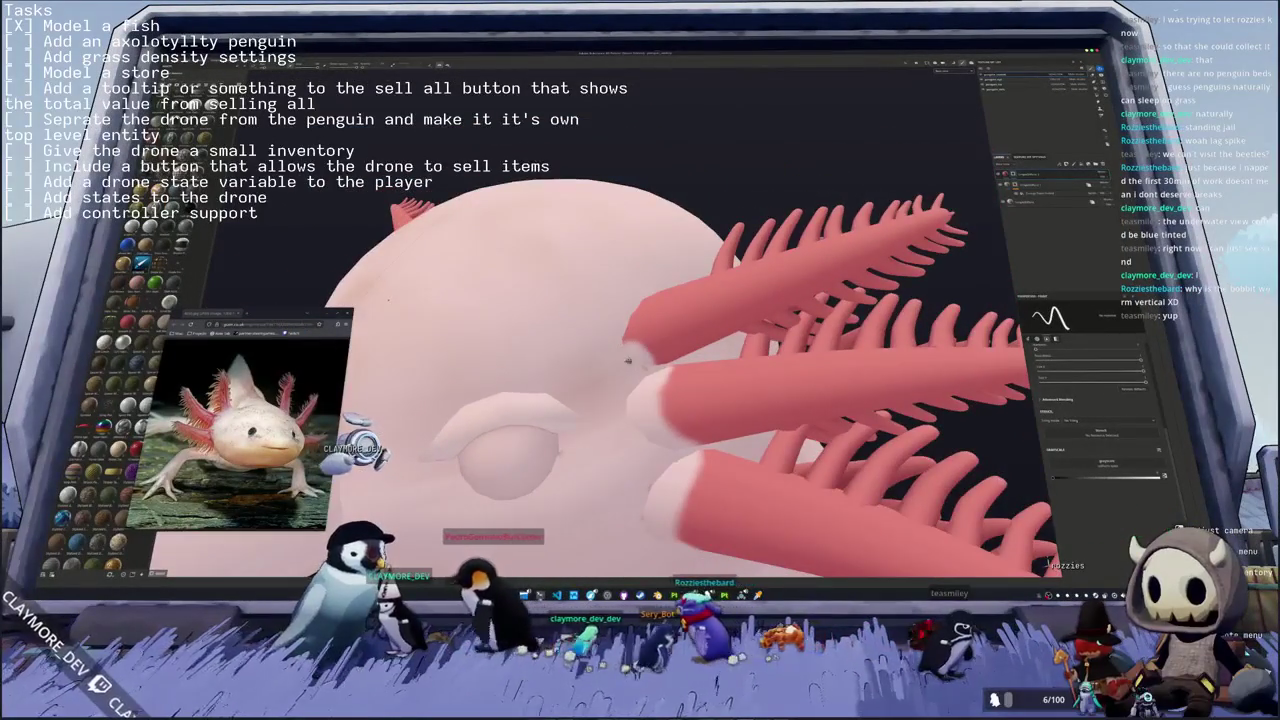
middle_click_drag(659, 391, 620, 400)
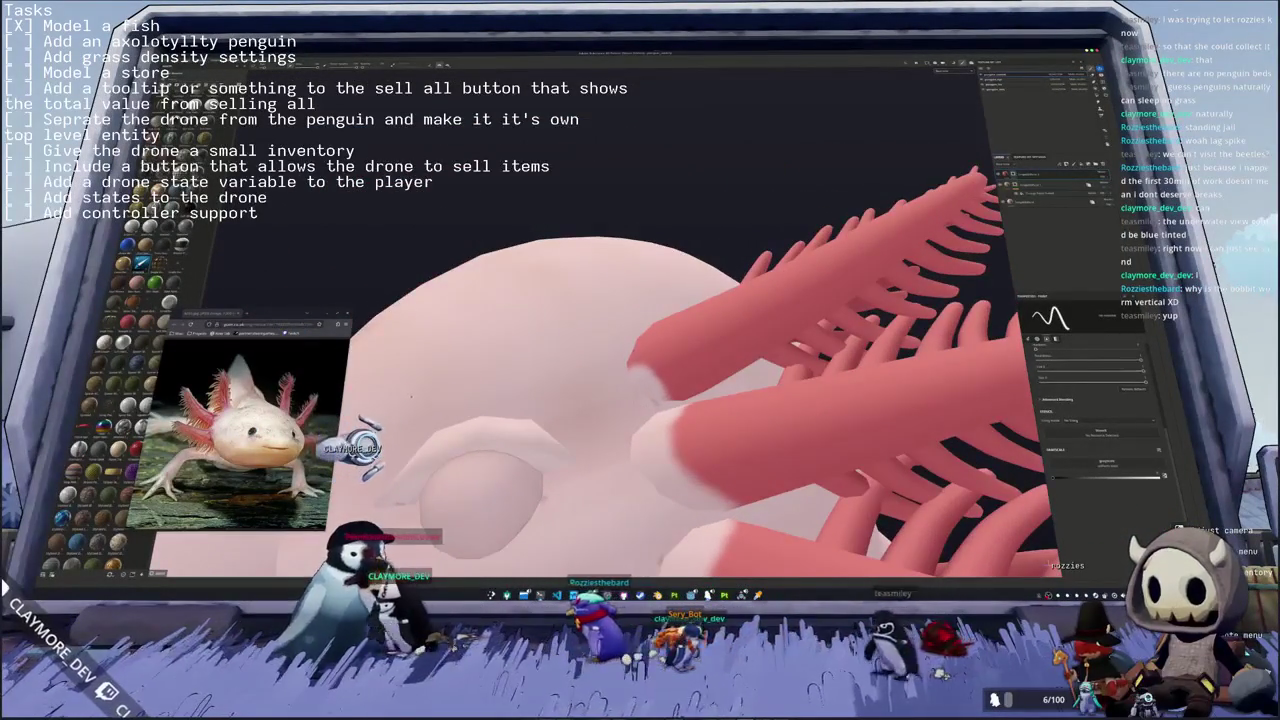
middle_click_drag(422, 358, 624, 346)
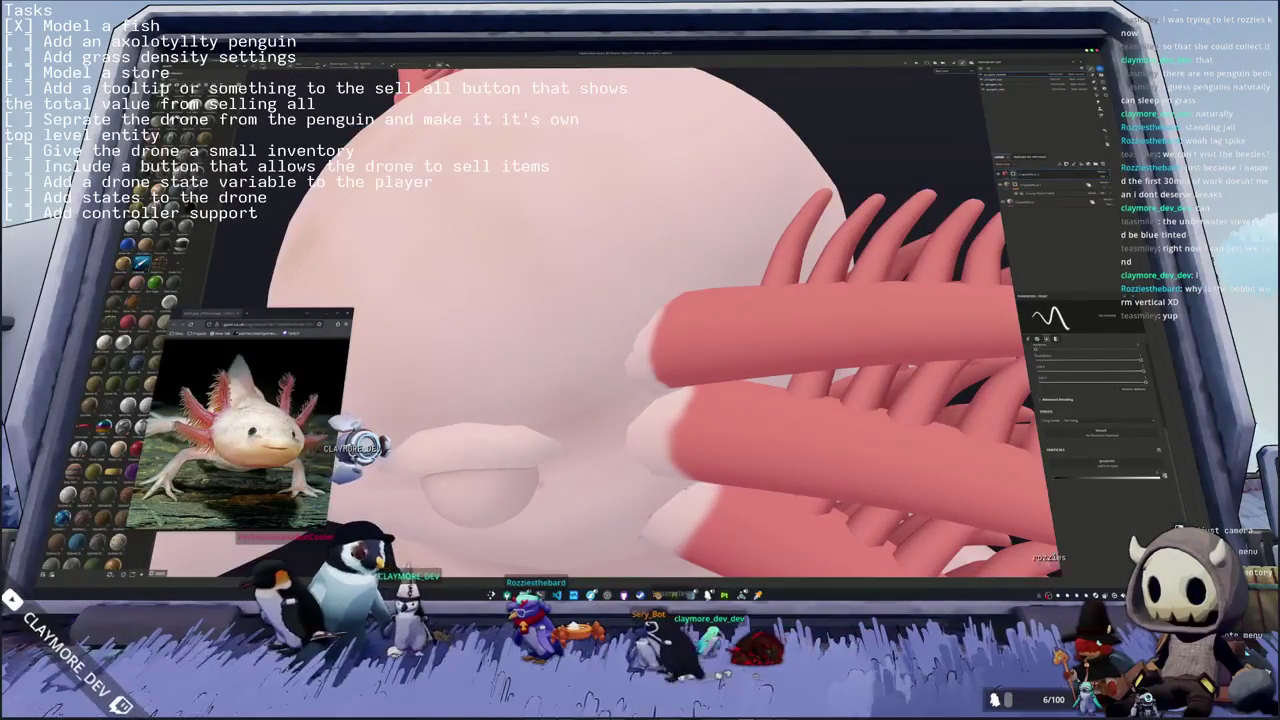
scroll(601, 358, "down", 2)
scroll(601, 358, "down", 2)
scroll(601, 358, "down", 1)
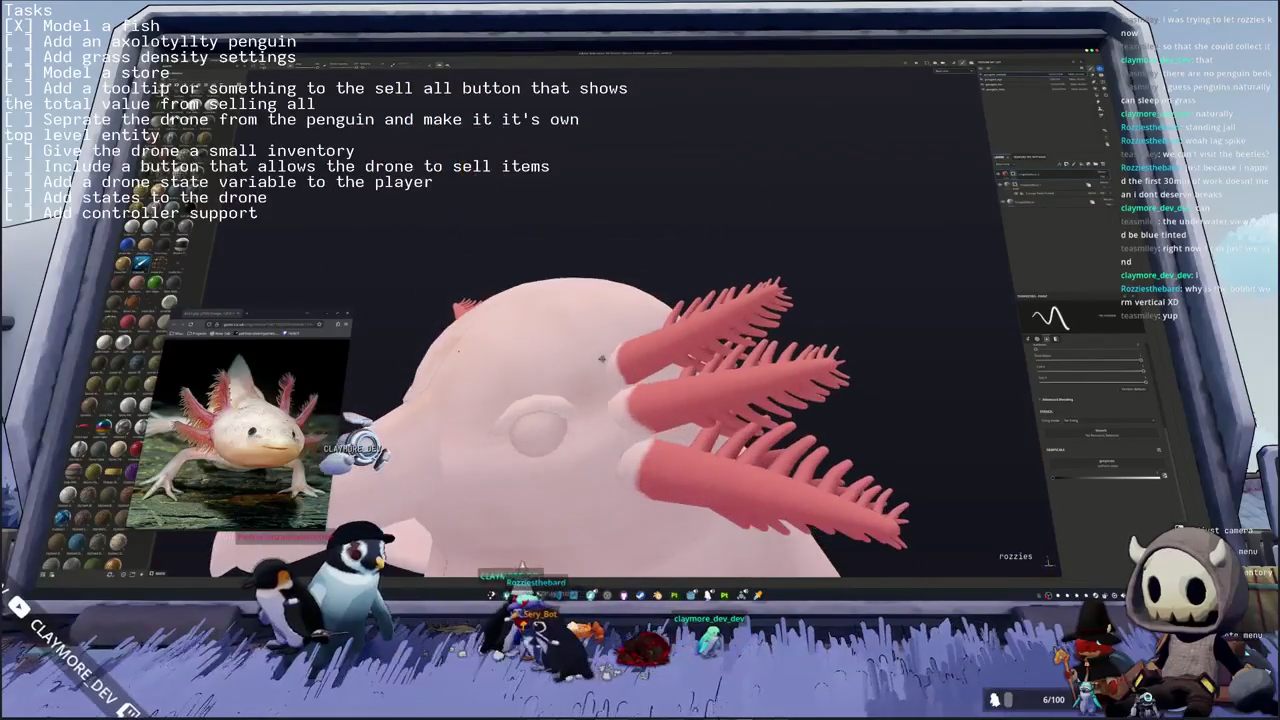
mouse_move(457, 352)
middle_mouse_down()
mouse_move(660, 331)
mouse_move(452, 480)
middle_mouse_up()
scroll(452, 480, "up", 1)
scroll(452, 480, "up", 2)
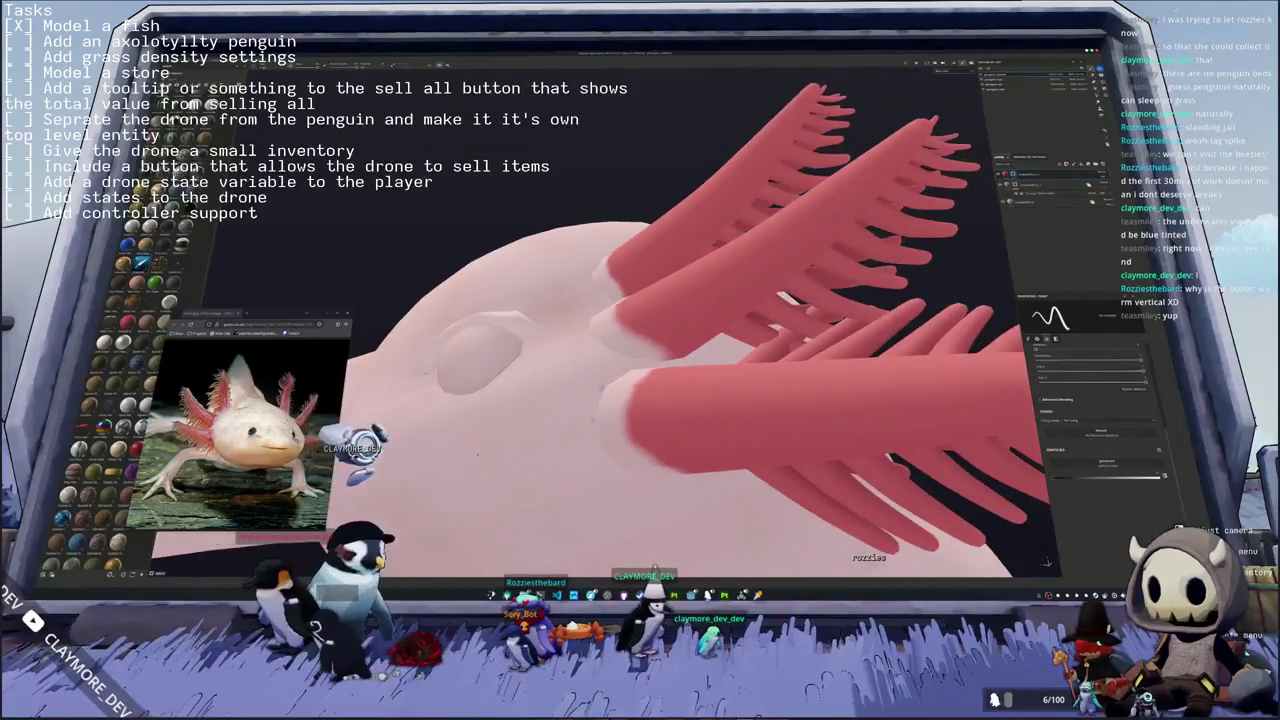
scroll(452, 480, "up", 2)
scroll(567, 307, "down", 2)
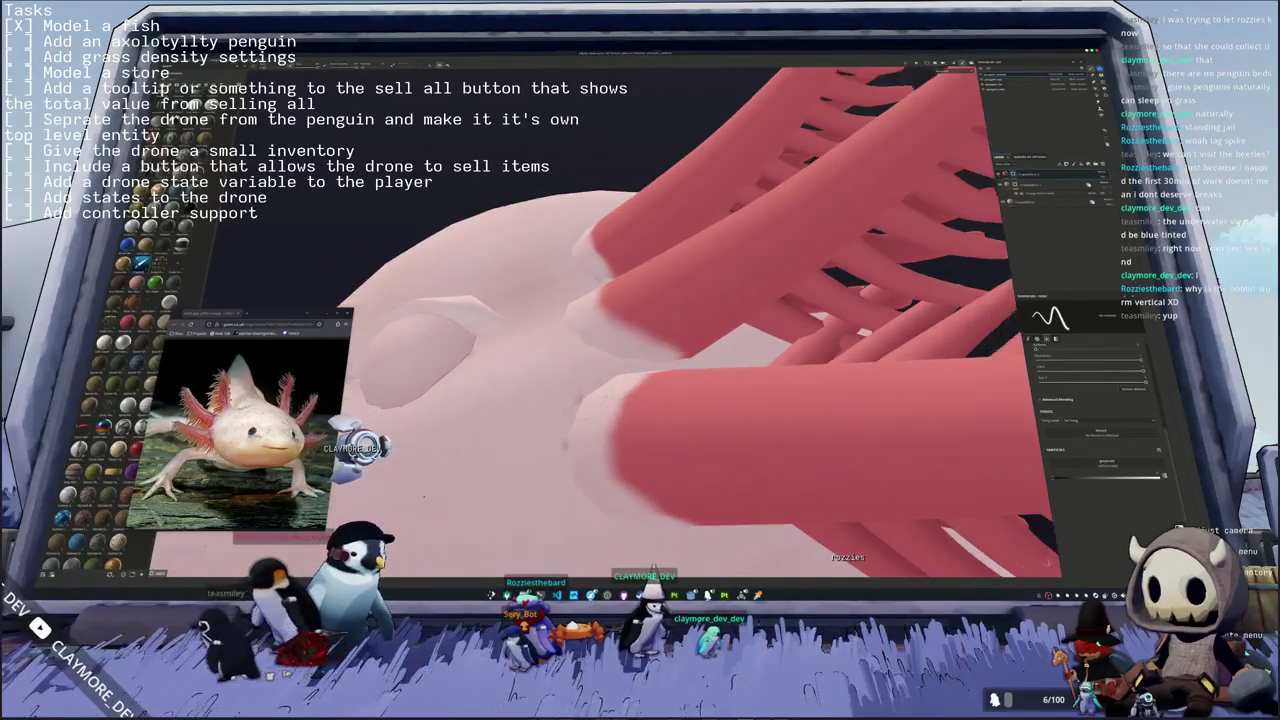
scroll(567, 307, "down", 3)
mouse_move(567, 307)
middle_mouse_down()
mouse_move(603, 385)
mouse_move(516, 399)
mouse_move(623, 426)
middle_mouse_up()
scroll(576, 326, "down", 2)
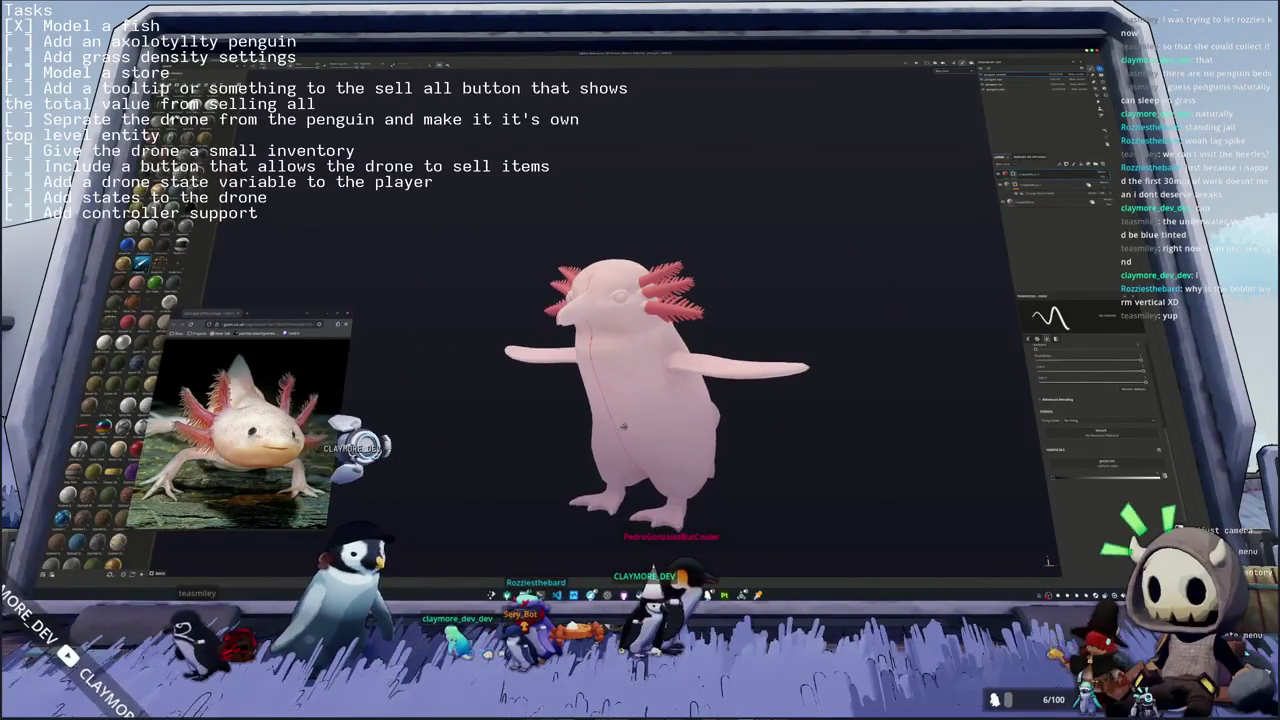
- Add a new fill layer for the beak and apply it with a yellow base colour
scroll(640, 400, "up", 1)
scroll(640, 400, "up", 2)
scroll(640, 400, "up", 1)
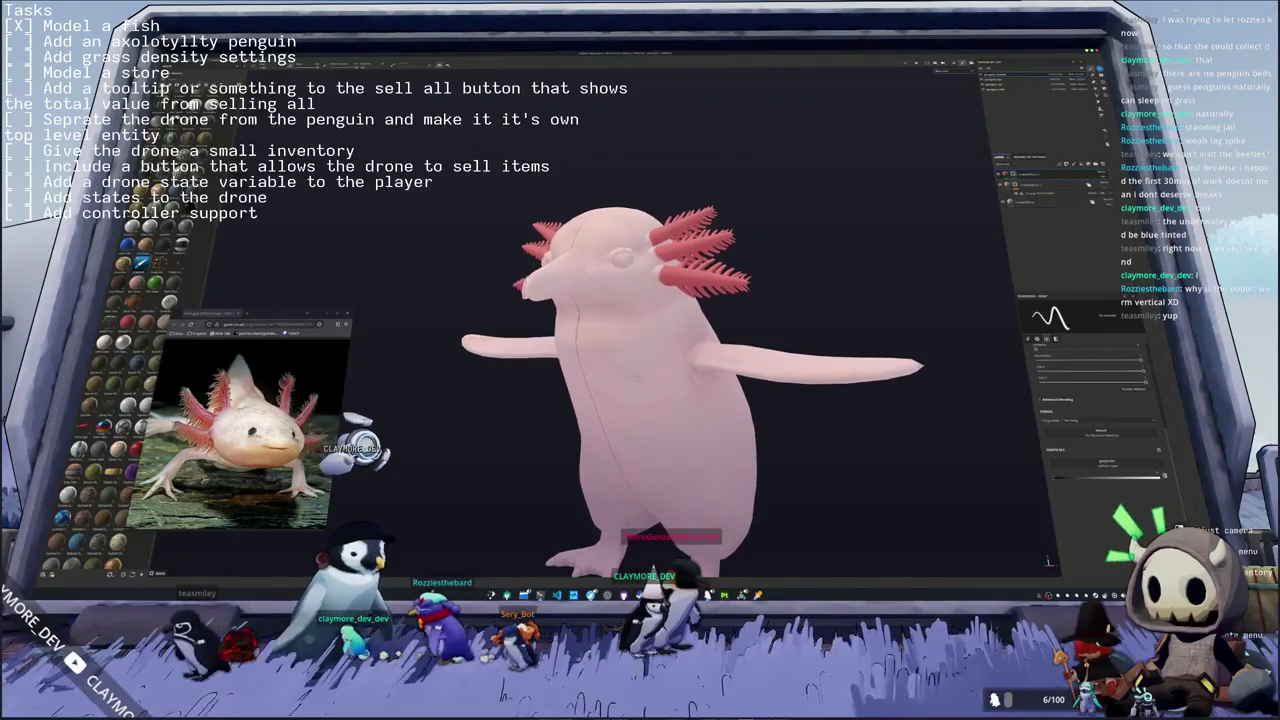
scroll(640, 400, "up", 1)
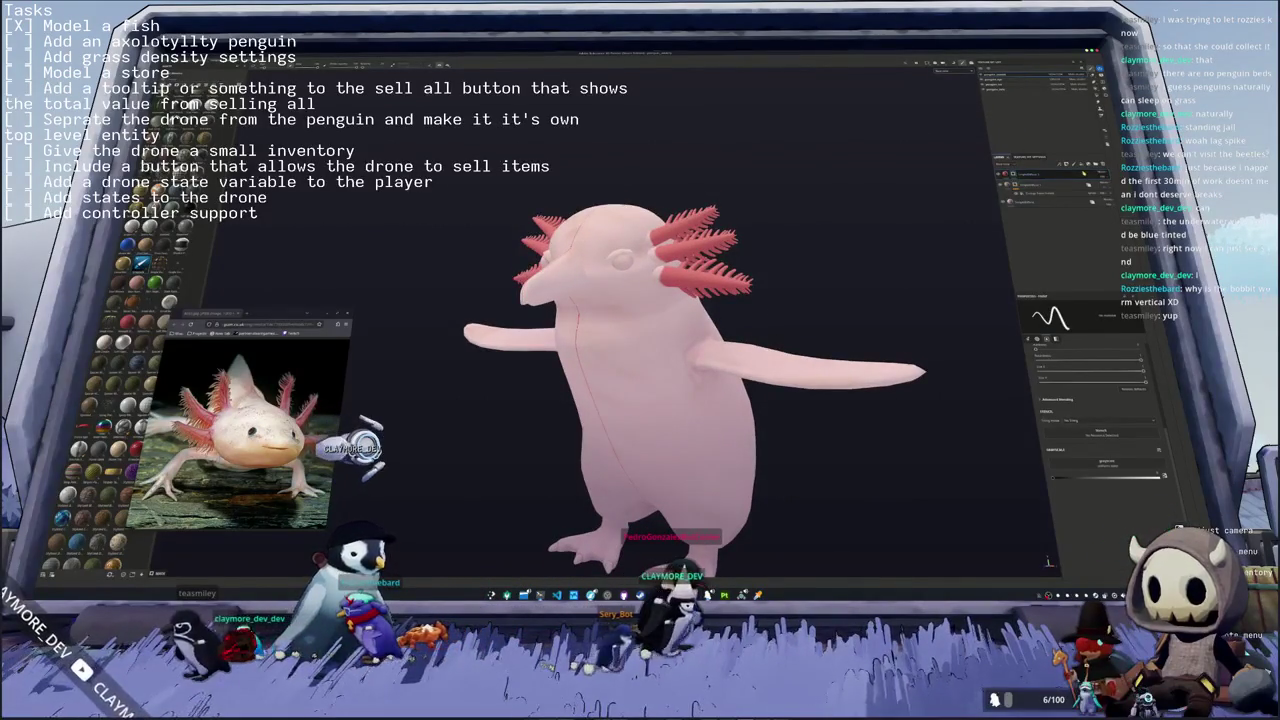
middle_click_drag(776, 232, 768, 195)
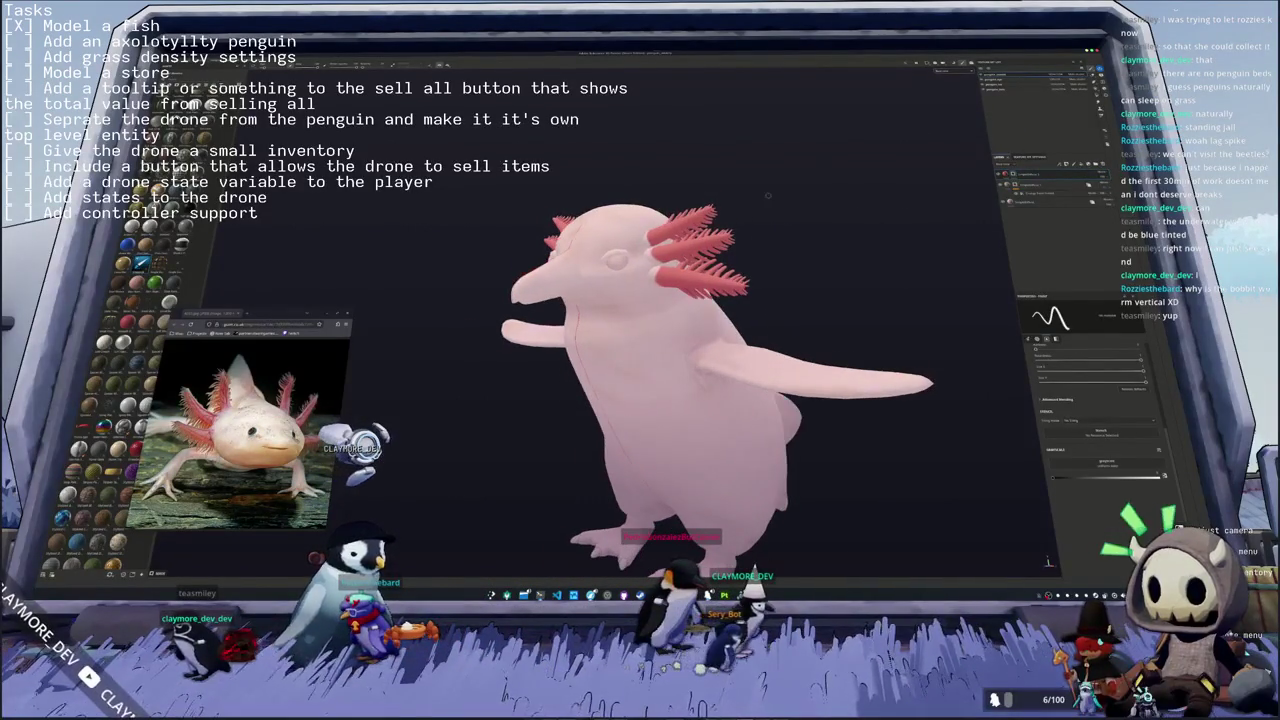
left_click(1040, 173)
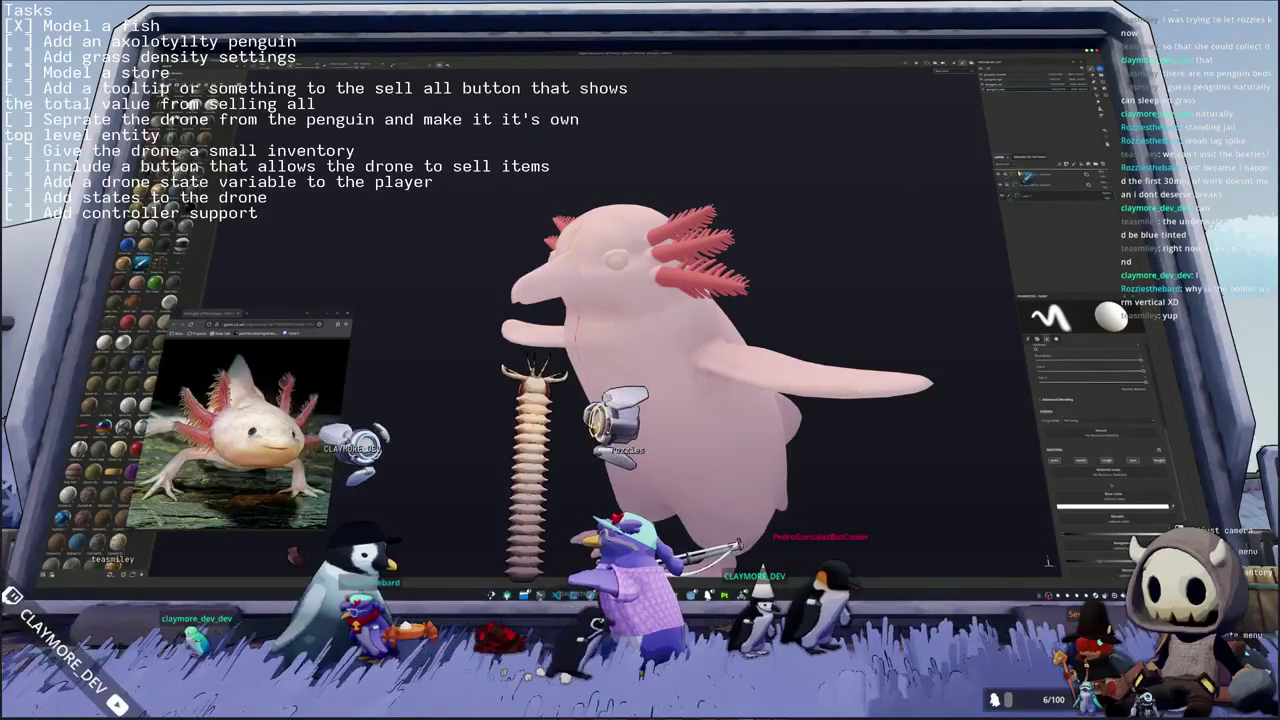
left_click(1050, 174)
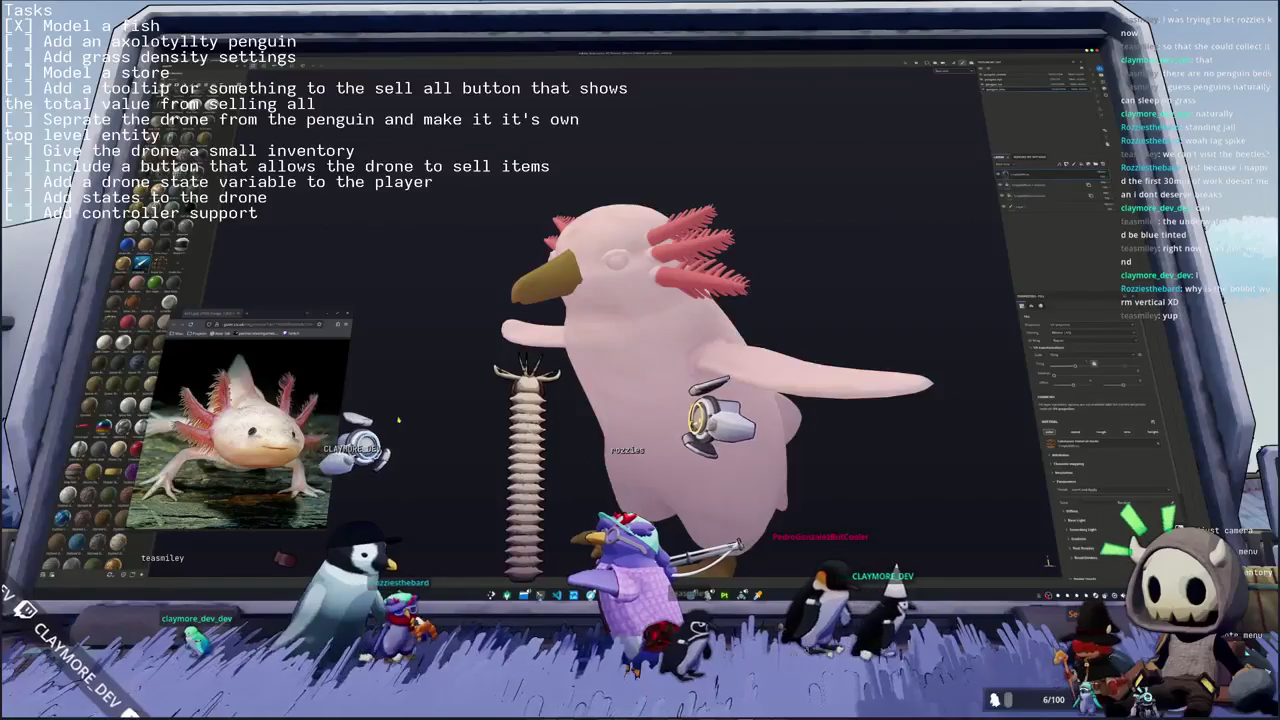
- Eyedrop a beige-pink into the beak's Base Color and nudge its hue toward red
left_click(300, 215)
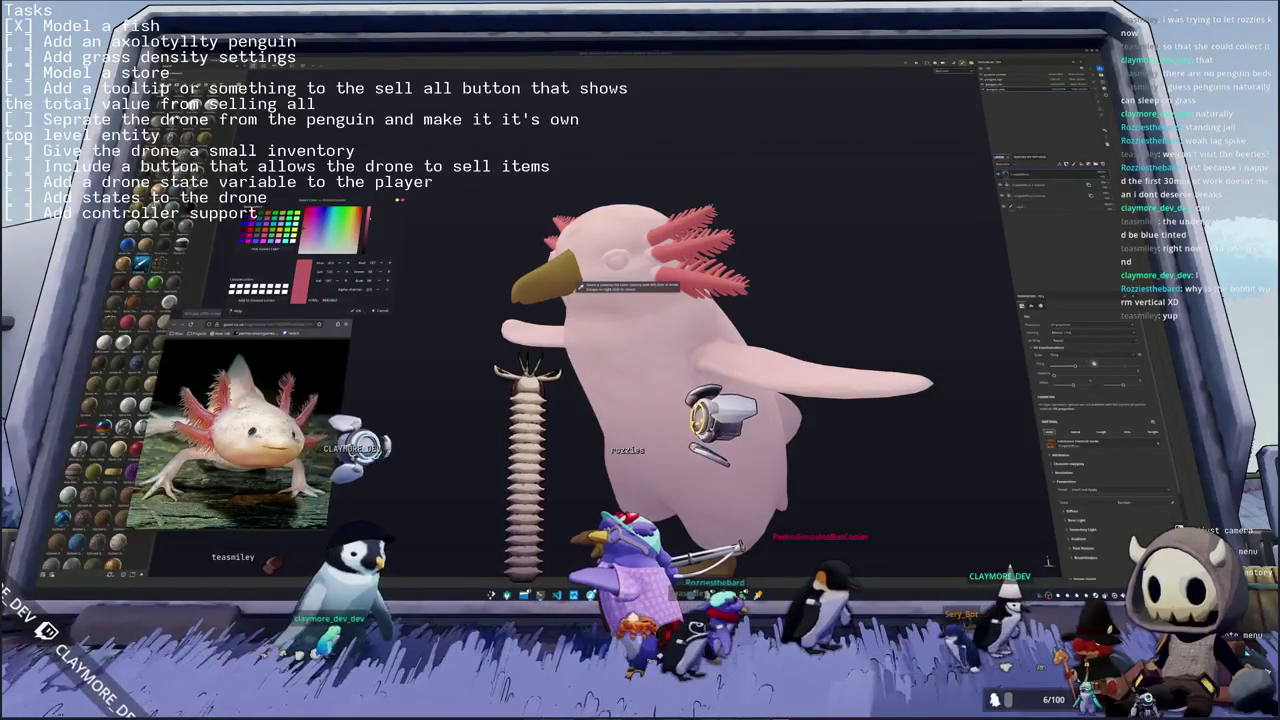
left_click(578, 287)
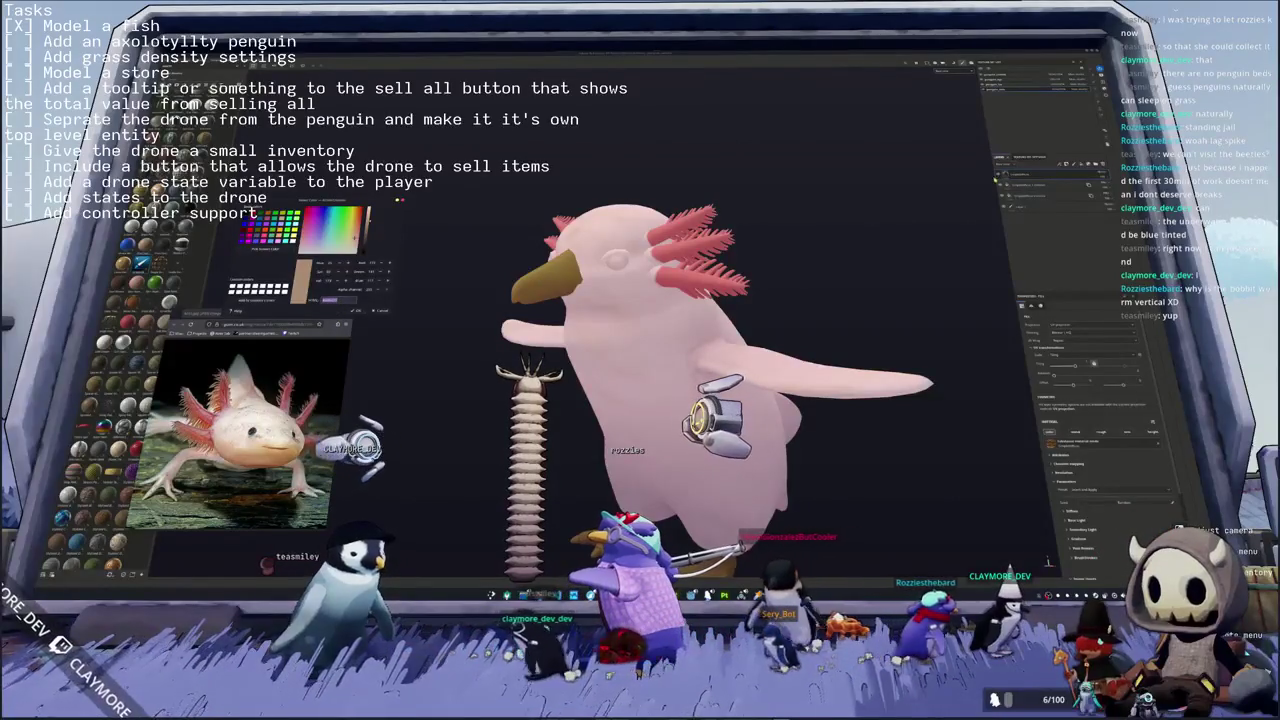
scroll(1090, 420, "down", 2)
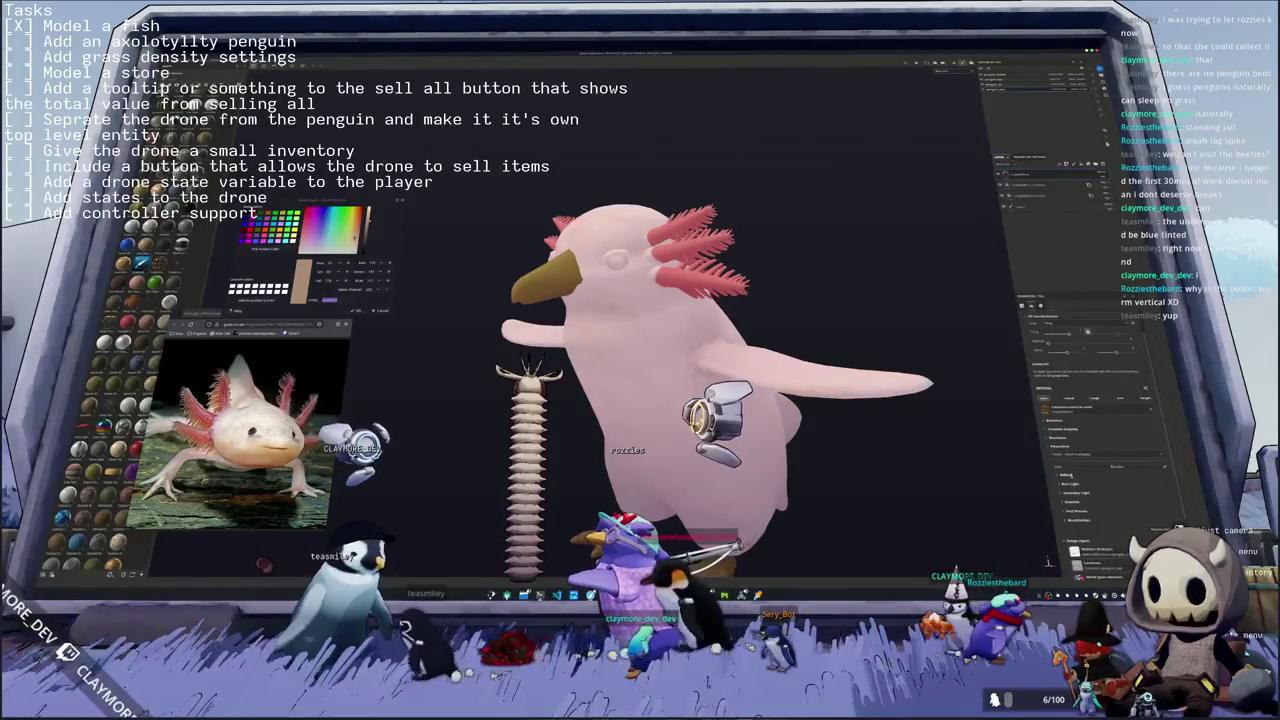
left_click(1066, 474)
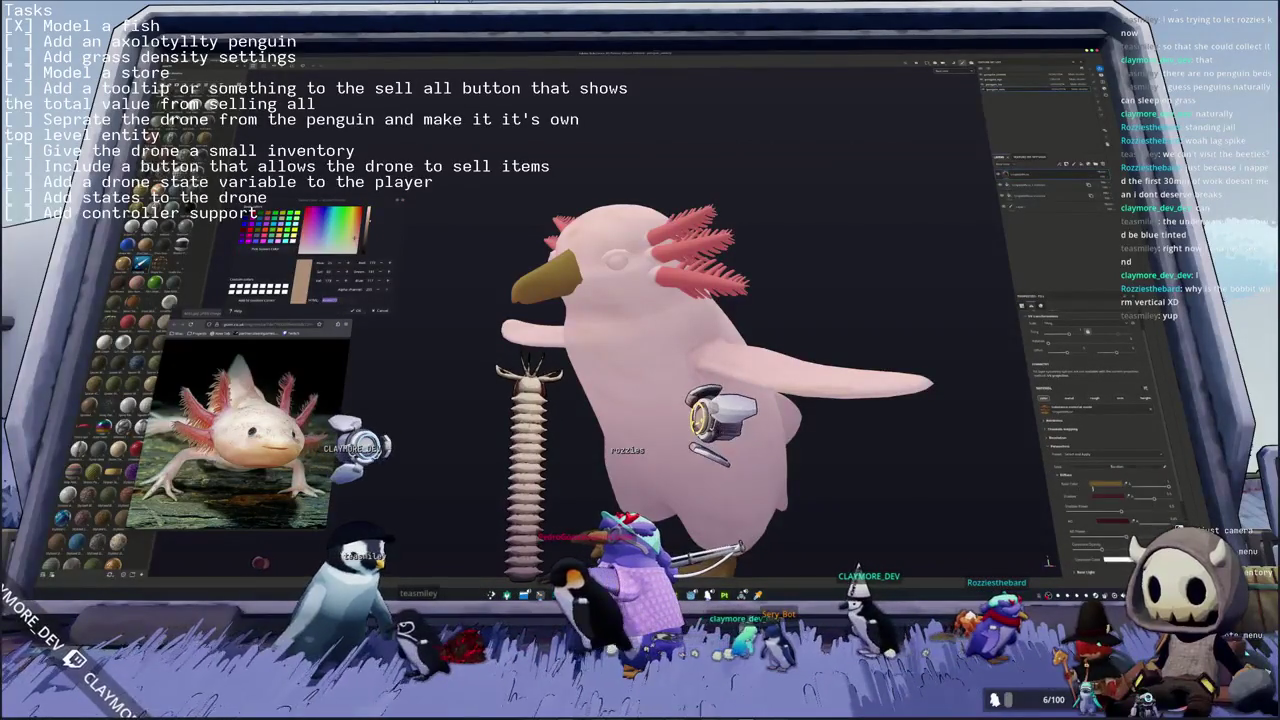
left_click(1105, 484)
mouse_move(1178, 478)
left_mouse_down()
mouse_move(1178, 445)
mouse_move(1178, 470)
left_mouse_up()
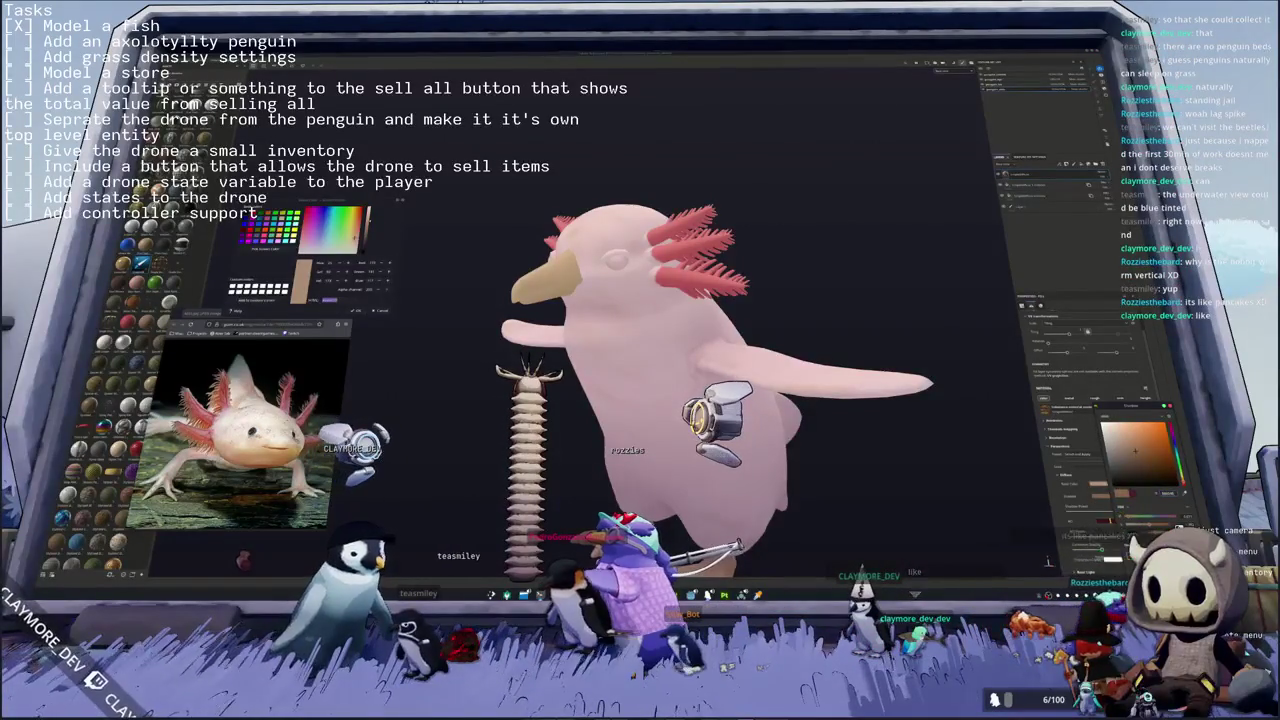
left_click_drag(1178, 470, 1178, 458)
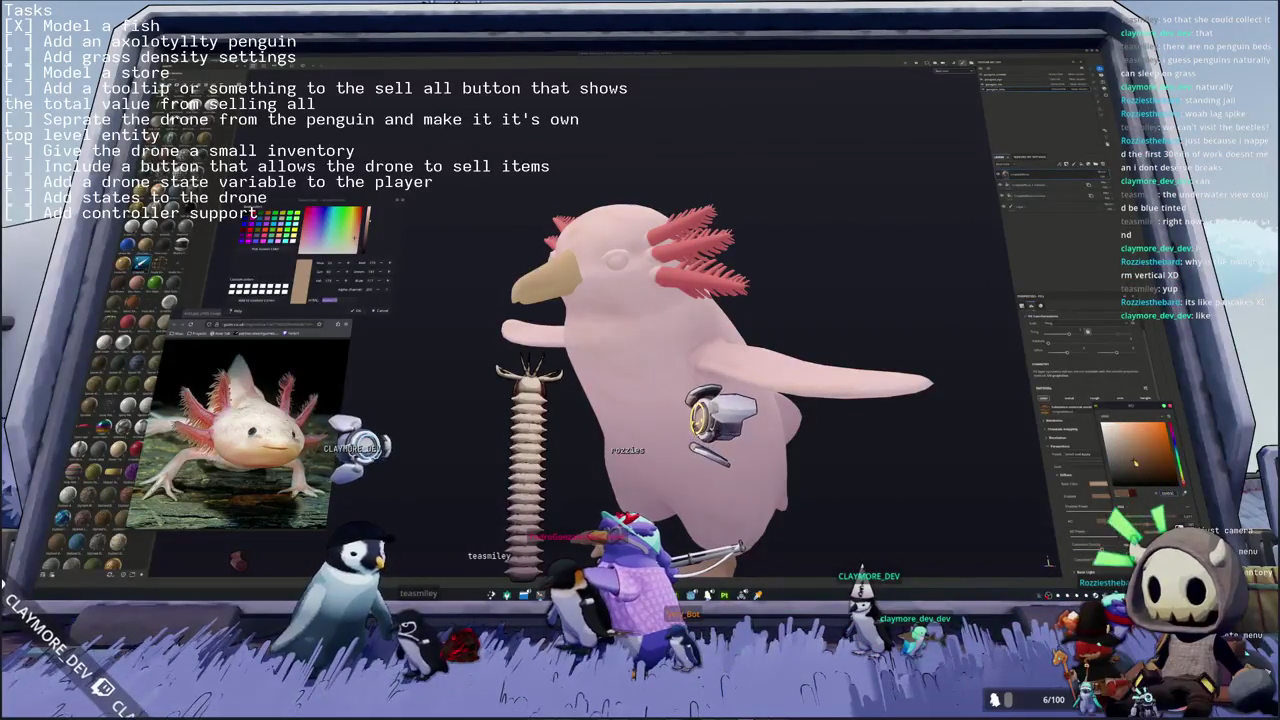
middle_click_drag(900, 440, 866, 425)
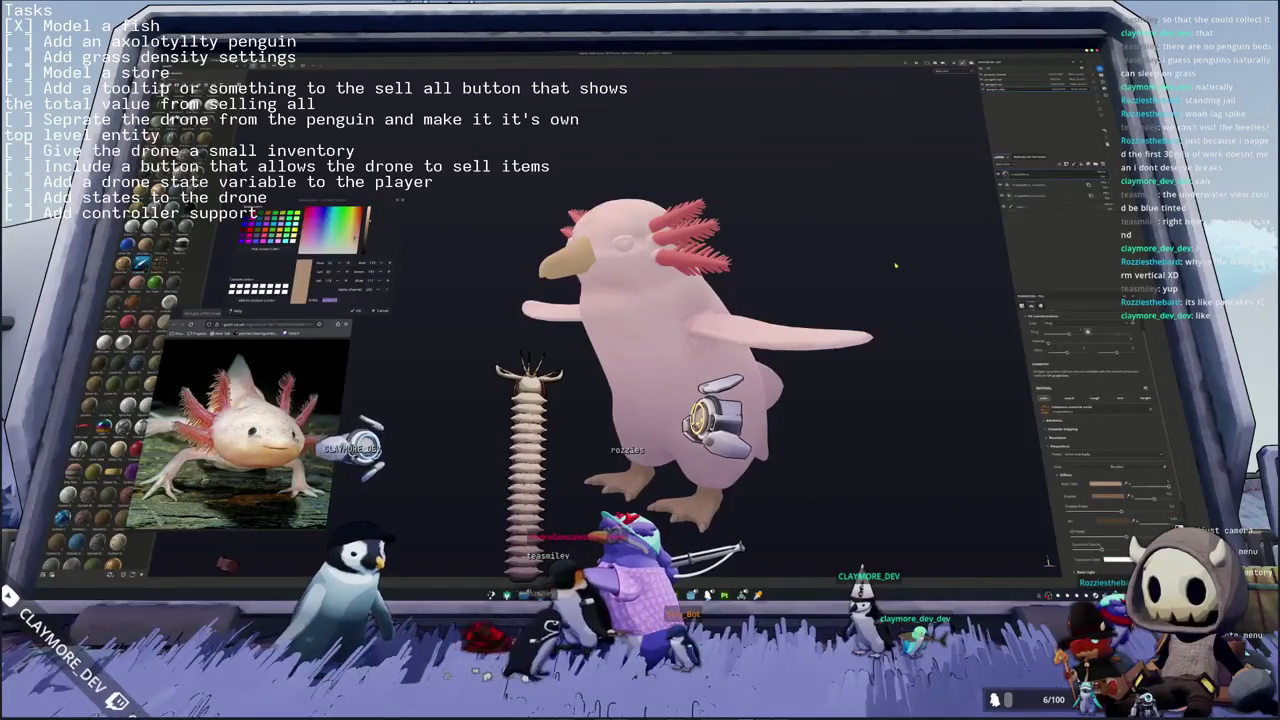
middle_click_drag(896, 266, 876, 281)
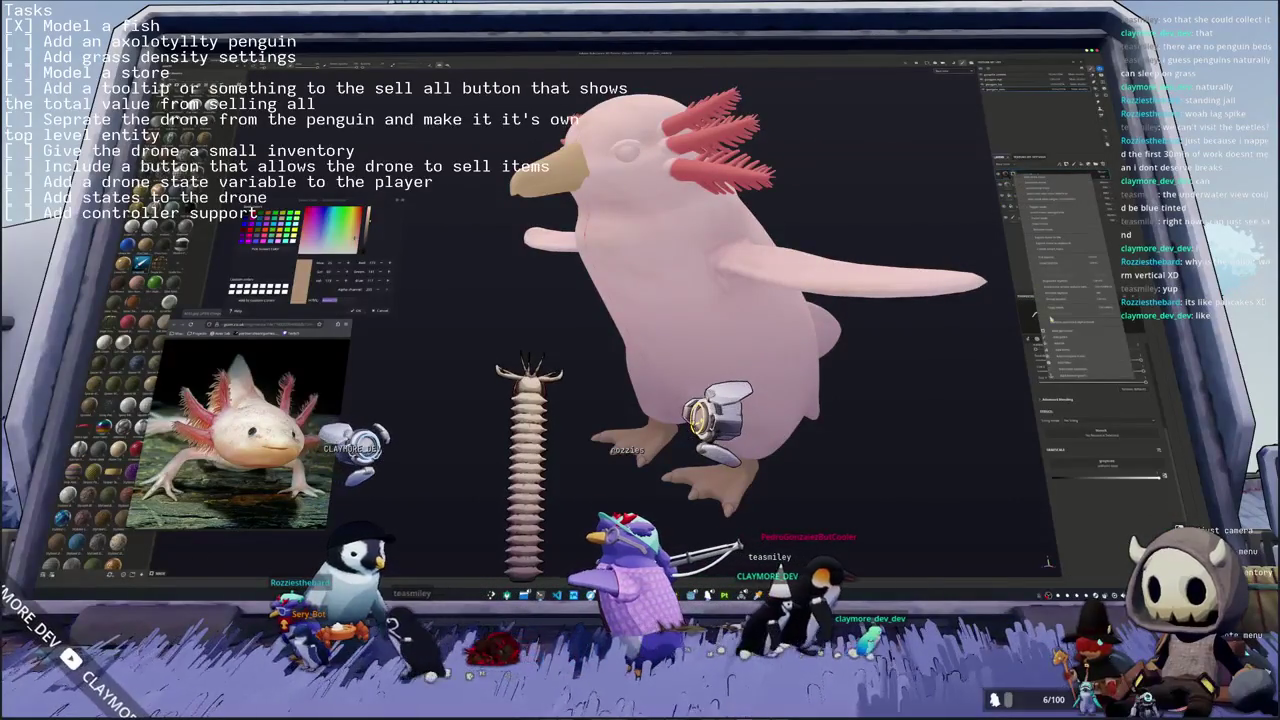
- Export the penguin's textures to the chosen output folder and close the export window
left_click(1050, 318)
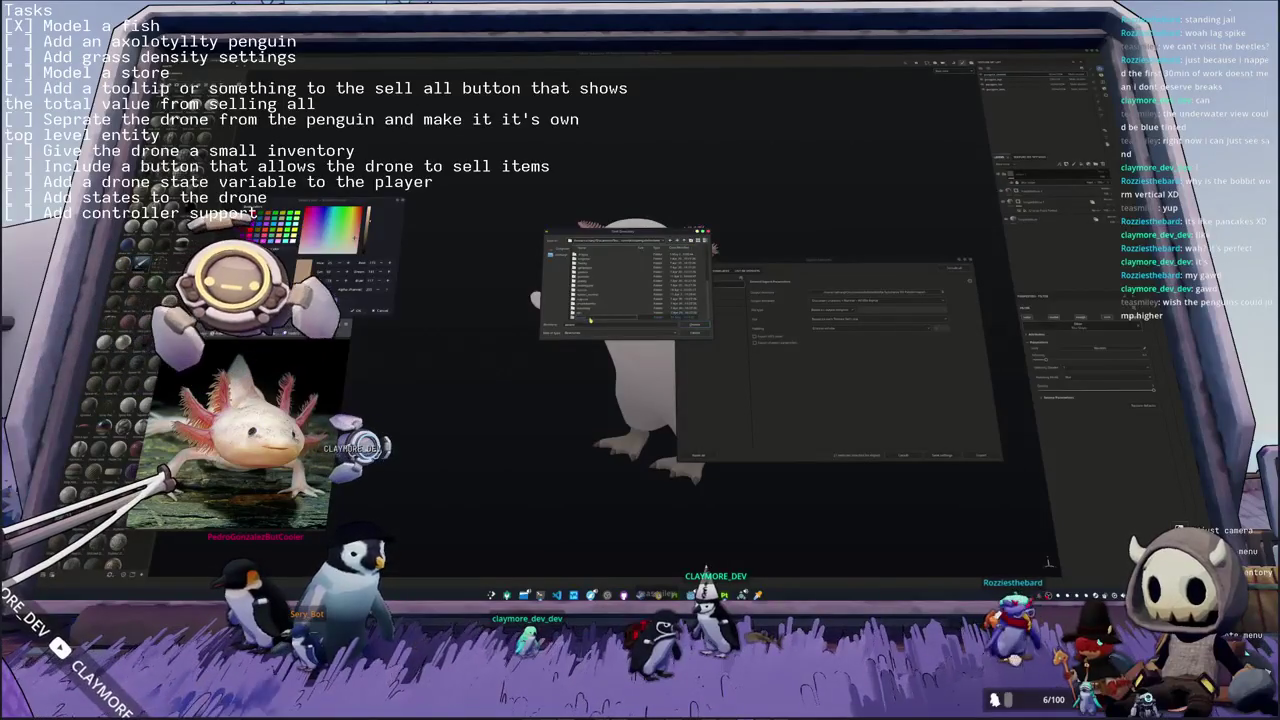
left_click(693, 324)
left_click(707, 297)
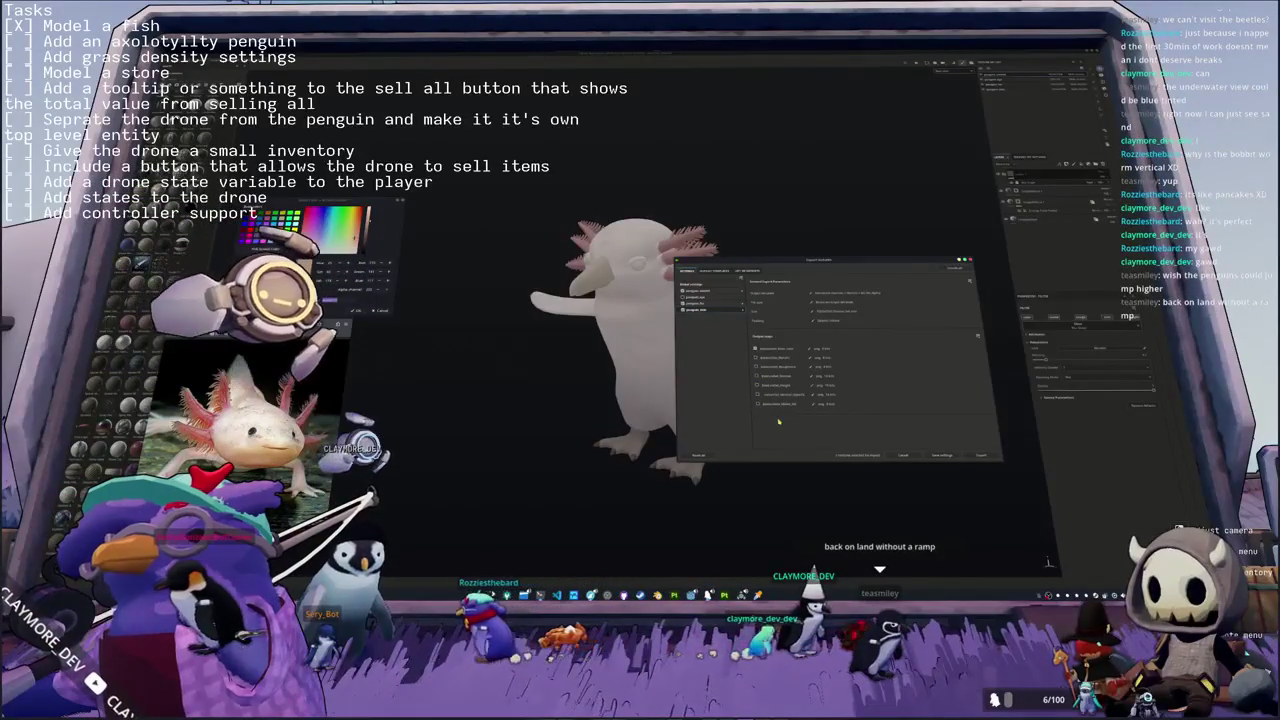
left_click(709, 297)
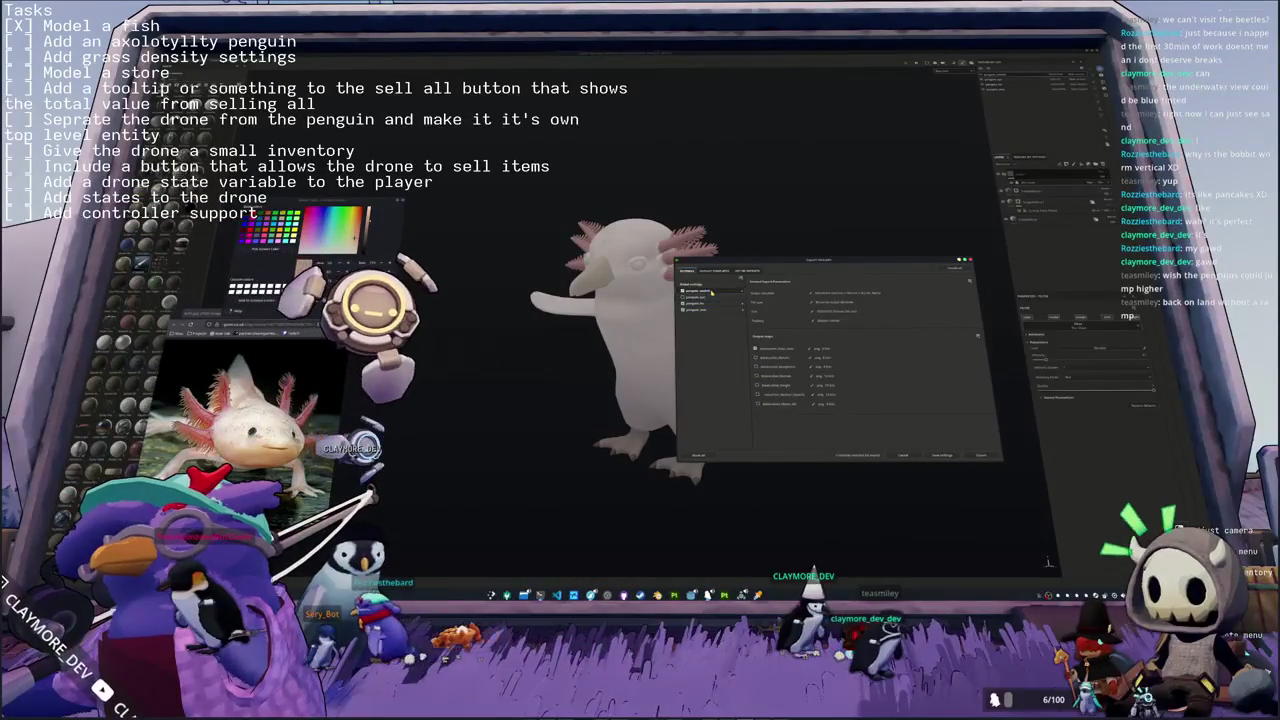
left_click(981, 455)
left_click(969, 261)
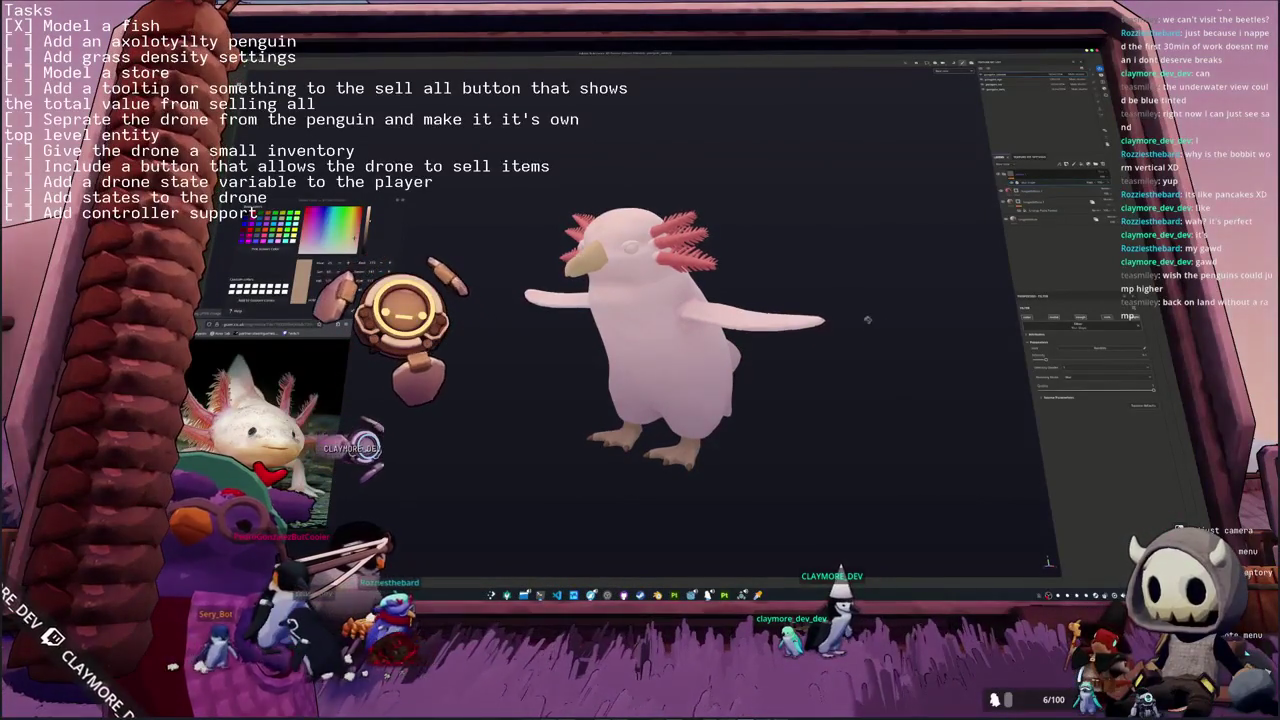
key("ctrl+e")
left_click(774, 371)
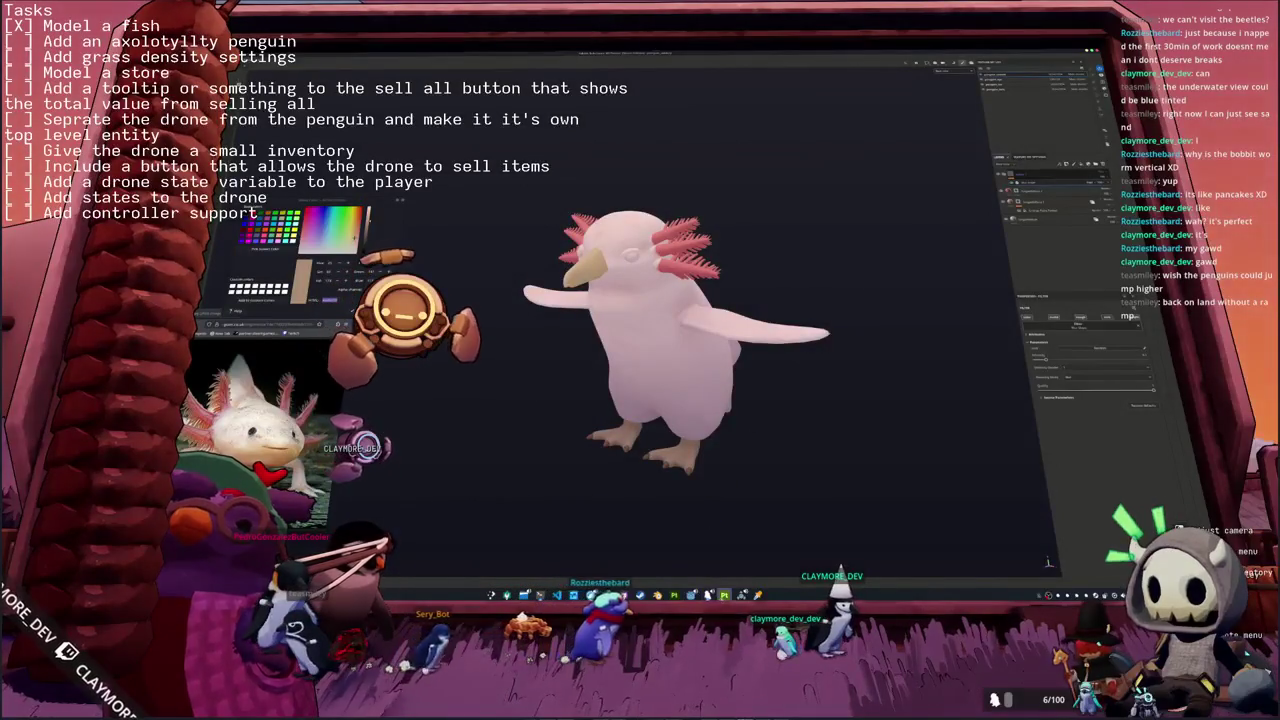
- Inspect the penguin's material properties in Godot, then return to Blender
left_click(729, 581)
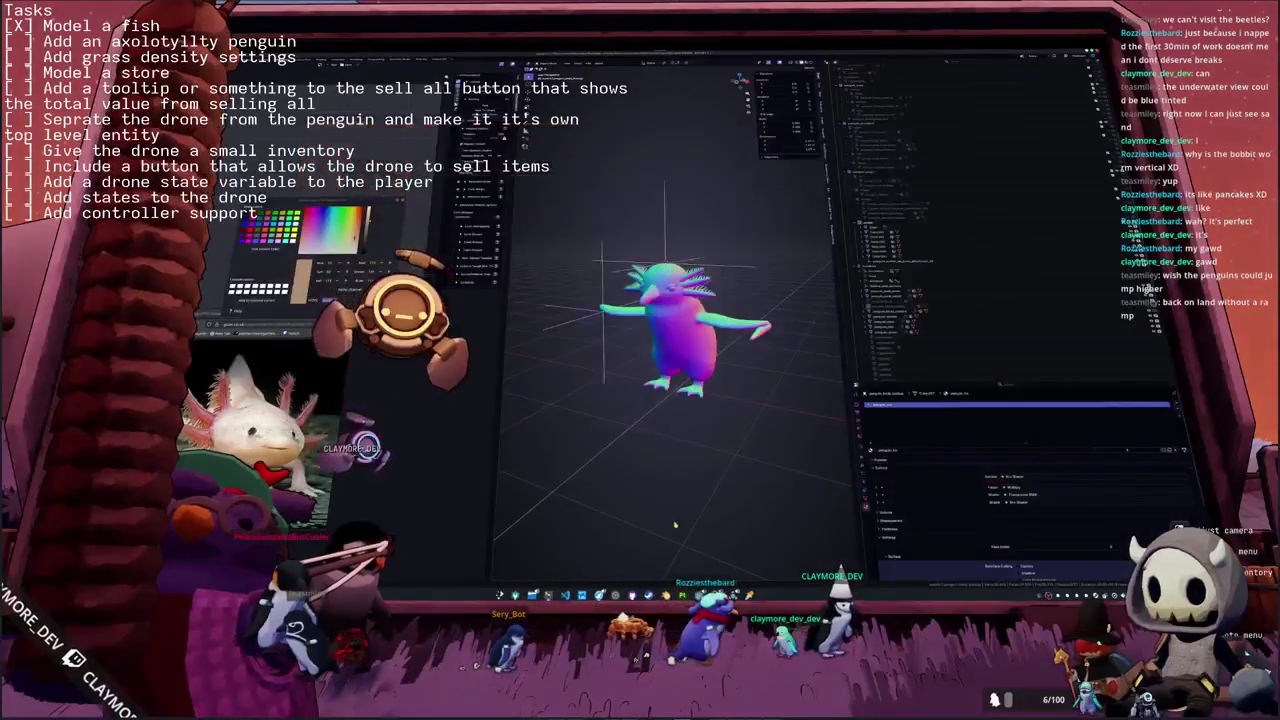
middle_click_drag(716, 381, 708, 383)
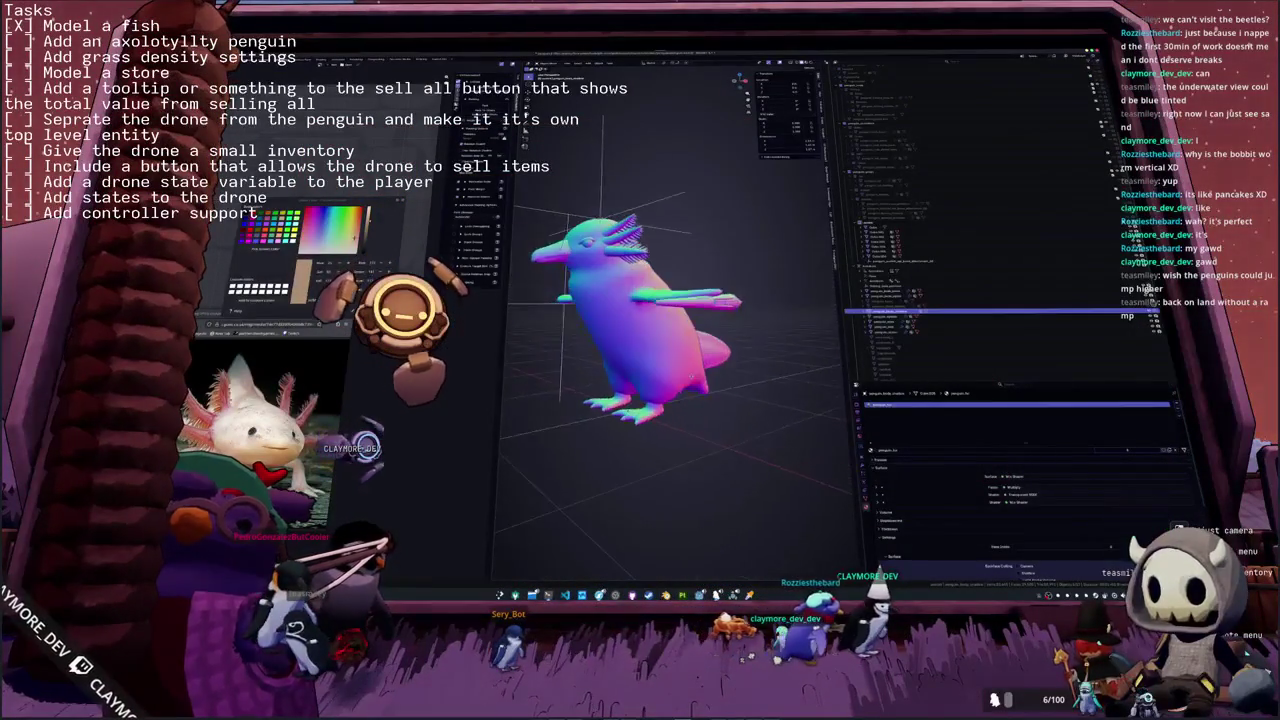
scroll(716, 307, "down", 3)
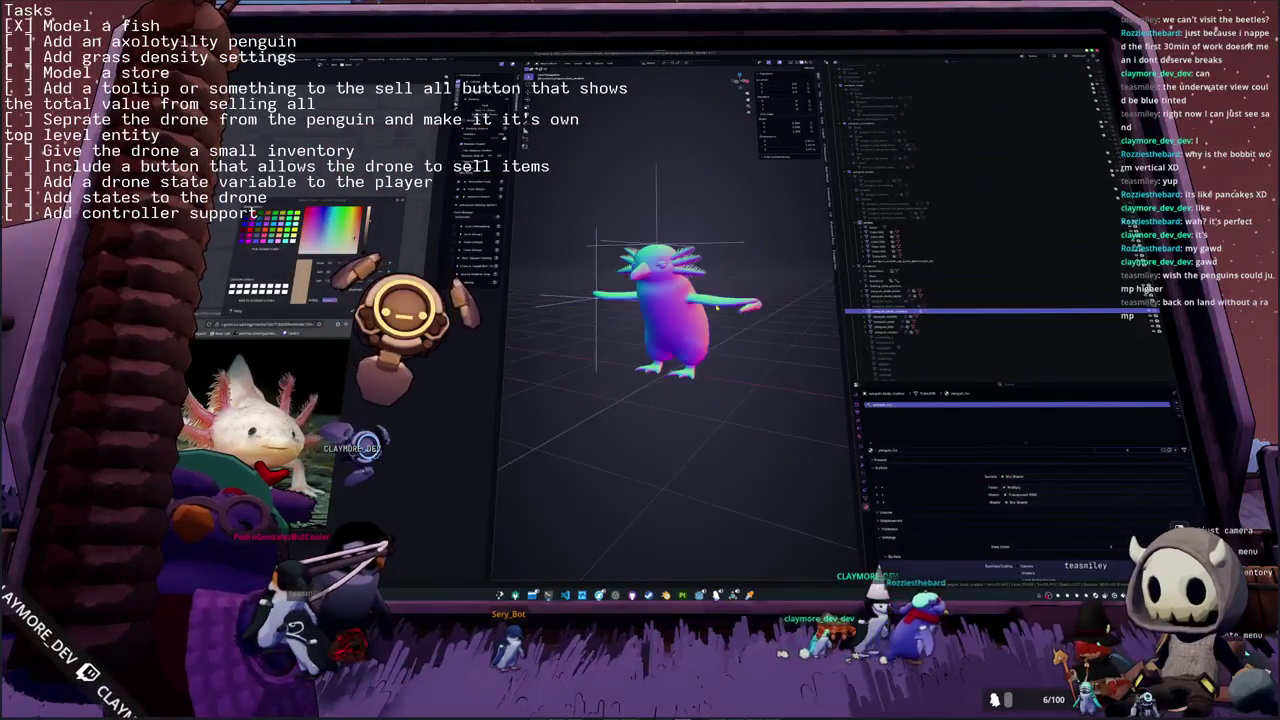
left_click(885, 251)
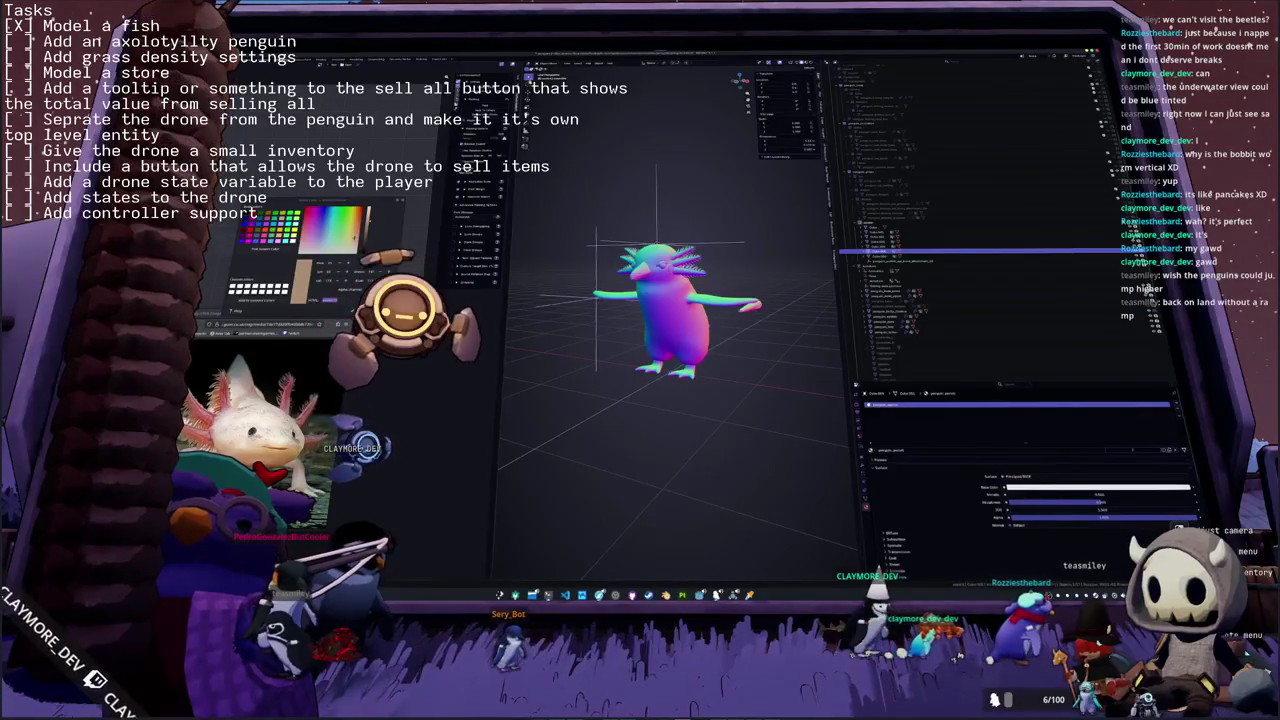
key("alt+Tab")
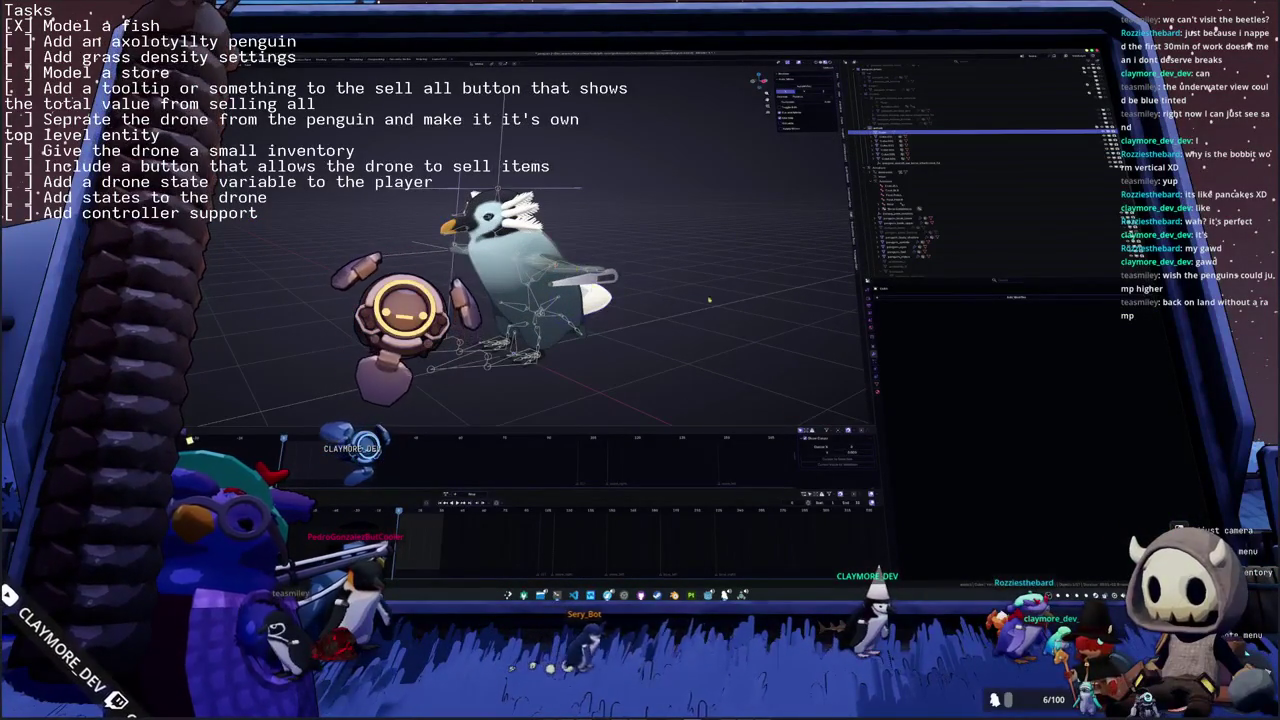
- Assign a different action to the penguin rig from the Action Editor list
right_click(912, 299)
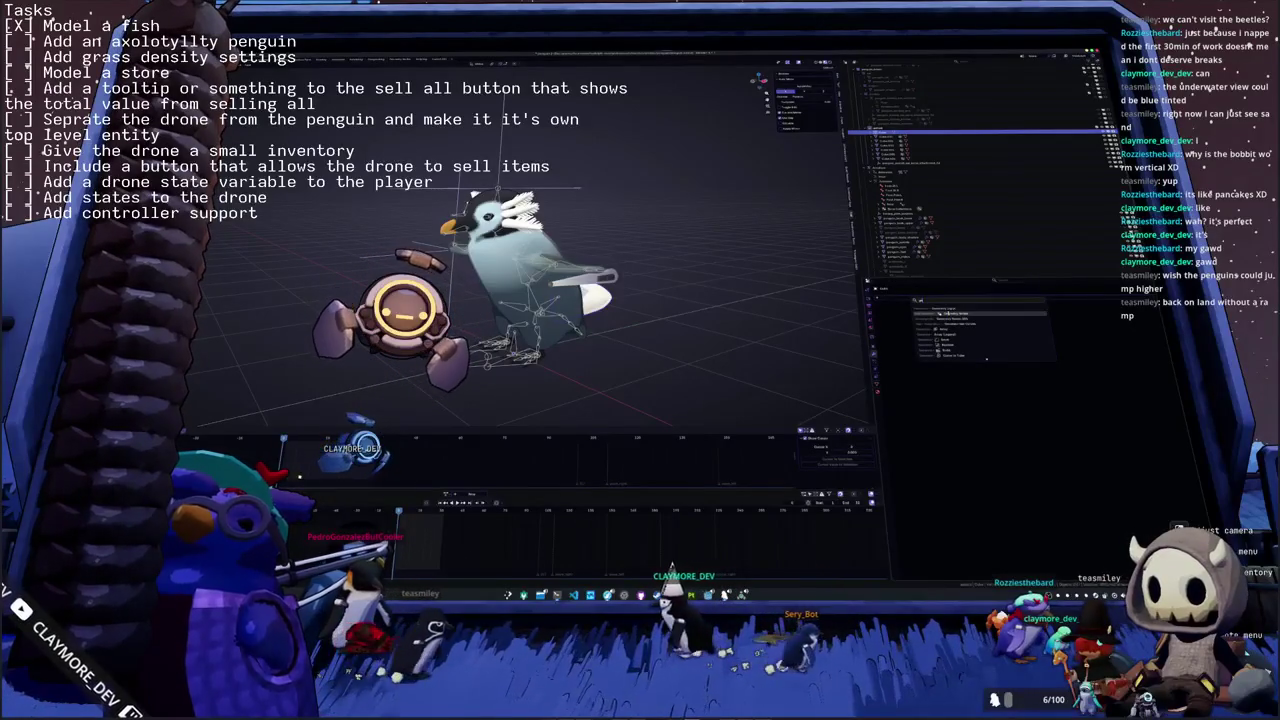
left_click(945, 315)
left_click(881, 315)
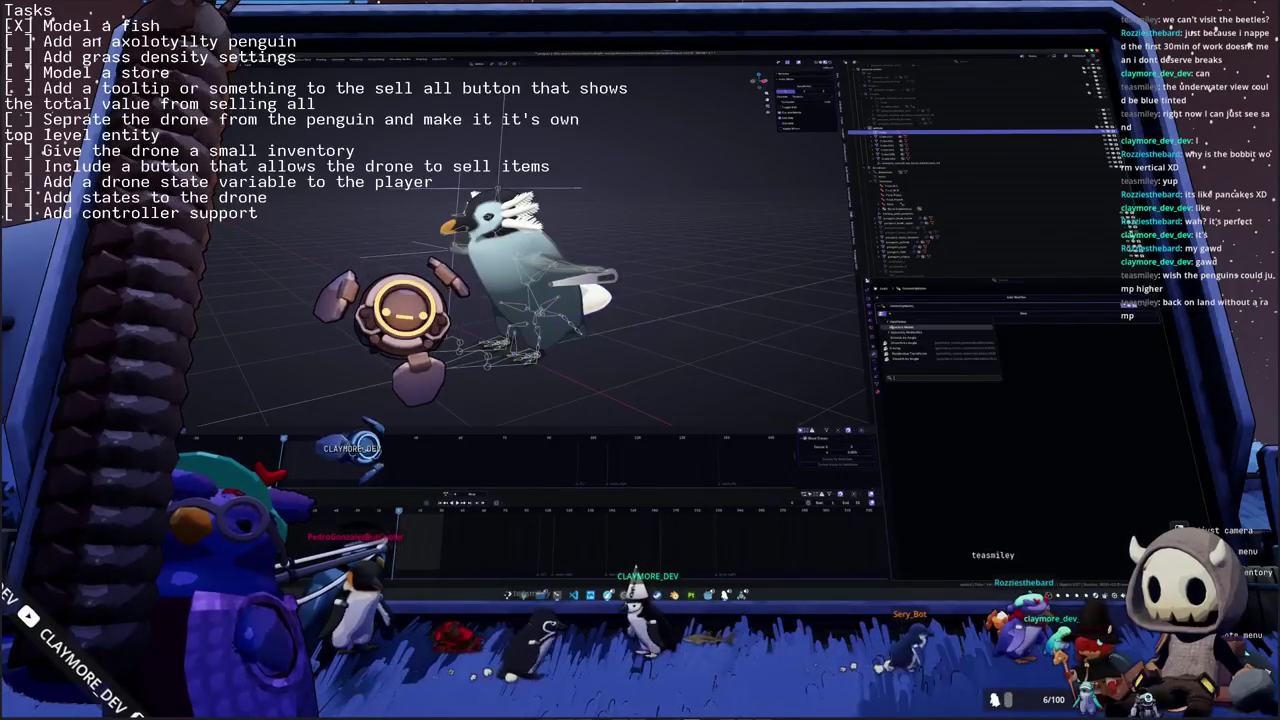
left_click(900, 336)
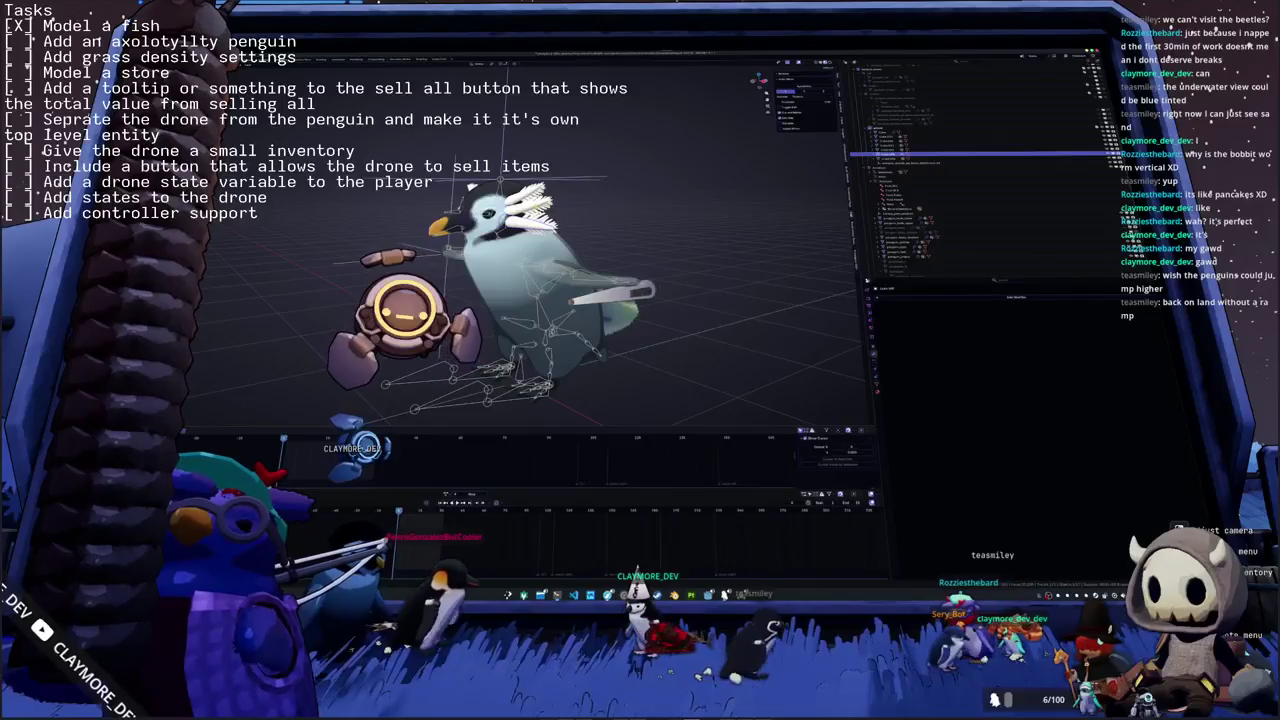
scroll(471, 186, "up", 3)
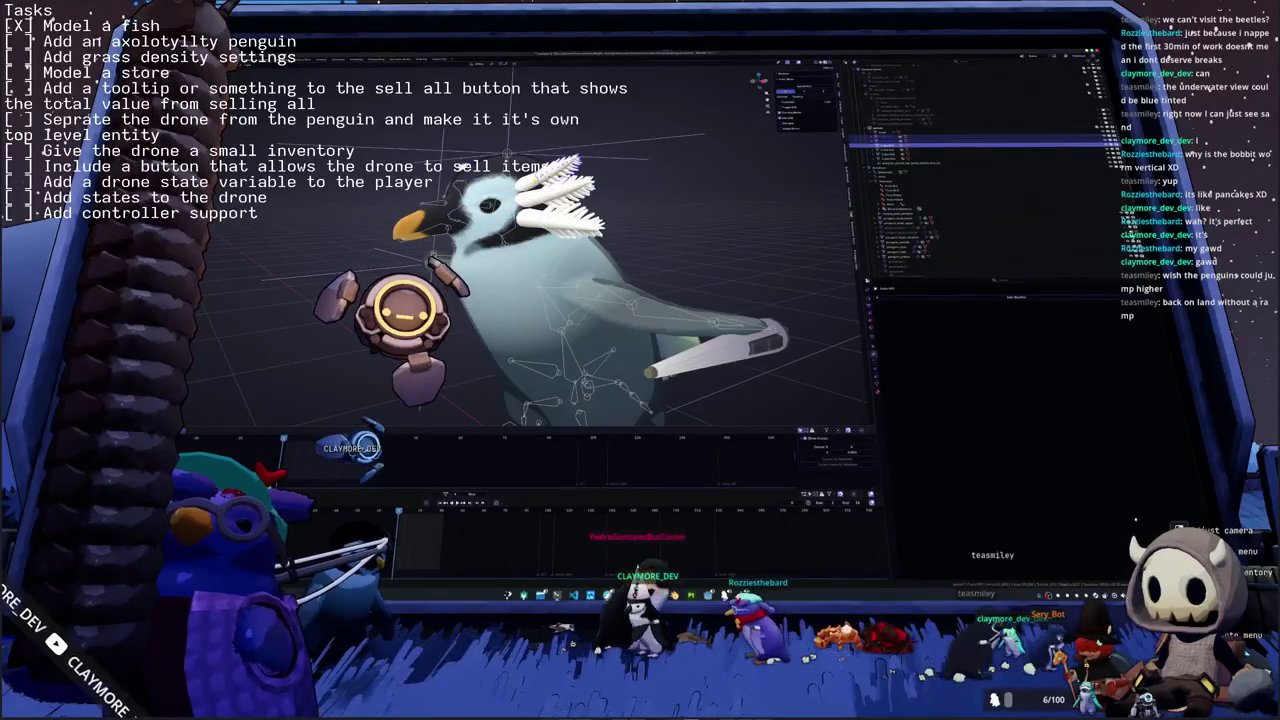
middle_click_drag(560, 260, 620, 240)
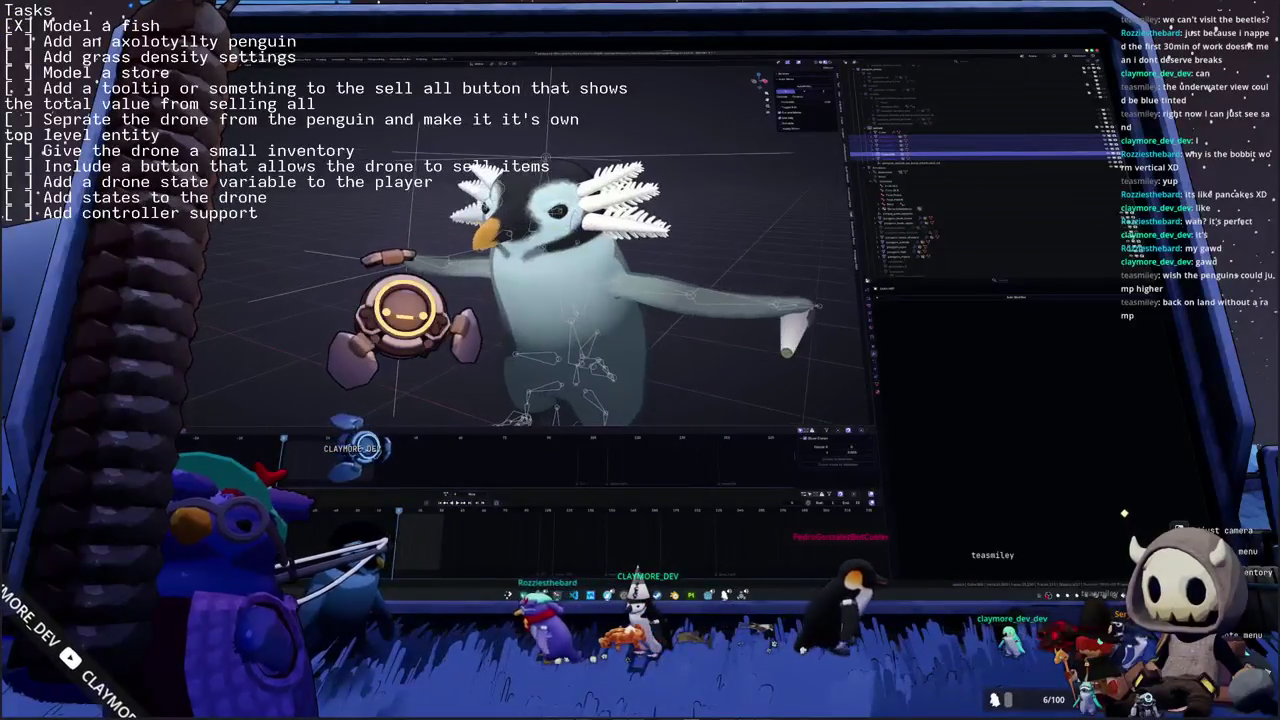
middle_click_drag(716, 218, 670, 230)
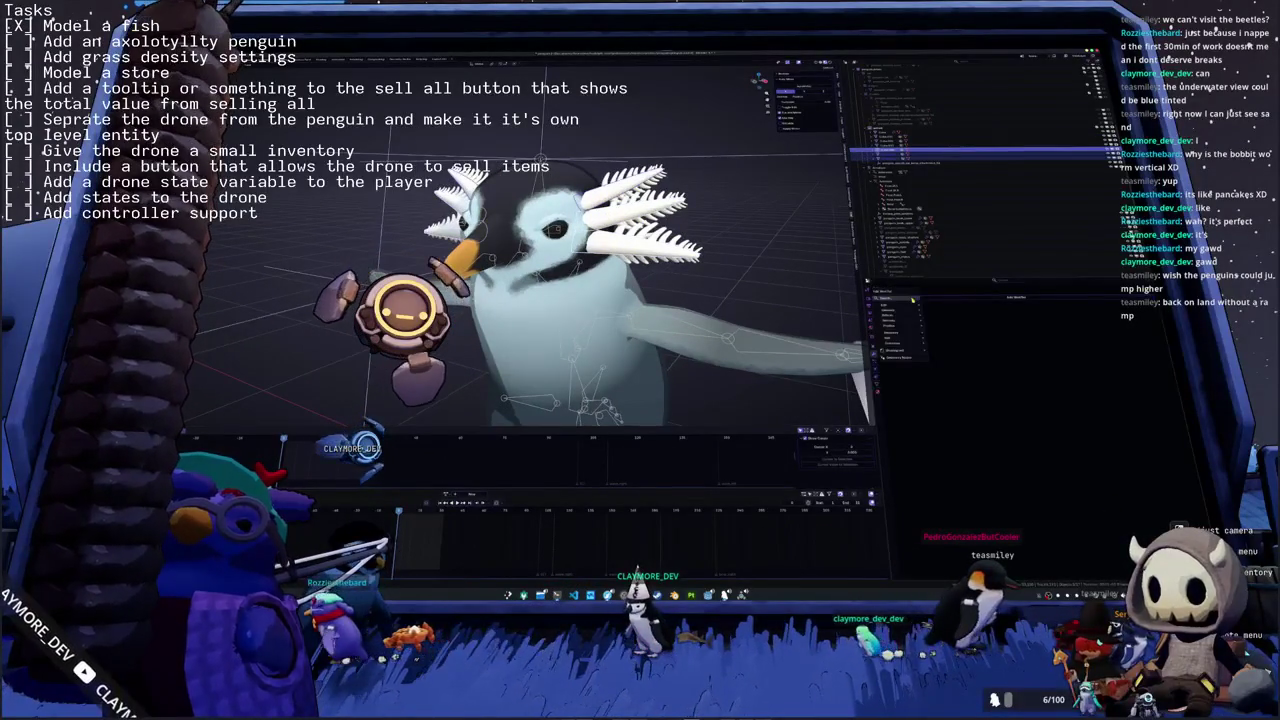
- Select the gill spike objects and swap the gill cards for spiky gill geometry
left_click(912, 299)
left_click(945, 310)
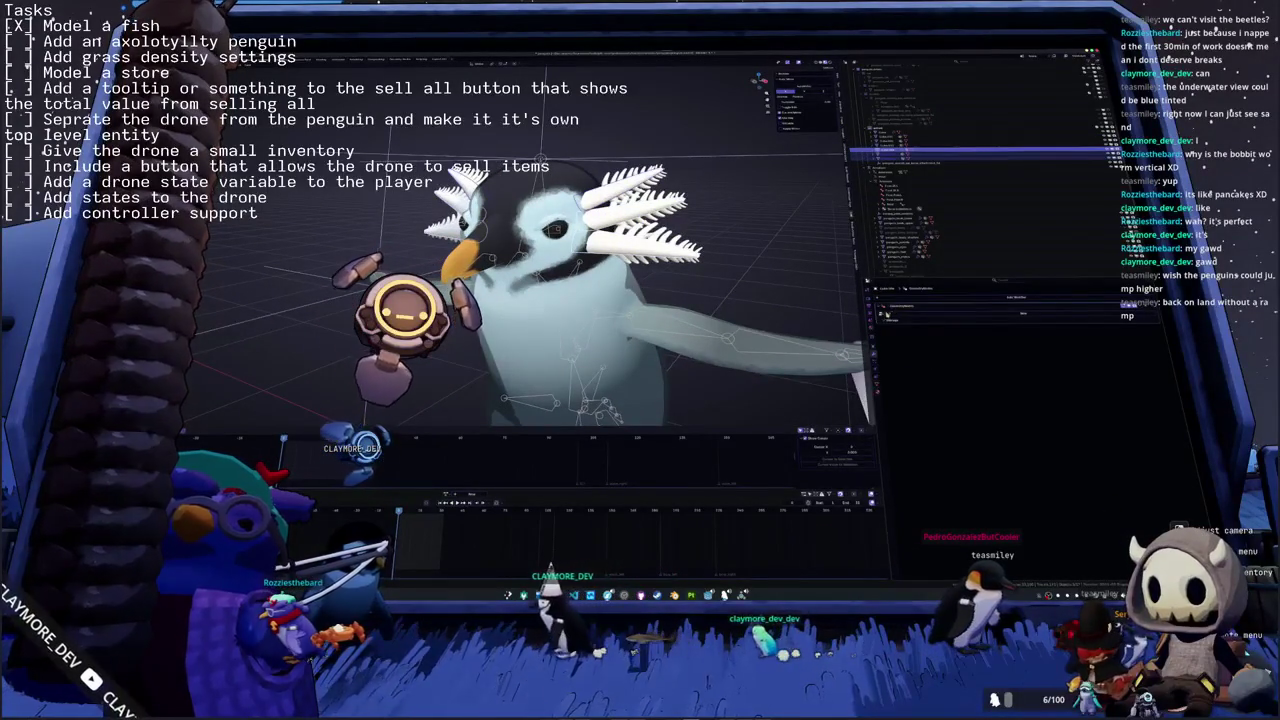
left_click(885, 313)
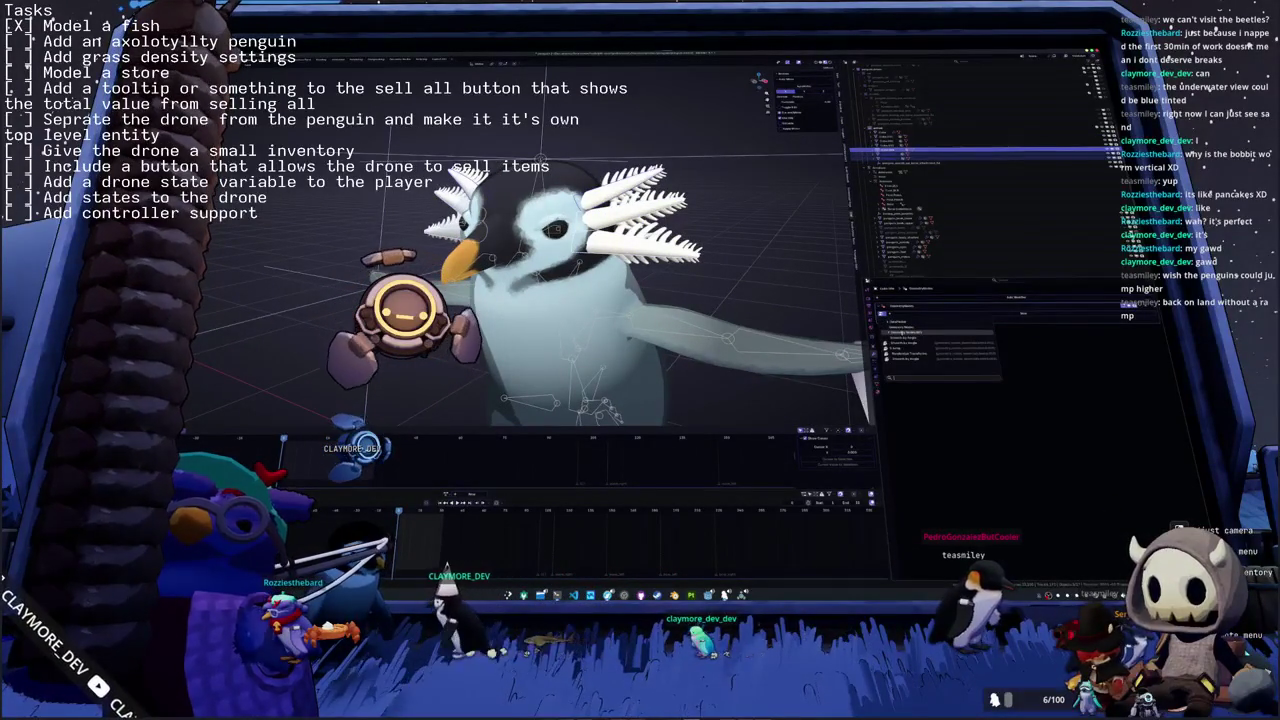
left_click(900, 340)
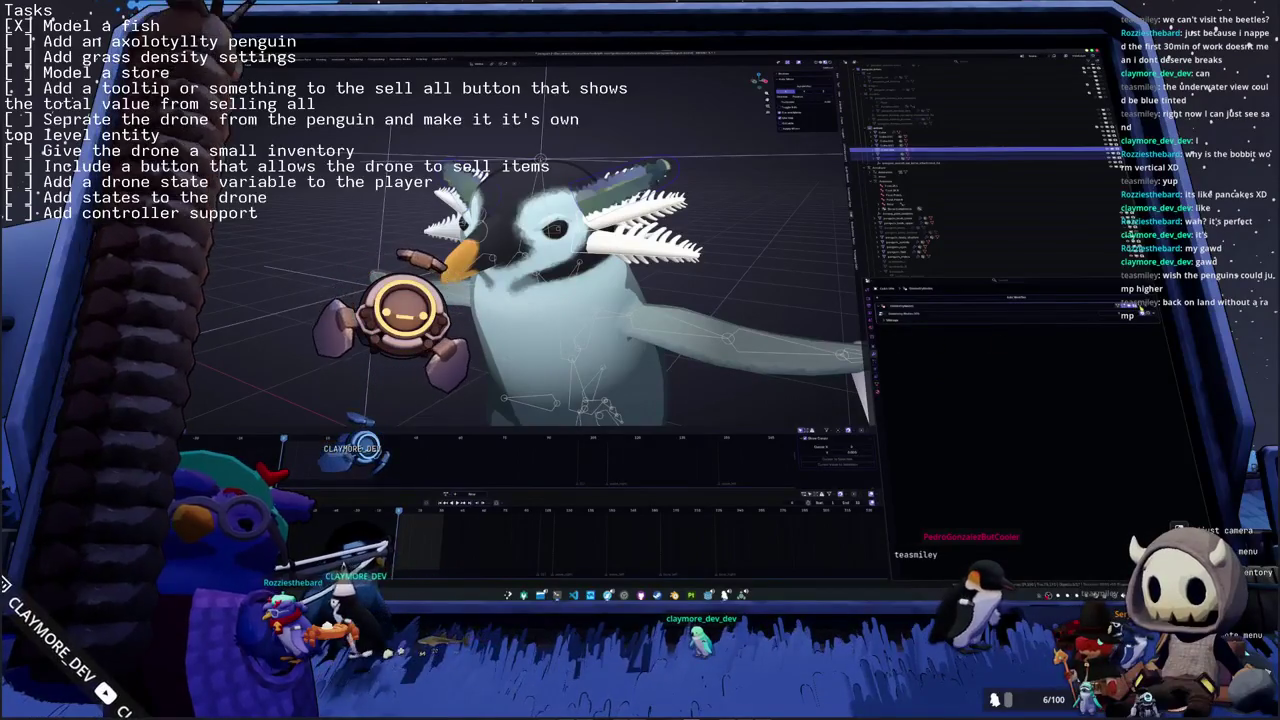
left_click(1047, 346)
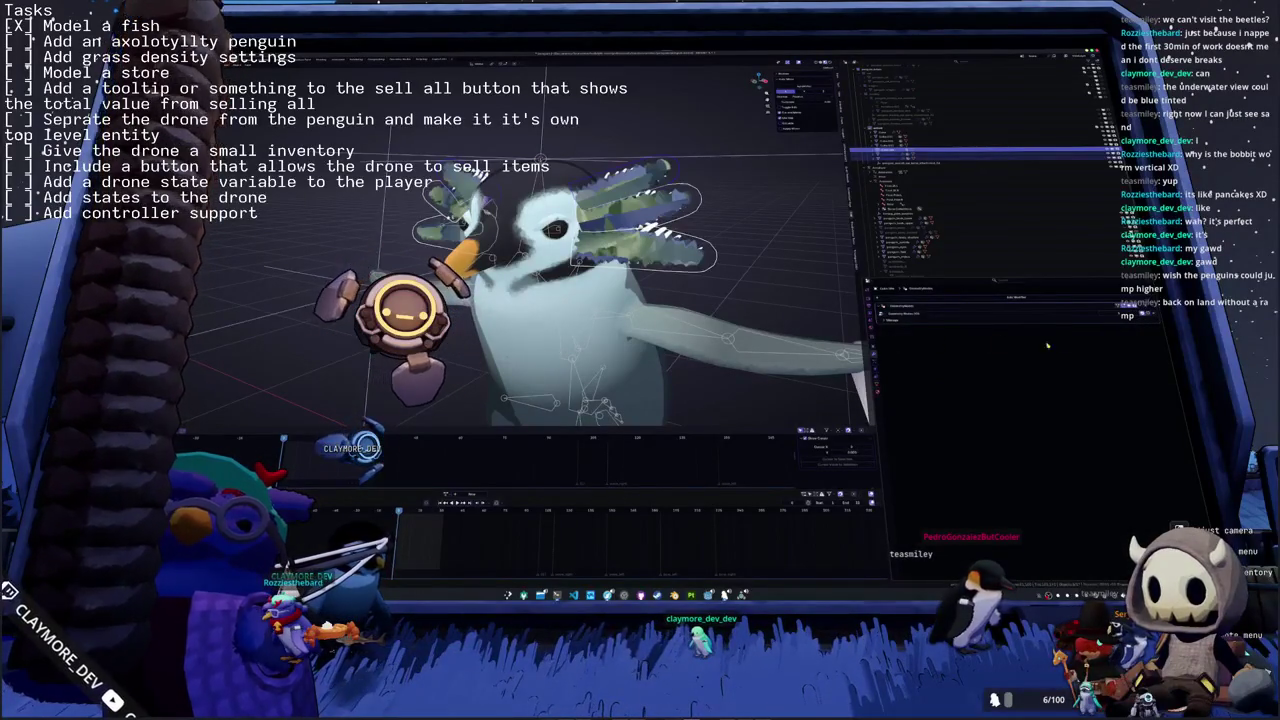
mouse_move(753, 263)
middle_mouse_down()
mouse_move(697, 264)
mouse_move(765, 258)
middle_mouse_up()
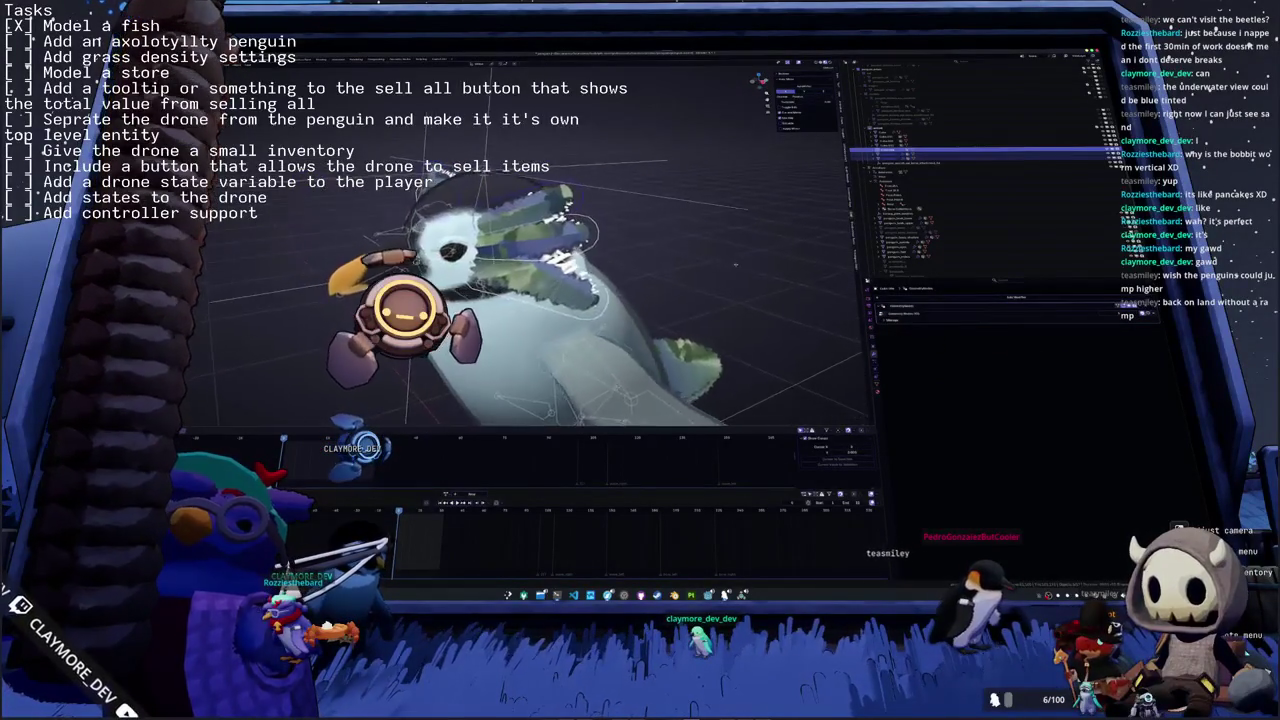
key("ctrl+z")
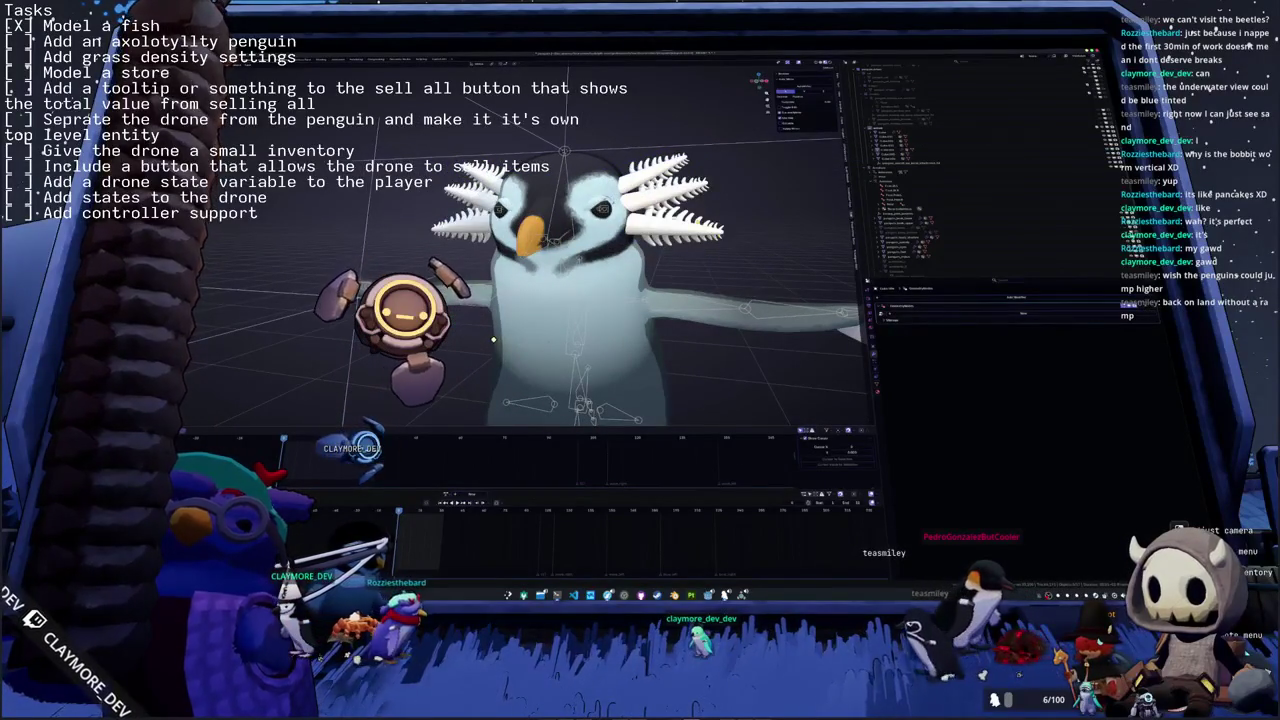
key("ctrl+z")
key("ctrl+z")
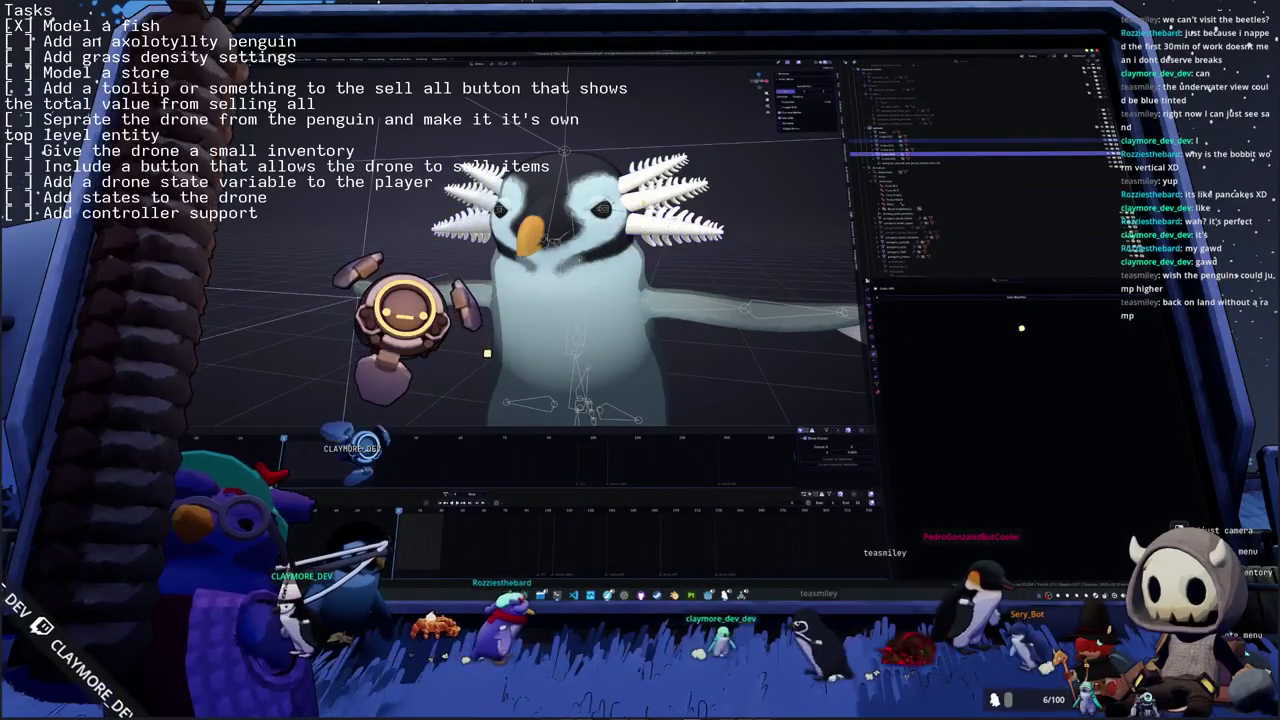
key("ctrl+z")
key("ctrl+z")
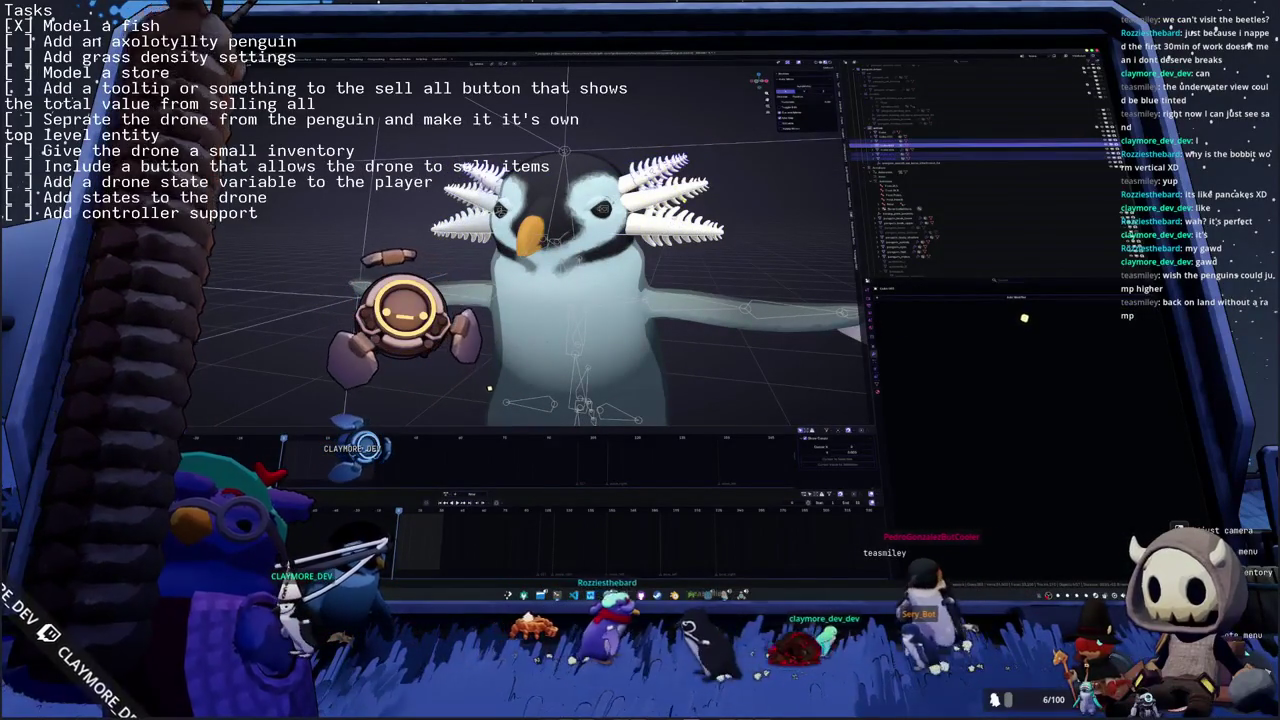
key("ctrl+z")
key("ctrl+z")
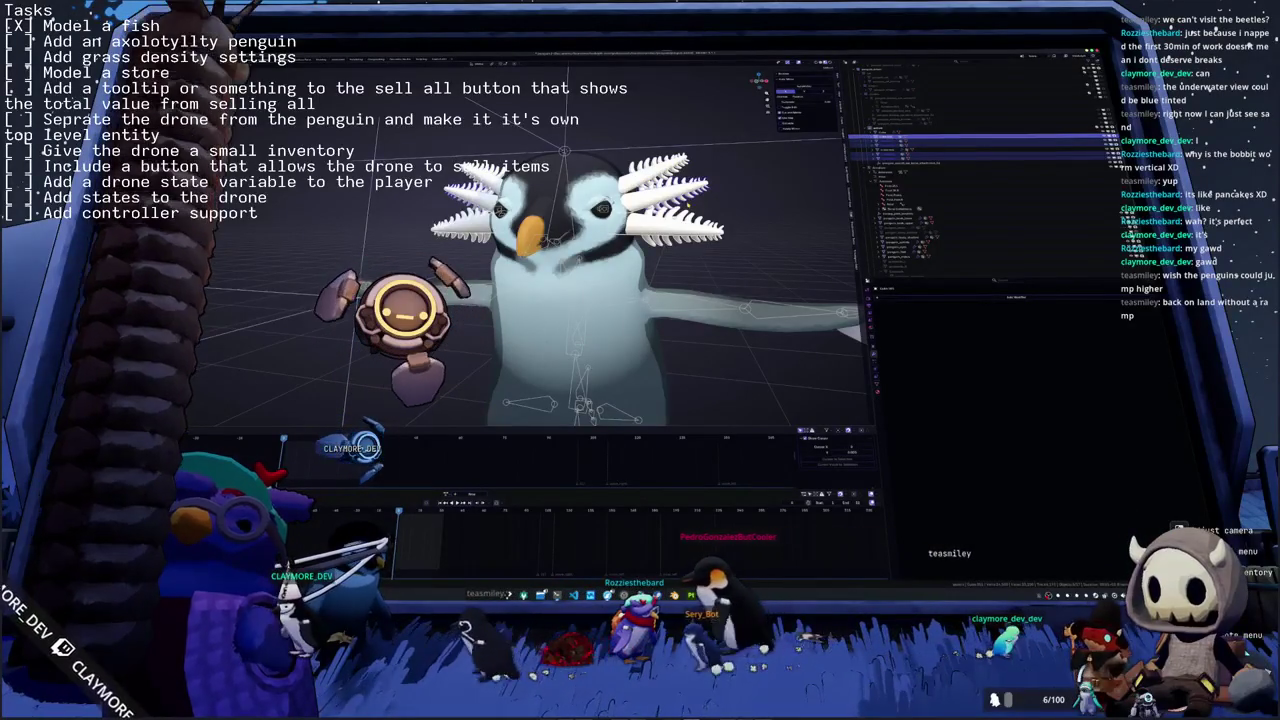
key("ctrl+z")
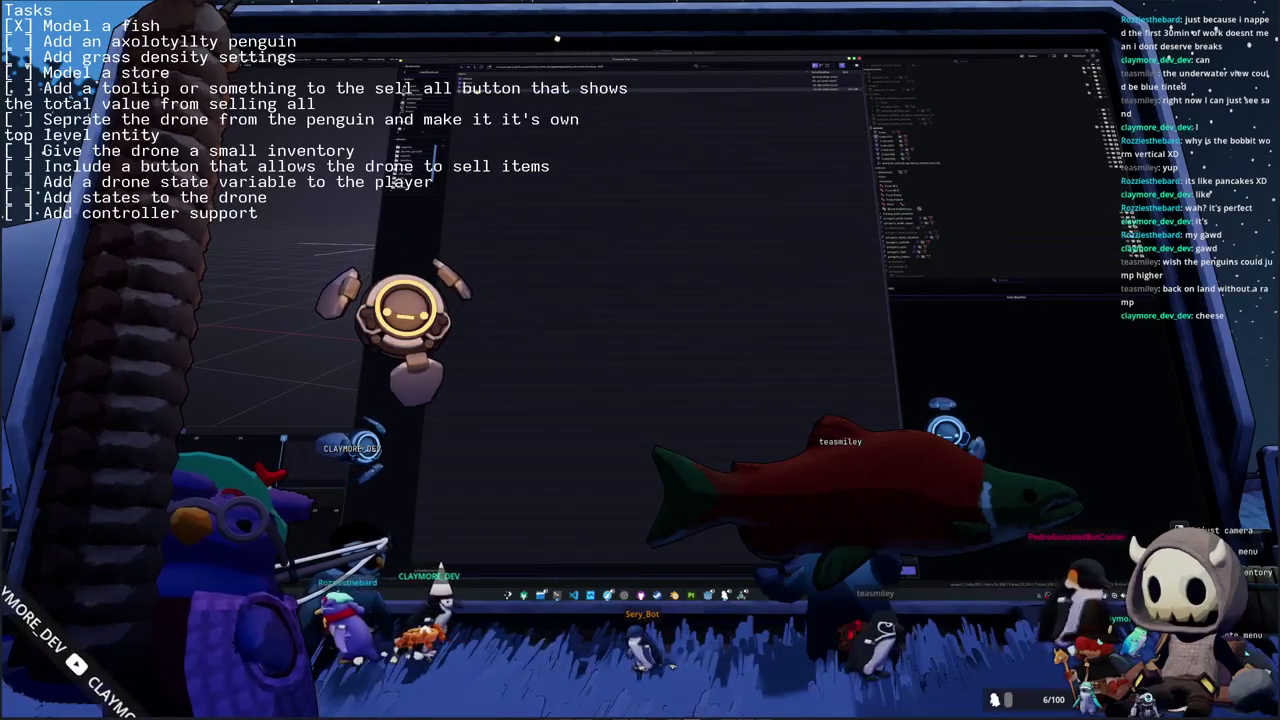
- Open the pillars-and-rocks scene and box-select all the pillars
key("Return")
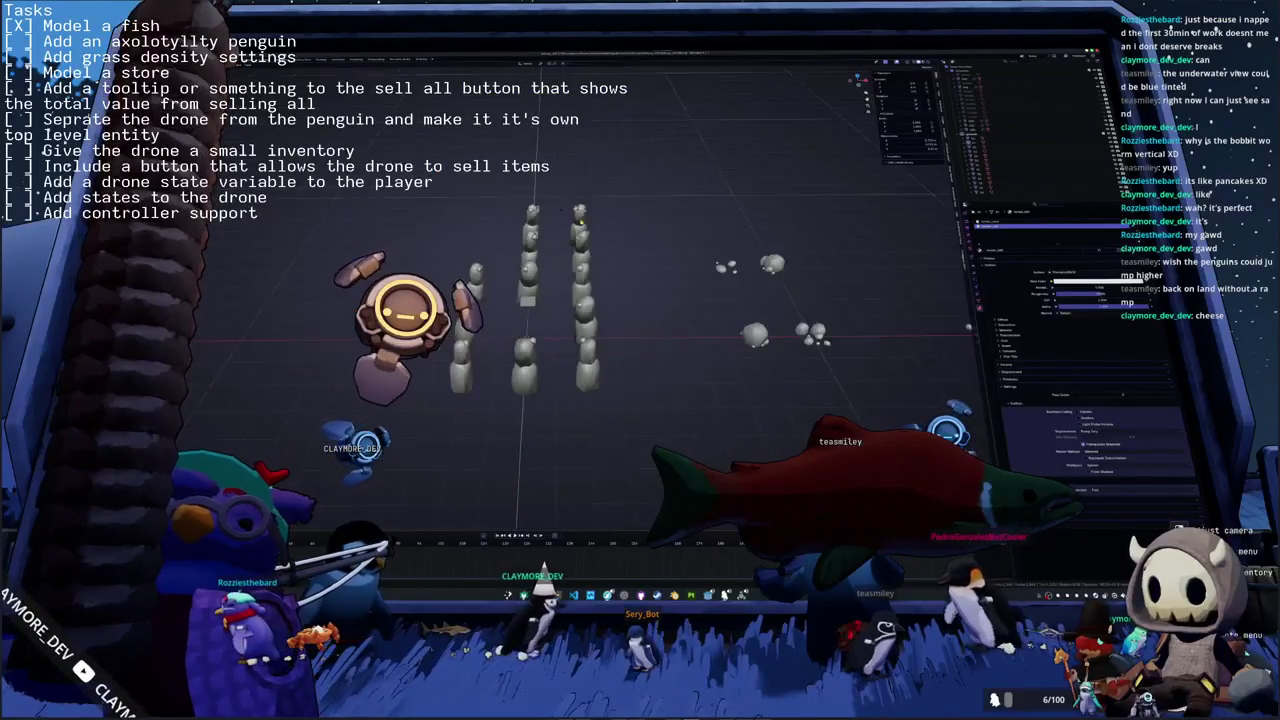
scroll(415, 245, "down", 3)
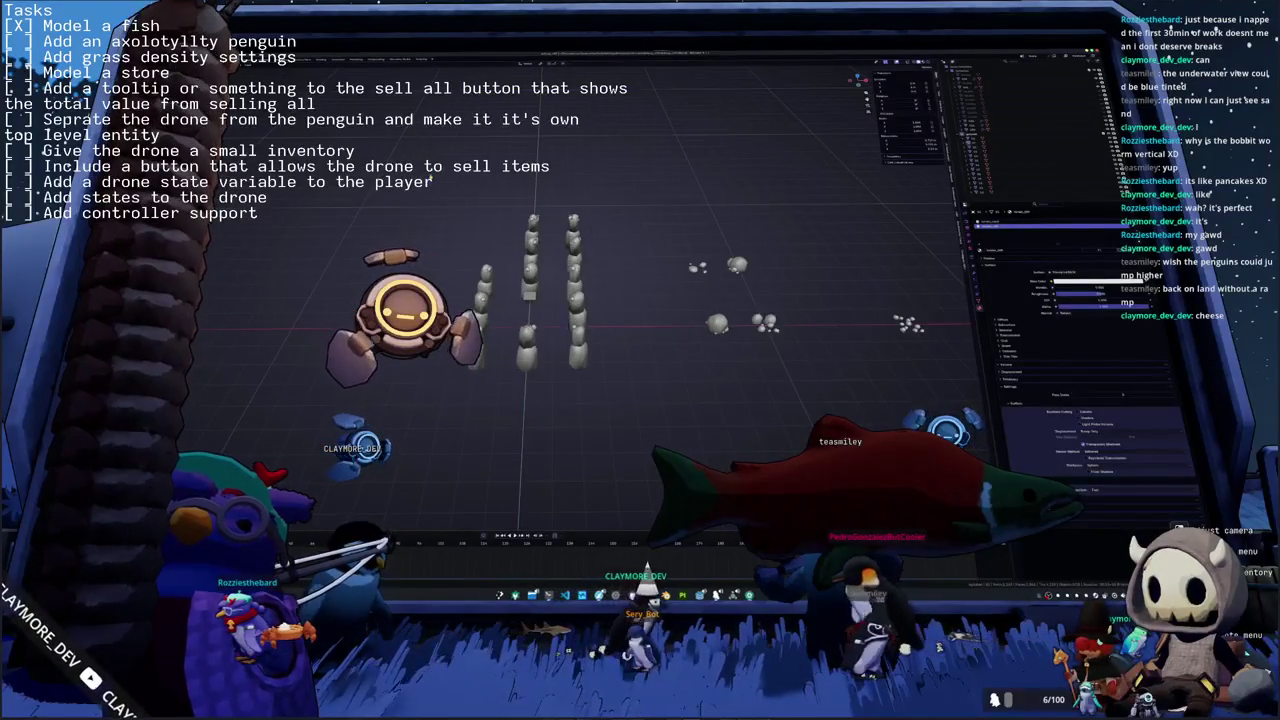
left_click_drag(425, 175, 638, 402)
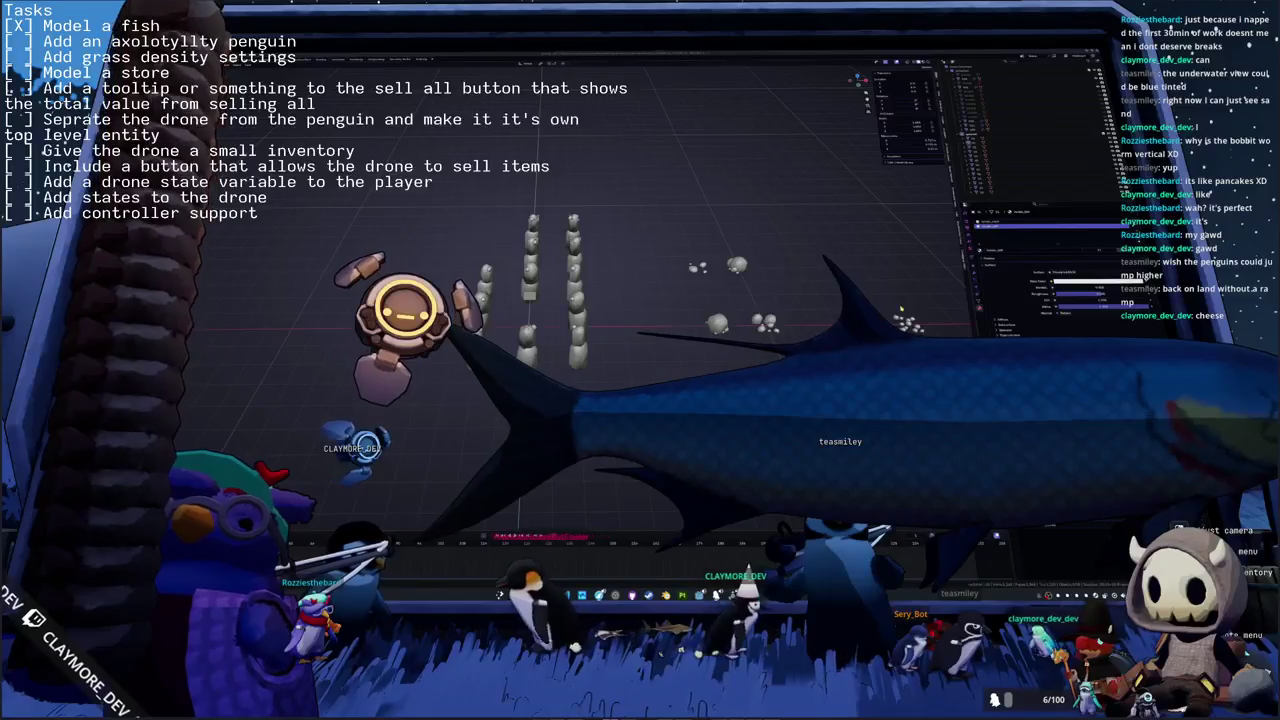
- View the object grid from directly above and capture it as a screenshot
middle_click_drag(883, 293, 755, 285)
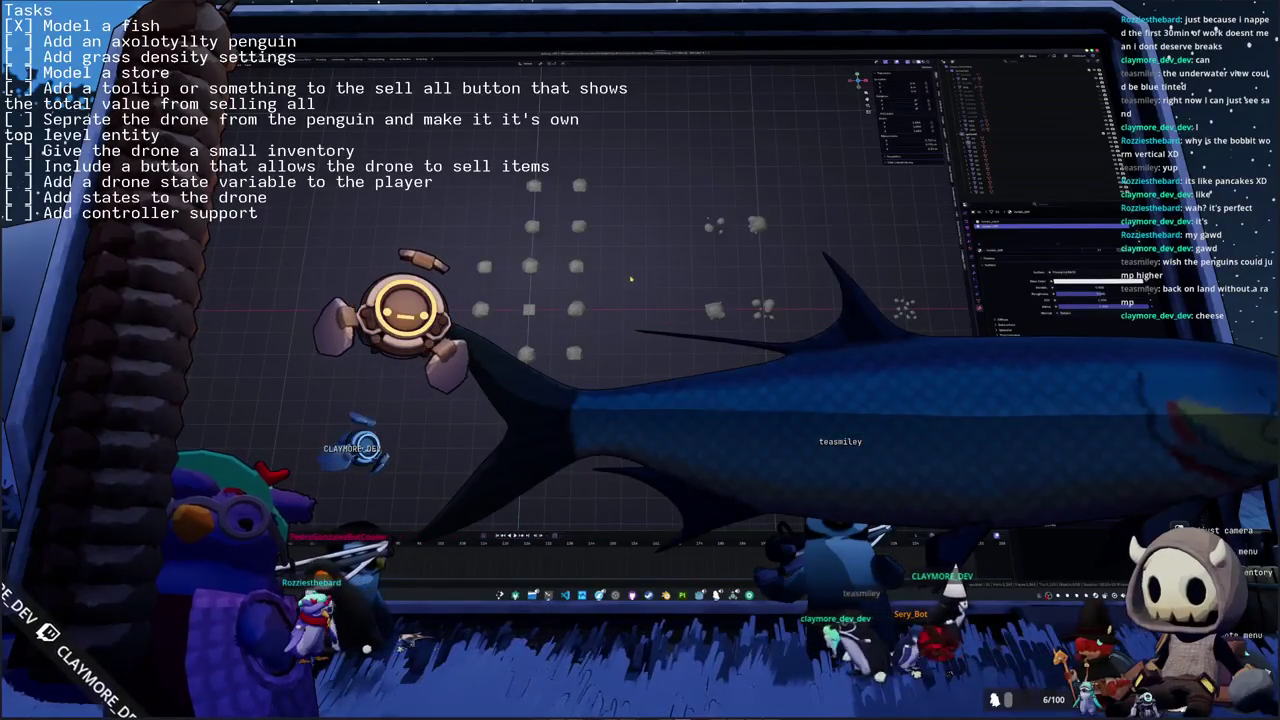
scroll(631, 279, "up", 3)
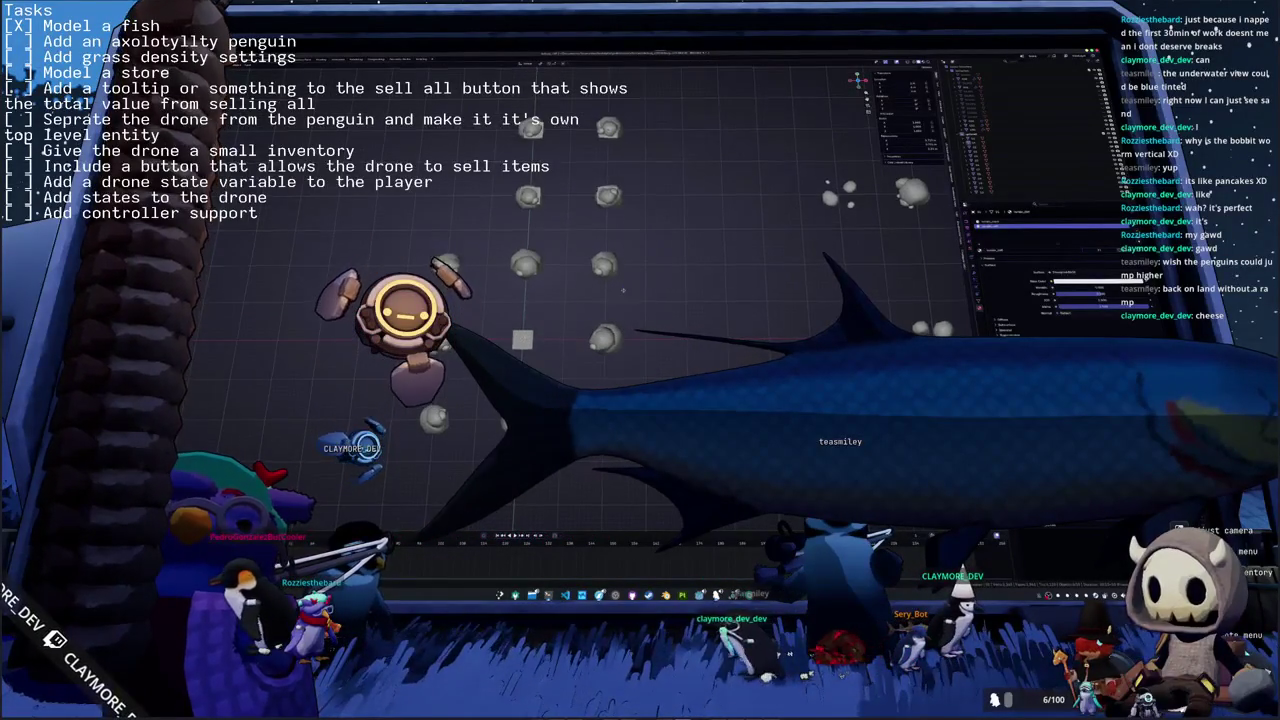
middle_click_drag(622, 290, 615, 245)
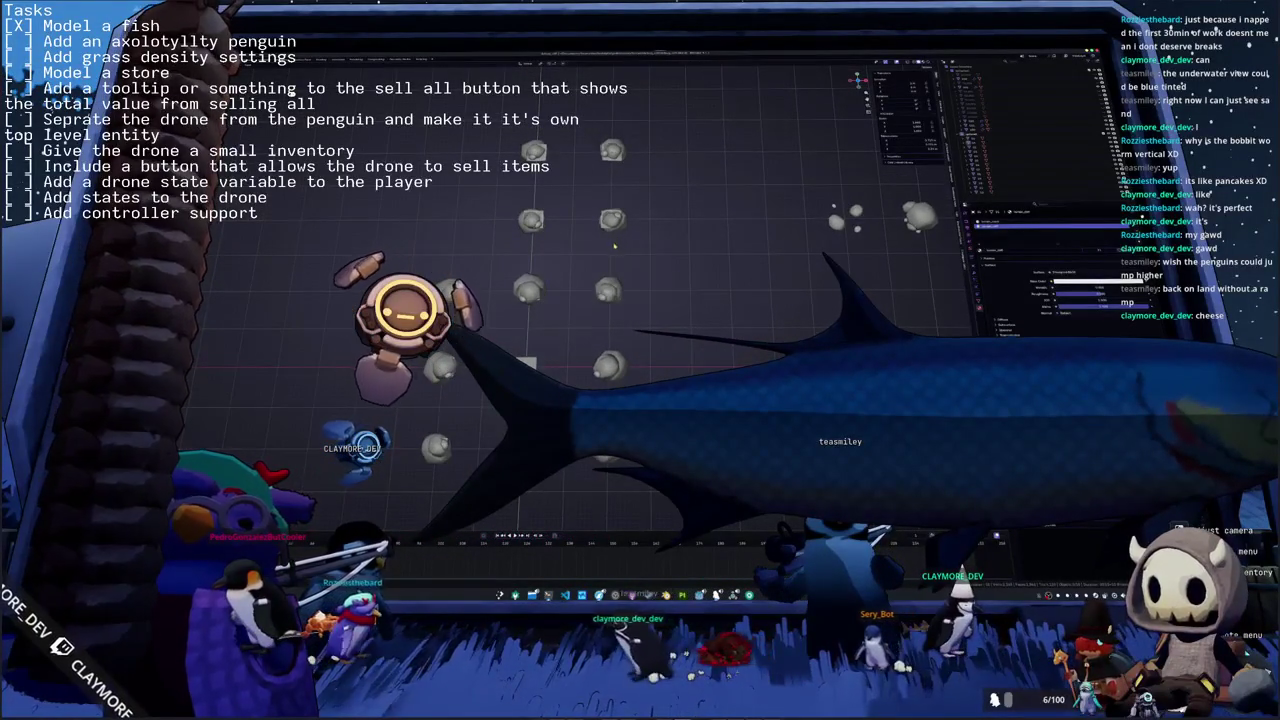
key("super+shift+r")
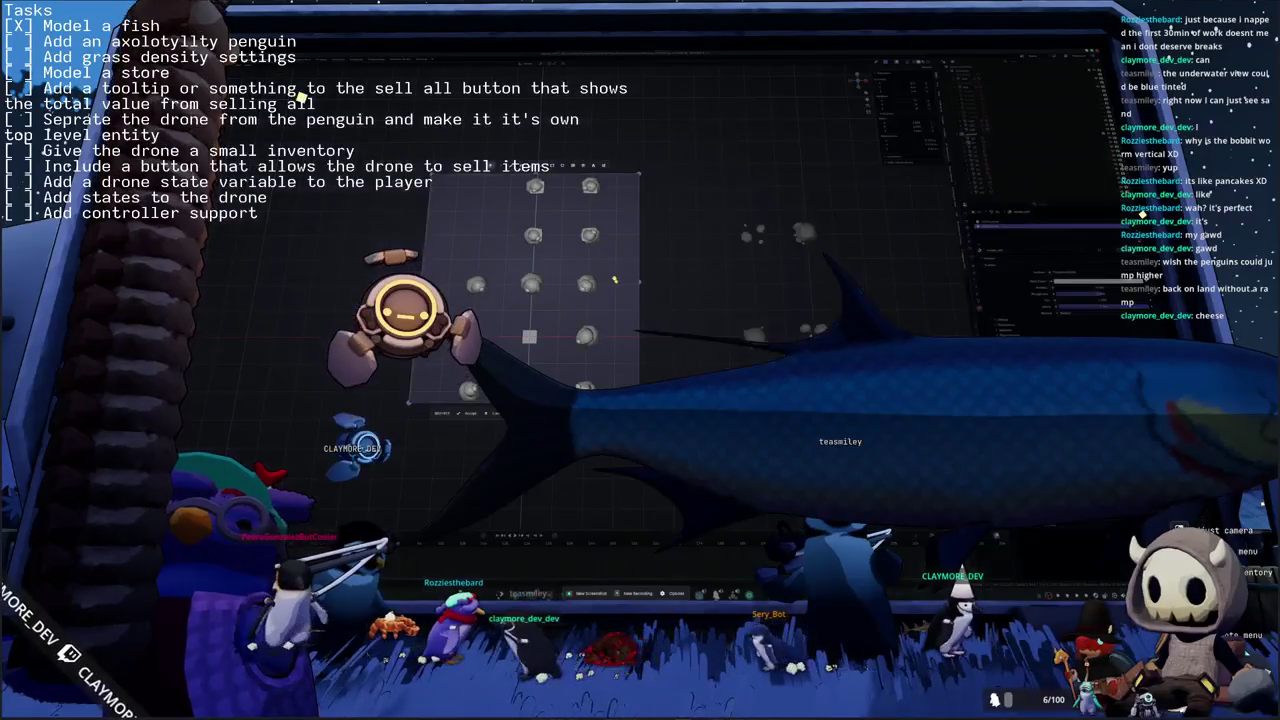
key("Return")
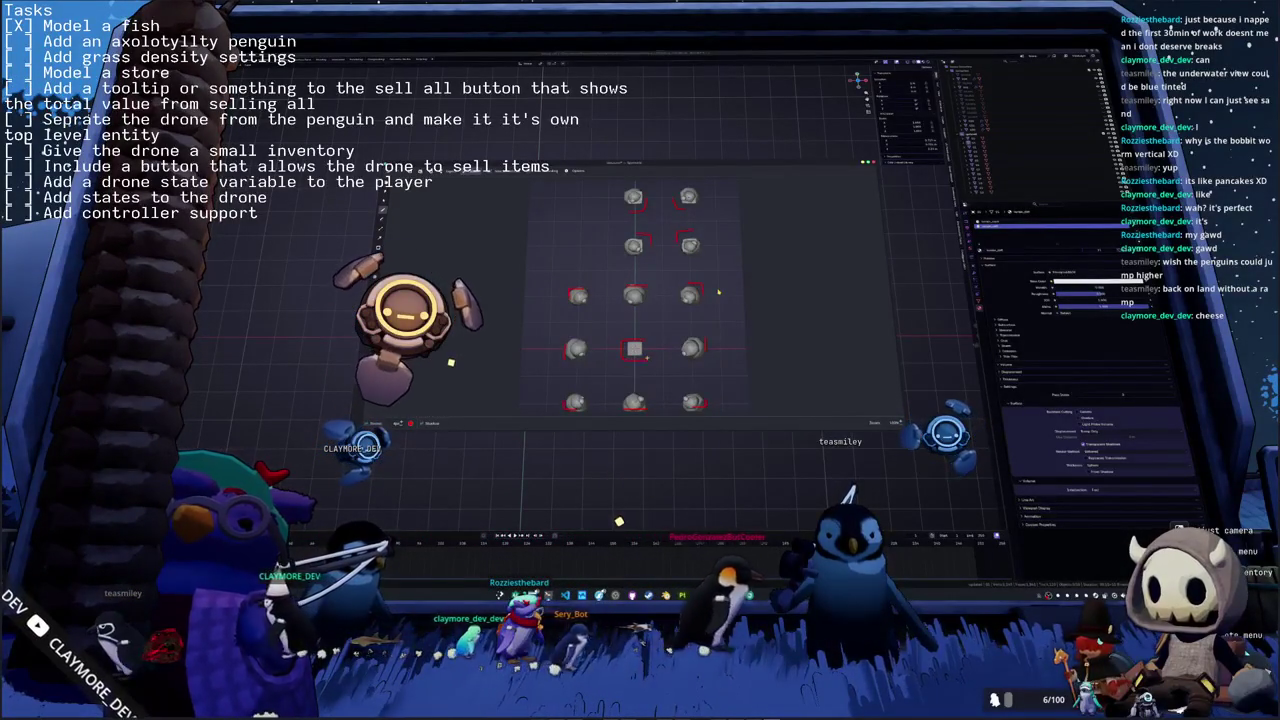
- Close the screenshot preview of the object grid
left_click(717, 292)
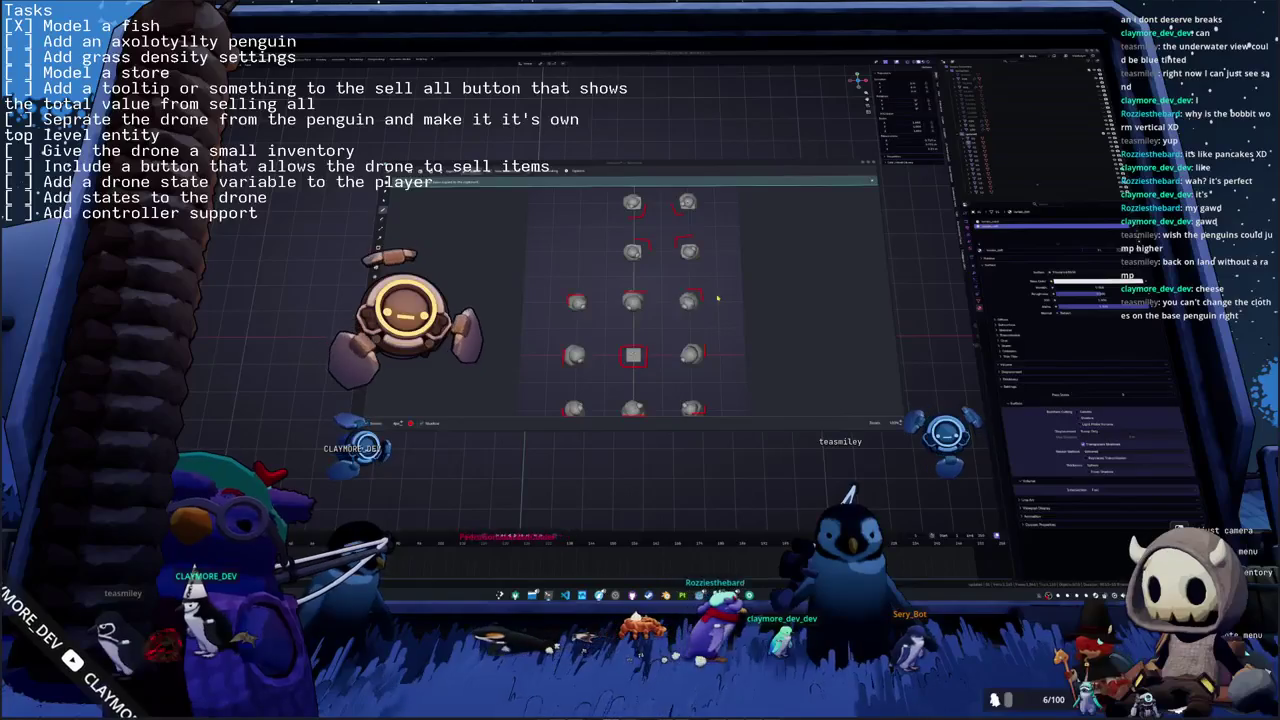
key("ctrl+space")
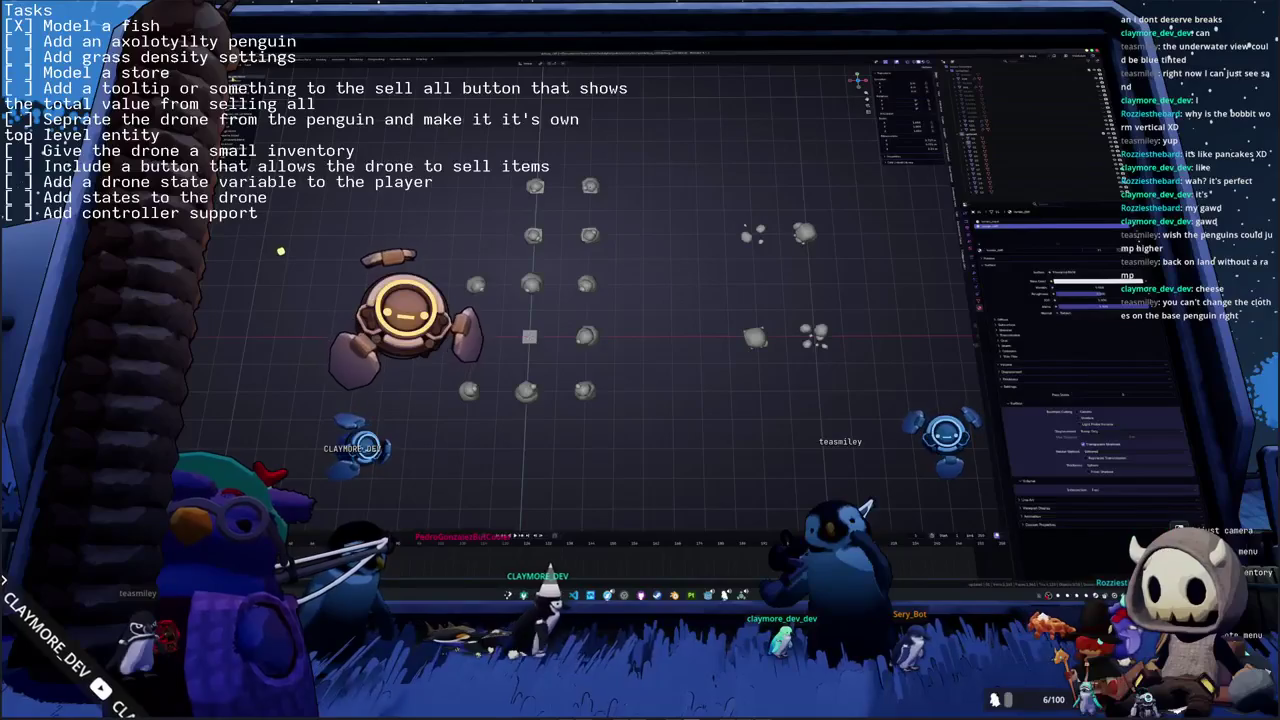
- Back in Blender, turn the axolotl-penguin rig to a front view with arms spread and select its body mesh
key("alt+Tab")
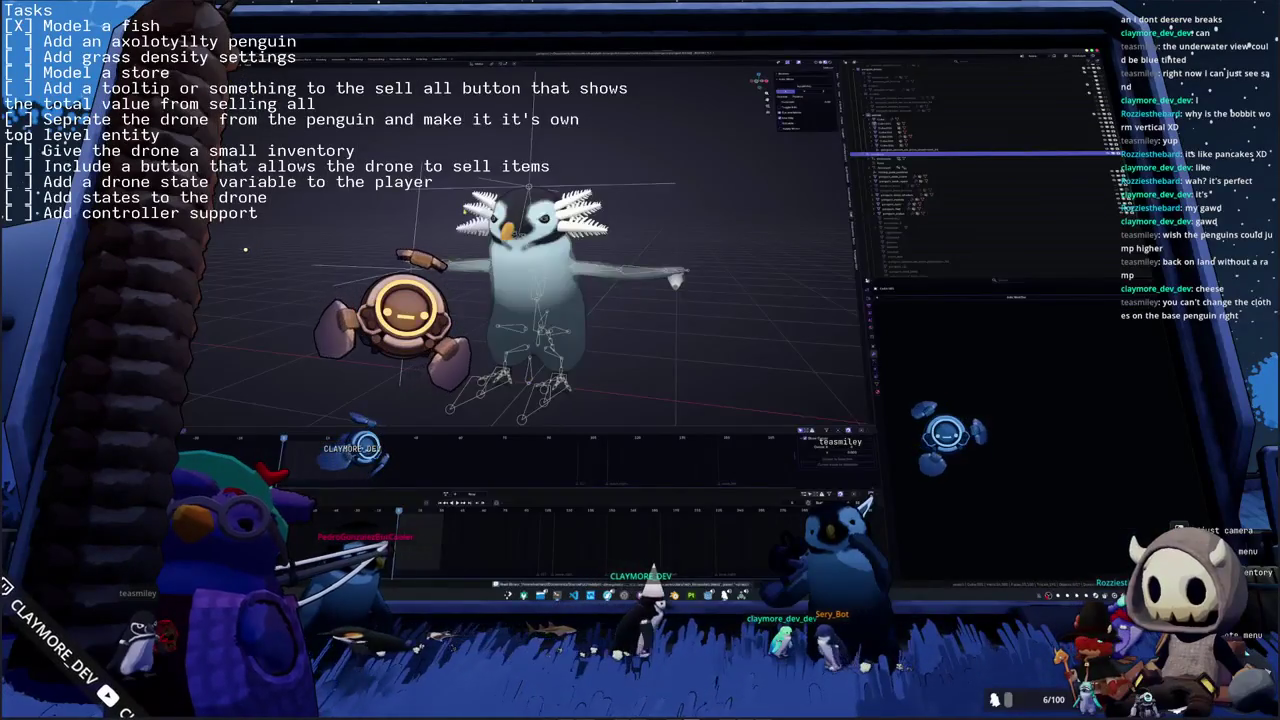
middle_click_drag(560, 300, 440, 270)
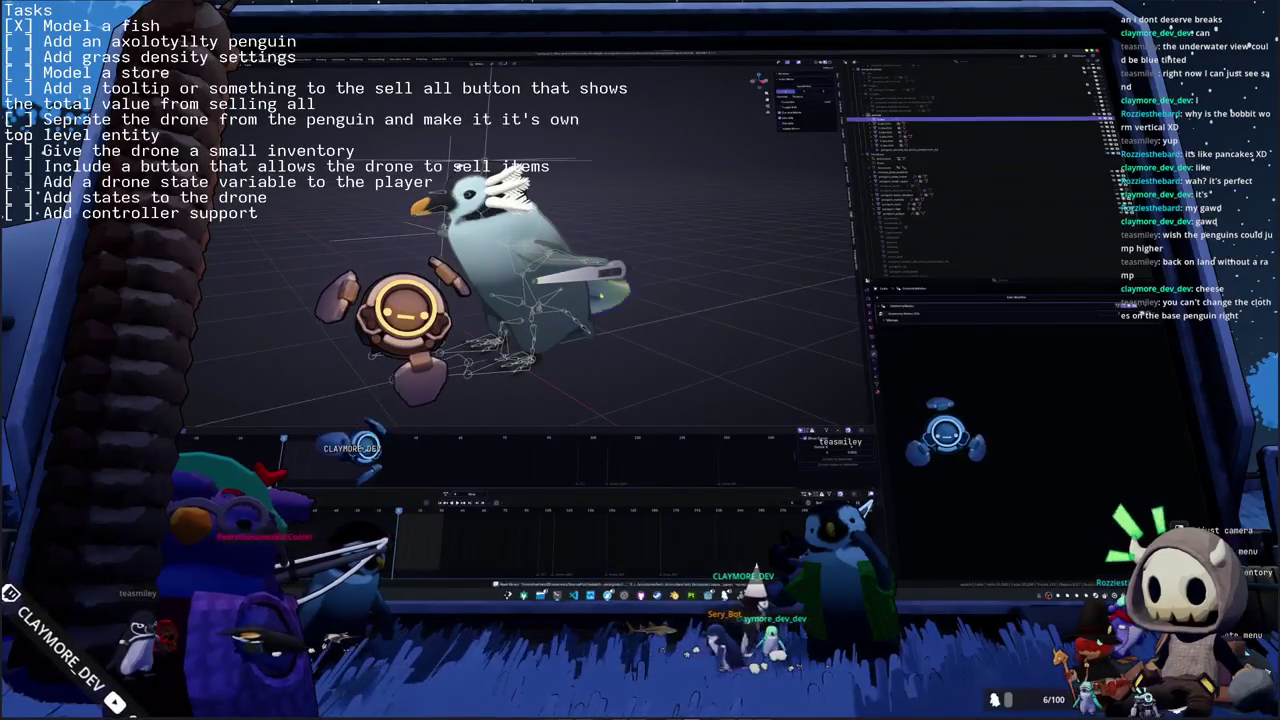
mouse_move(601, 296)
middle_mouse_down()
mouse_move(522, 295)
mouse_move(505, 318)
middle_mouse_up()
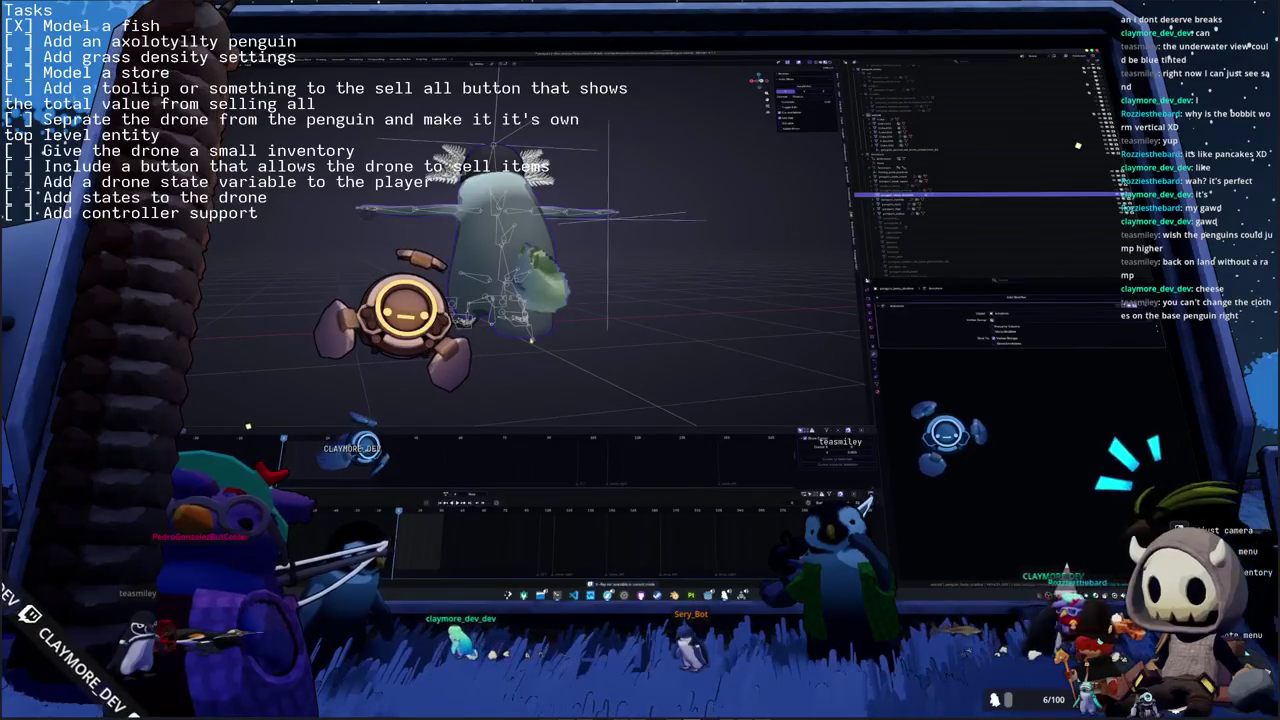
left_click(1080, 154)
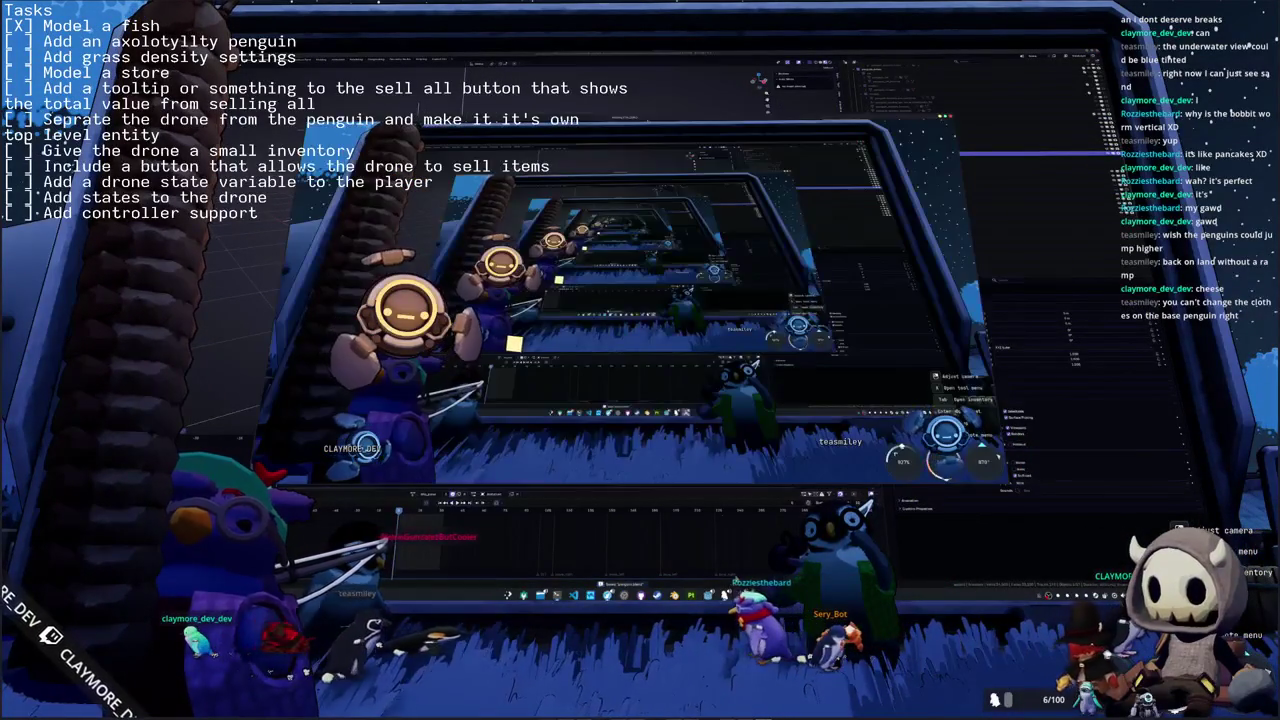
key("i")
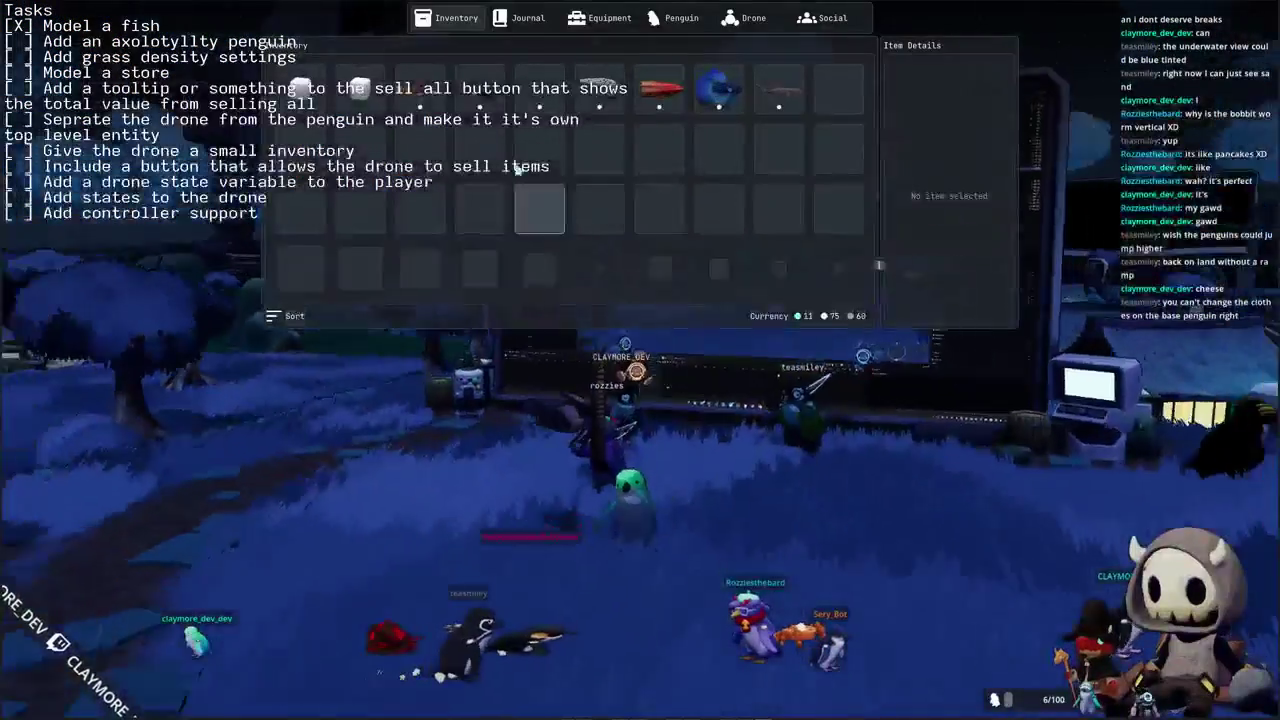
key("i")
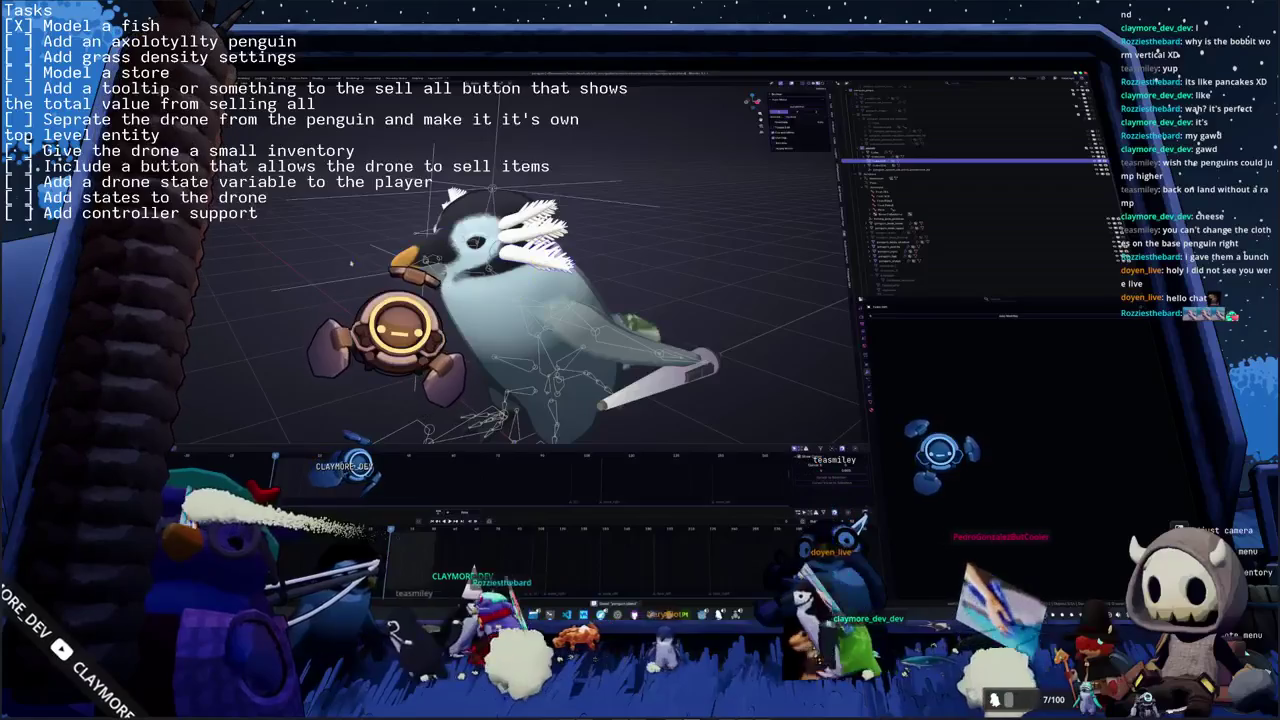
- In the Shading workspace, zoom and orbit onto the penguin's head from above and bring up the texture file browser
key("ctrl+Page_Up")
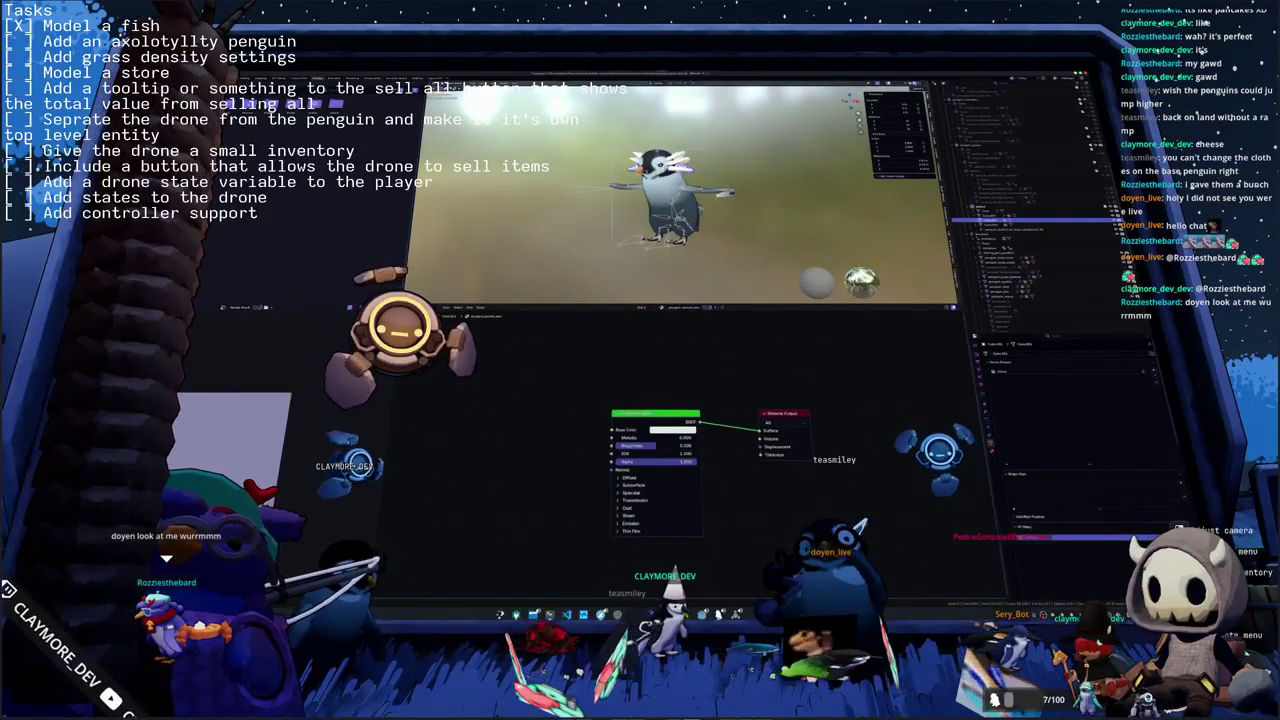
scroll(770, 221, "up", 2)
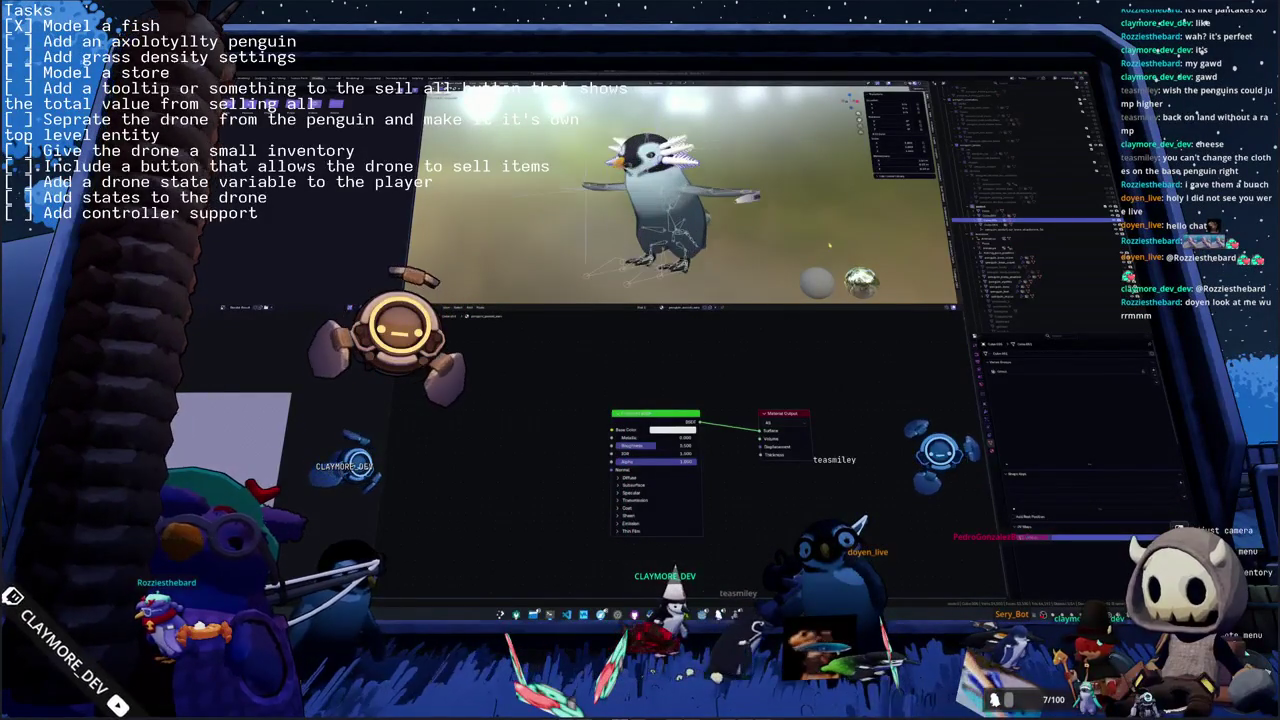
scroll(770, 221, "up", 2)
middle_click_drag(770, 221, 719, 231)
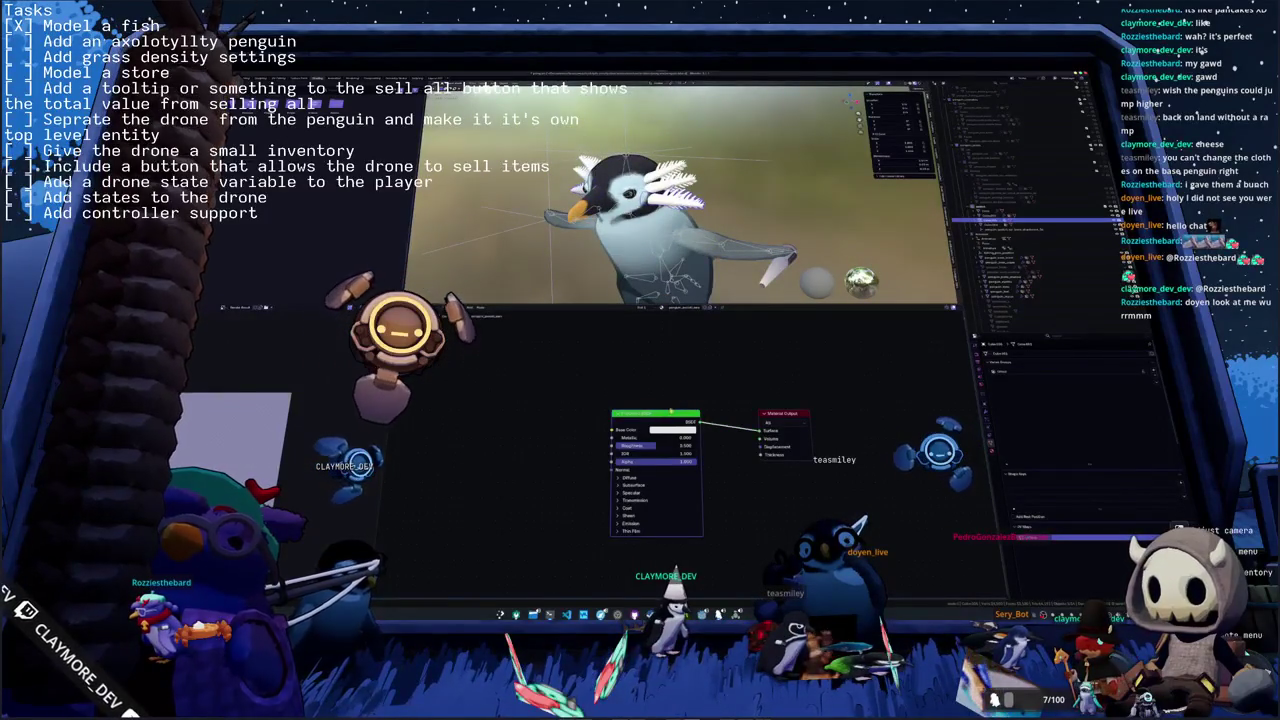
key("ctrl+o")
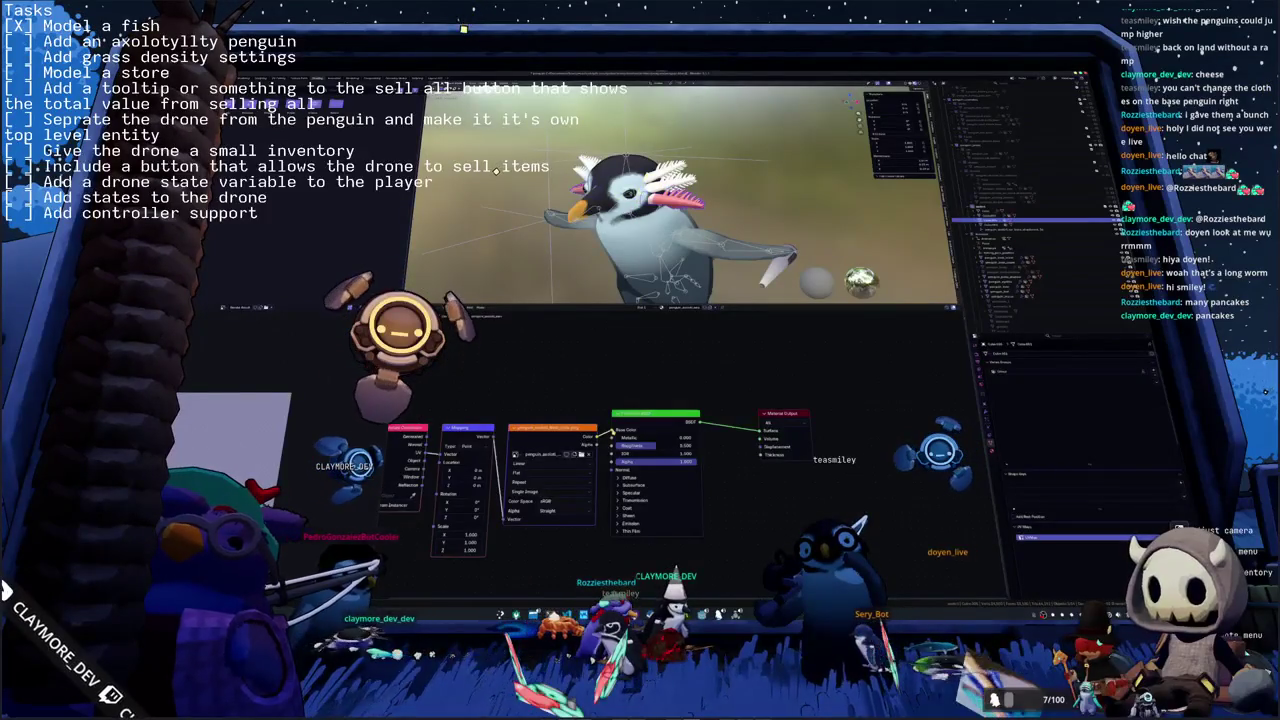
key("KP_Decimal")
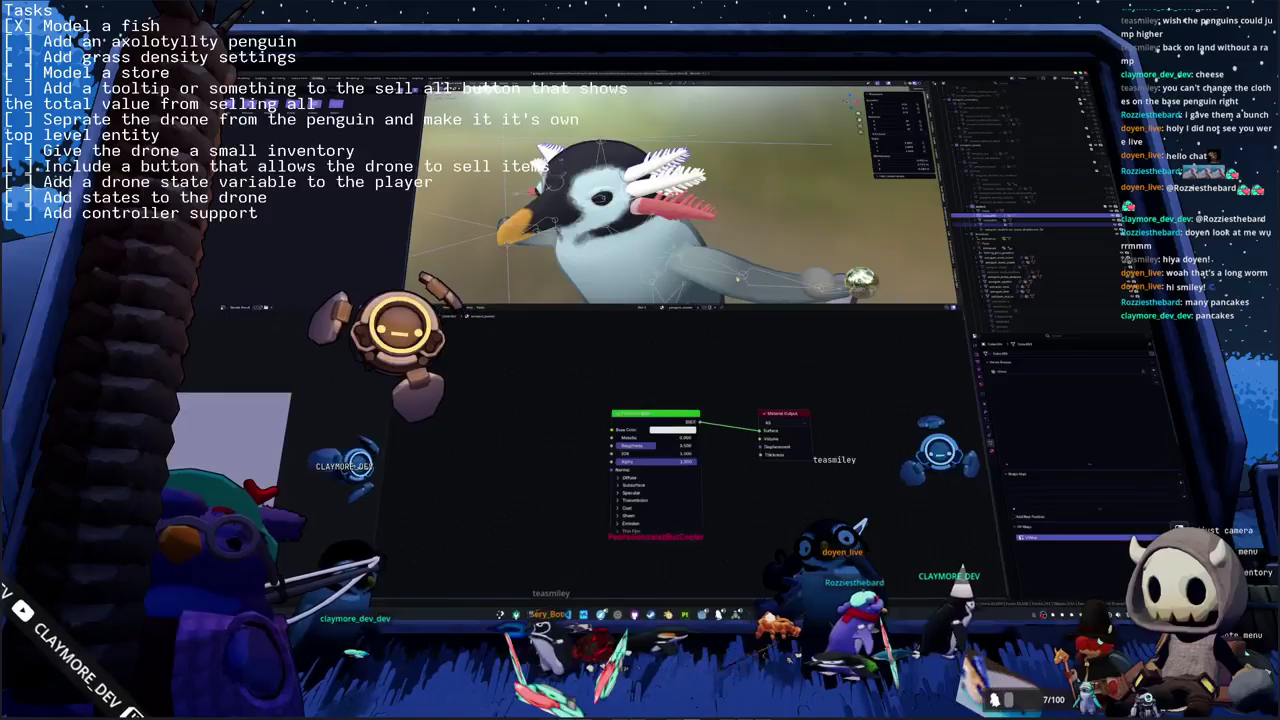
- Assign the pink material to the gills on the penguin's head
left_click(693, 208)
right_click(693, 211)
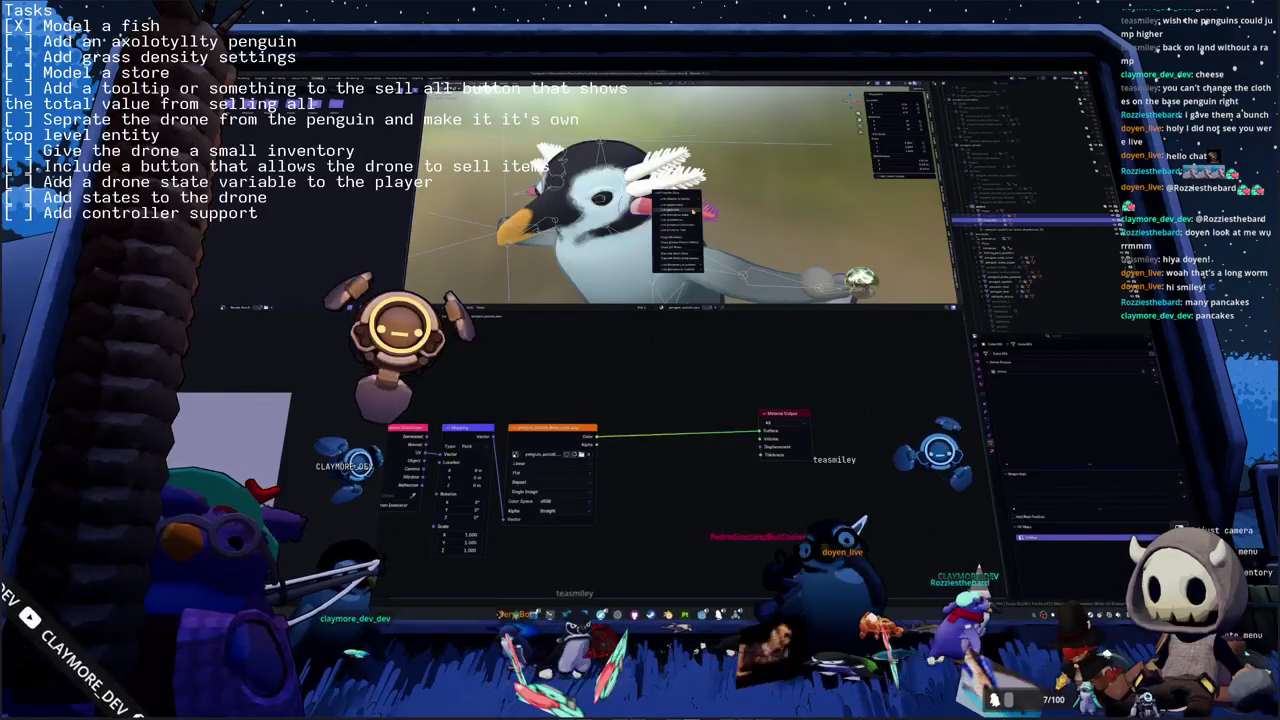
left_click(688, 220)
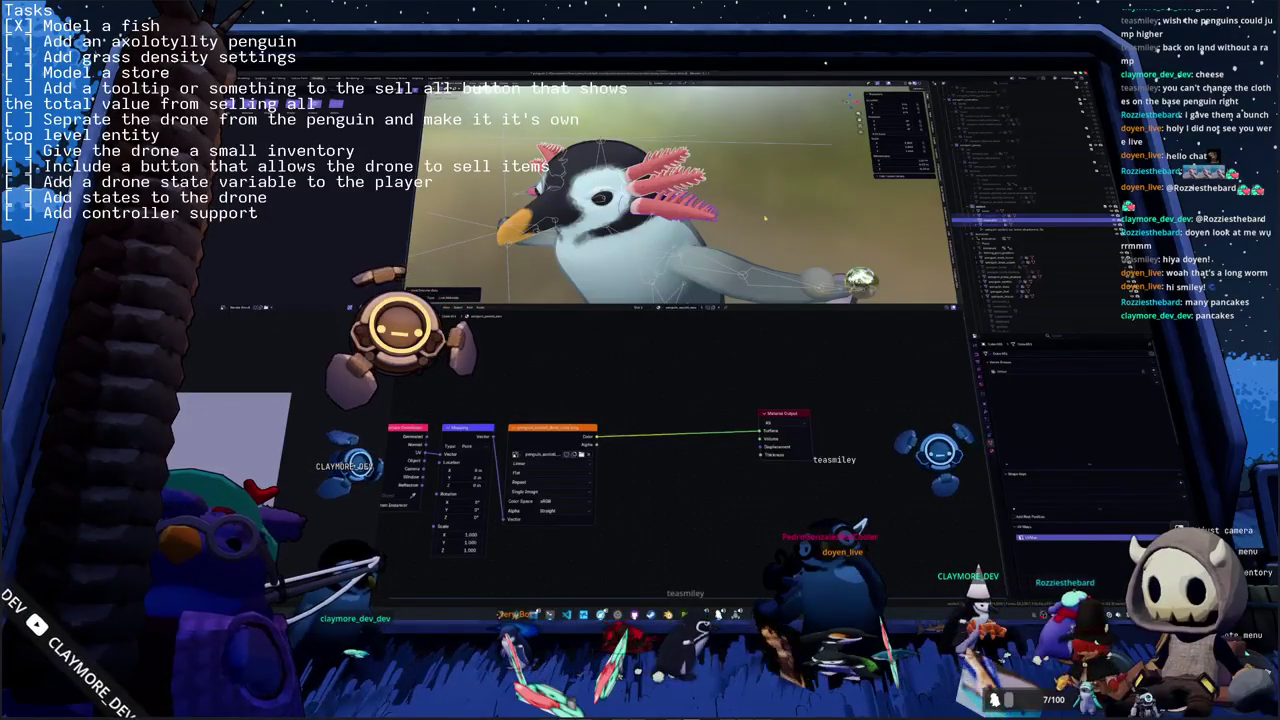
mouse_move(765, 218)
middle_mouse_down()
mouse_move(621, 212)
mouse_move(629, 226)
middle_mouse_up()
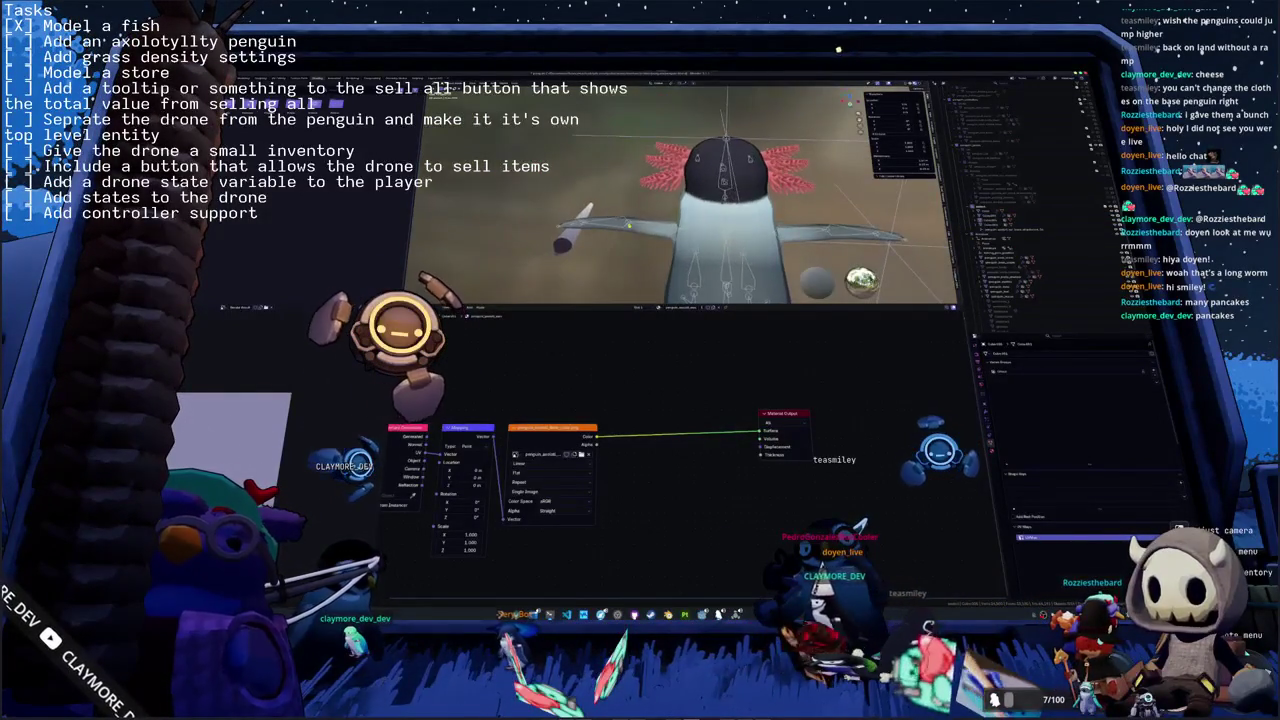
- Select the penguin's body from an angled view to inspect its plain Principled BSDF material
left_click(1040, 246)
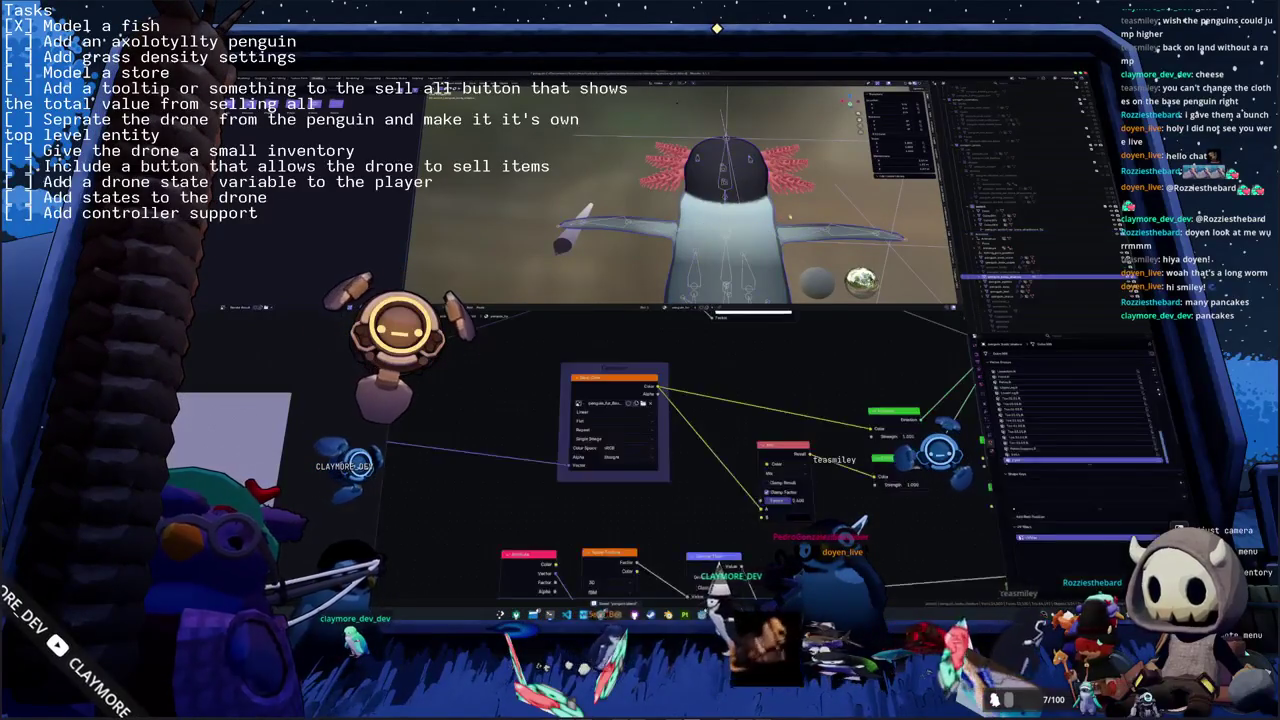
key("KP_7")
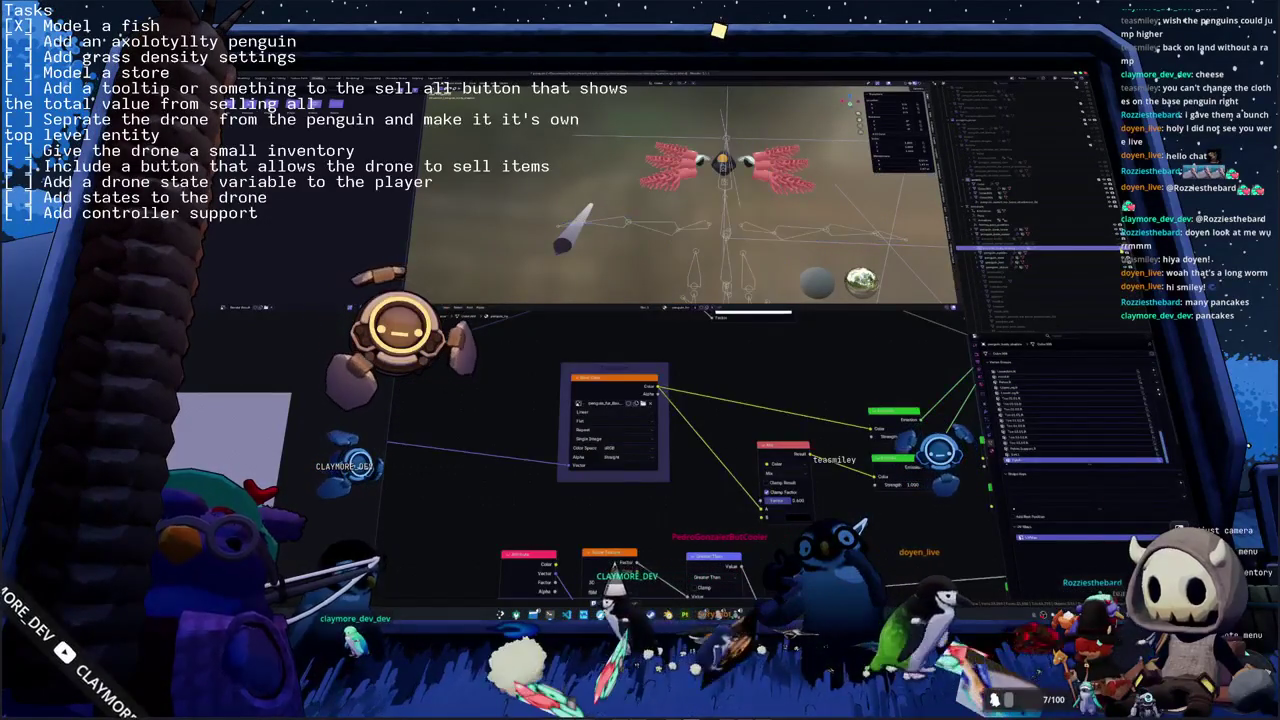
key("KP_8")
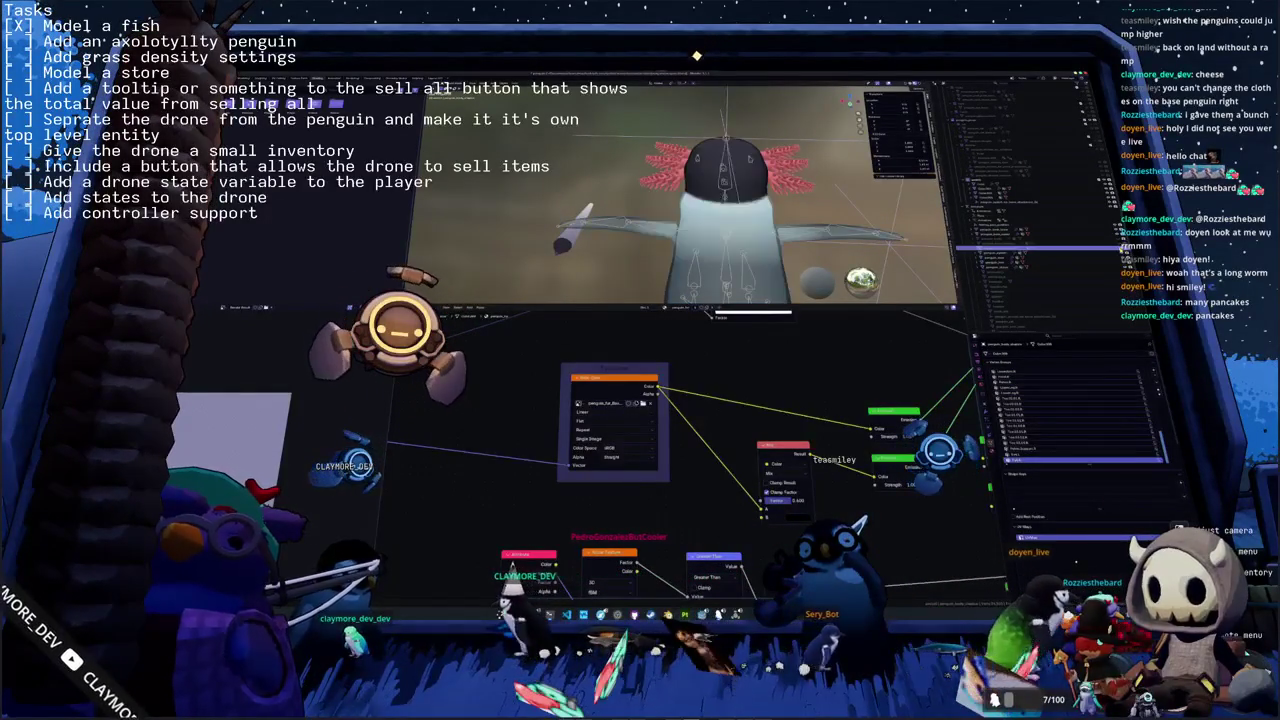
key("KP_8")
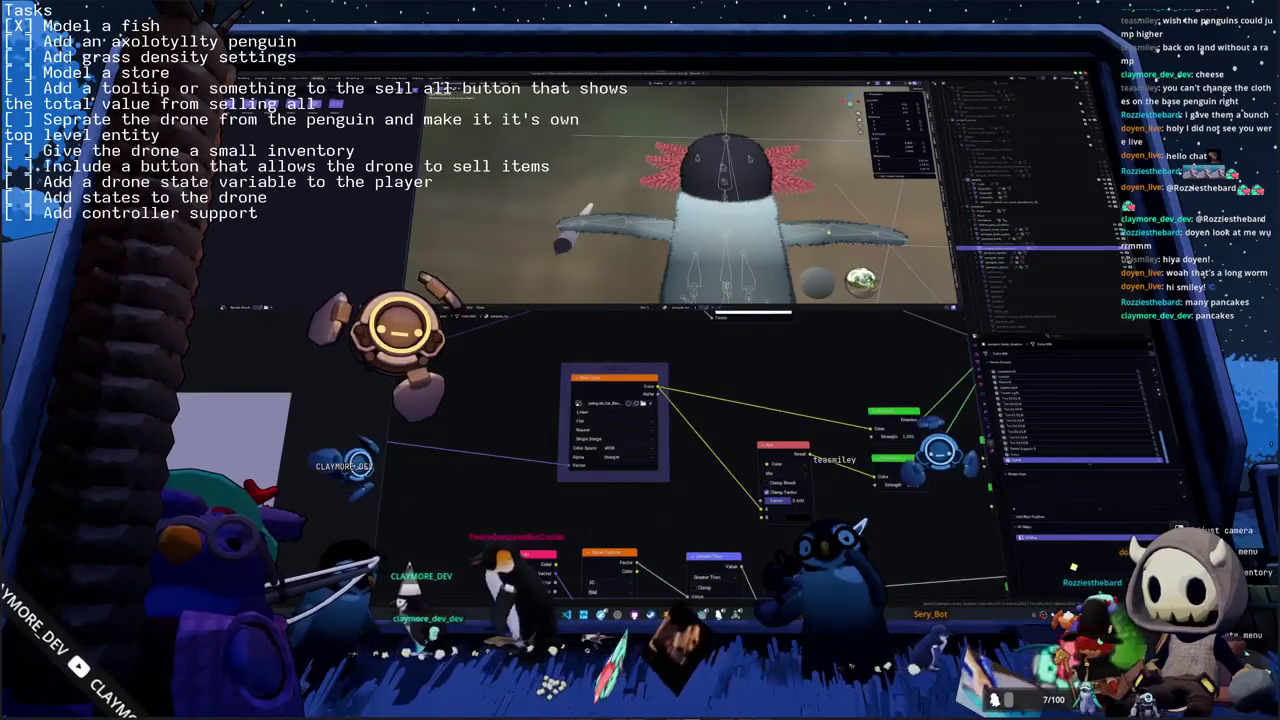
mouse_move(666, 125)
middle_mouse_down()
mouse_move(871, 238)
mouse_move(886, 196)
middle_mouse_up()
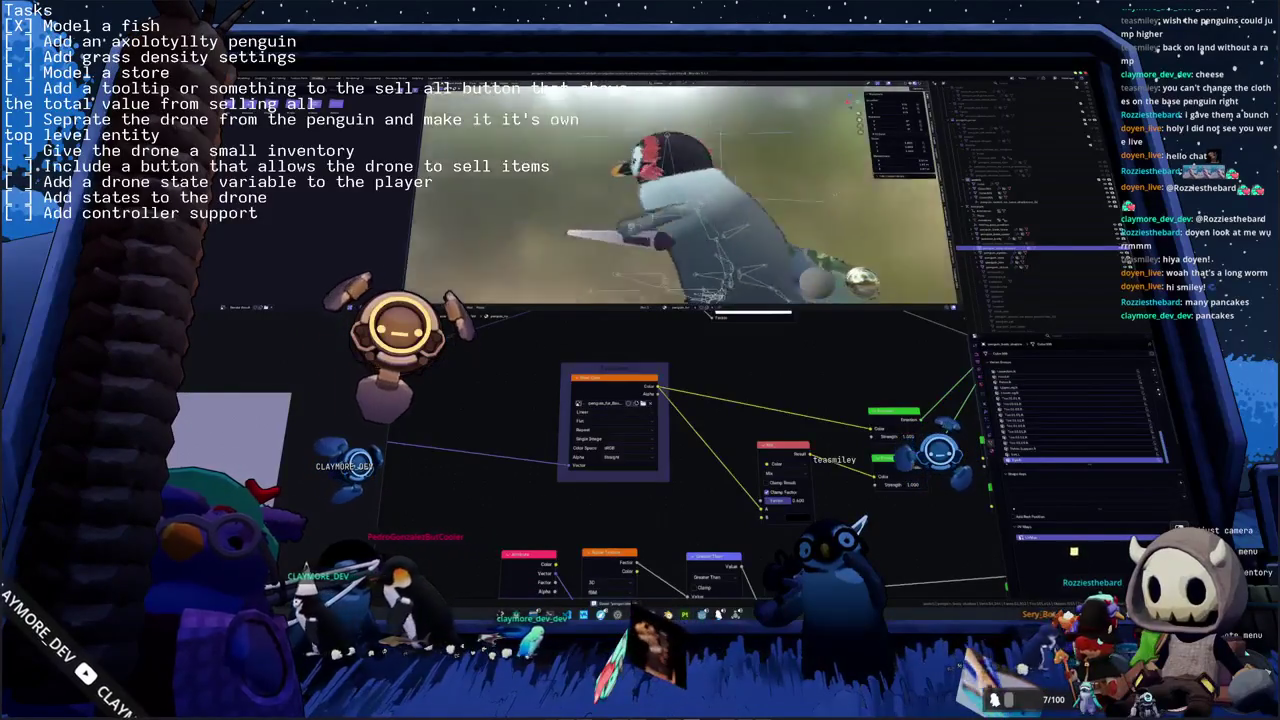
middle_click_drag(714, 195, 756, 201)
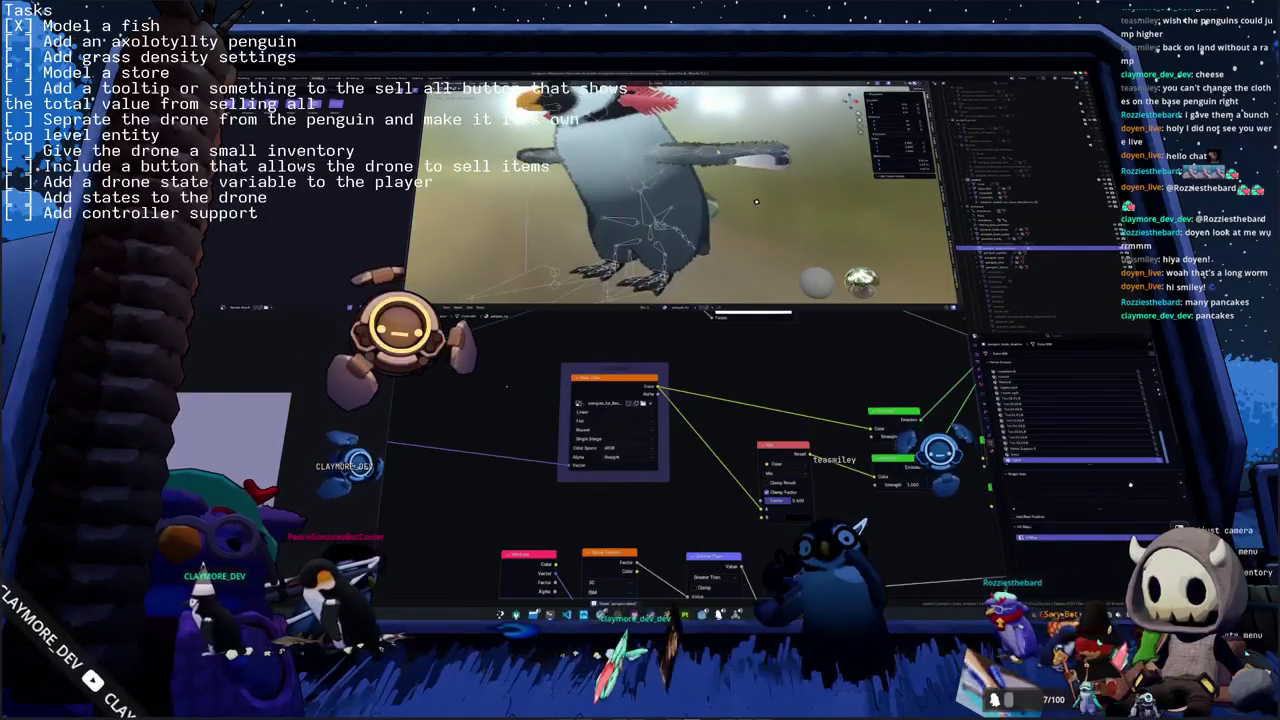
left_click(757, 200)
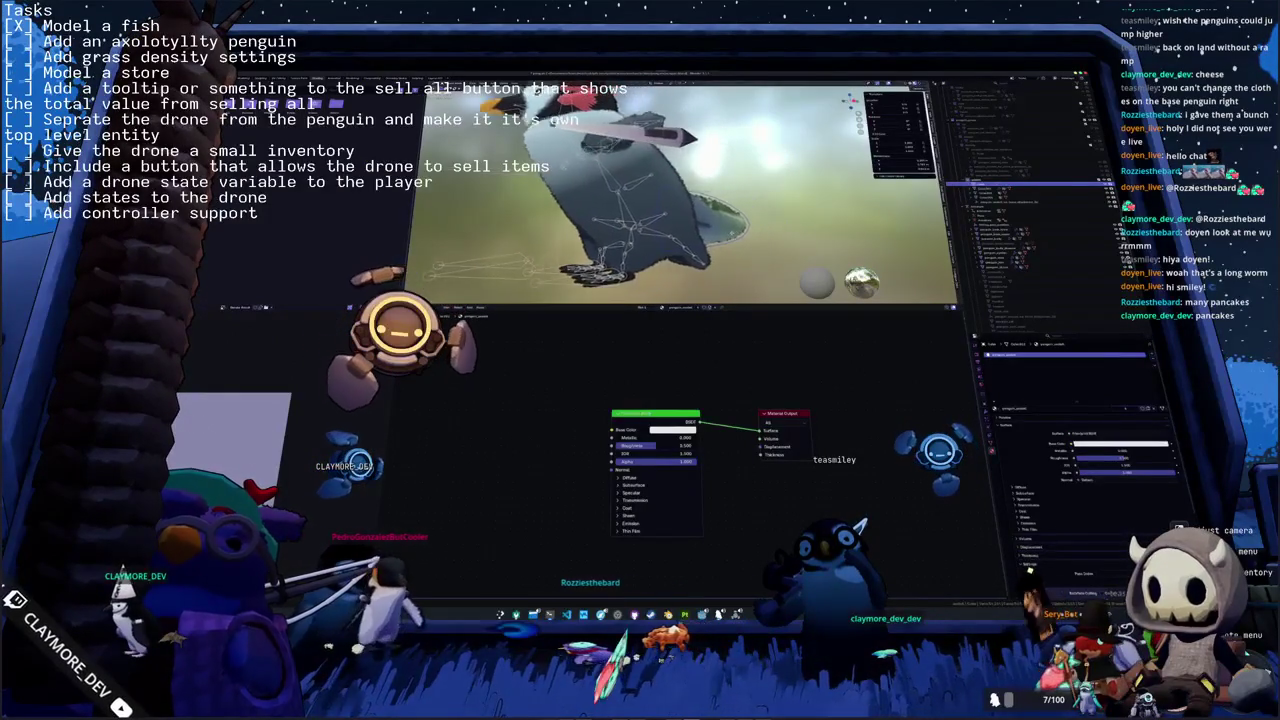
- In Geometry Nodes, set the node's material to a penguin material, check it from above, then return to Shading
key("ctrl+Page_Down")
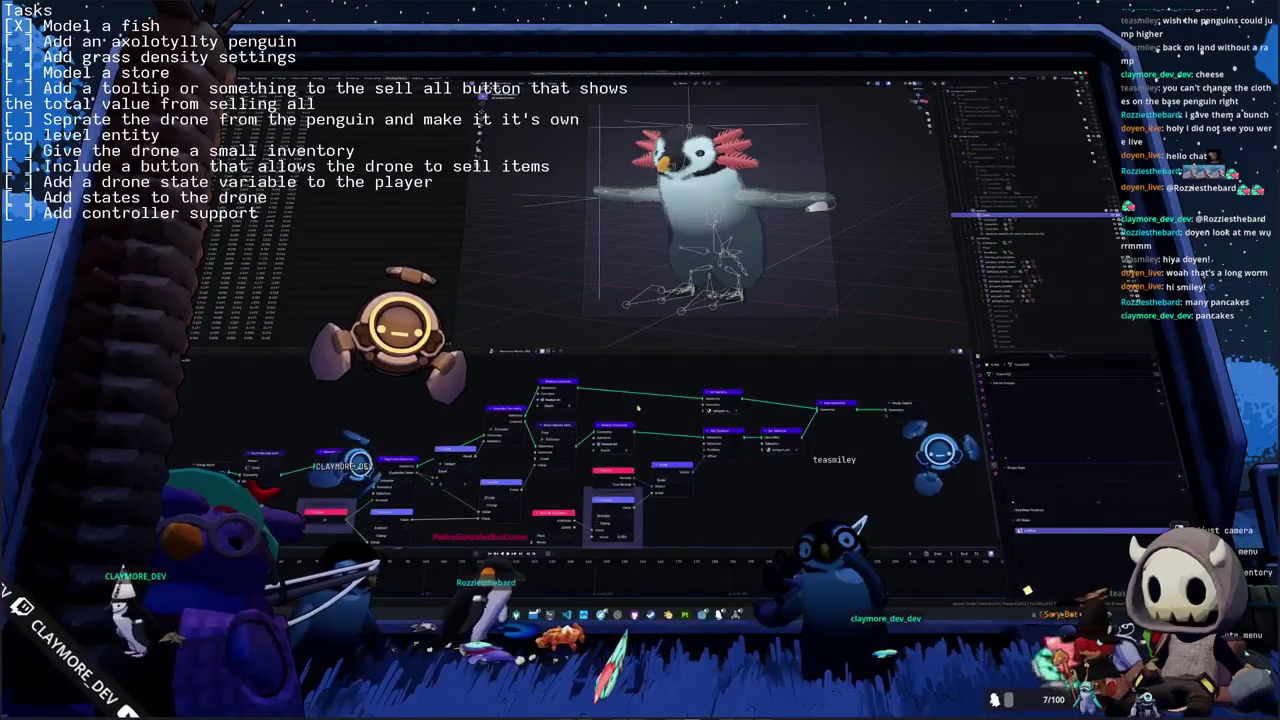
left_click(718, 410)
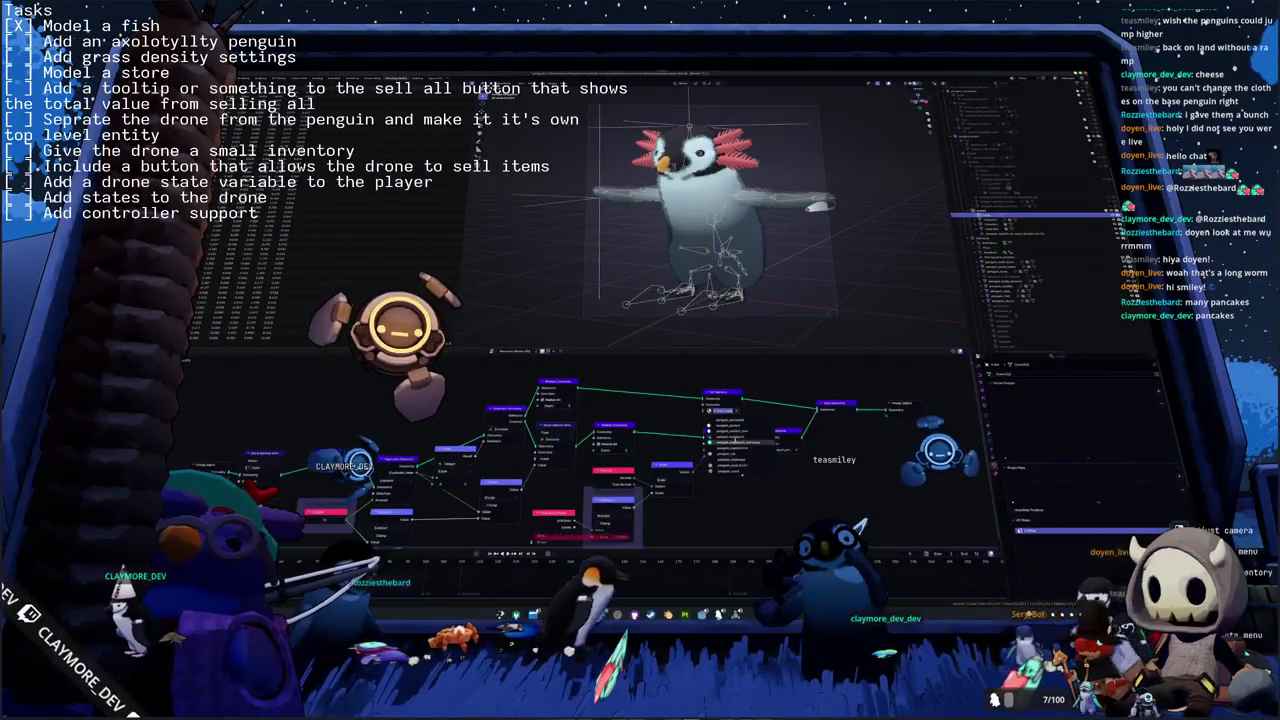
left_click(725, 438)
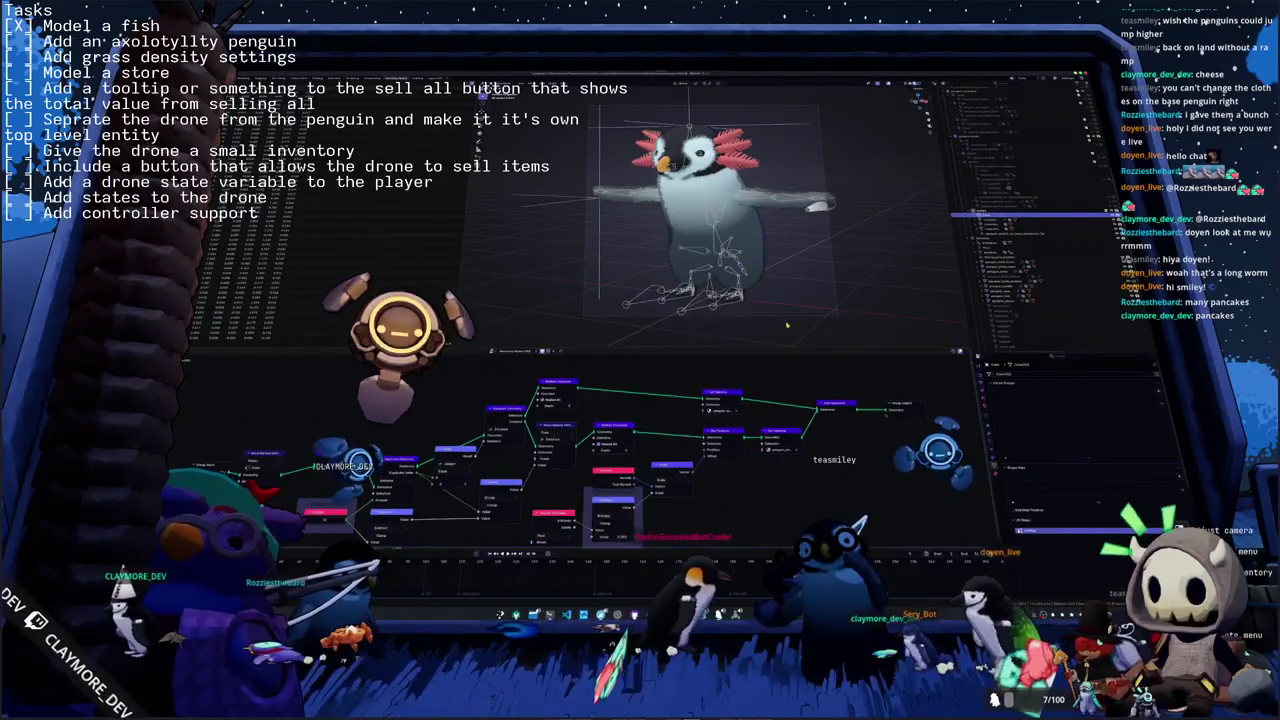
middle_click_drag(787, 325, 797, 209)
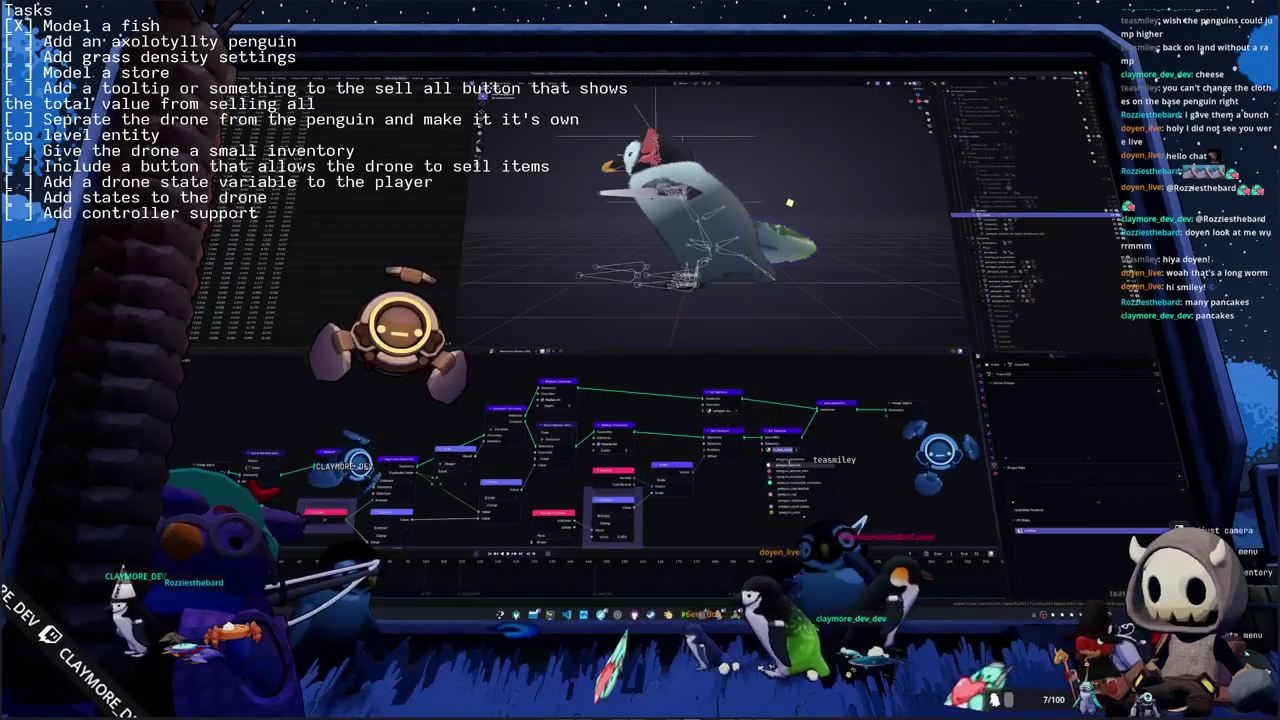
mouse_move(789, 203)
middle_mouse_down()
mouse_move(764, 170)
mouse_move(766, 205)
middle_mouse_up()
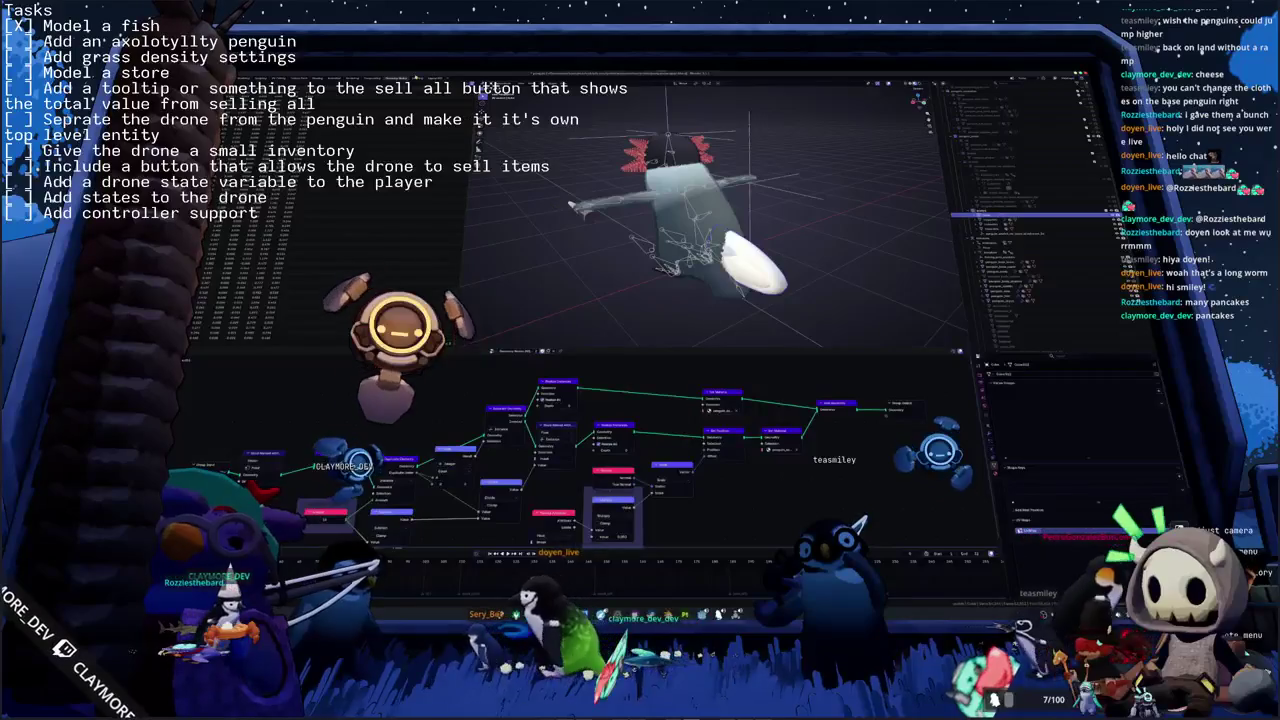
key("ctrl+Page_Up")
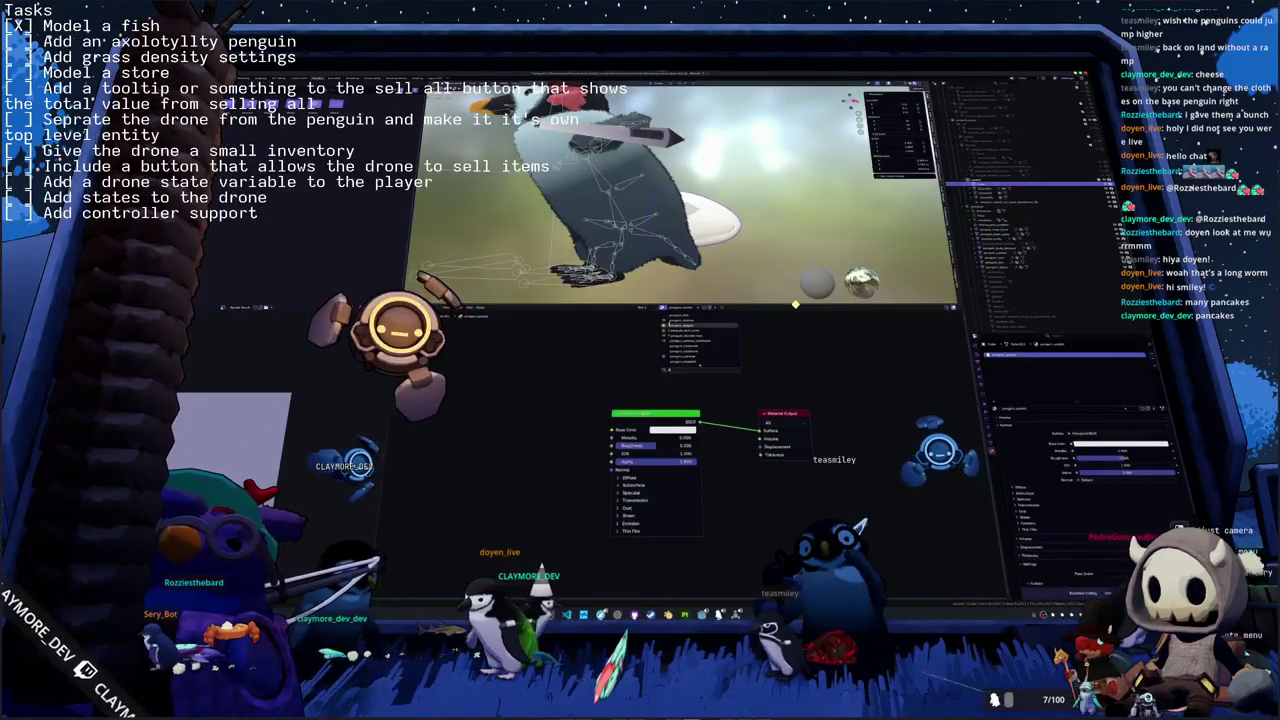
- Load the material filtered by 'd' and select a group of its shader nodes
type("d")
key("Return")
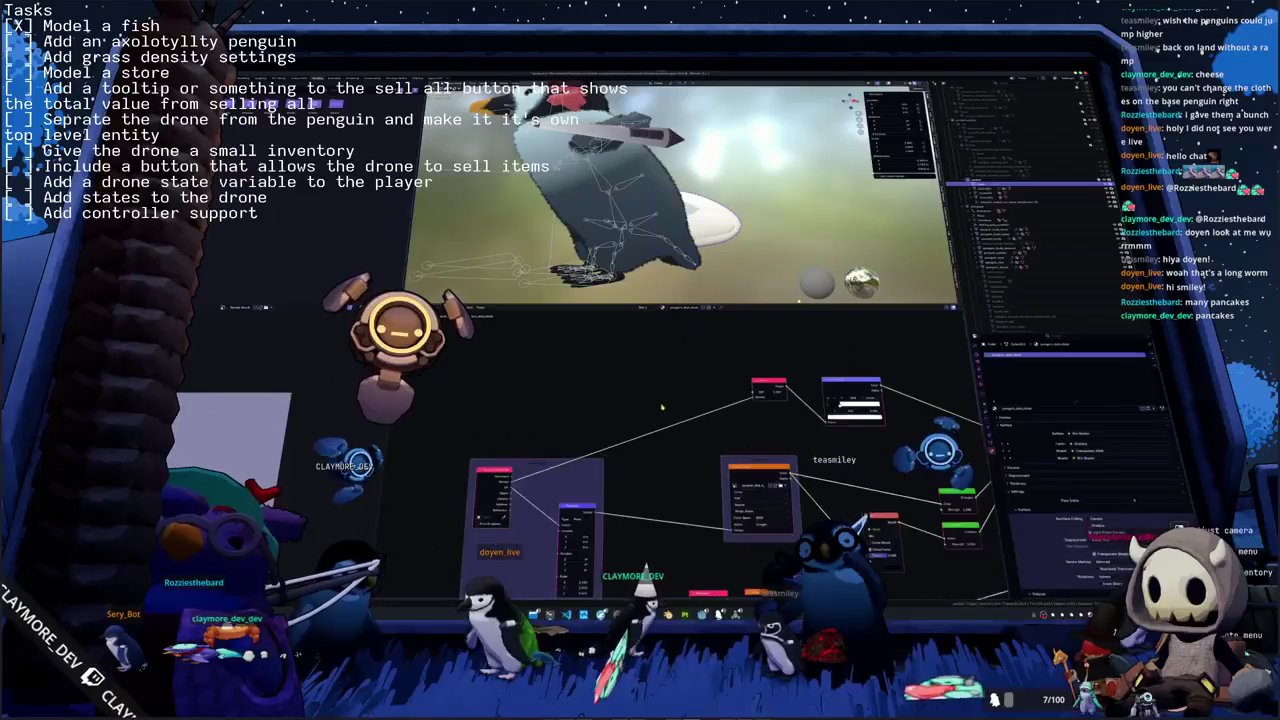
scroll(686, 519, "down", 2)
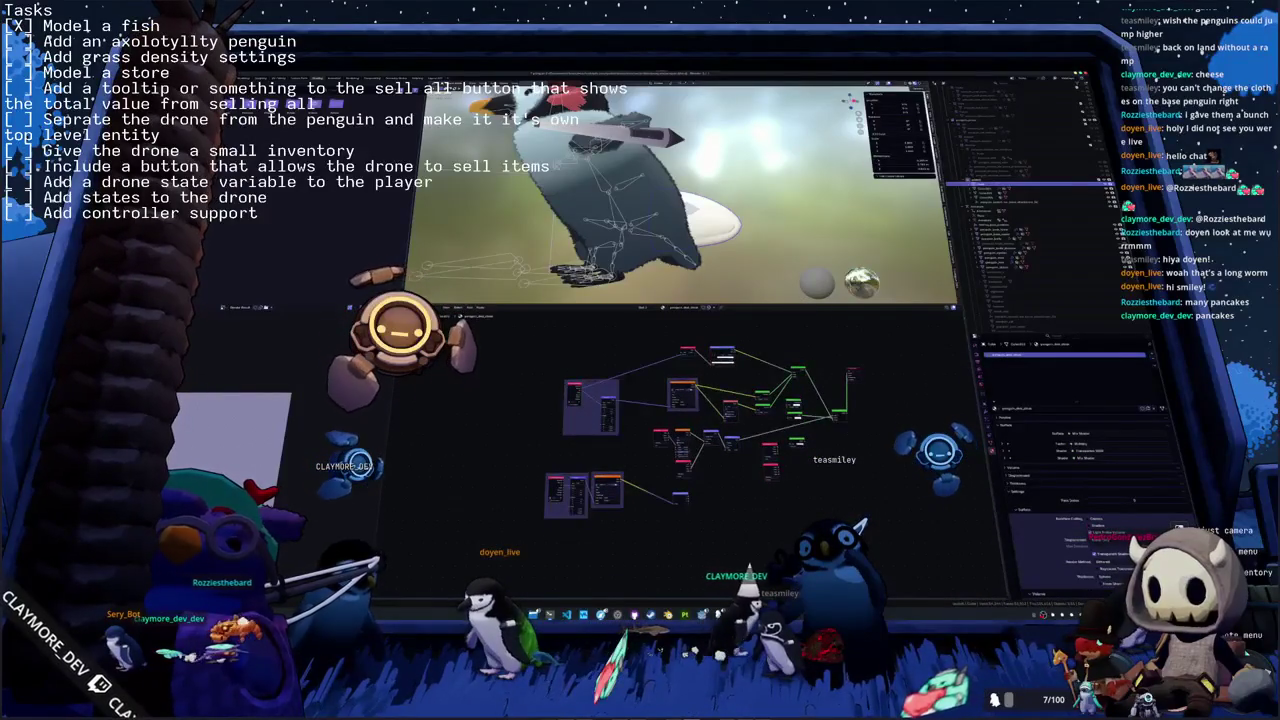
left_click_drag(757, 514, 552, 347)
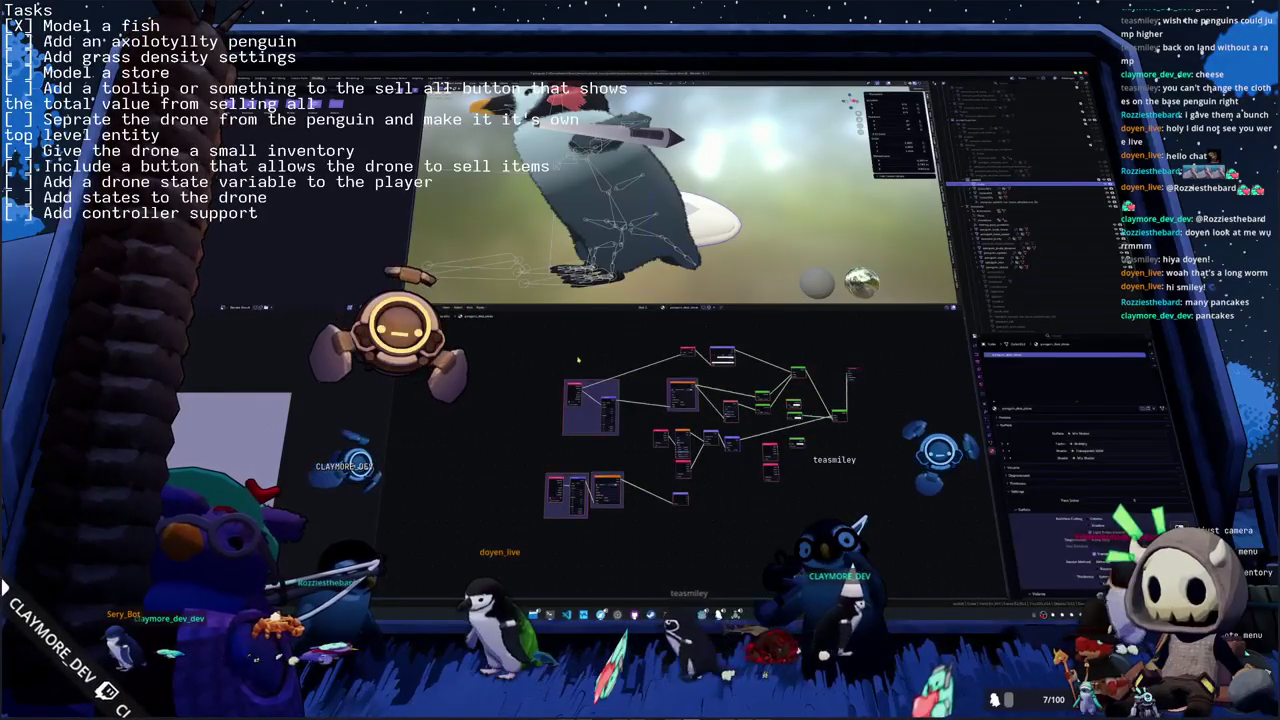
- Load another penguin material's node tree and open the image file browser
left_click(663, 308)
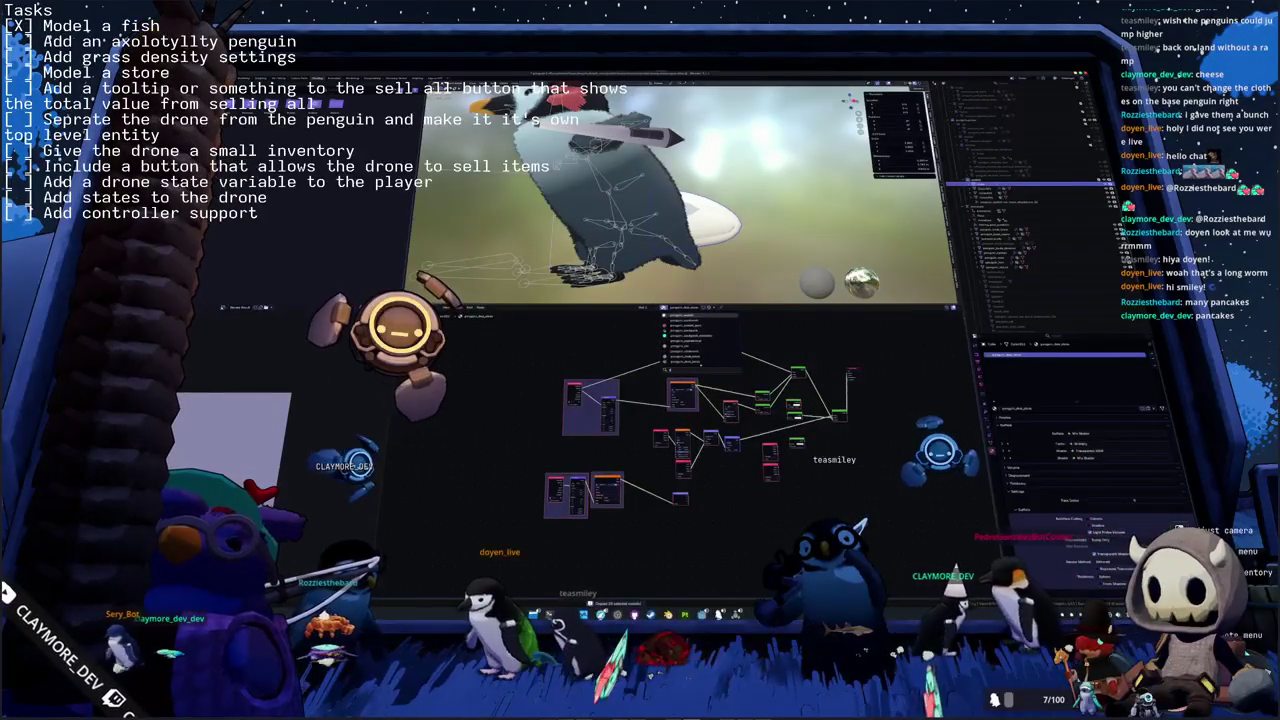
left_click(688, 330)
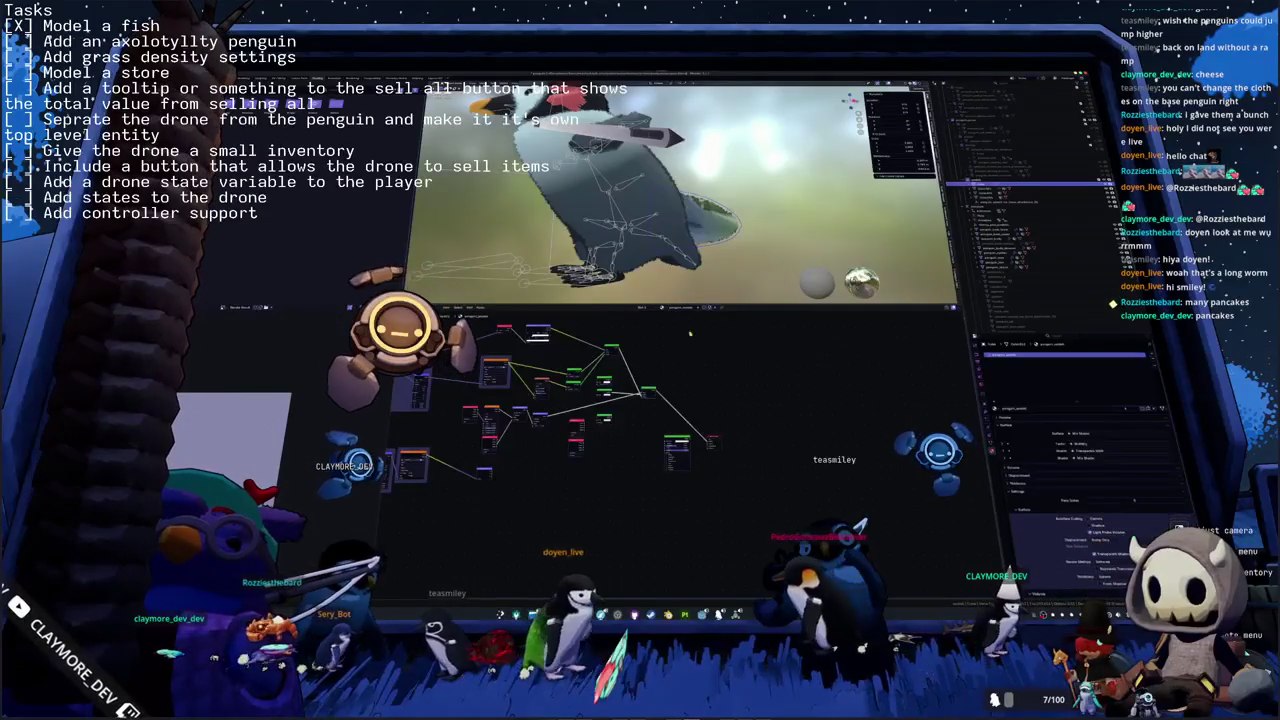
scroll(621, 402, "up", 3)
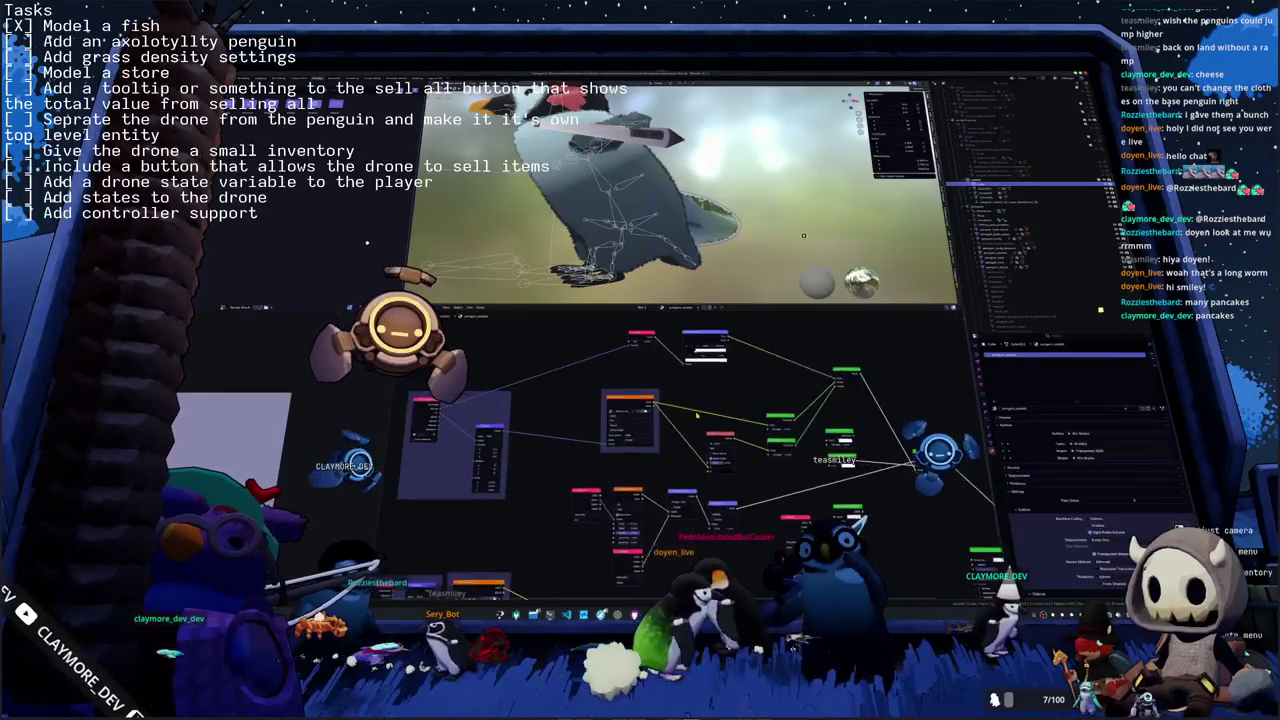
left_click(626, 394)
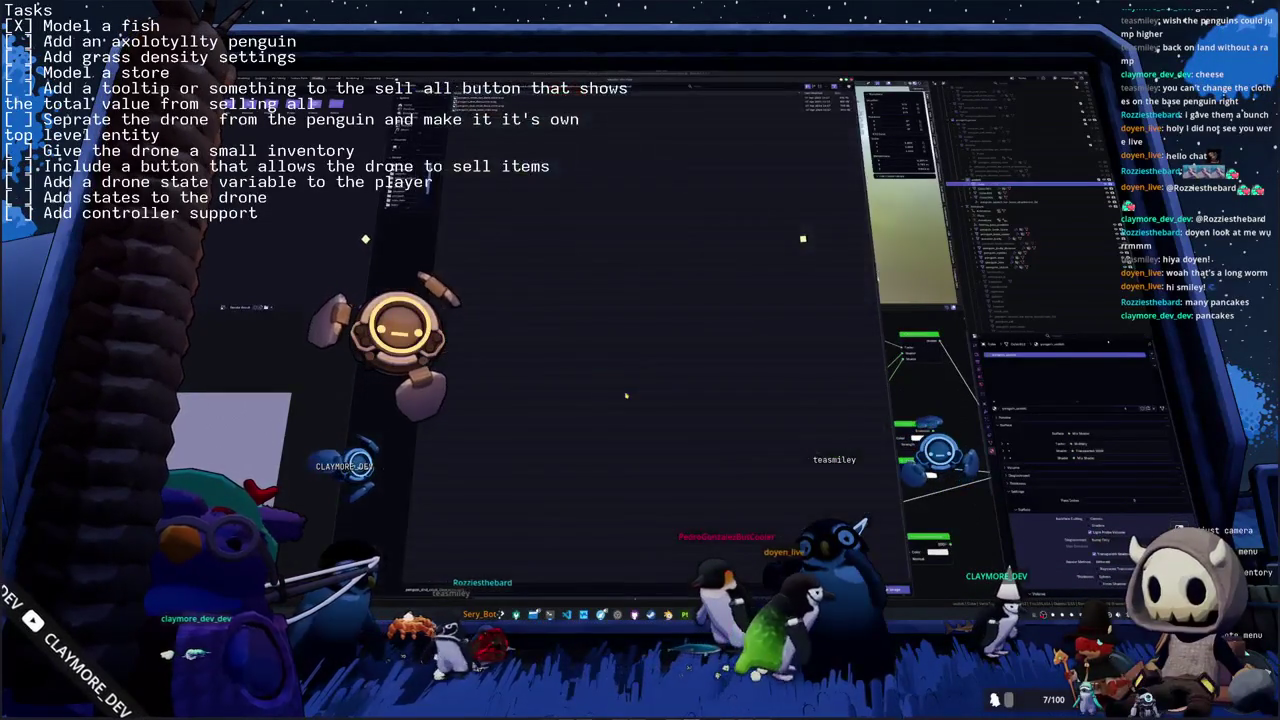